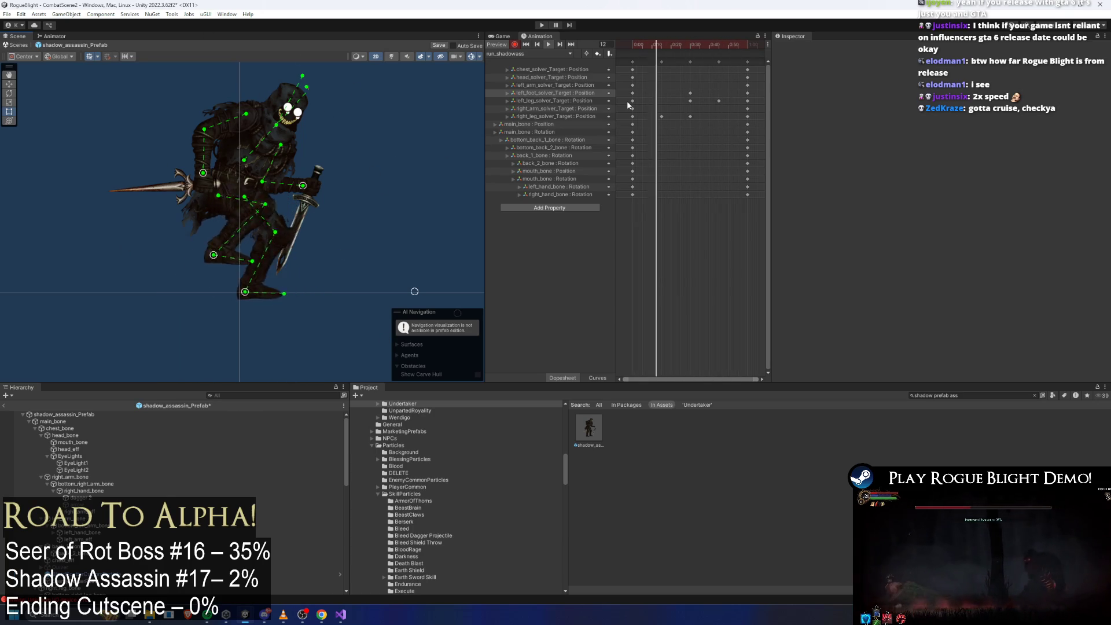
Step: Scale all run-clip keyframes down to a shorter cycle, then scrub frames 9 and 13 to check poses
key(ctrl+a)
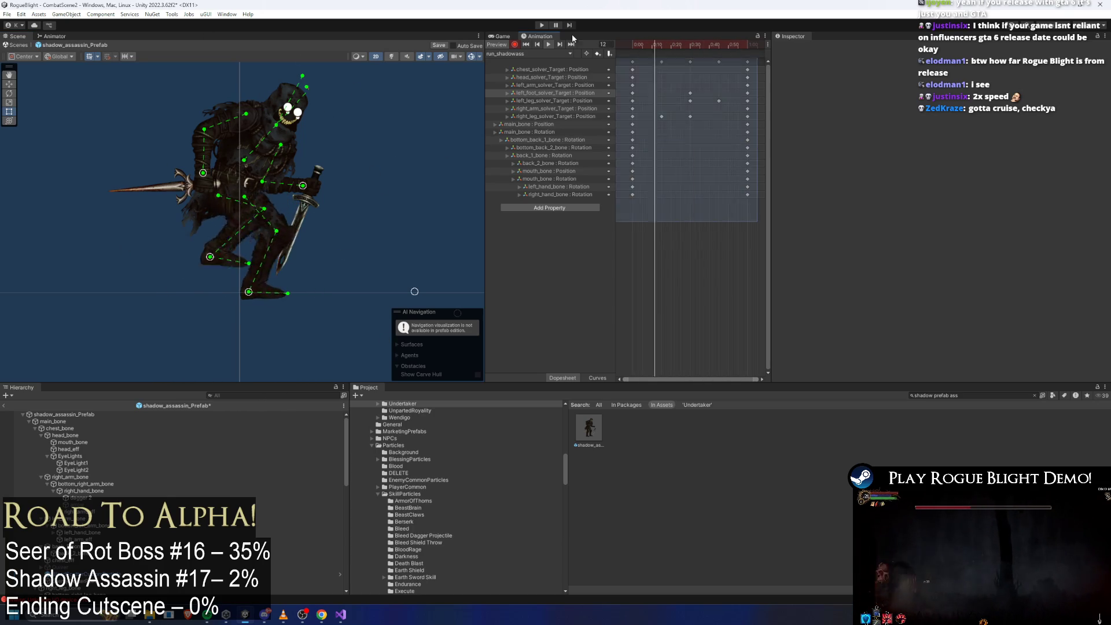
drag(752, 85, 690, 101)
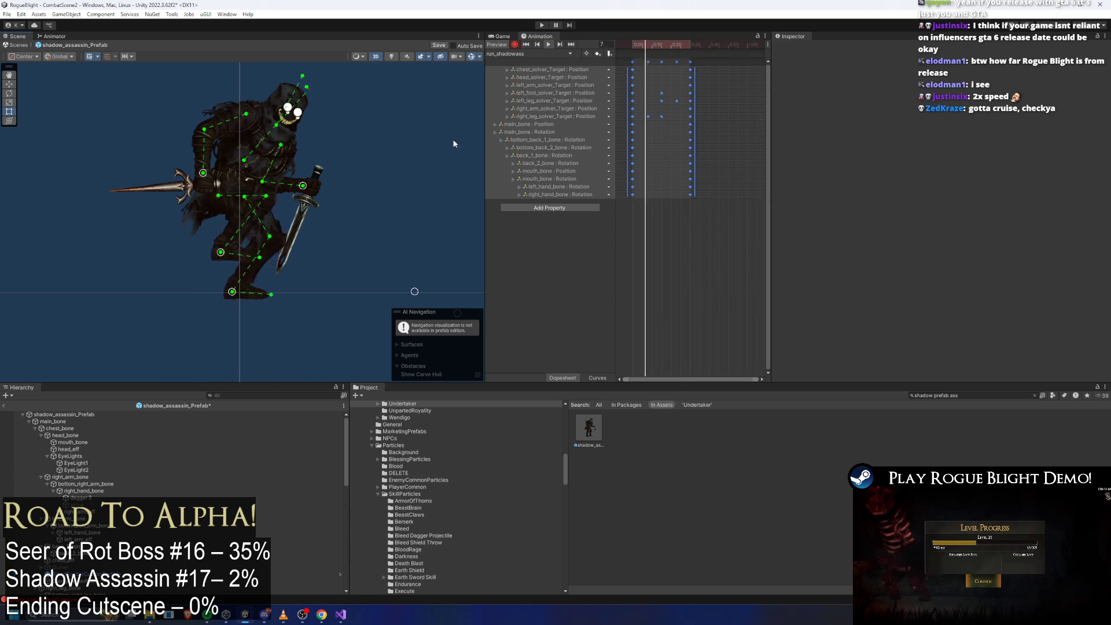
click(633, 46)
drag(633, 46, 650, 44)
drag(676, 151, 723, 138)
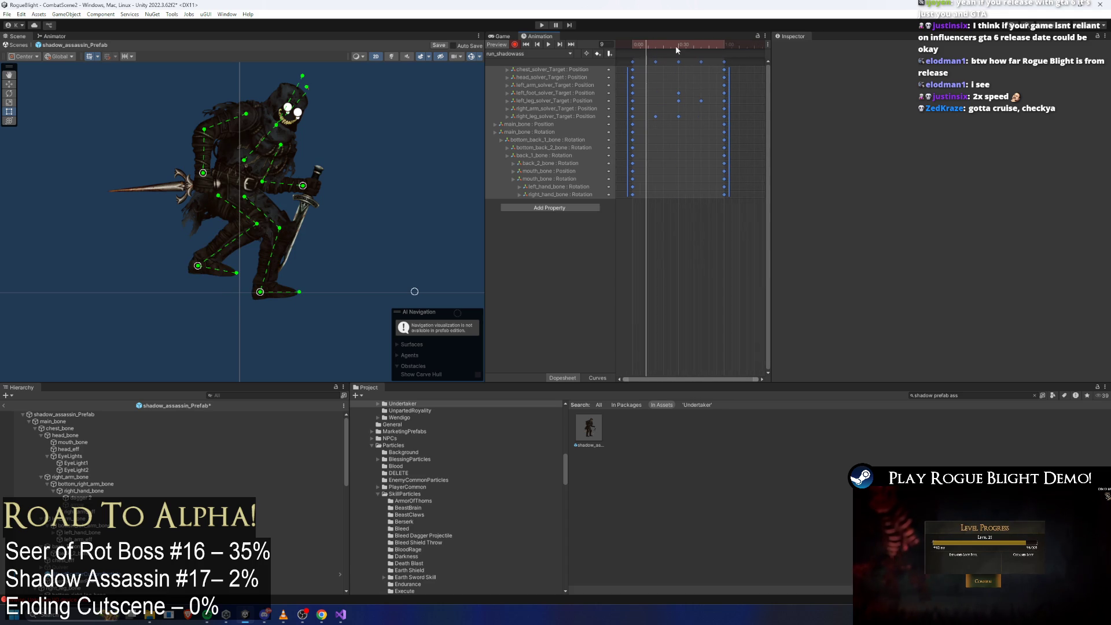
click(654, 45)
mouse_move(673, 45)
mouse_down()
mouse_move(644, 45)
mouse_move(710, 44)
mouse_move(633, 48)
mouse_up()
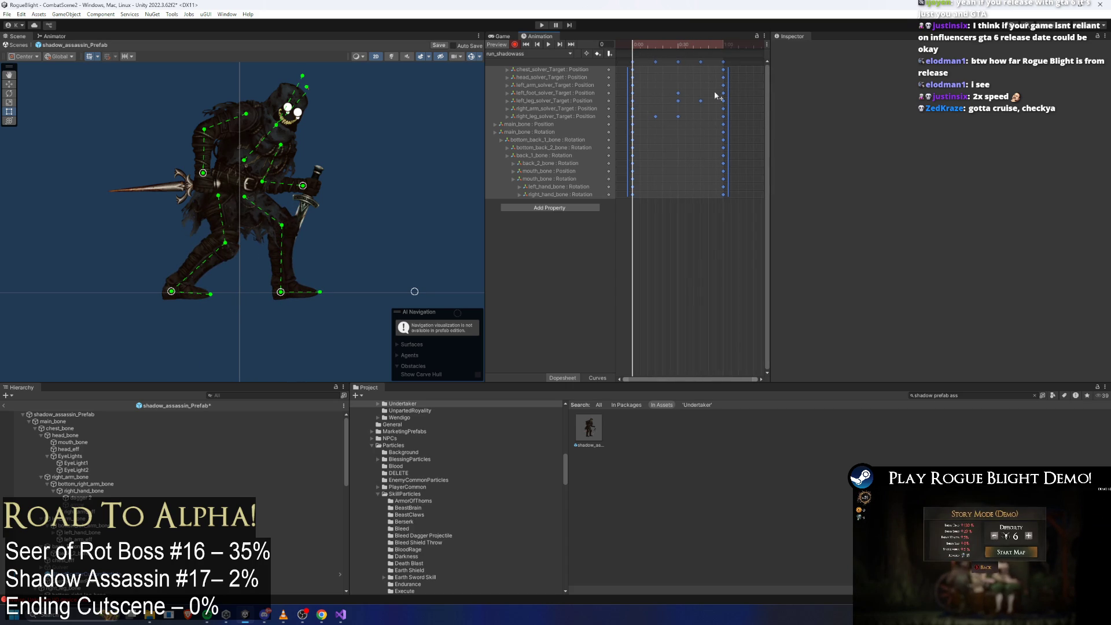
Step: Select only the left foot and leg keys, then the final key column
click(736, 96)
mouse_move(708, 58)
mouse_down()
mouse_move(675, 65)
mouse_move(686, 106)
mouse_up()
click(688, 93)
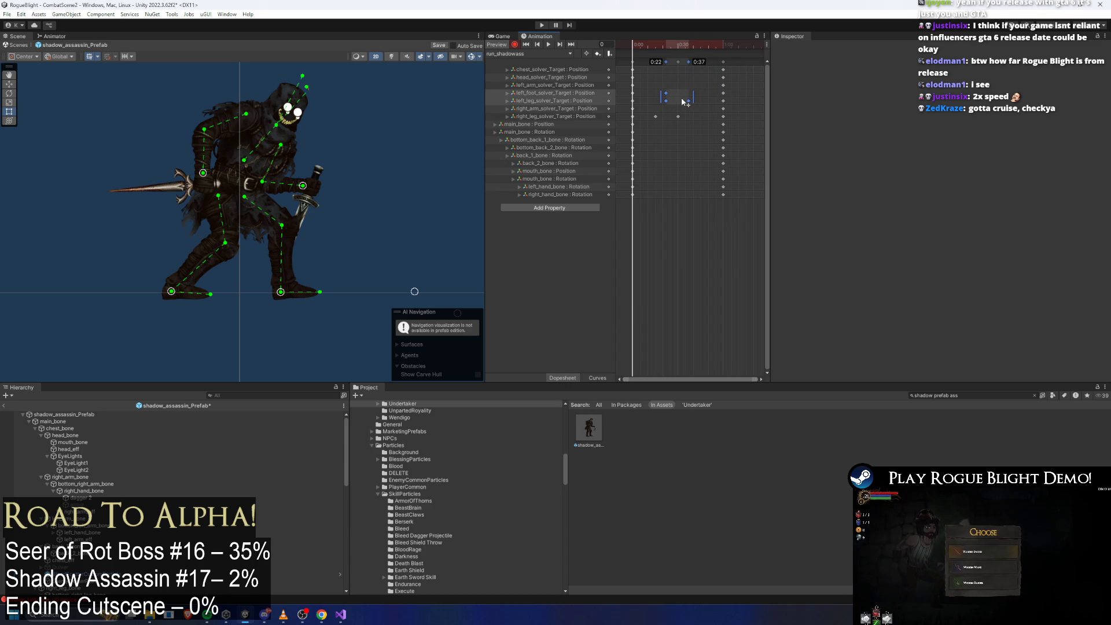
click(723, 62)
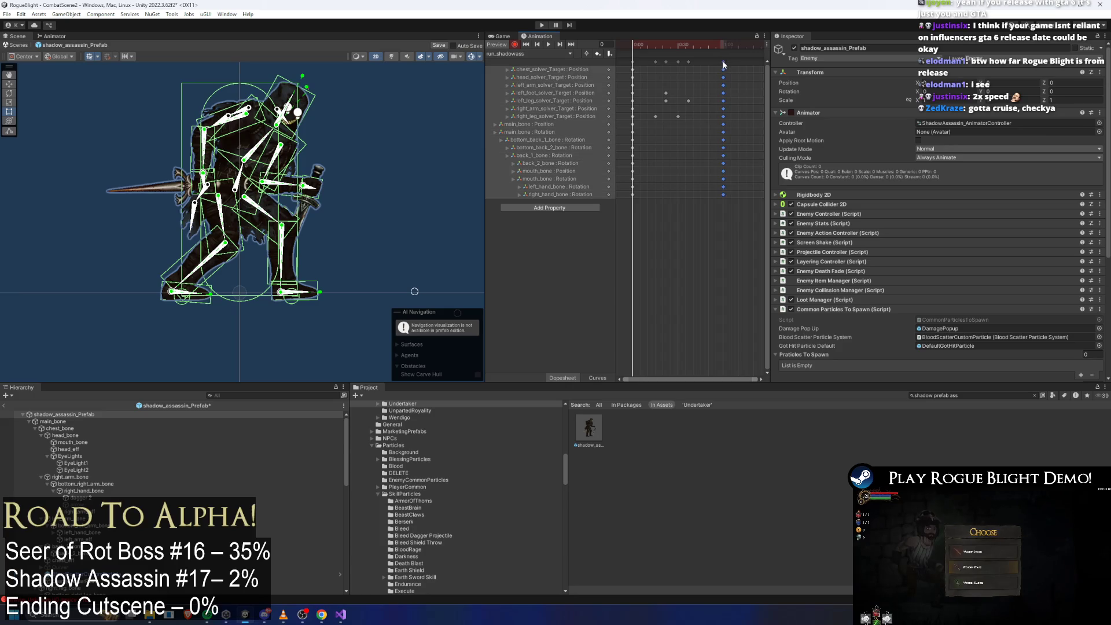
Step: Move the final key column to about 0:51 and play the run preview
drag(722, 60, 709, 65)
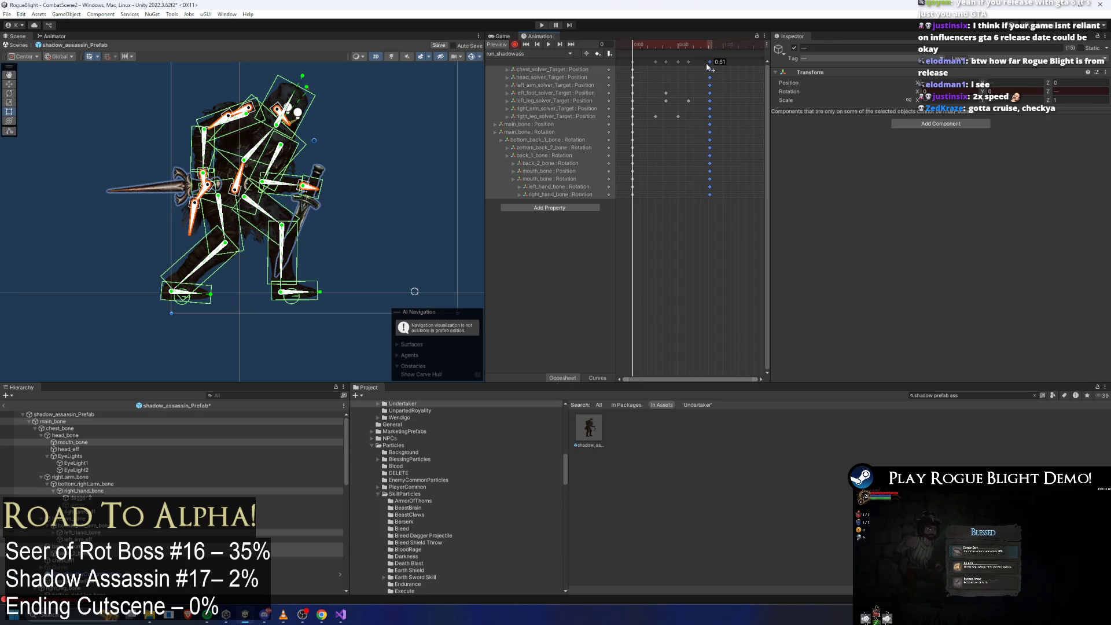
key(space)
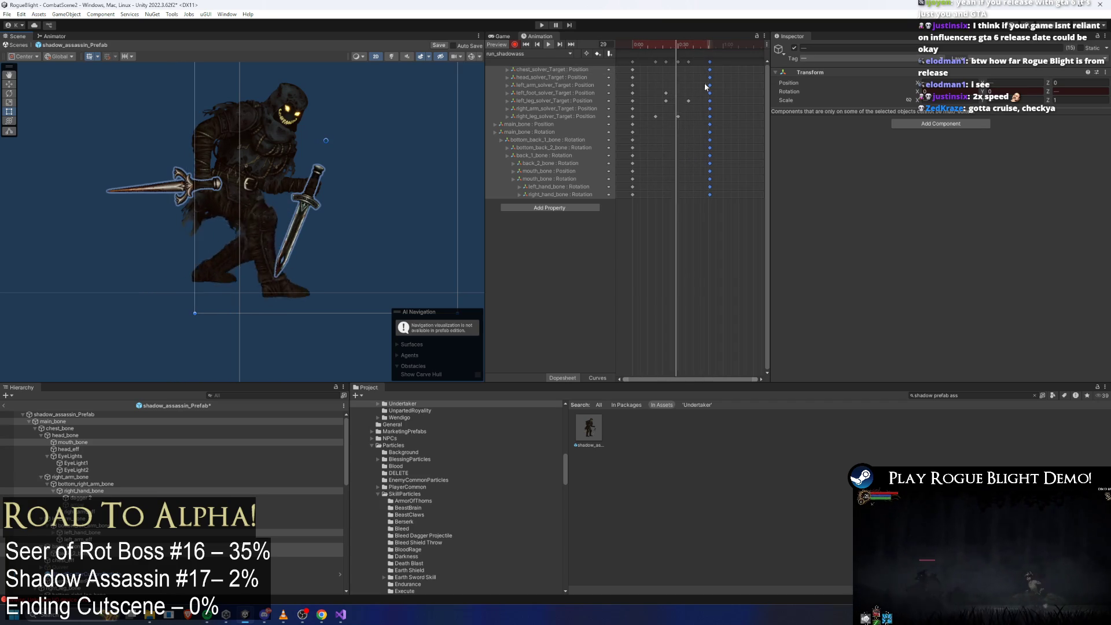
Step: Retime the left foot and leg keys to 0:26 and 0:41, checking the pose at frame 17
click(754, 71)
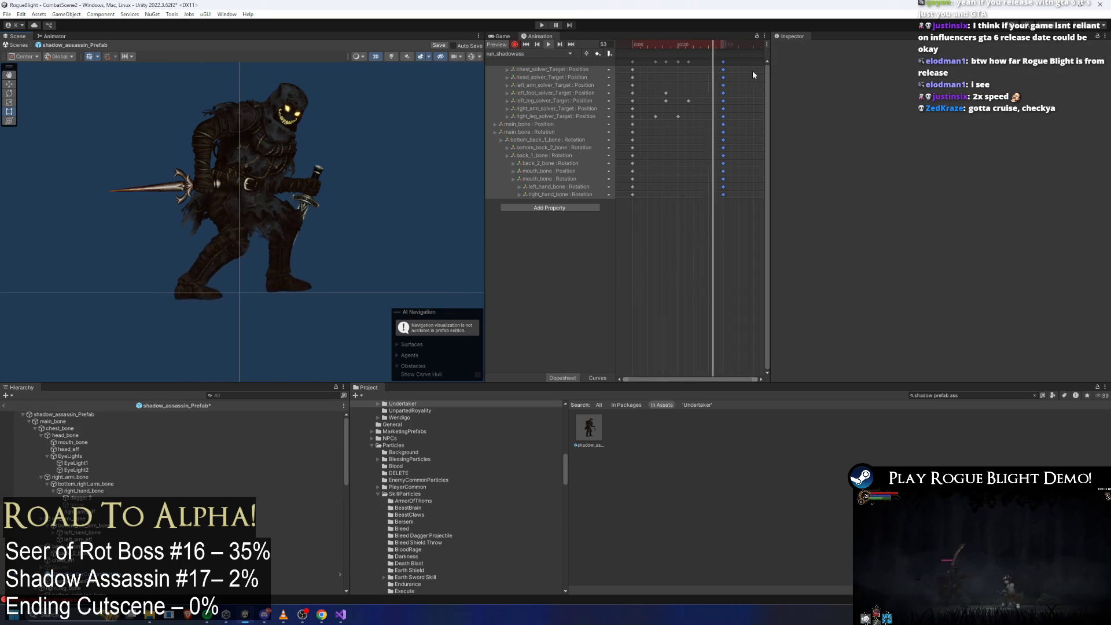
mouse_move(661, 89)
mouse_down()
mouse_move(692, 104)
mouse_move(678, 100)
mouse_up()
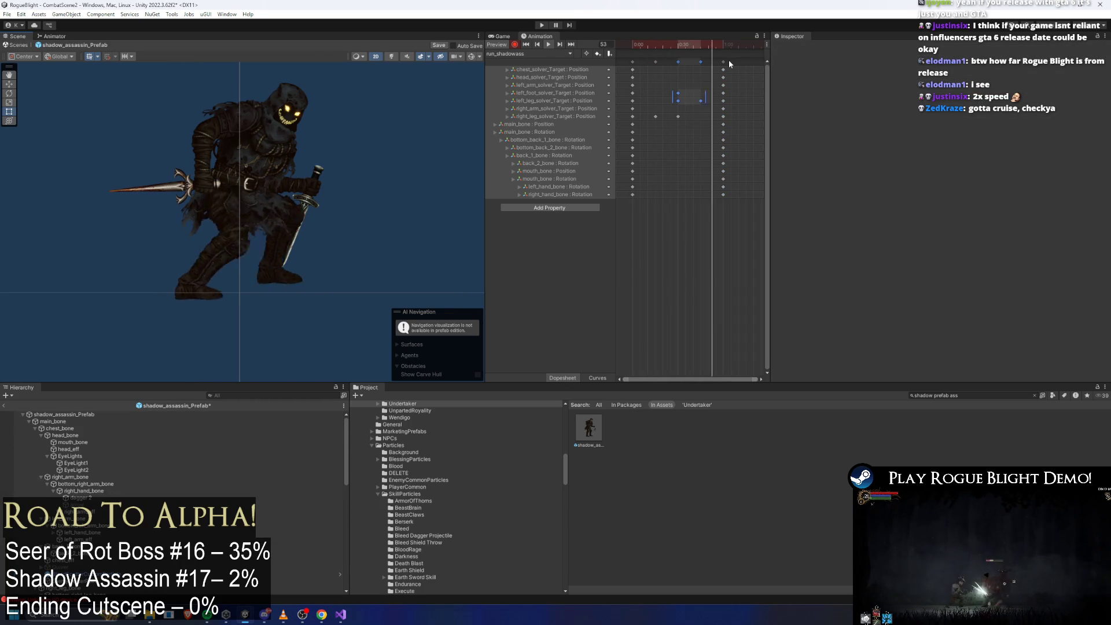
drag(684, 97, 679, 97)
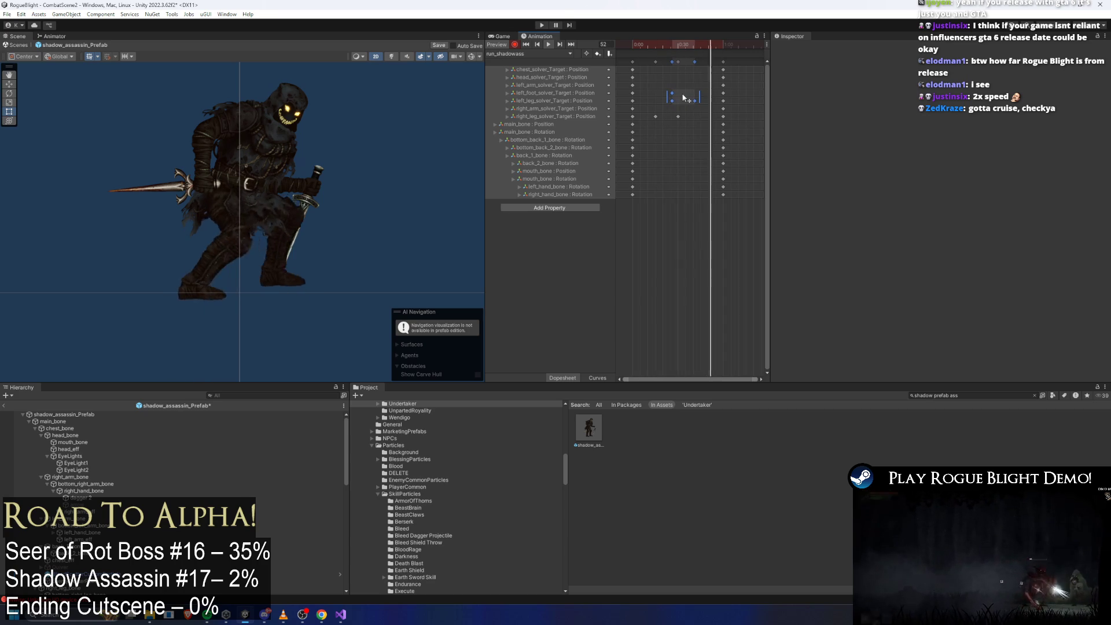
drag(687, 99, 684, 100)
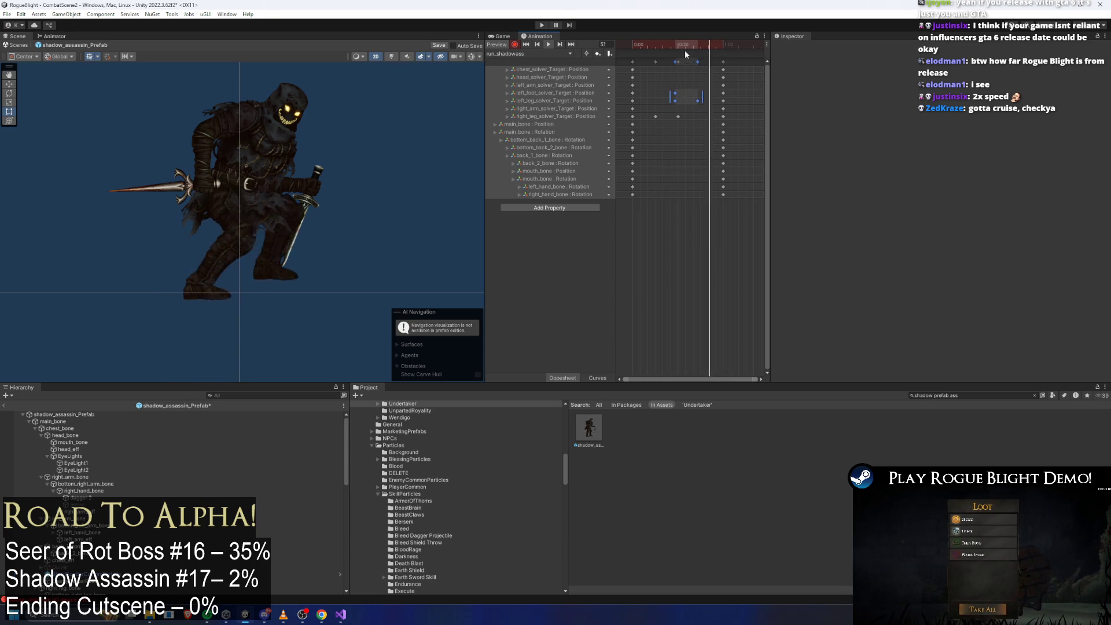
mouse_move(696, 44)
mouse_down()
mouse_move(657, 46)
mouse_move(682, 48)
mouse_up()
drag(686, 94, 673, 96)
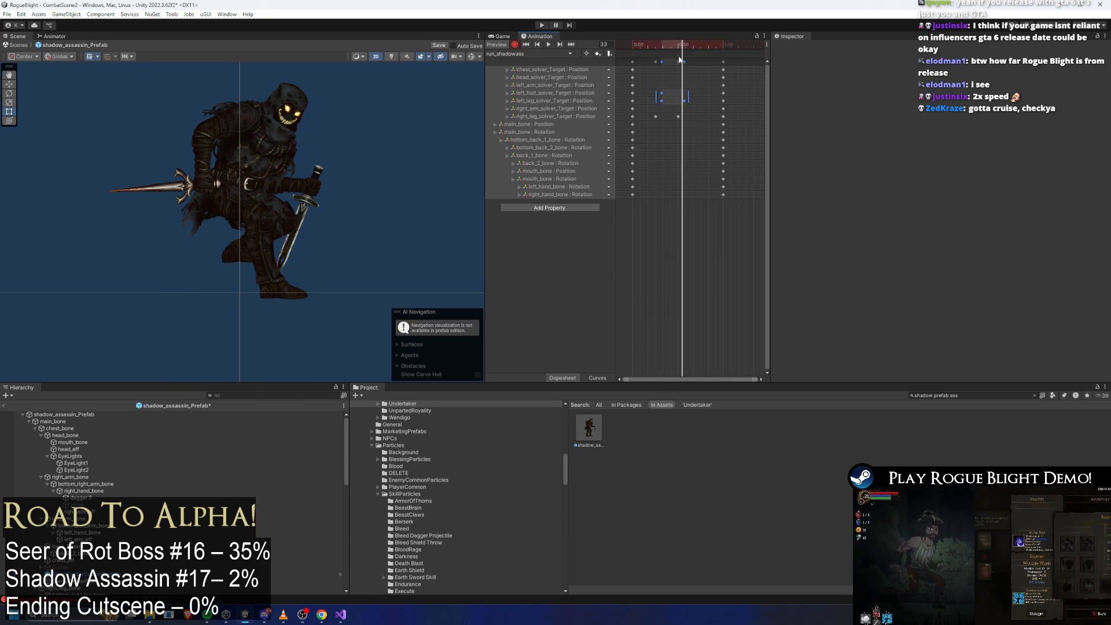
Step: Loop the preview, pull the last key column earlier, and shift keys from 0:20 onward
key(shift+comma)
key(space)
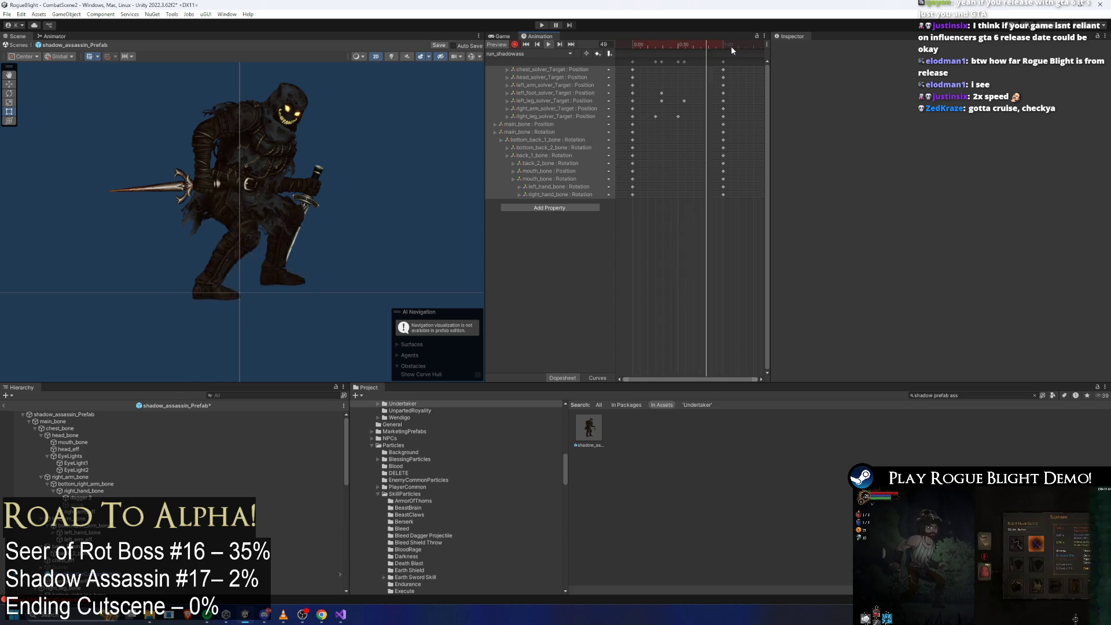
drag(723, 65, 708, 66)
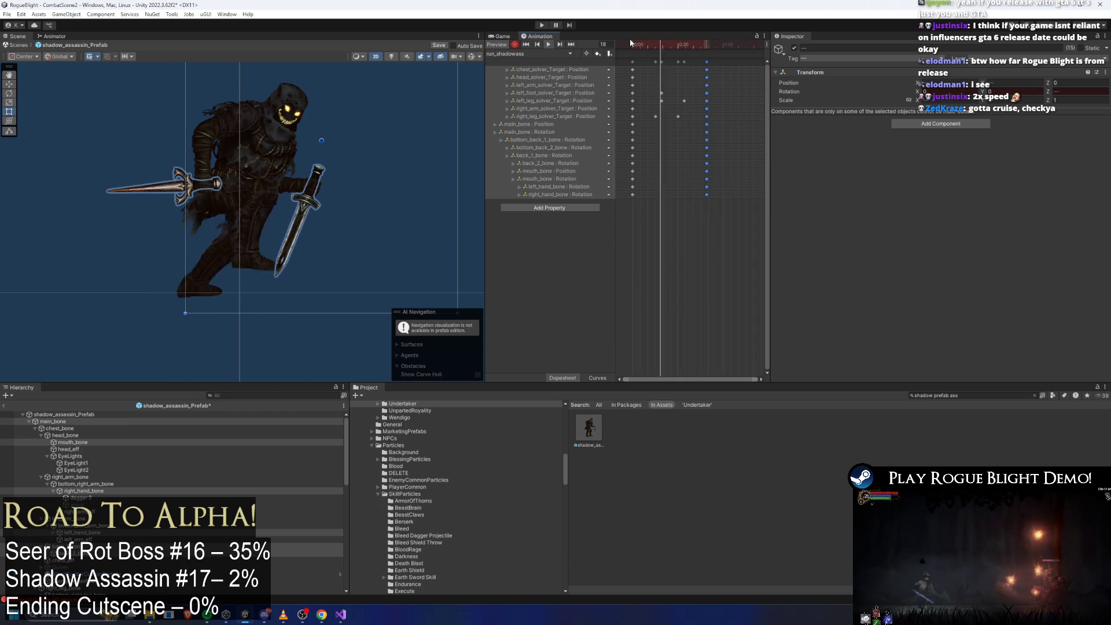
drag(633, 44, 609, 44)
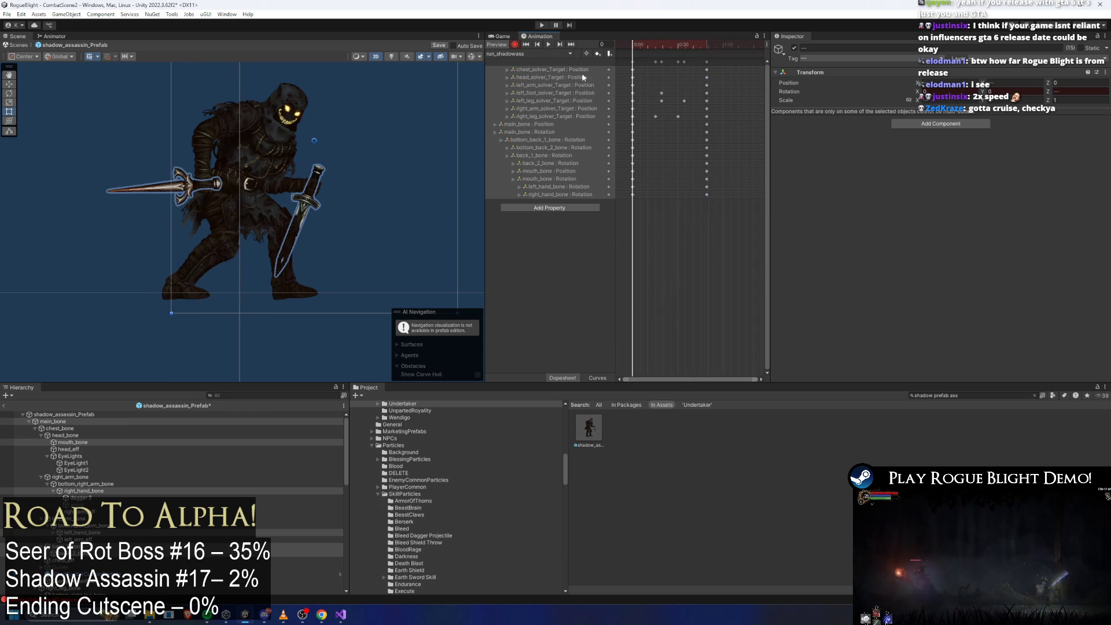
mouse_move(737, 74)
mouse_down()
mouse_move(637, 56)
mouse_move(730, 69)
mouse_move(686, 60)
mouse_move(675, 46)
mouse_move(702, 47)
mouse_up()
click(668, 45)
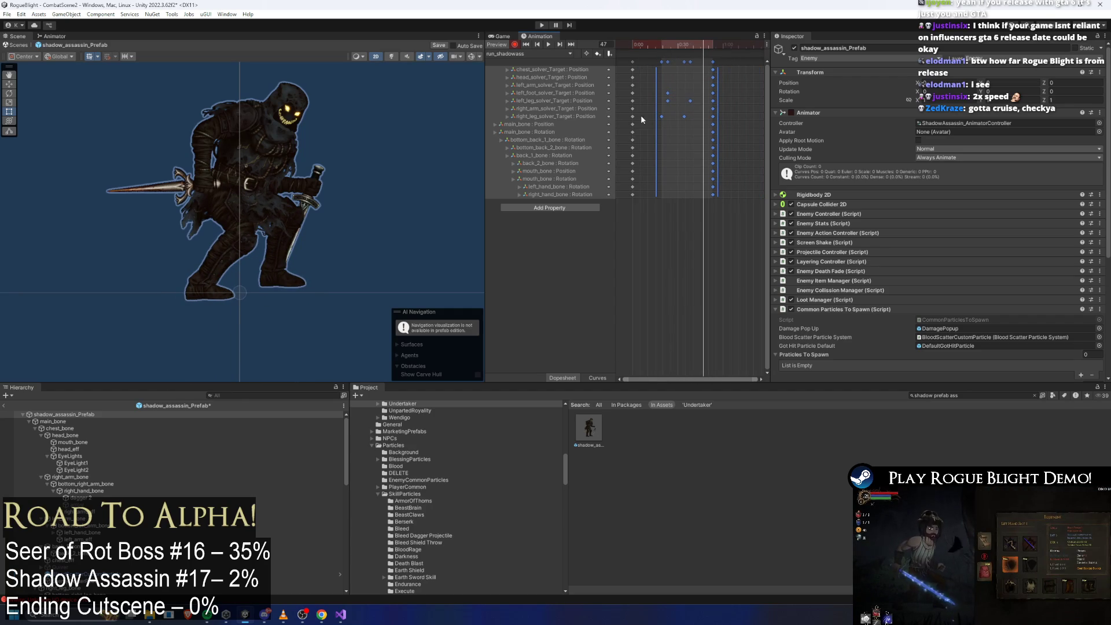
Step: With bone gizmos shown, repose the left leg at frame 47 and move its keys to about frame 38
click(470, 57)
click(362, 224)
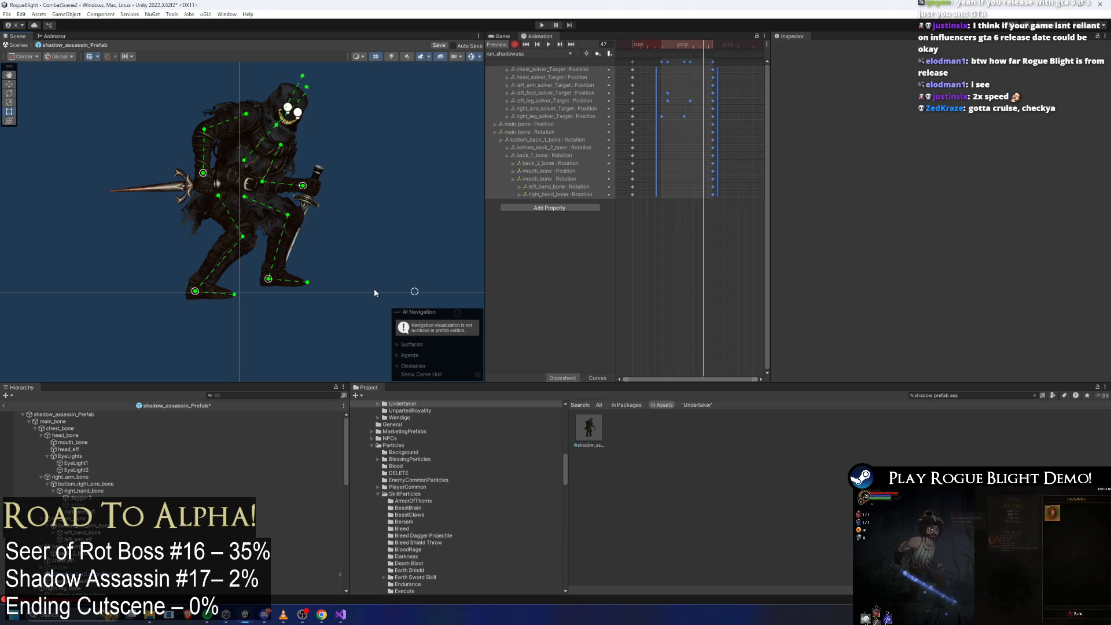
drag(268, 278, 285, 281)
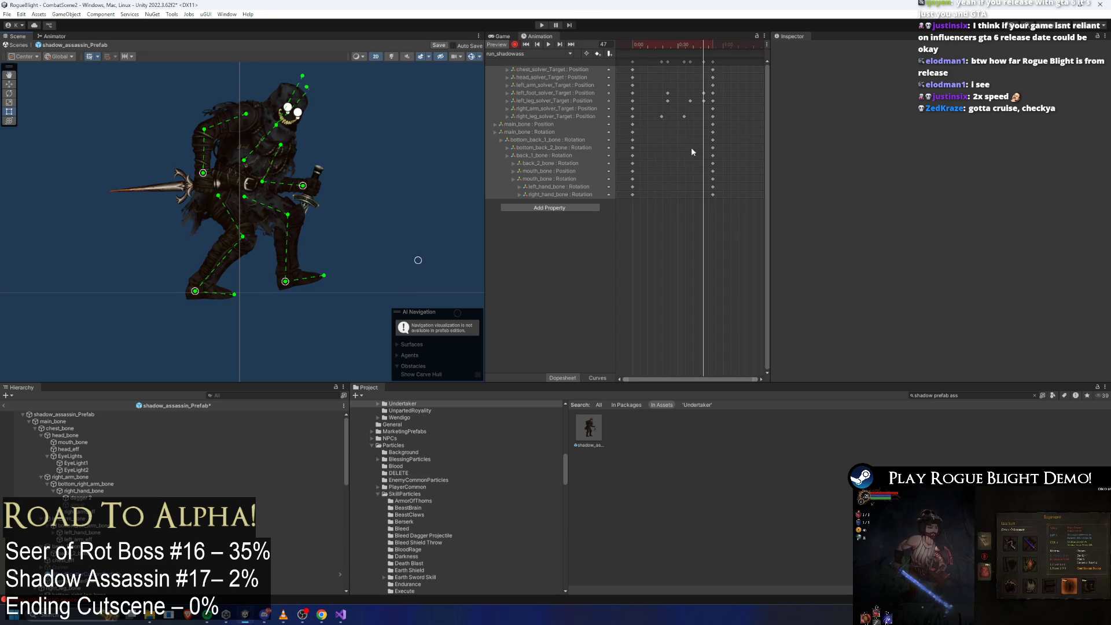
drag(708, 89, 691, 107)
click(658, 43)
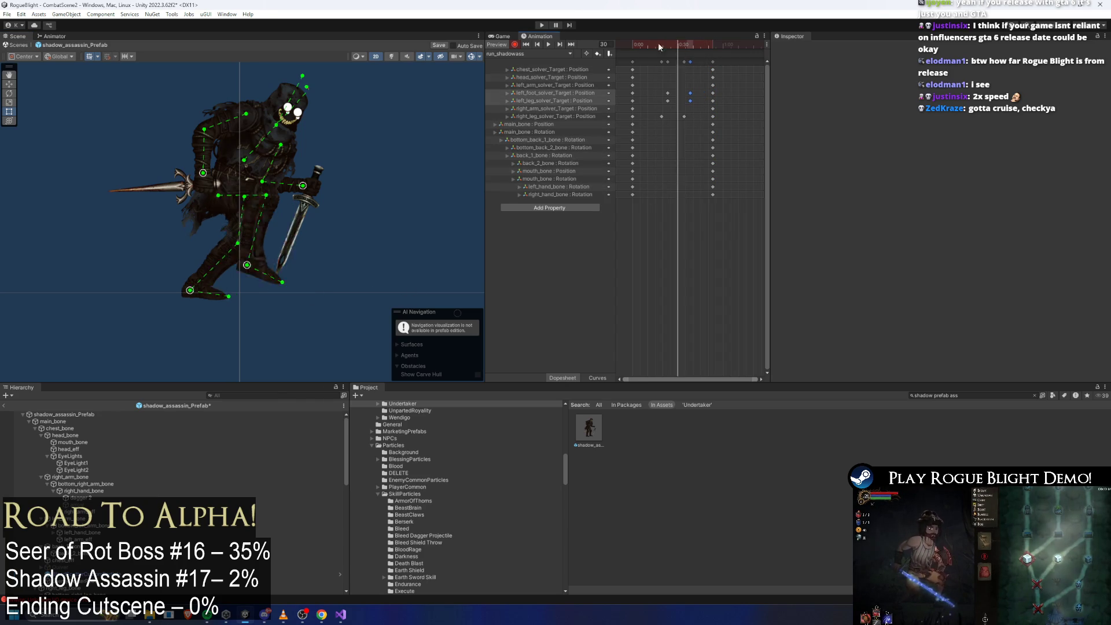
key(space)
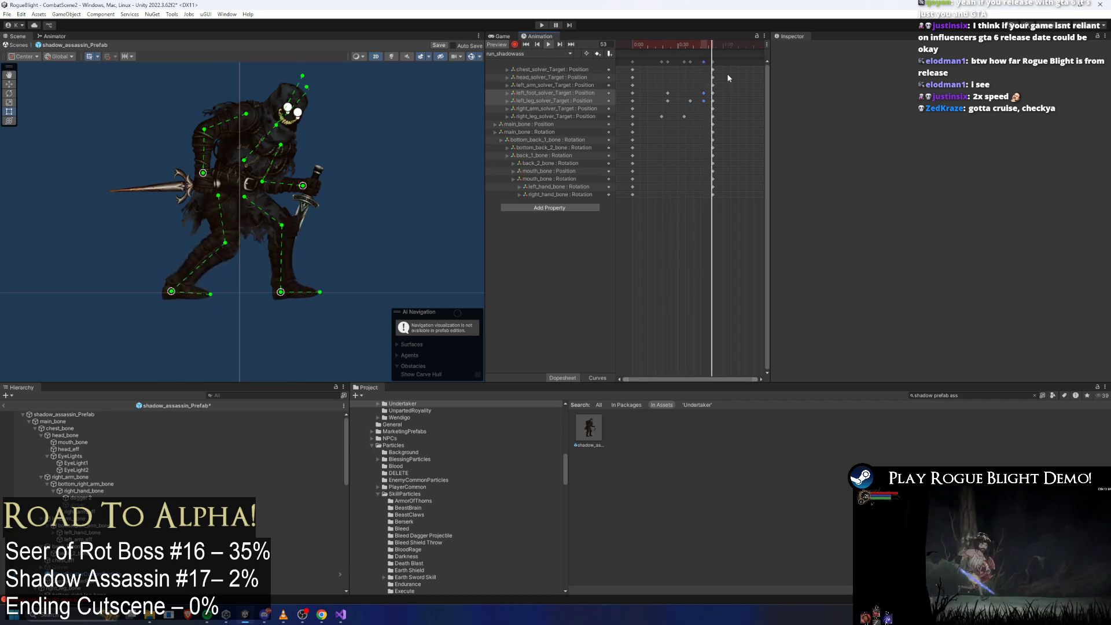
Step: Nudge the foot and leg keys later, move the final column later, and raise the left foot target around frame 48
mouse_move(695, 101)
mouse_down()
mouse_move(708, 102)
mouse_move(688, 100)
mouse_up()
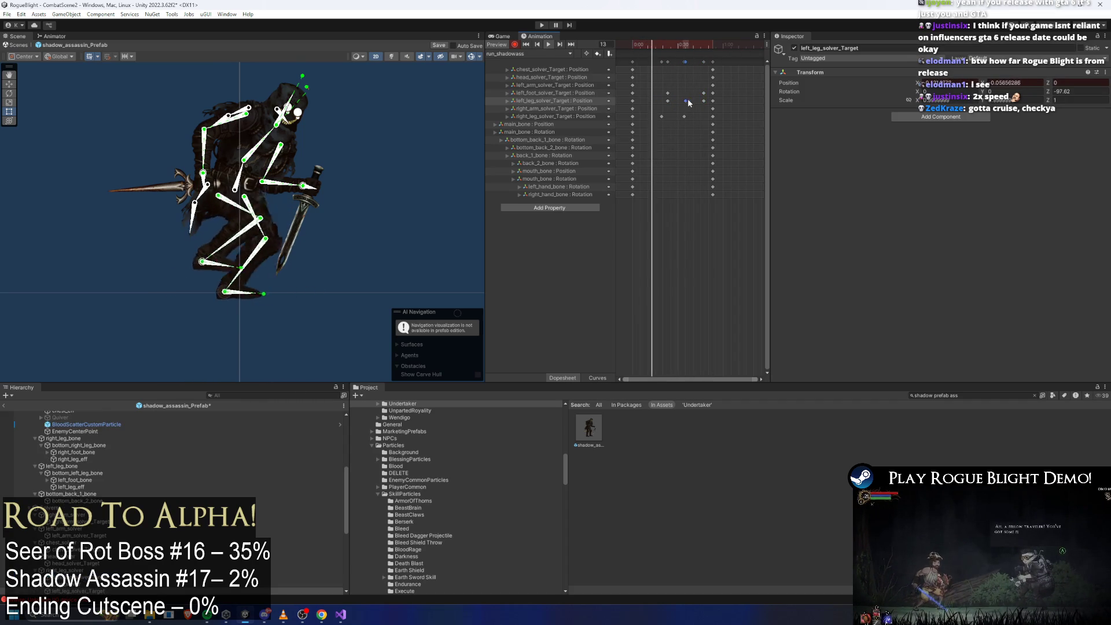
drag(713, 61, 745, 63)
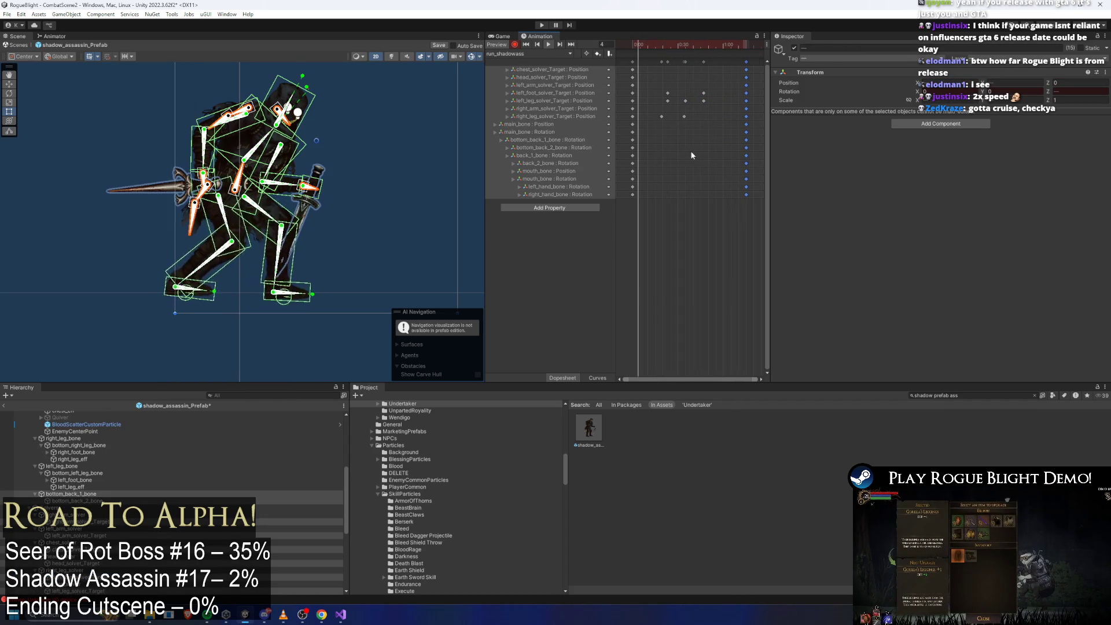
click(651, 235)
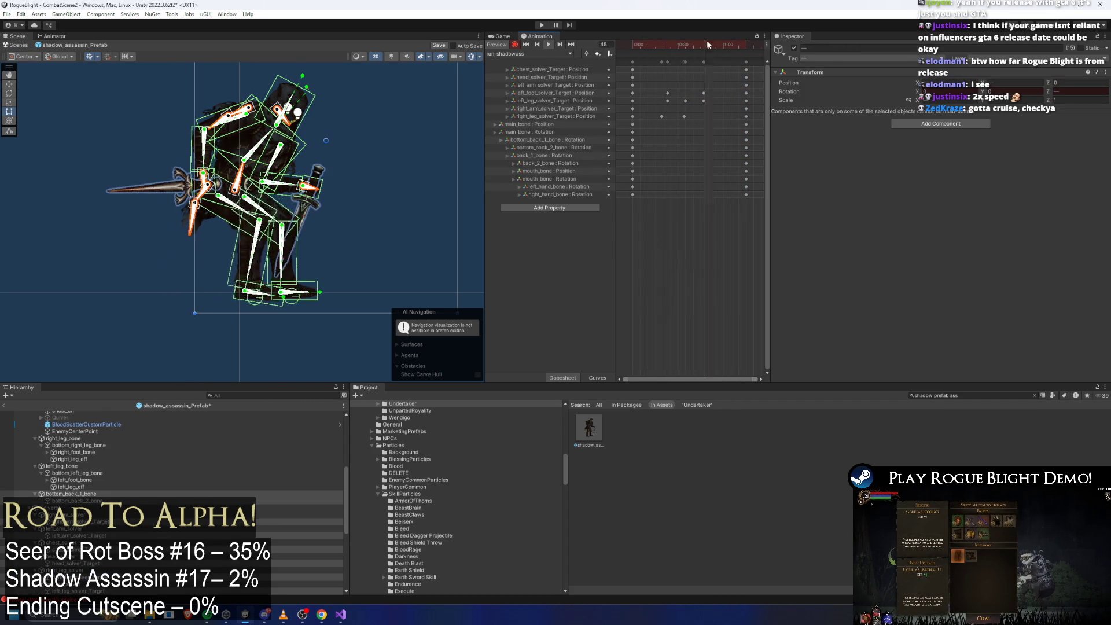
click(679, 46)
drag(678, 46, 704, 47)
click(299, 276)
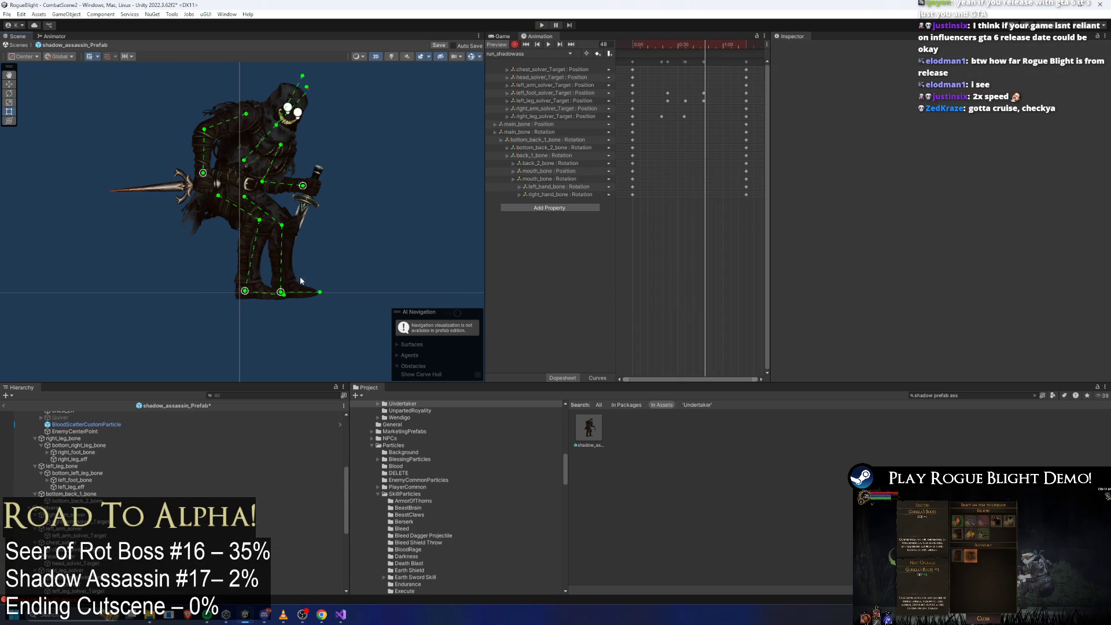
drag(238, 285, 227, 278)
mouse_move(456, 316)
mouse_down()
mouse_move(445, 327)
mouse_move(436, 262)
mouse_up()
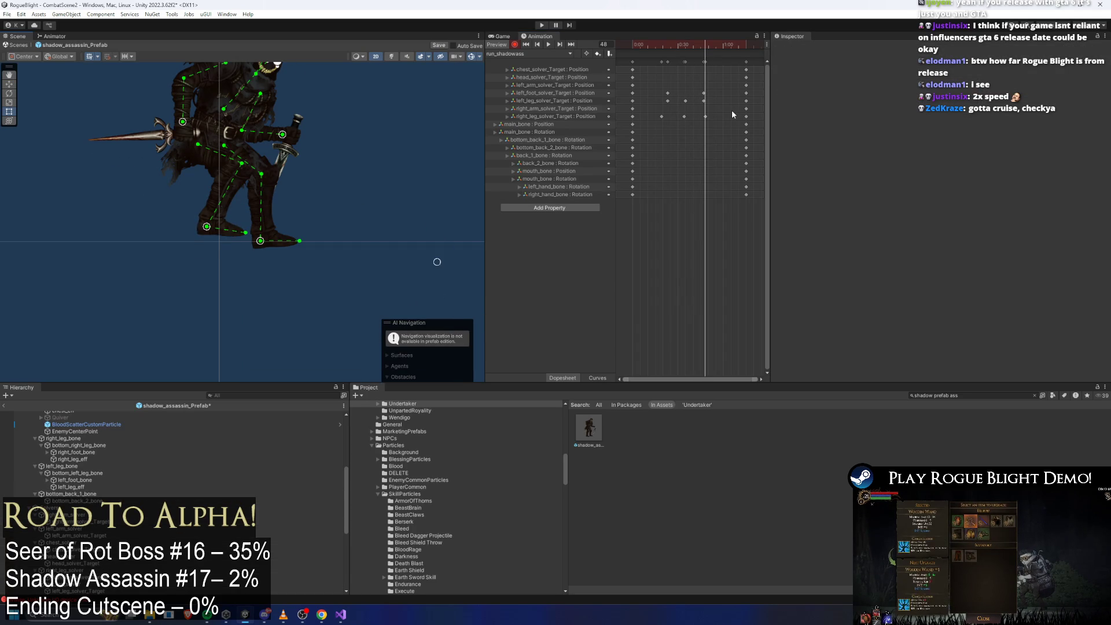
Step: Move the left foot target left to bend the leg and check the pose at frame 57
drag(206, 227, 176, 226)
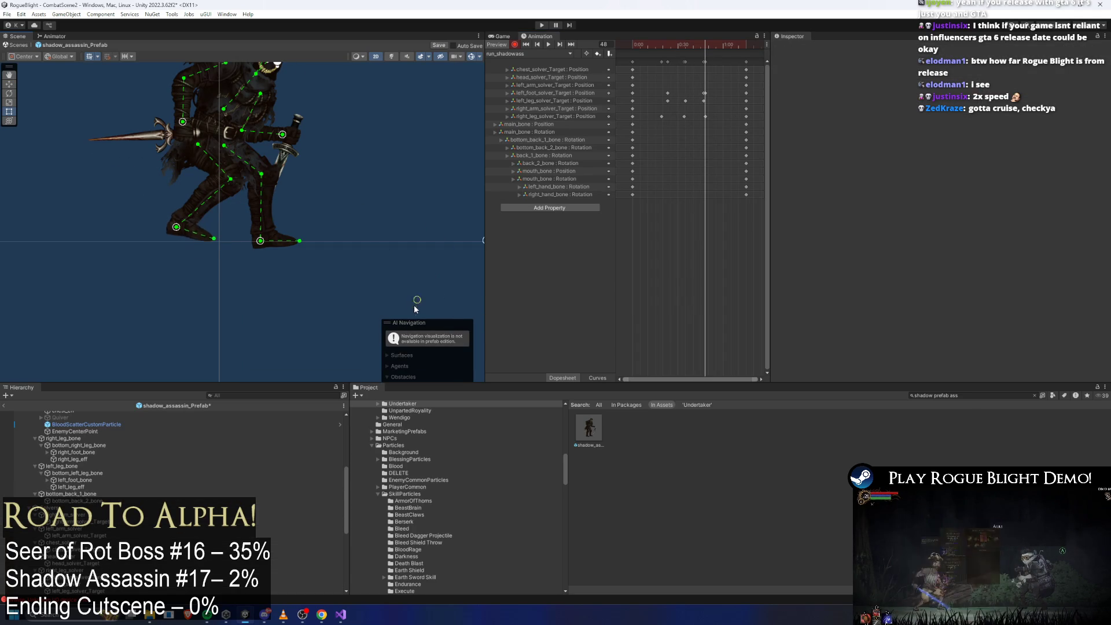
drag(441, 238, 419, 203)
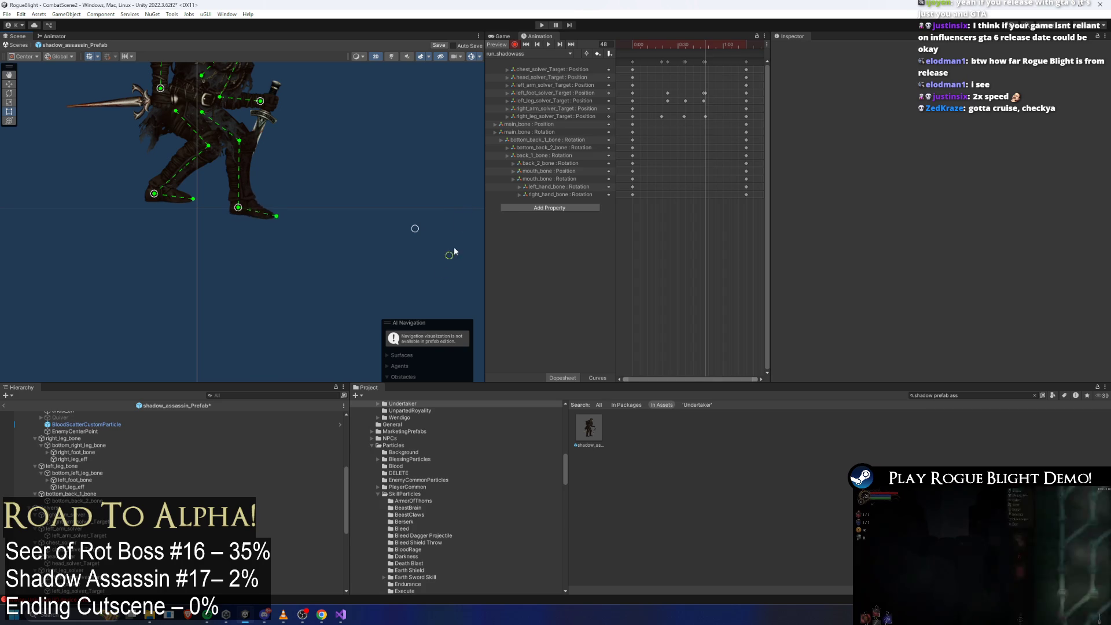
mouse_move(457, 243)
mouse_down()
mouse_move(145, 87)
mouse_move(141, 67)
mouse_up()
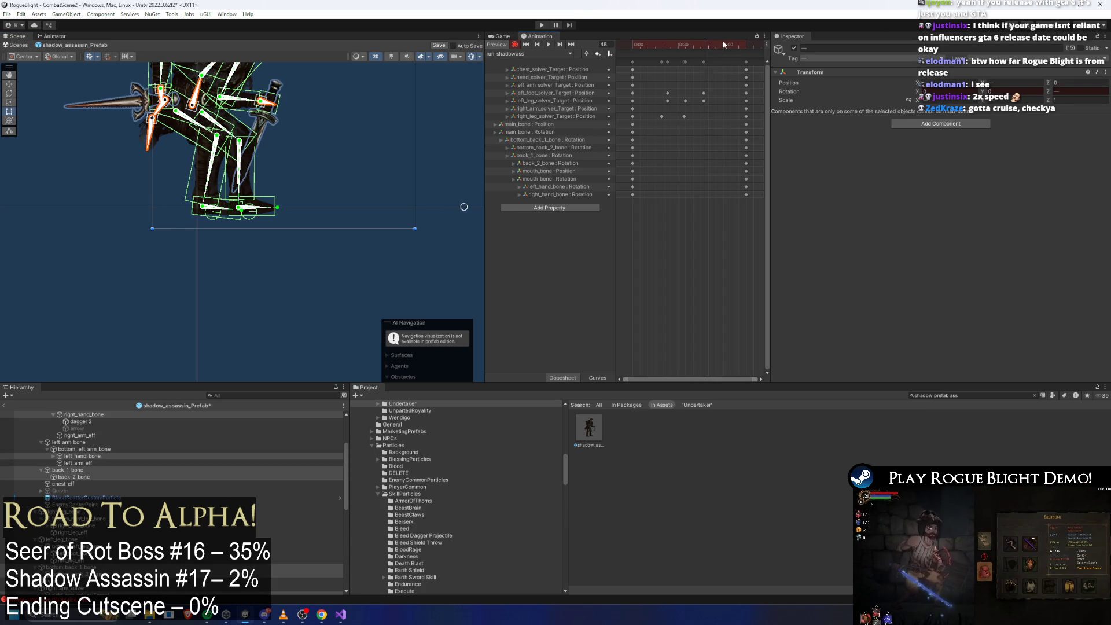
drag(707, 70, 717, 70)
click(153, 191)
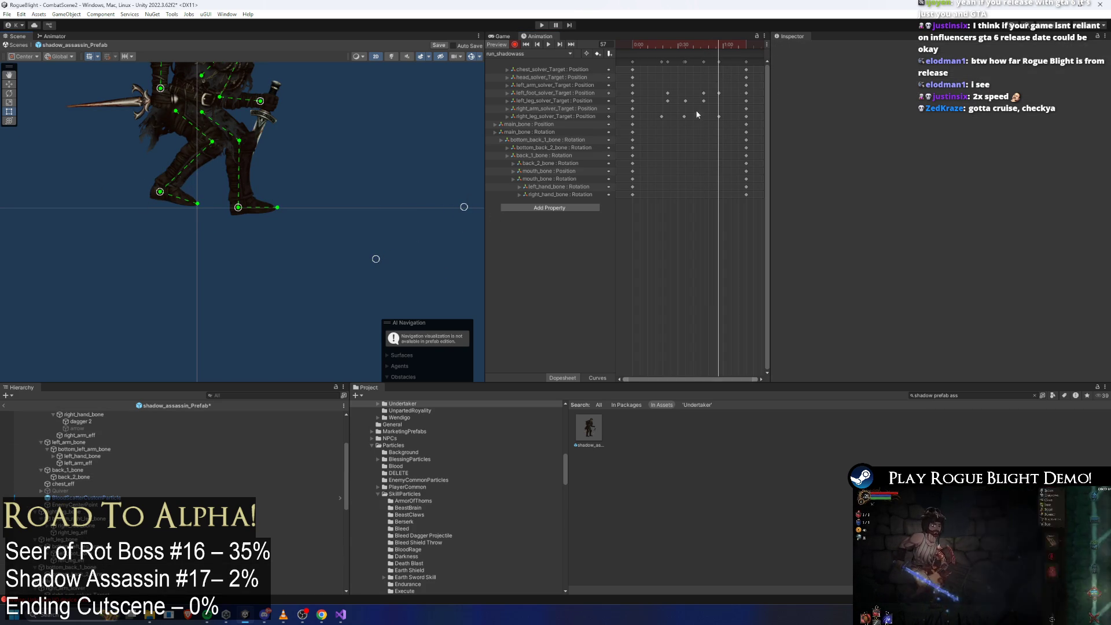
Step: Copy the end-frame left foot and right leg target keys to frame 57, then lower the left foot there
click(746, 93)
shift+click(746, 116)
key(ctrl+c)
key(ctrl+v)
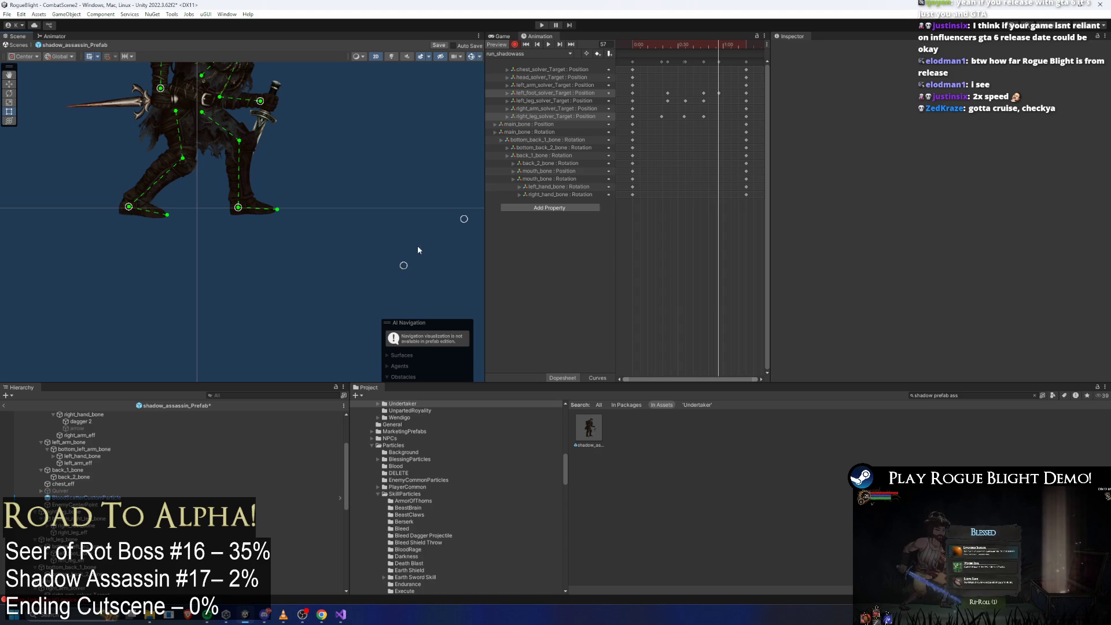
drag(413, 227, 403, 262)
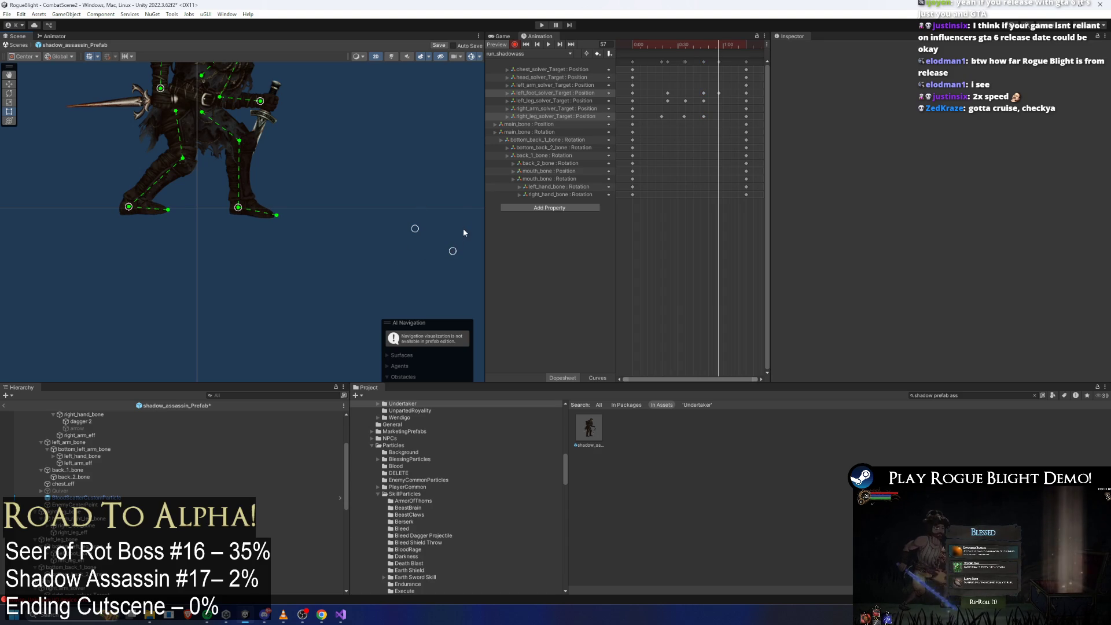
click(546, 94)
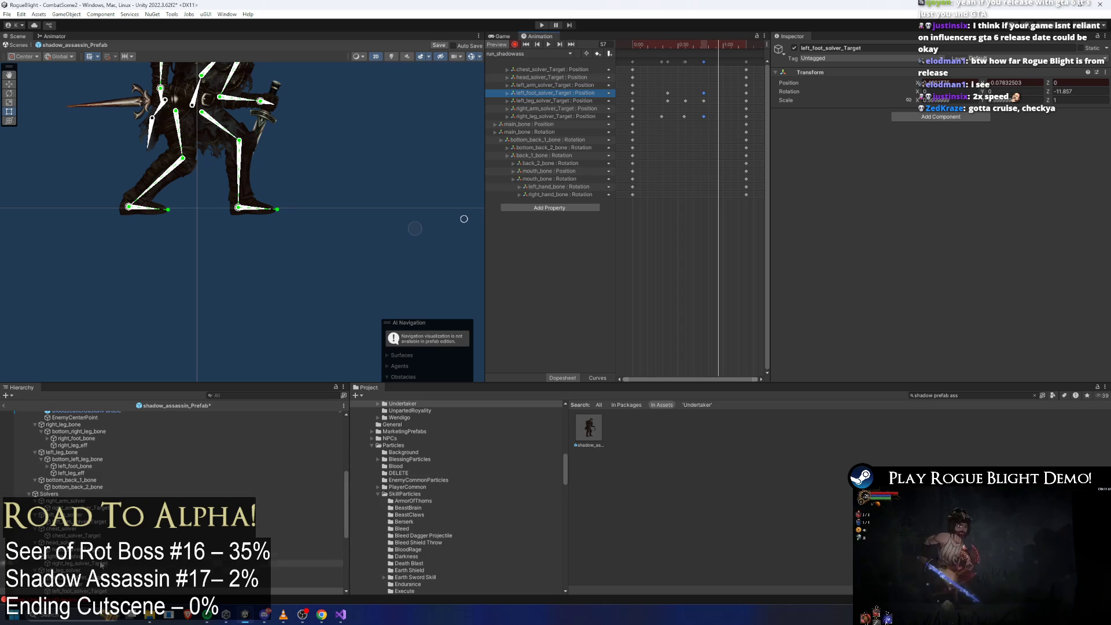
Step: Duplicate left_foot_solver in the Hierarchy
scroll(87, 564, down, 2)
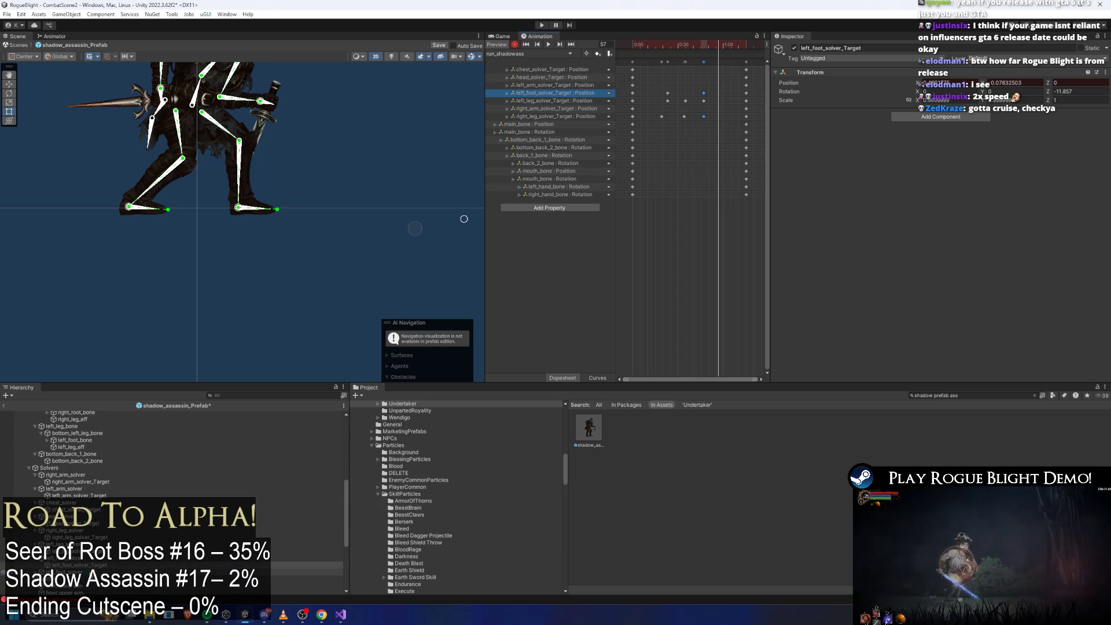
click(69, 571)
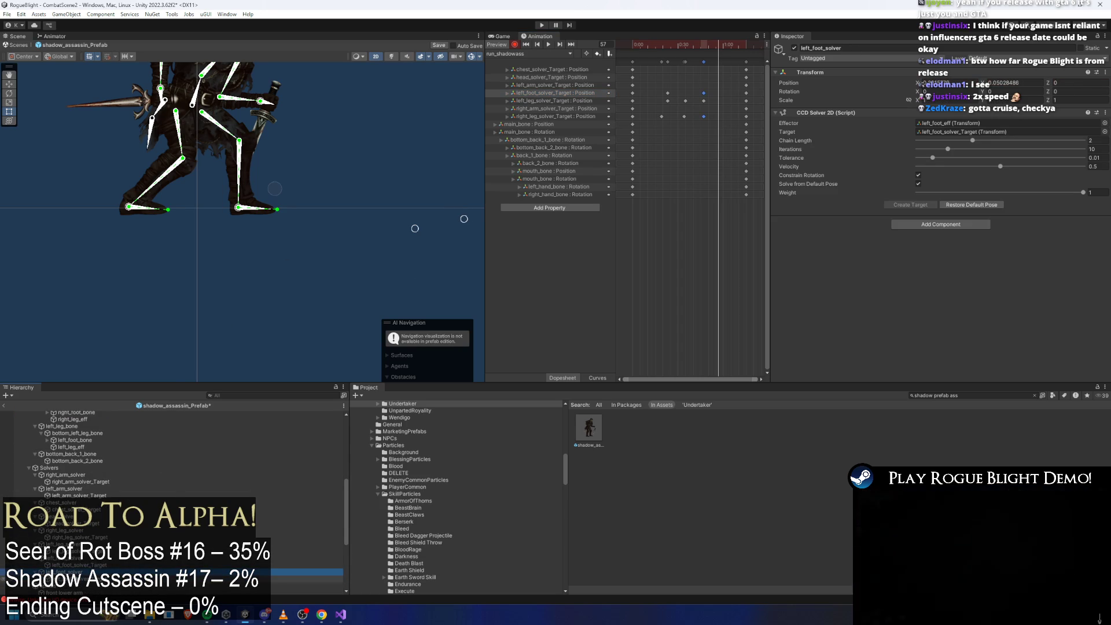
right_click(72, 573)
click(113, 261)
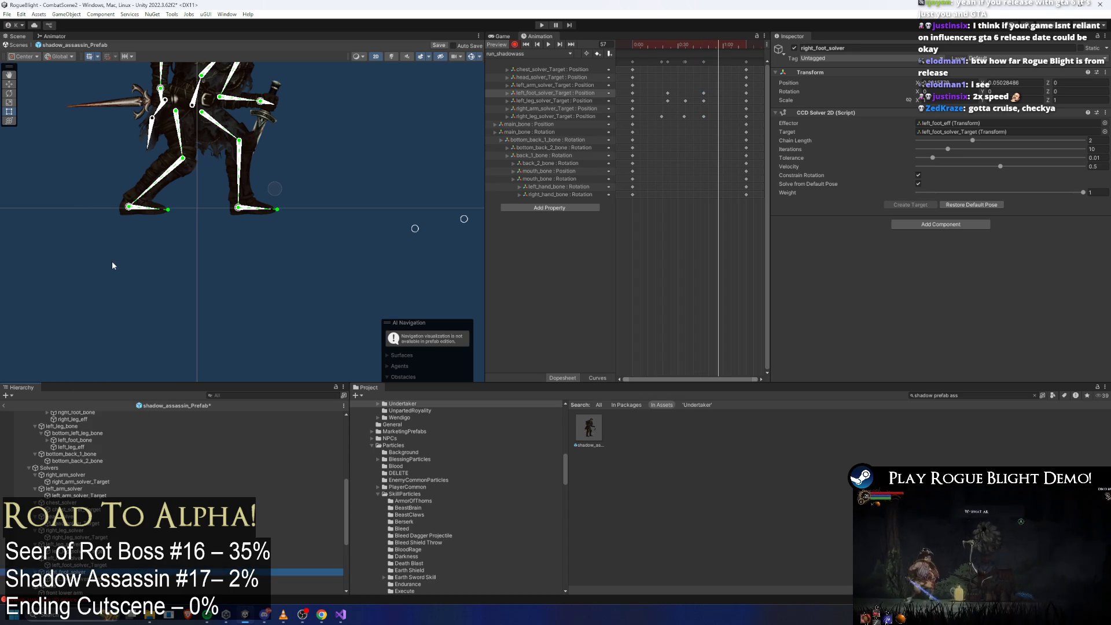
click(75, 578)
right_click(75, 578)
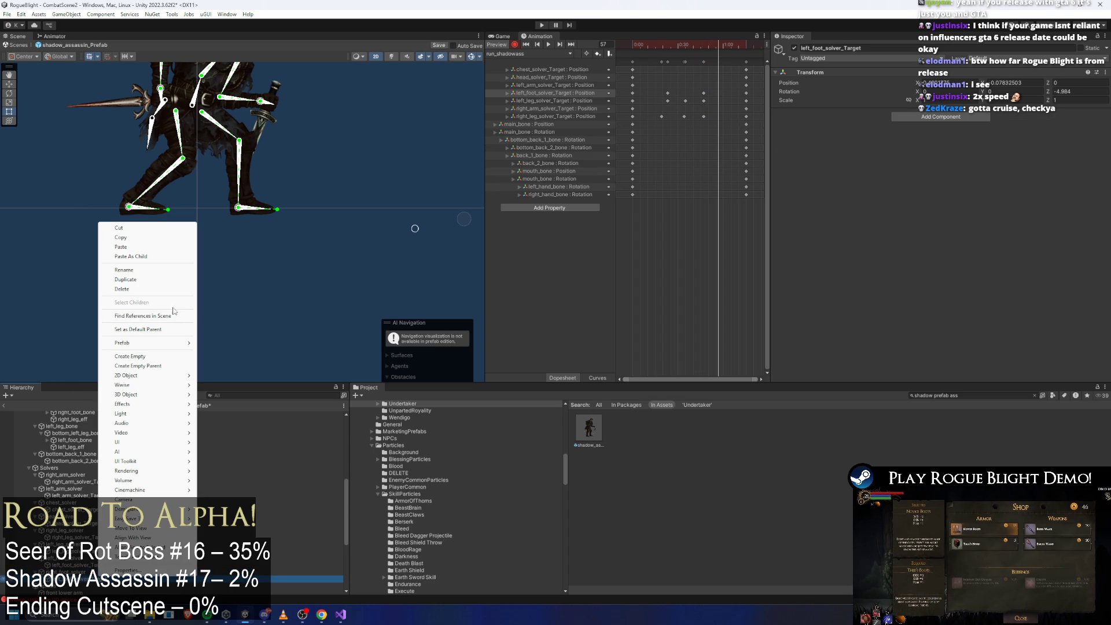
click(87, 572)
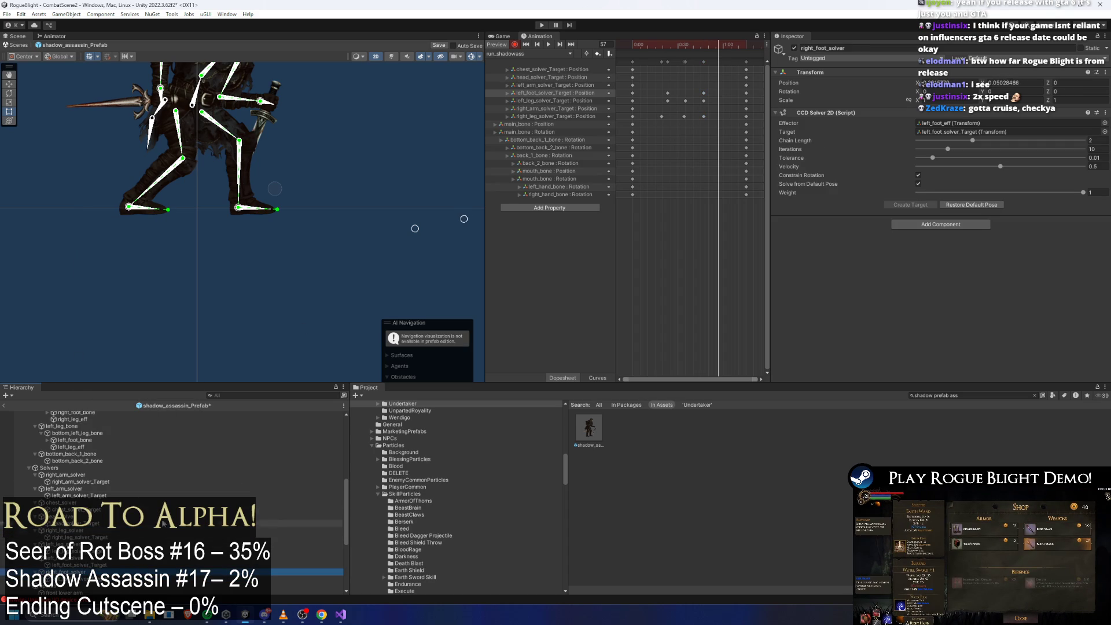
Step: Rename the duplicated solver to right_foot_solver
click(941, 123)
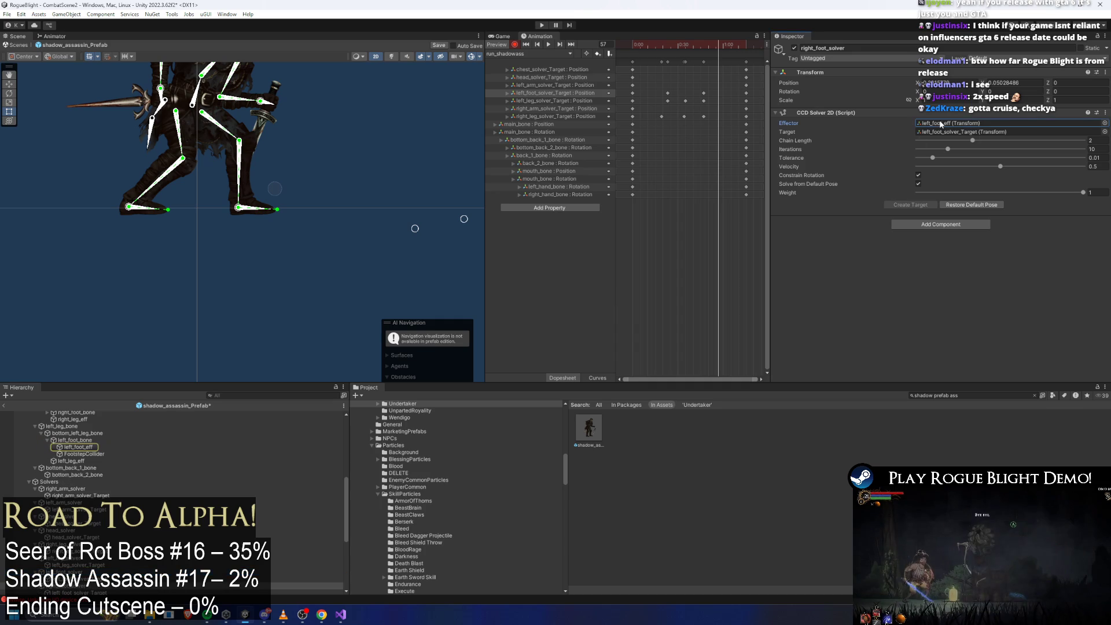
scroll(173, 492, down, 3)
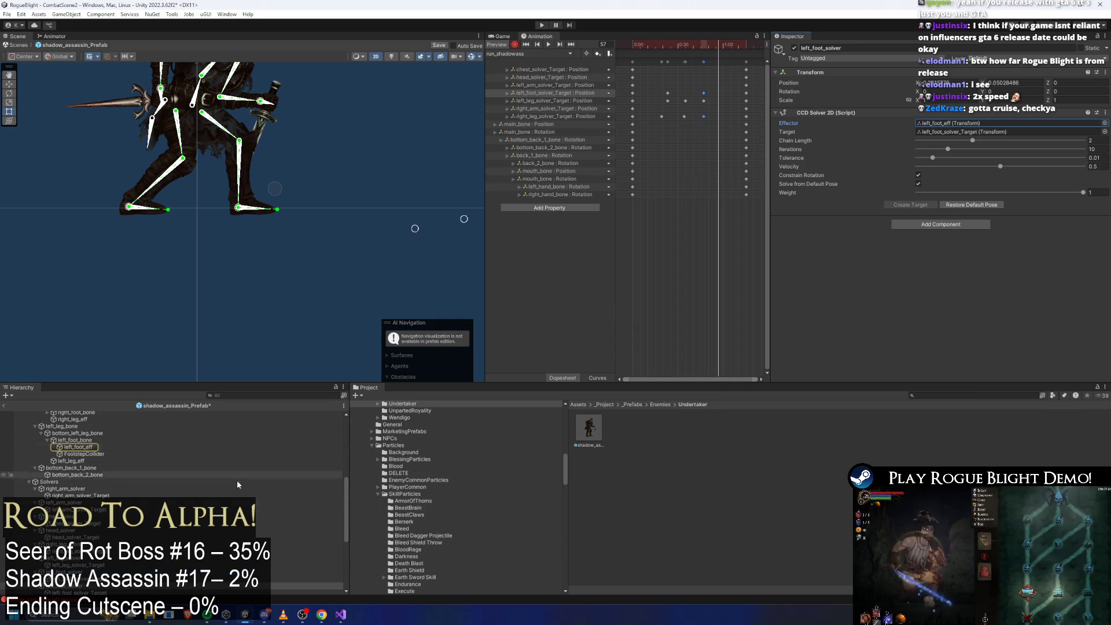
click(174, 475)
scroll(194, 448, down, 1)
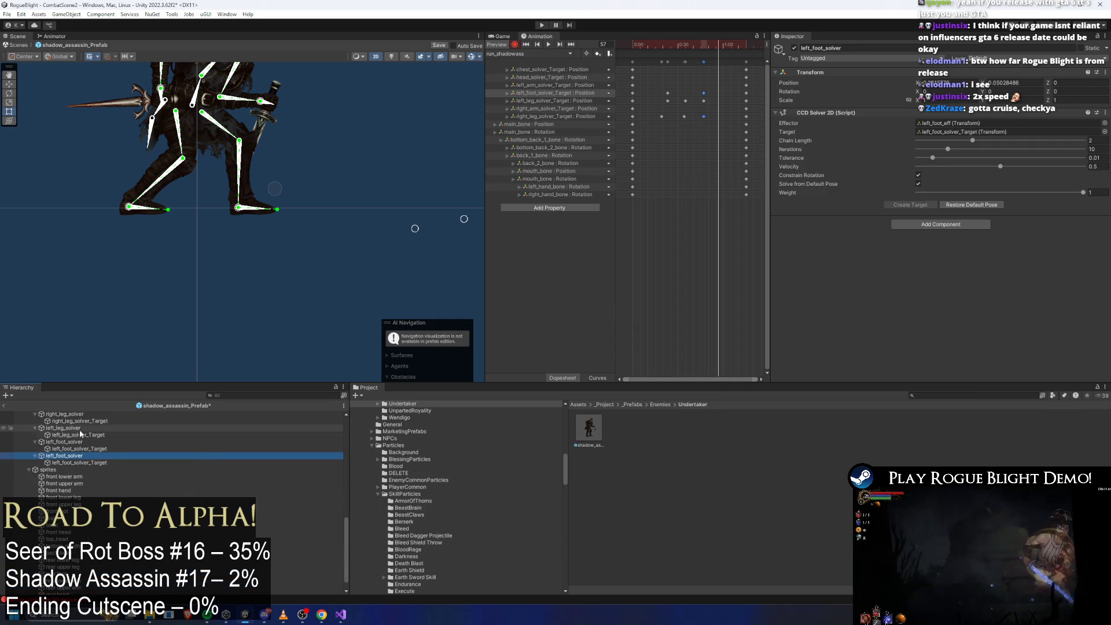
click(68, 443)
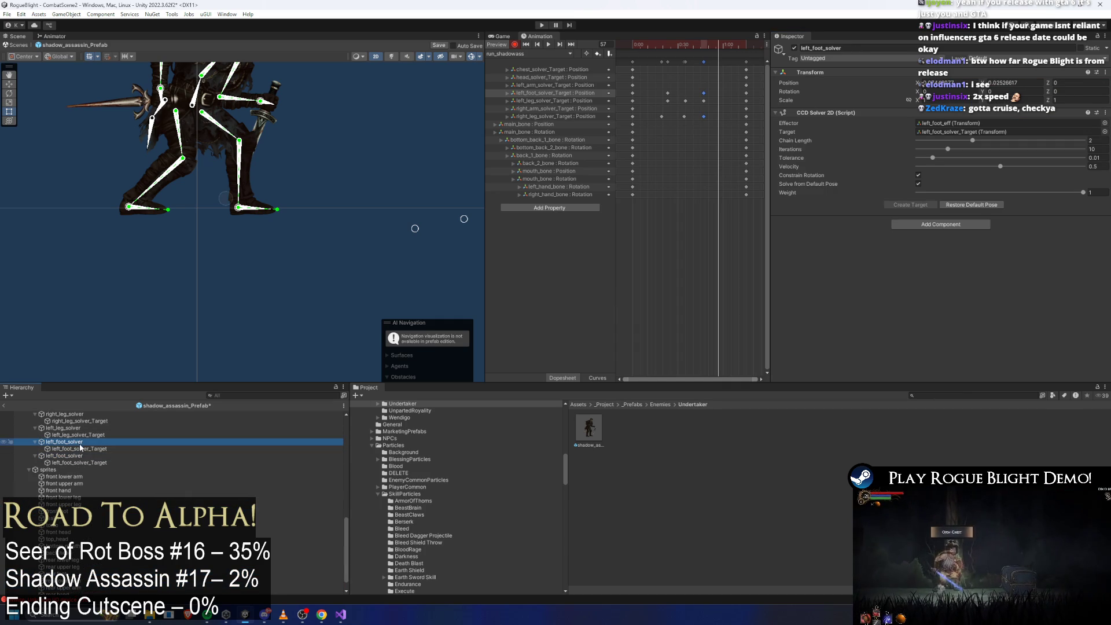
right_click(78, 441)
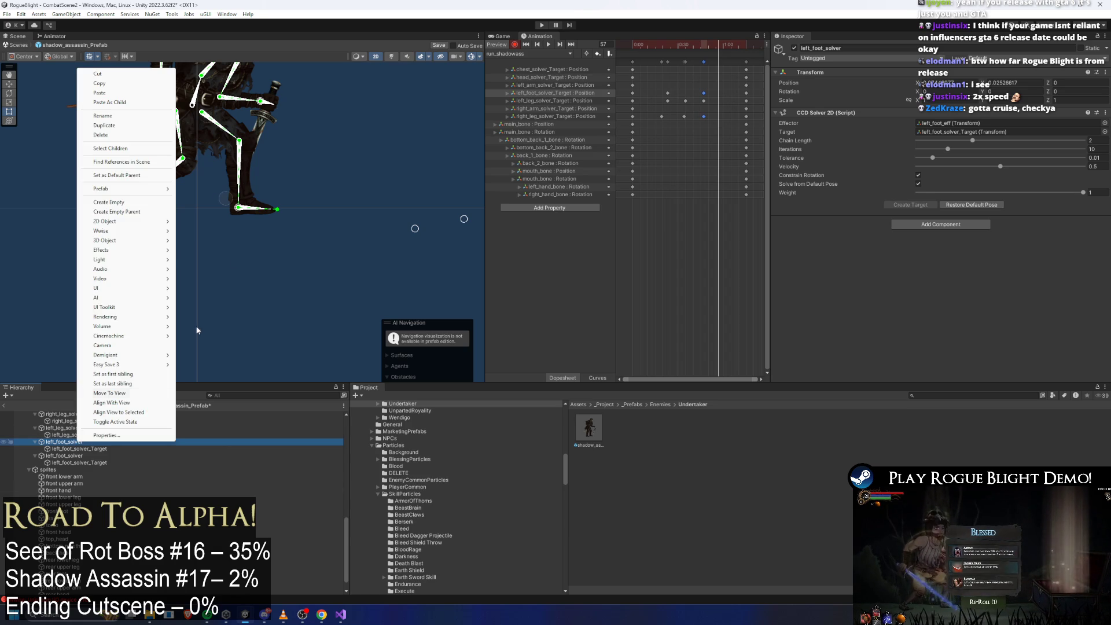
click(129, 119)
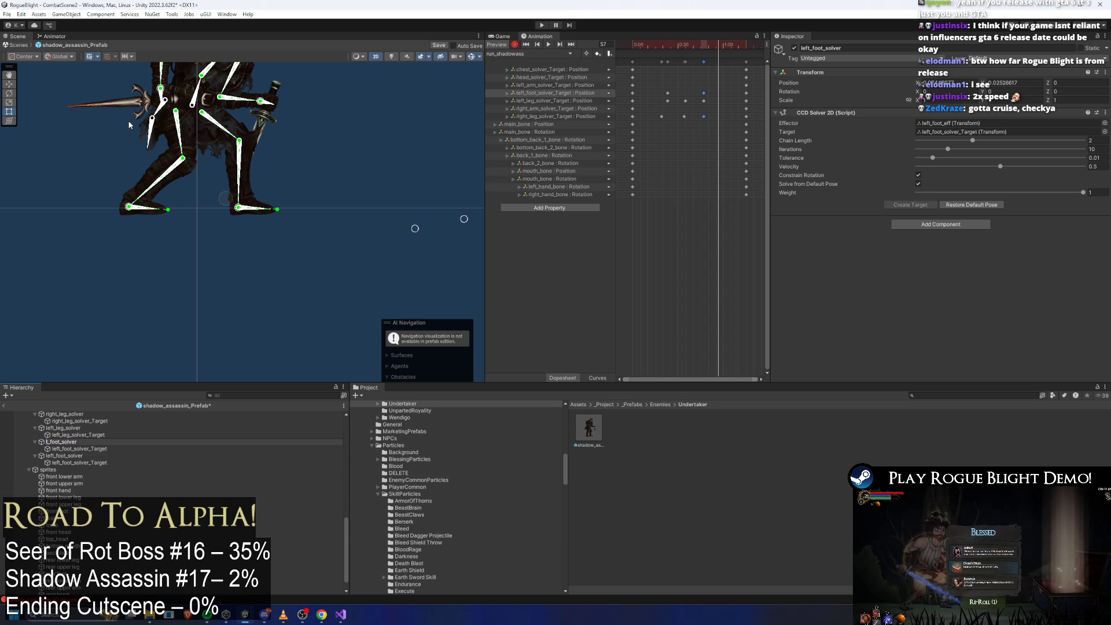
text(ht_)
key(Return)
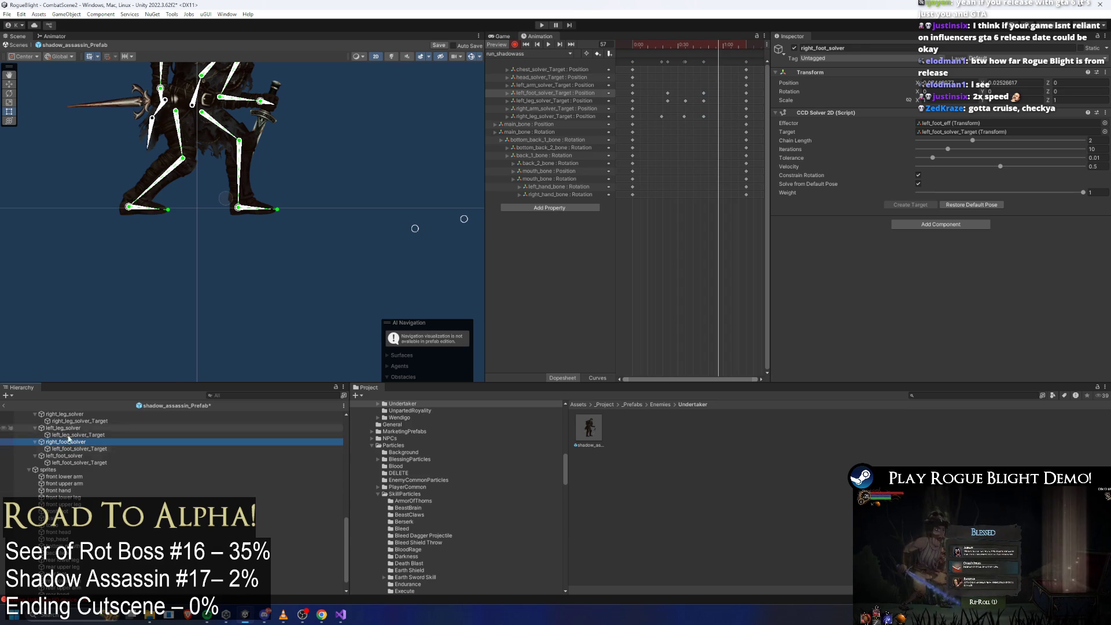
Step: Rename the copied target to right_foot_solver_Target and save the prefab
click(72, 448)
right_click(72, 449)
click(113, 141)
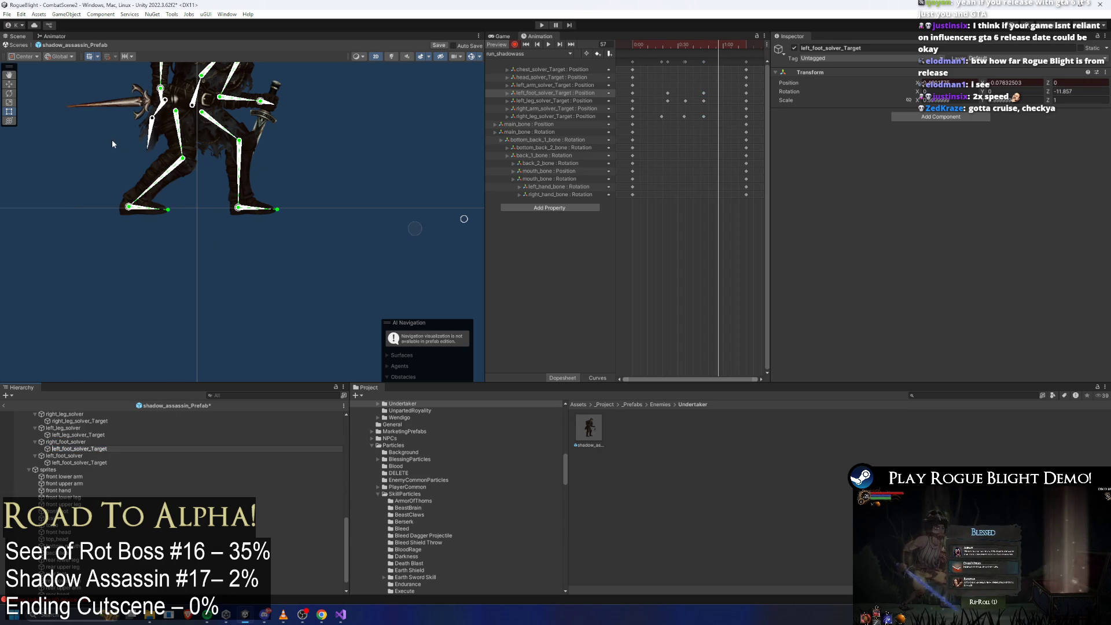
text(ght)
key(Return)
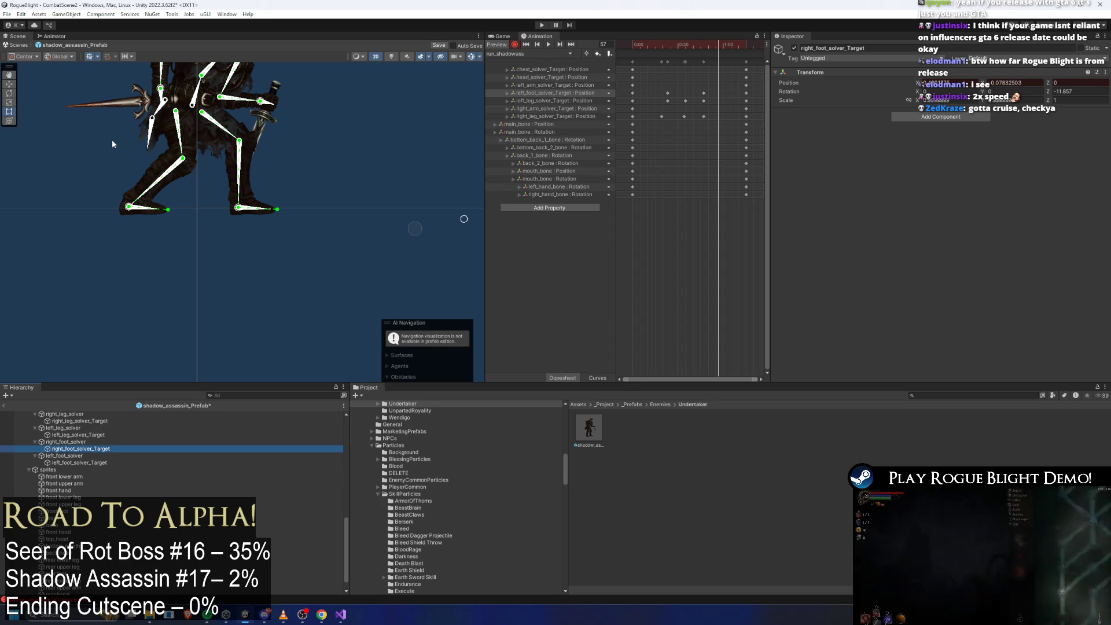
click(87, 442)
key(ctrl+s)
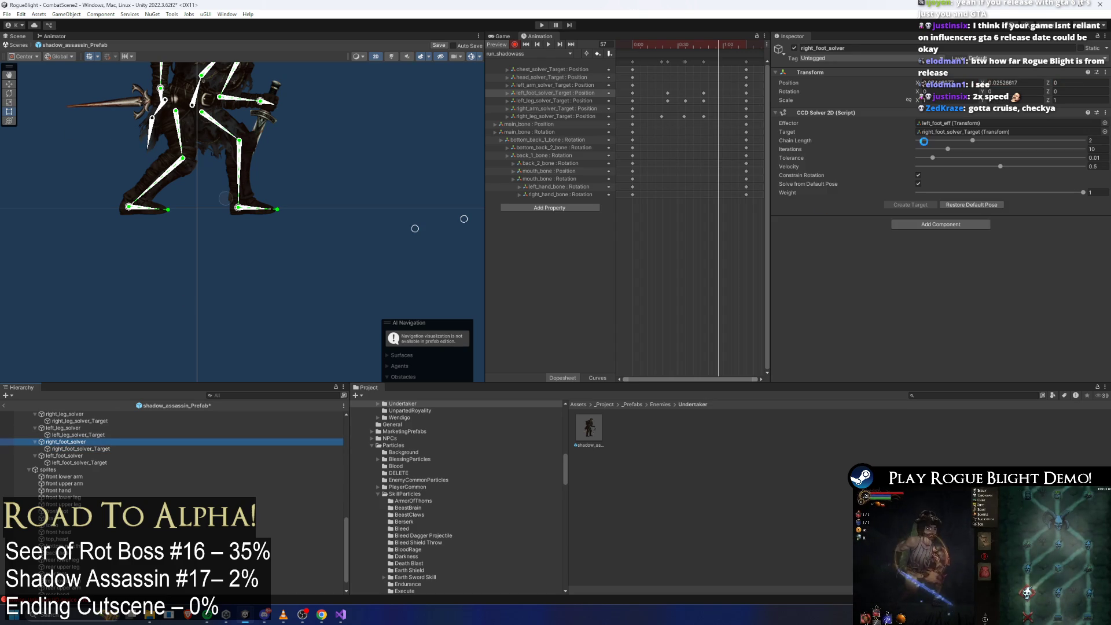
Step: Rename right_foot_solver's effector from left_foot_eff to right_foot_eff and save
click(951, 122)
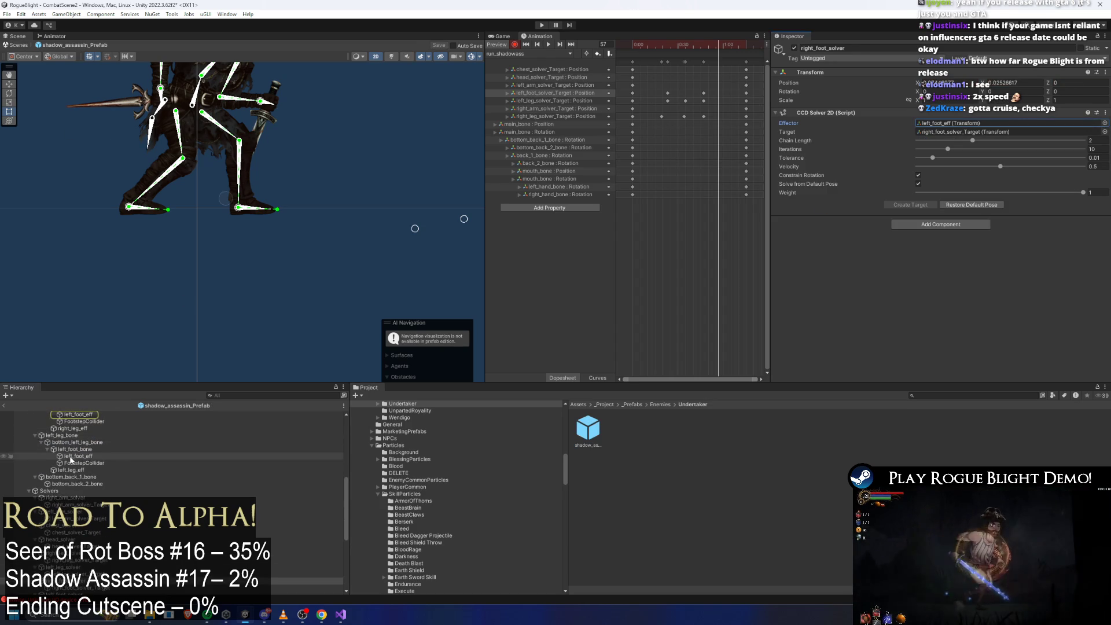
click(88, 442)
right_click(88, 442)
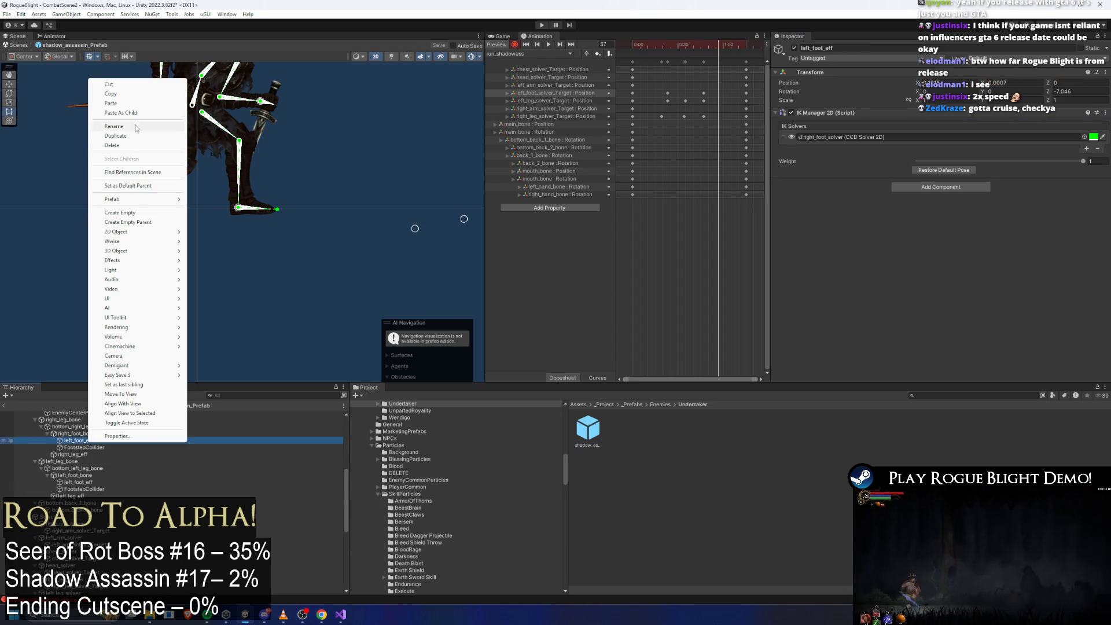
key(Home)
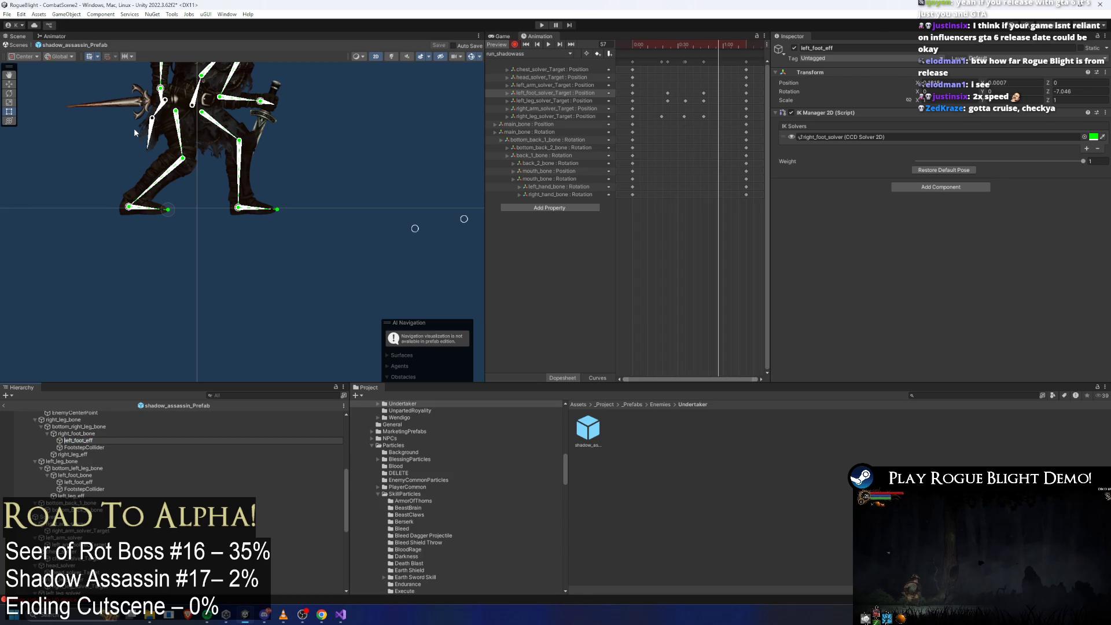
text(ight_)
key(Return)
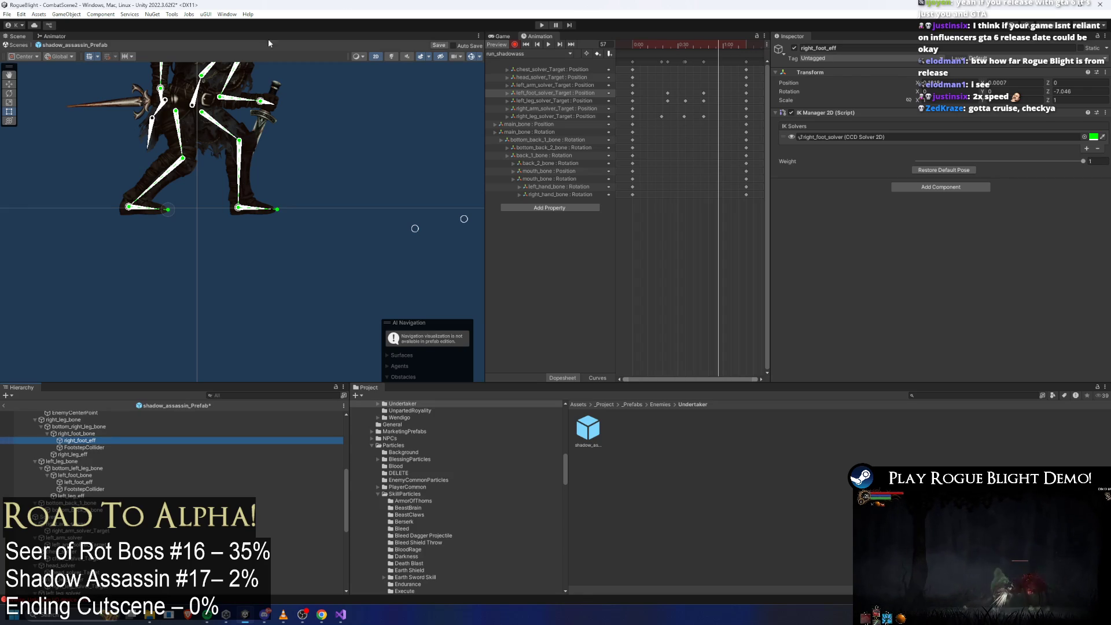
key(ctrl+s)
Step: Add a right_foot_solver_Target track to the run clip with a frame 0 key
drag(675, 40, 476, 89)
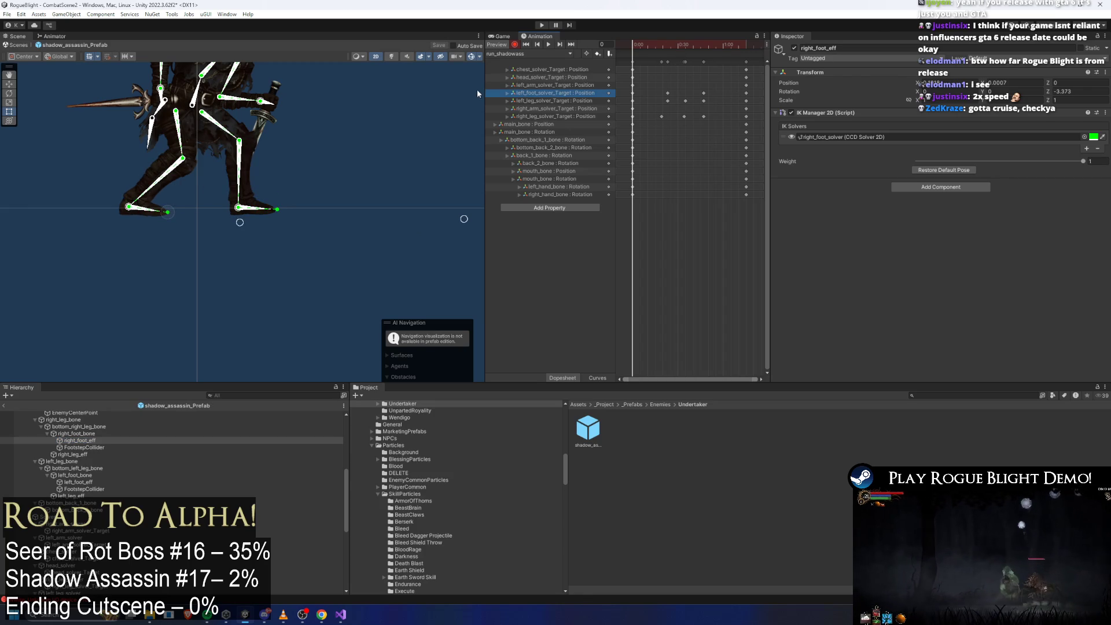
click(316, 176)
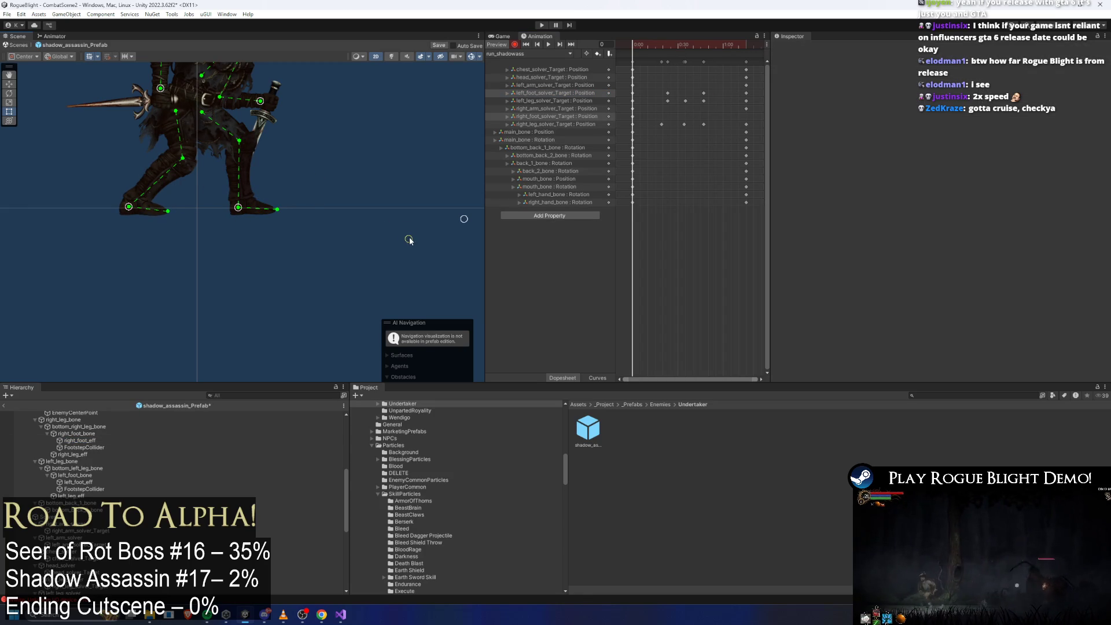
click(632, 117)
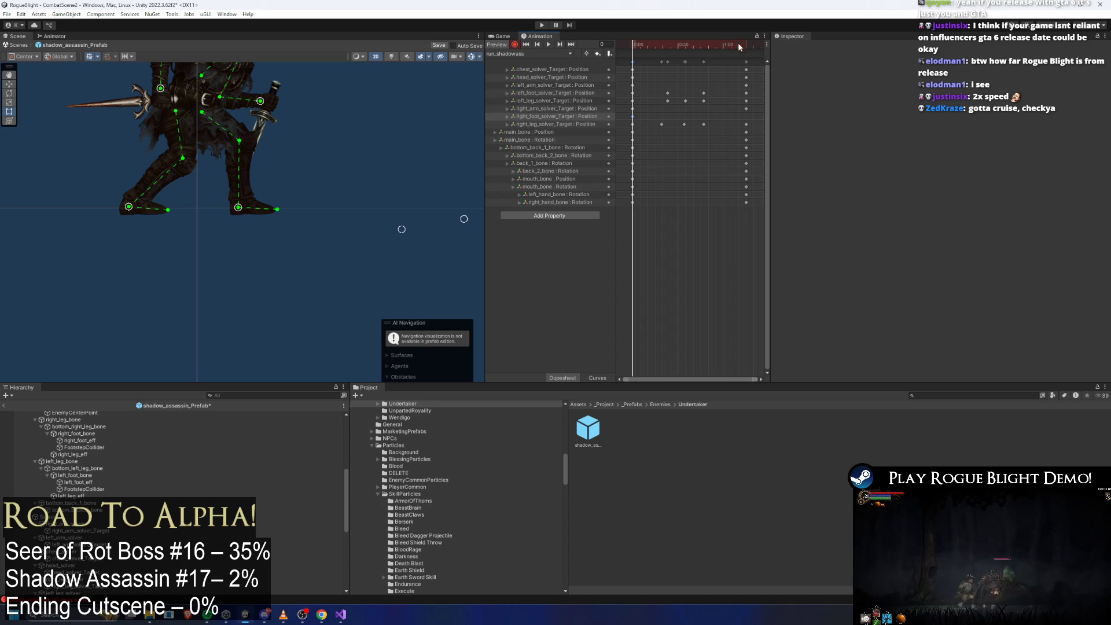
drag(738, 44, 744, 47)
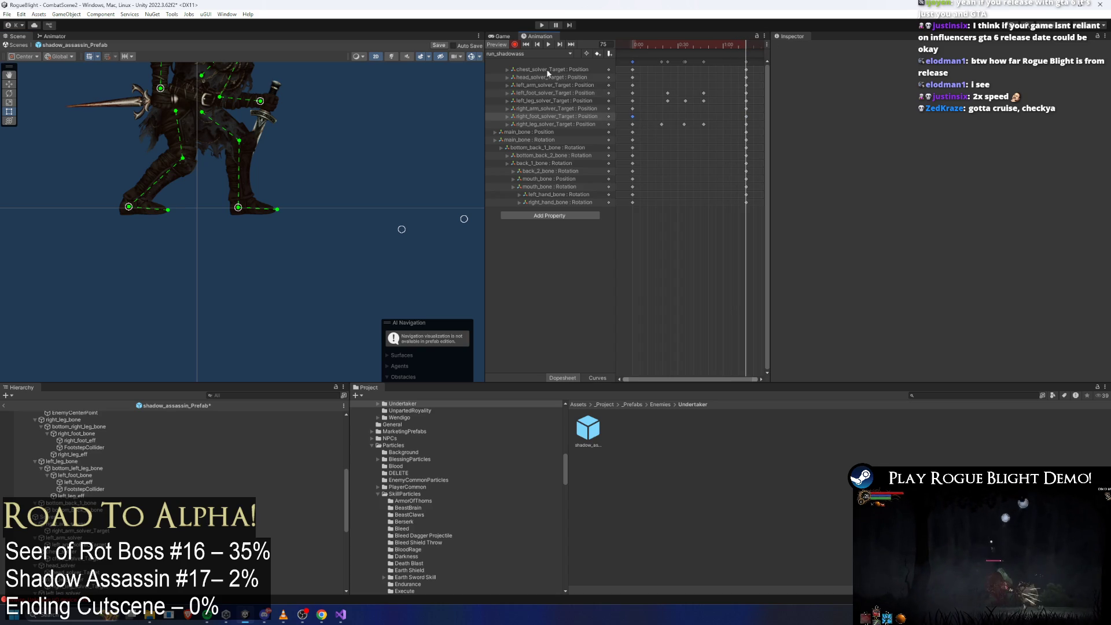
Step: Check the idle_shadowass clip, then return to run_shadowass and preview frame 47
click(527, 54)
click(509, 64)
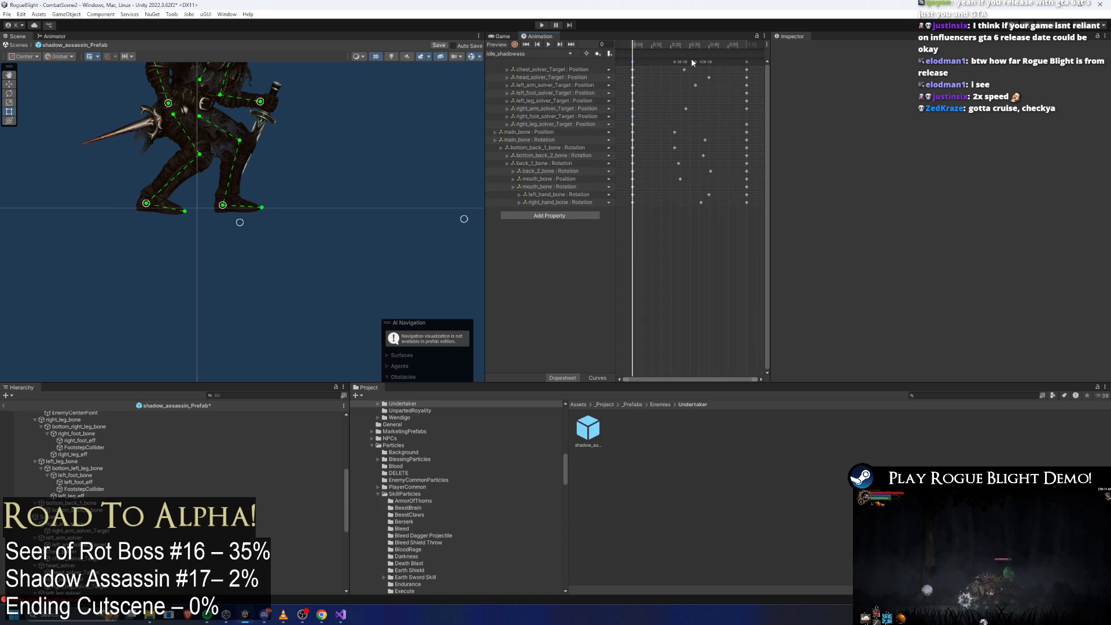
click(741, 48)
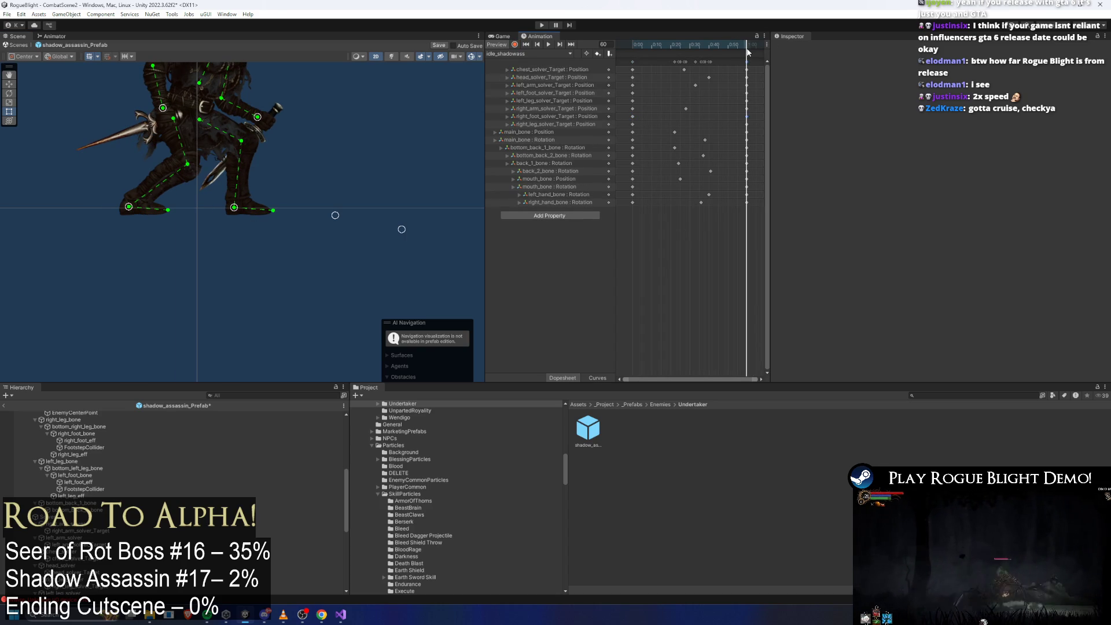
click(636, 44)
click(499, 54)
click(509, 72)
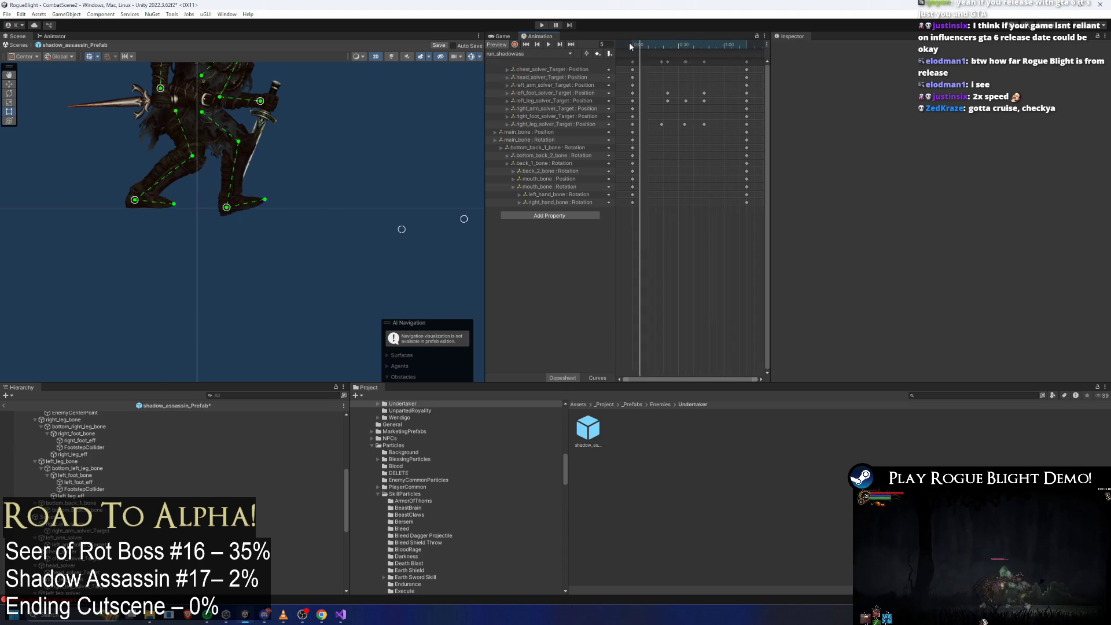
click(498, 54)
click(509, 72)
click(657, 46)
drag(657, 47, 704, 43)
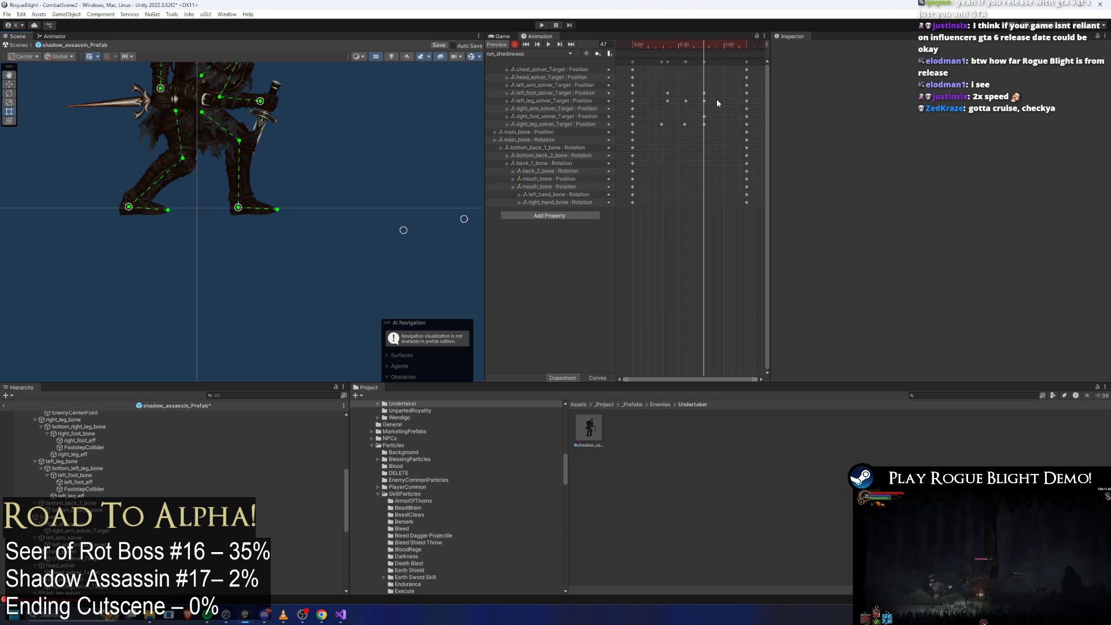
Step: Select the foot and leg target keys, preview frames 32–60, and move the final key column later
mouse_move(695, 46)
mouse_down()
mouse_move(643, 42)
mouse_move(682, 50)
mouse_up()
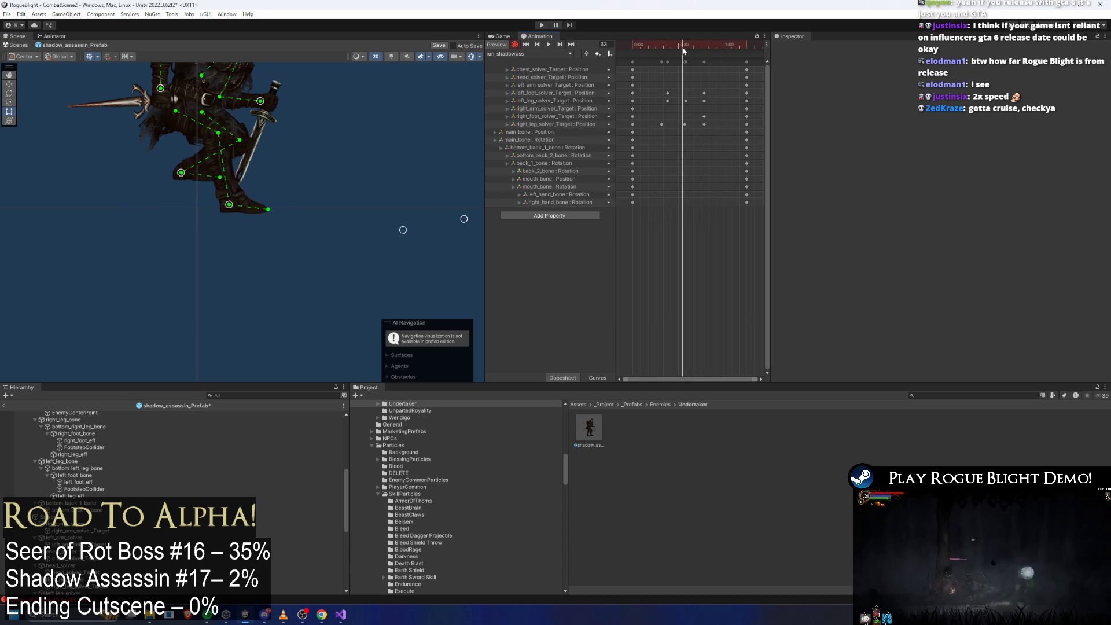
mouse_move(726, 81)
mouse_down()
mouse_move(677, 126)
mouse_move(702, 94)
mouse_move(663, 90)
mouse_move(711, 102)
mouse_up()
mouse_move(691, 47)
mouse_down()
mouse_move(668, 46)
mouse_move(724, 52)
mouse_move(617, 54)
mouse_move(647, 56)
mouse_up()
click(632, 117)
drag(634, 124, 634, 126)
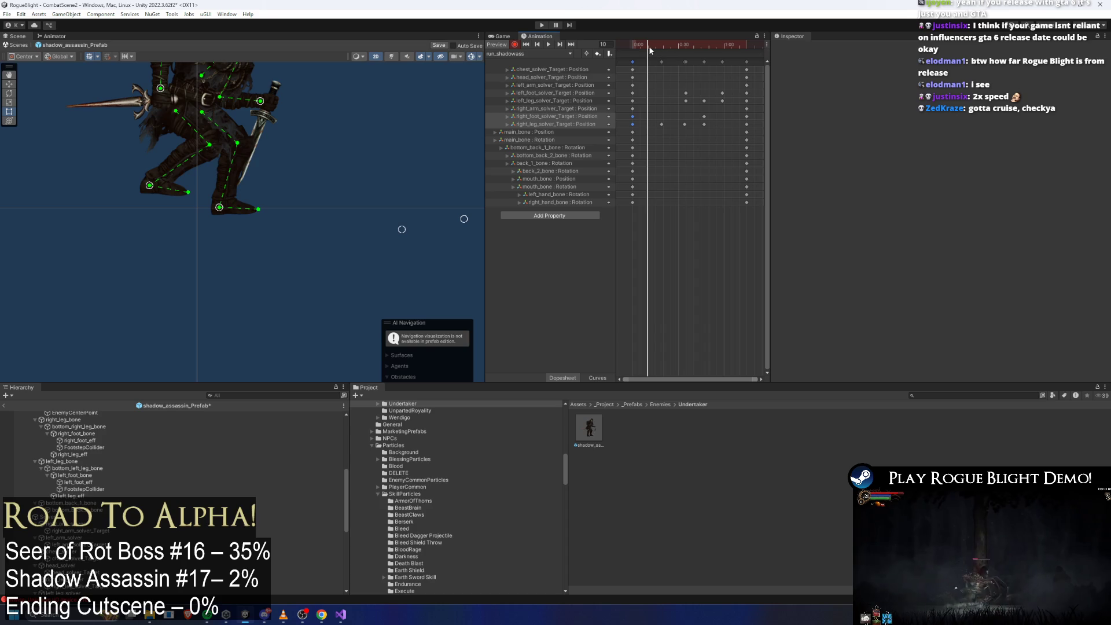
mouse_move(648, 47)
mouse_down()
mouse_move(665, 46)
mouse_move(644, 44)
mouse_up()
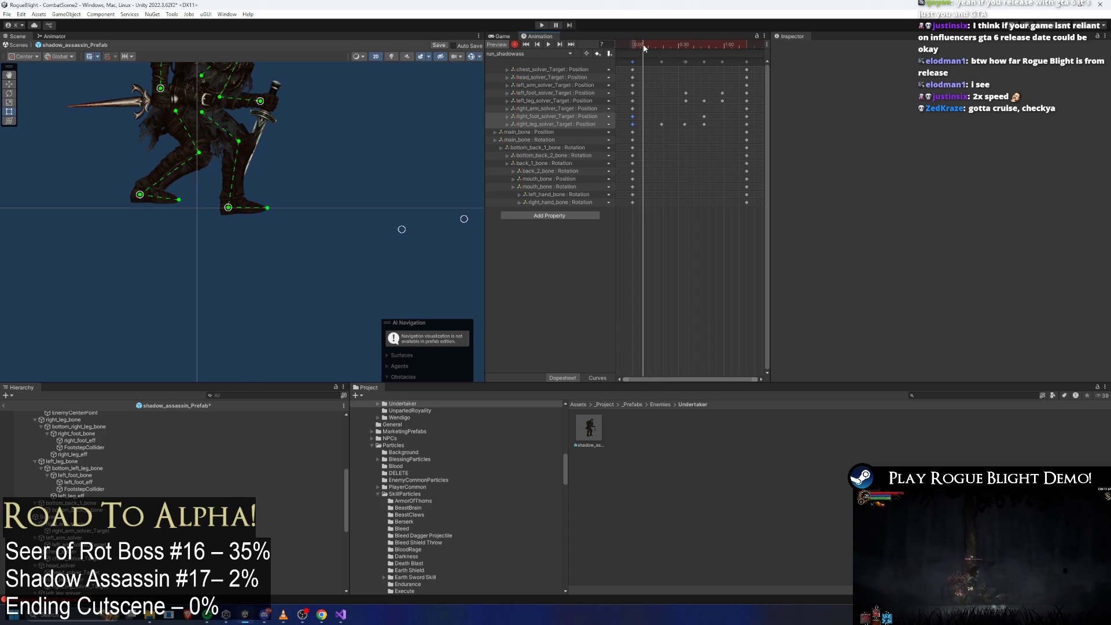
scroll(693, 144, down, 2)
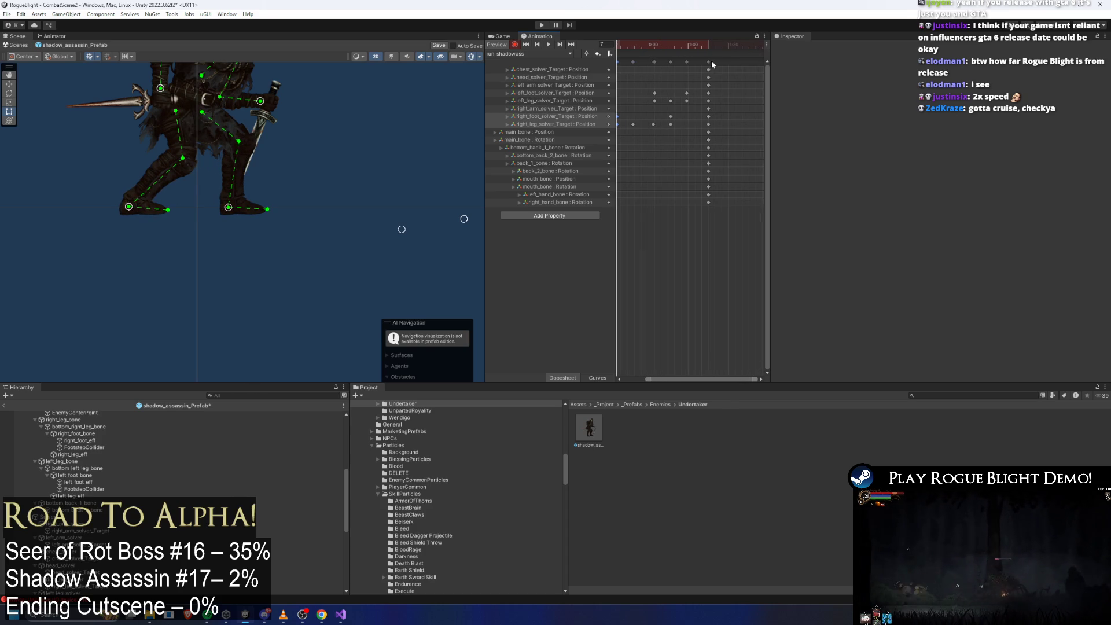
mouse_move(709, 61)
mouse_down()
mouse_move(723, 61)
mouse_move(745, 121)
mouse_move(643, 47)
mouse_up()
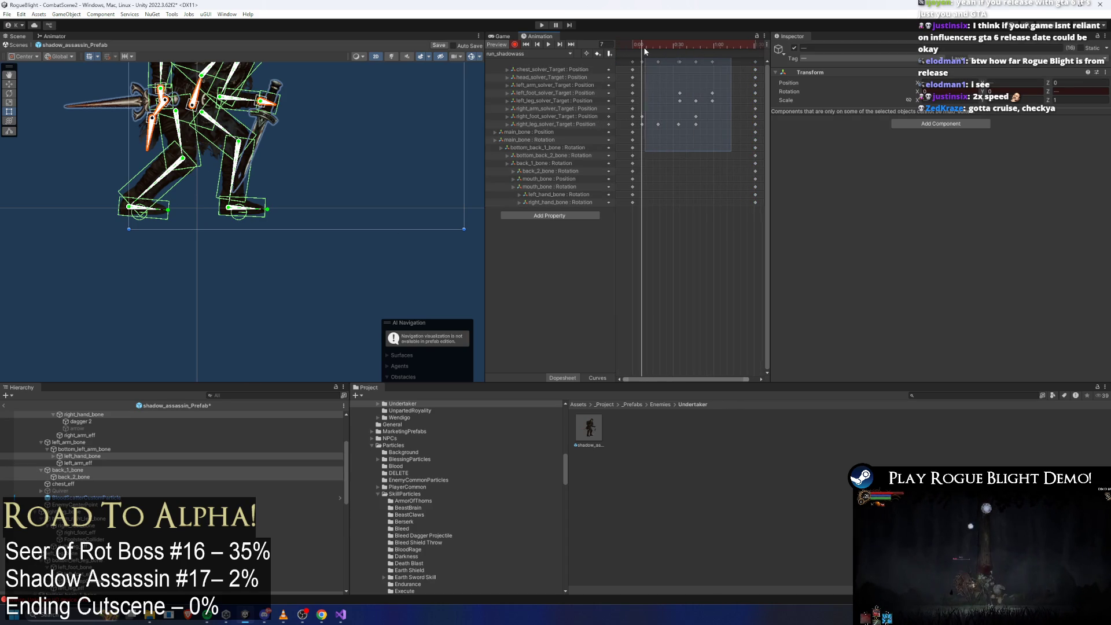
Step: Shift the selected keys about 8 frames later and preview frames 17 to 44
drag(684, 95, 695, 95)
click(657, 46)
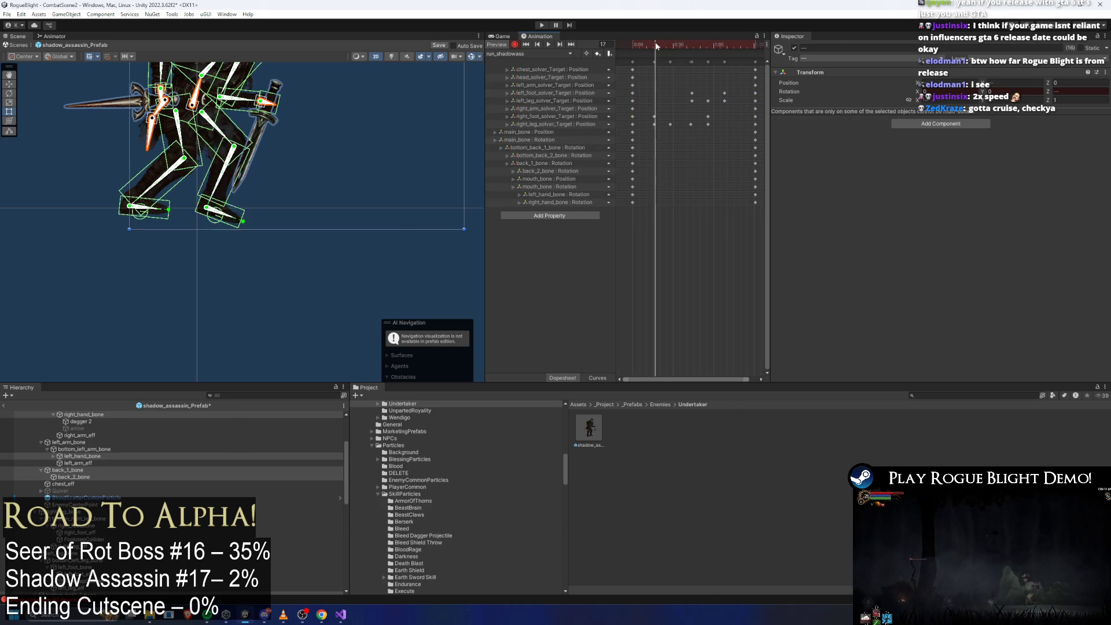
drag(656, 46, 706, 44)
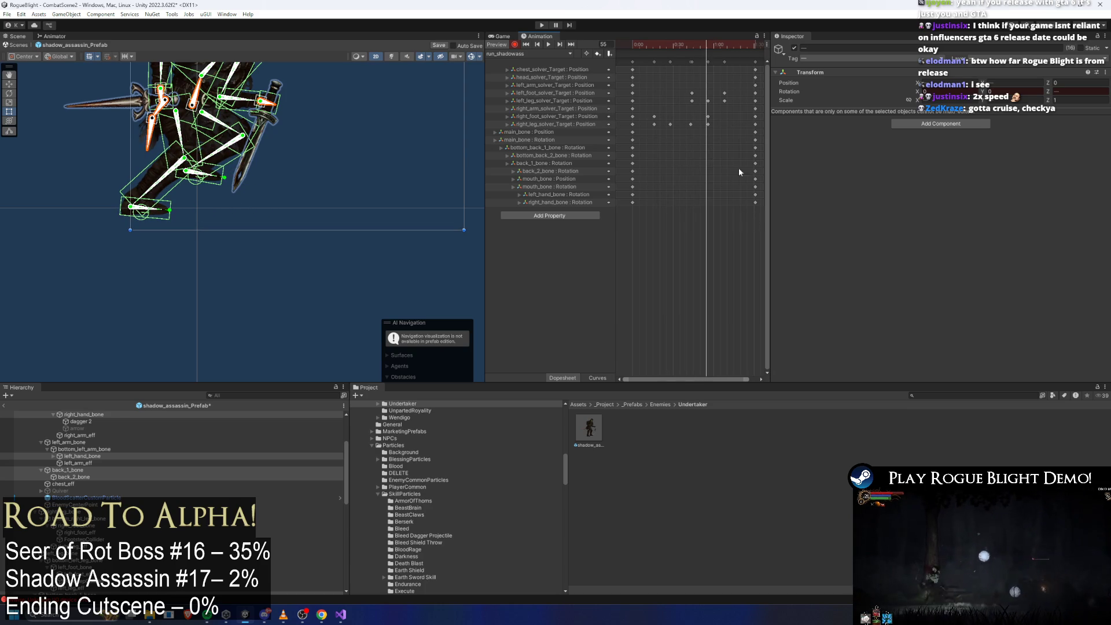
Step: Delete every key except the final column
mouse_move(747, 144)
mouse_down()
mouse_move(665, 58)
mouse_move(628, 57)
mouse_up()
key(Delete)
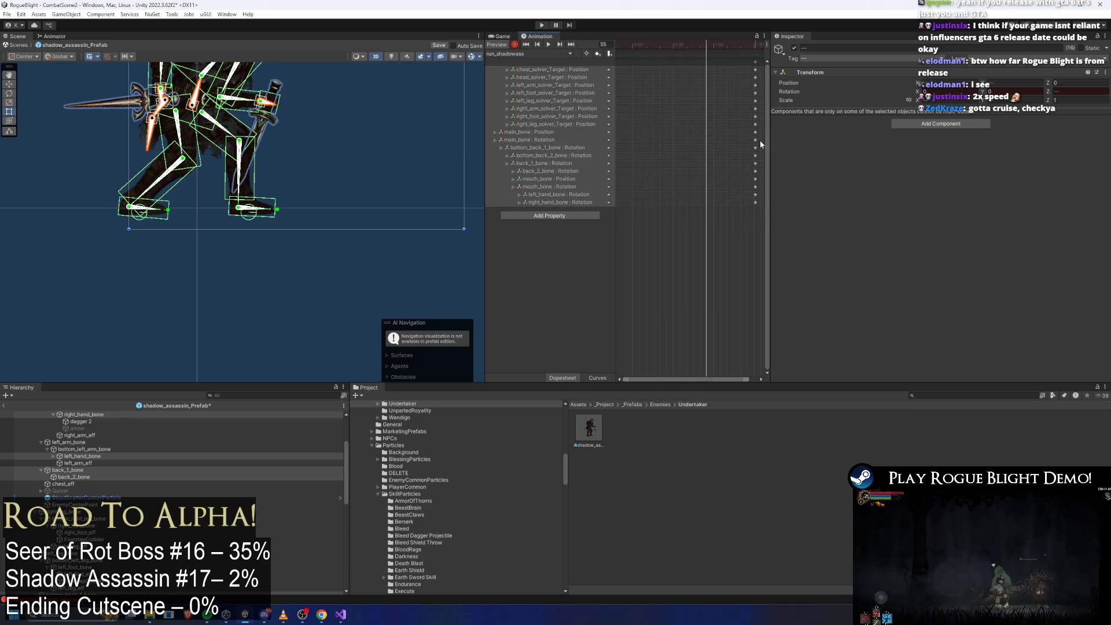
click(755, 62)
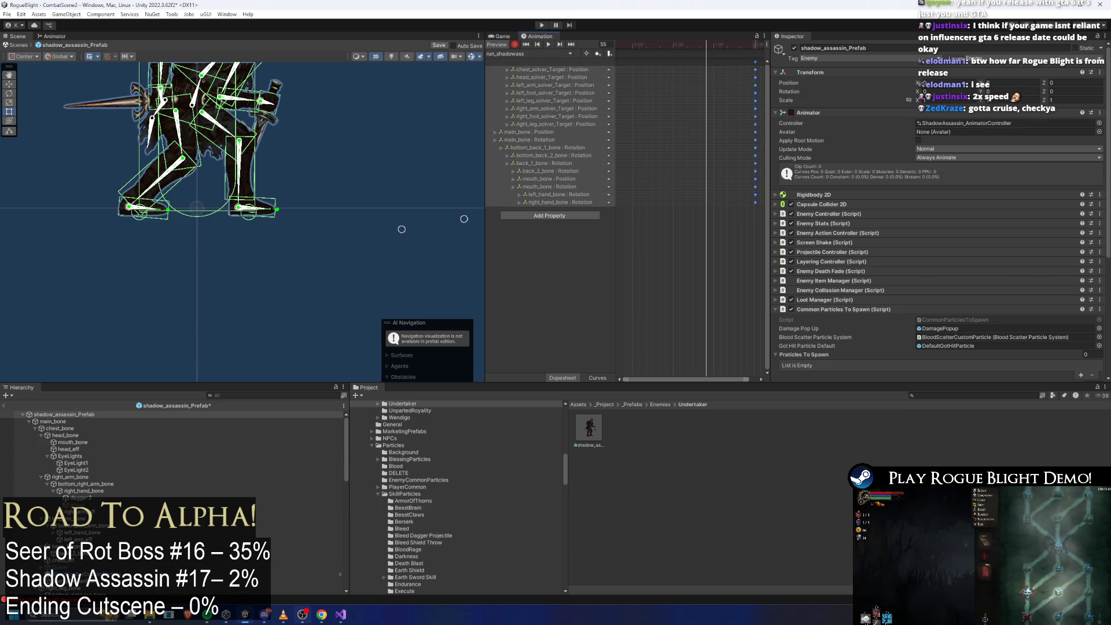
Step: Return to frame 0, frame the character, and key every animated track there
click(321, 613)
click(321, 614)
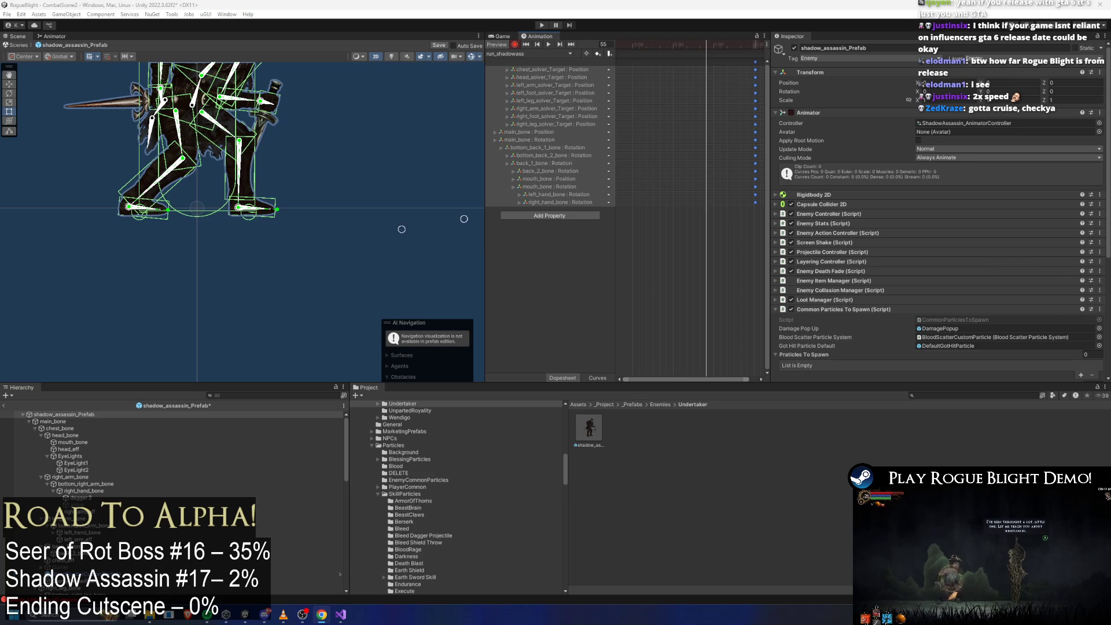
drag(331, 160, 345, 179)
scroll(734, 116, down, 1)
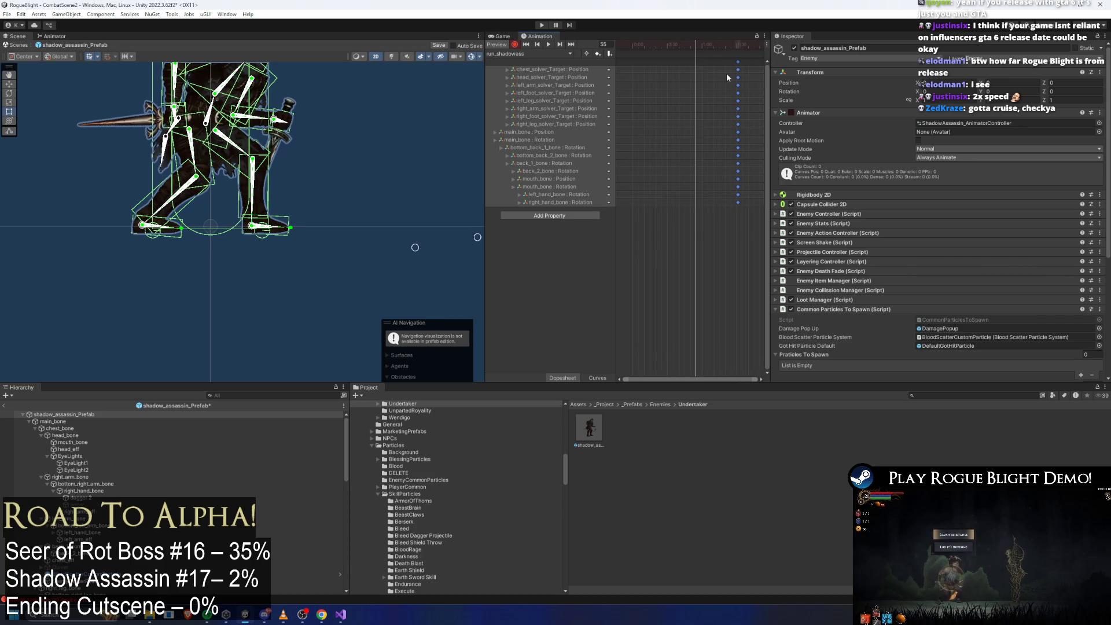
drag(603, 44, 595, 41)
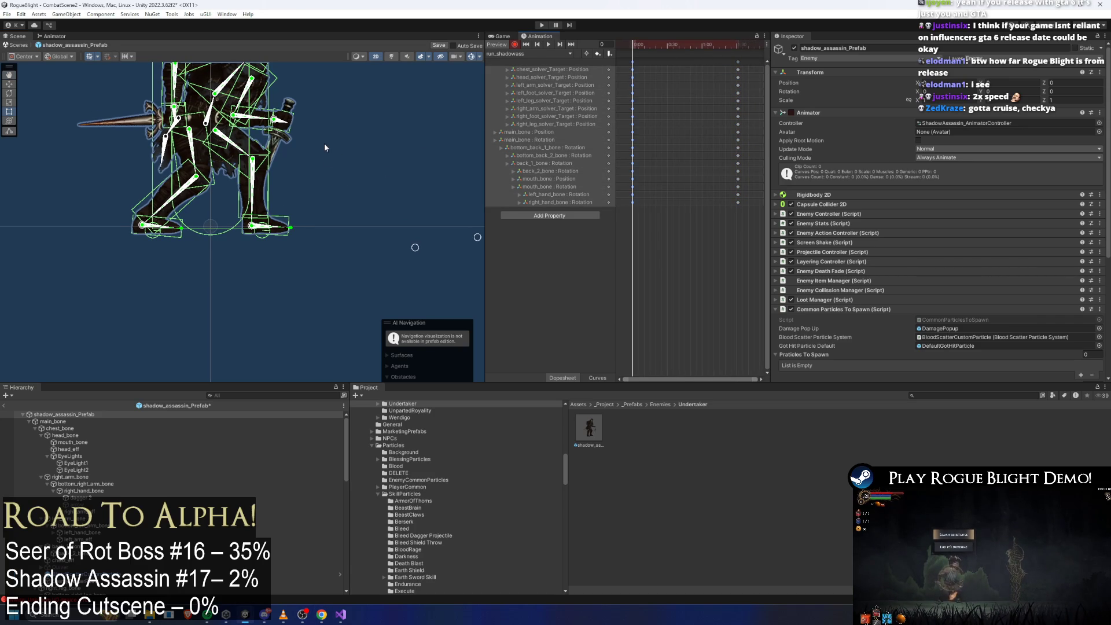
key(f)
key(ctrl+v)
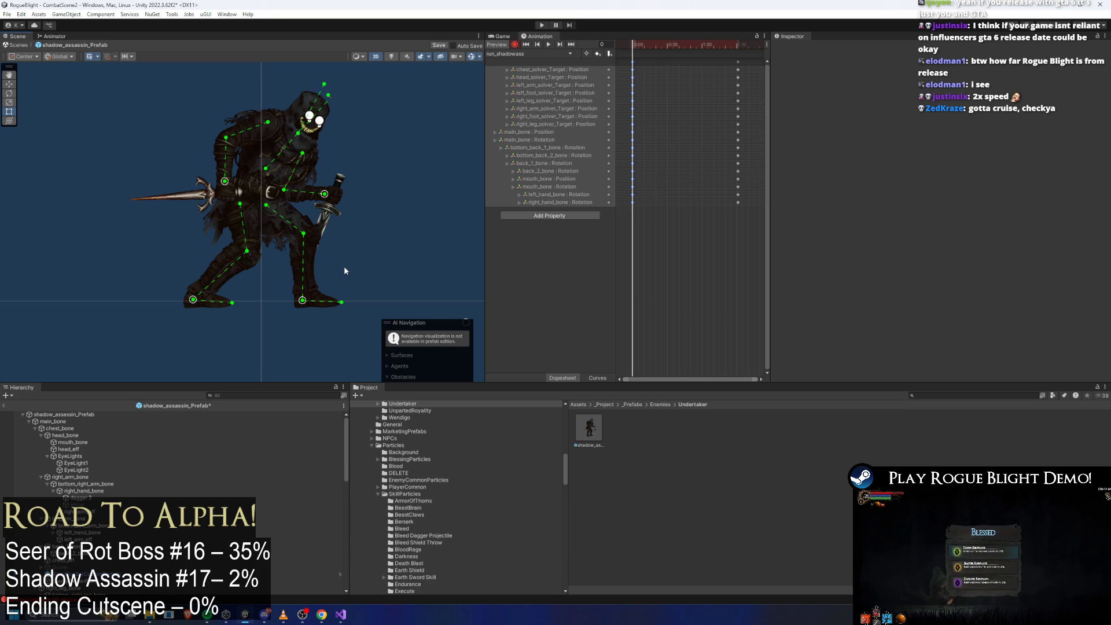
Step: Raise the right foot target so the right leg strides forward
drag(295, 351, 300, 220)
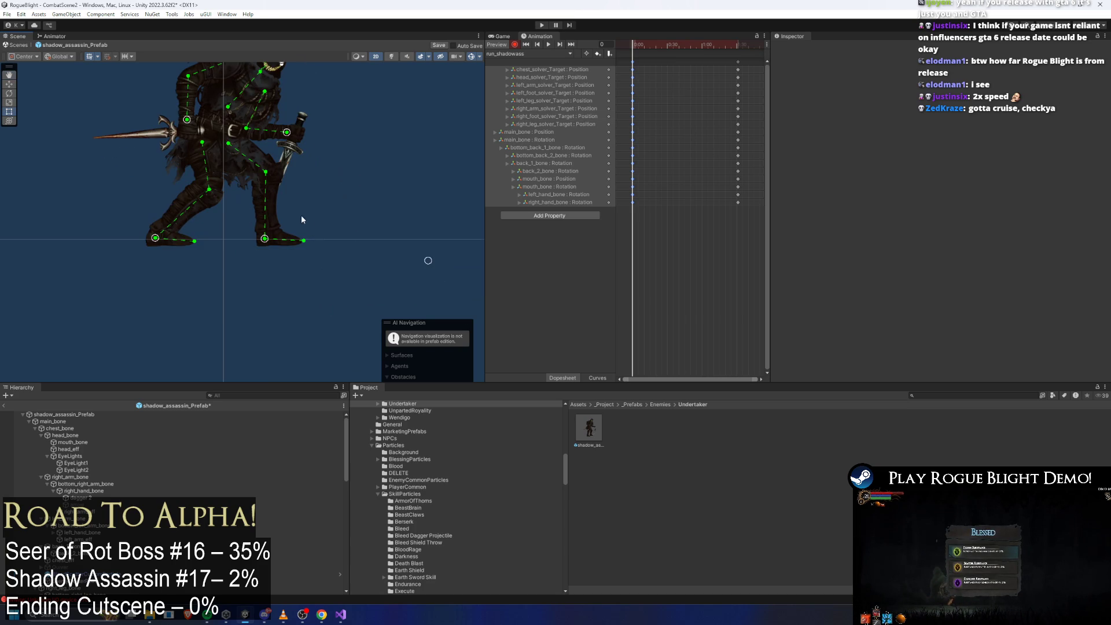
scroll(329, 245, down, 1)
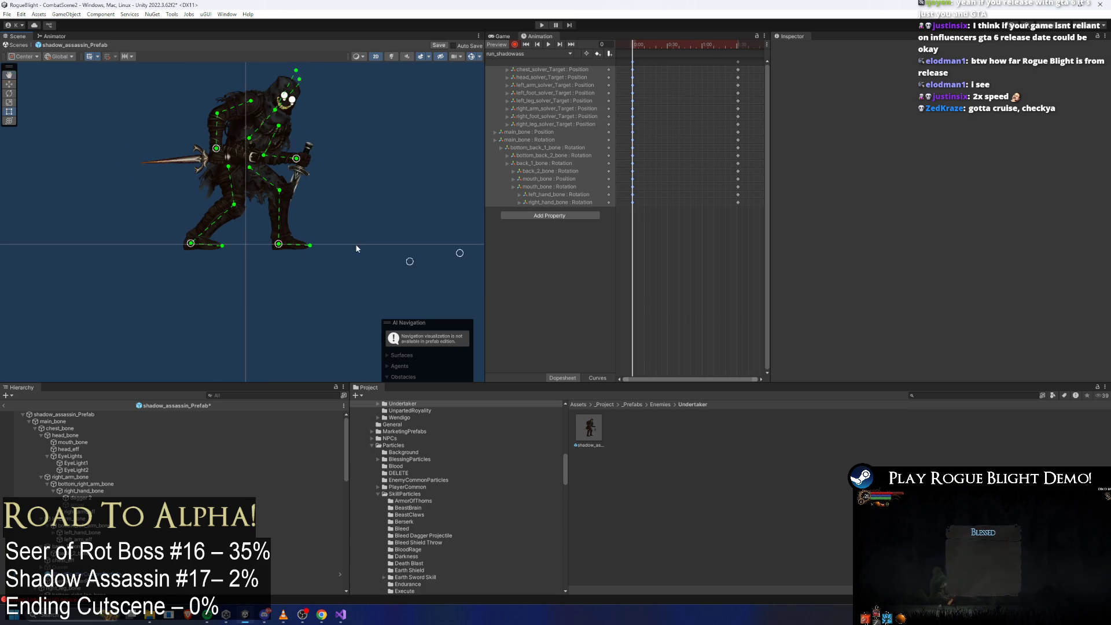
drag(438, 244, 408, 157)
drag(248, 234, 275, 231)
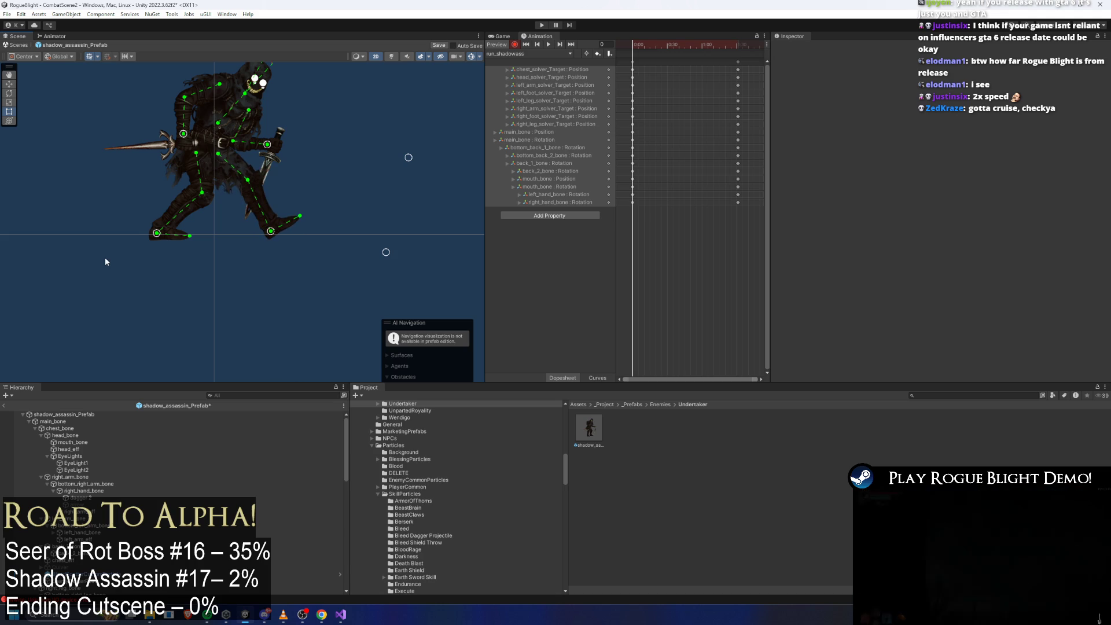
Step: Kick the left foot target back and up, then preview the run across the clip
drag(157, 234, 152, 191)
mouse_move(388, 252)
mouse_down()
mouse_move(46, 288)
mouse_move(138, 288)
mouse_up()
drag(155, 191, 150, 181)
mouse_move(127, 280)
mouse_down()
mouse_move(100, 284)
mouse_move(108, 288)
mouse_up()
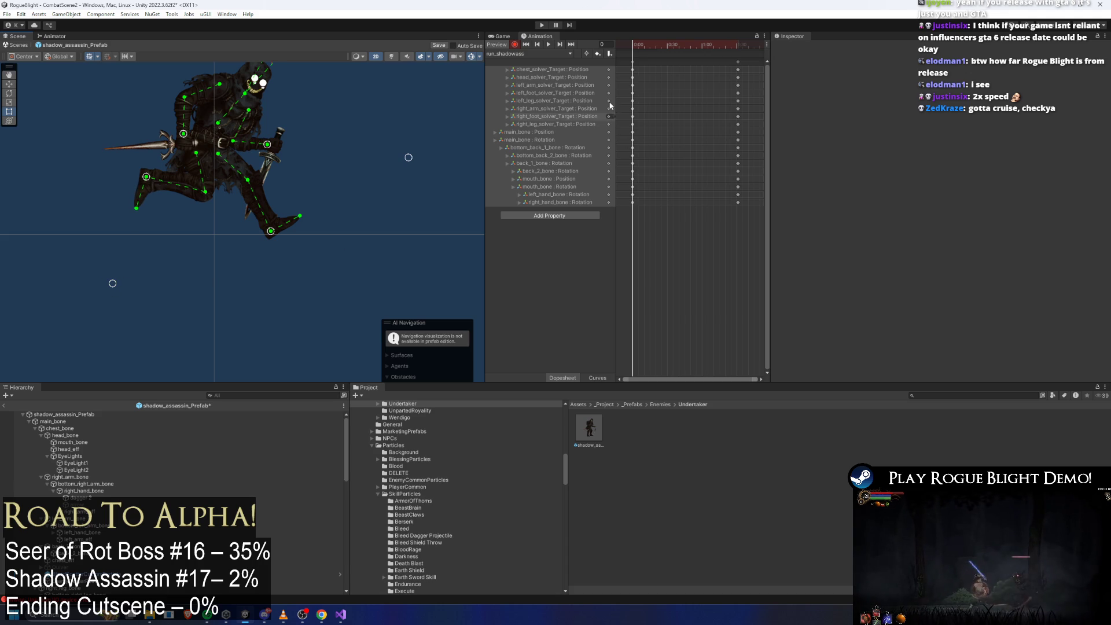
mouse_move(647, 47)
mouse_down()
mouse_move(737, 47)
mouse_move(627, 40)
mouse_move(730, 64)
mouse_move(632, 47)
mouse_move(669, 52)
mouse_up()
click(745, 63)
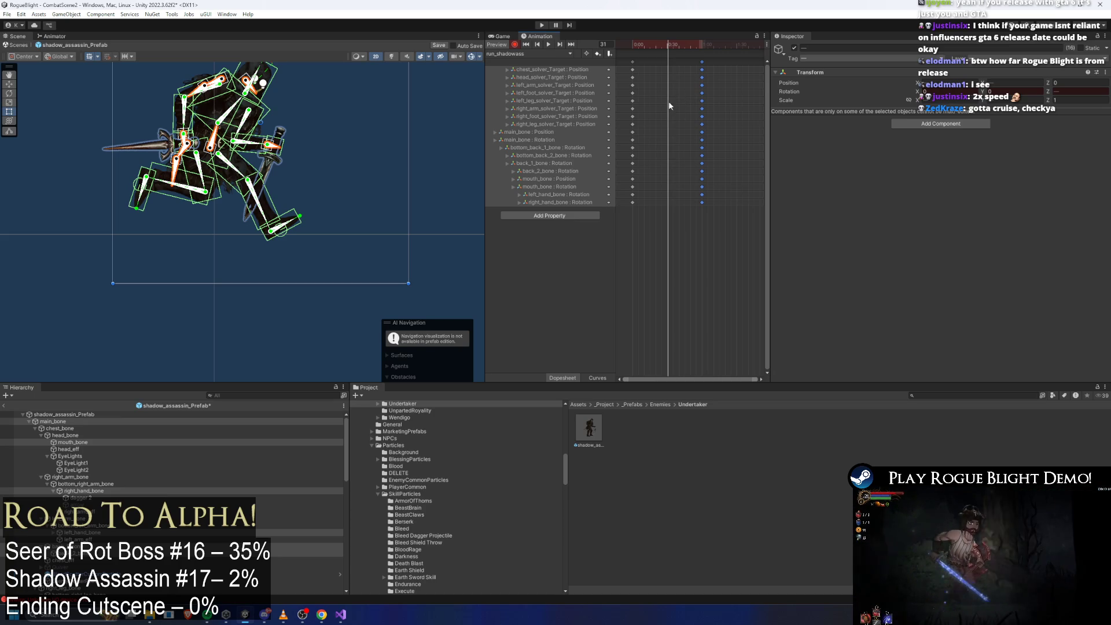
Step: Move the 1:00 key column to 1:50 in the Dopesheet
drag(662, 49, 571, 49)
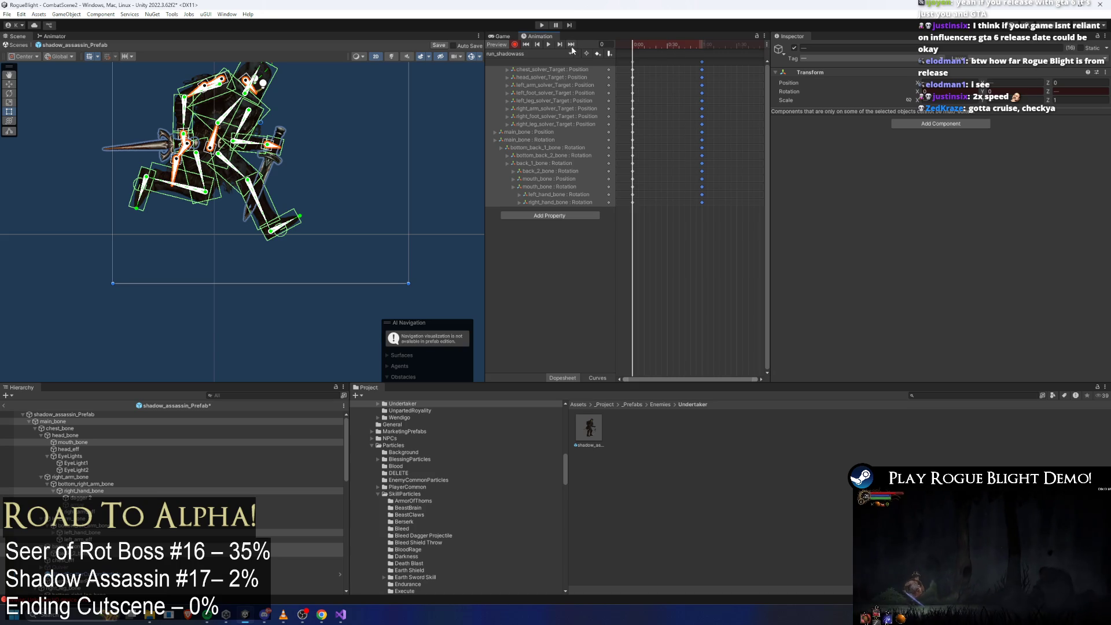
click(633, 61)
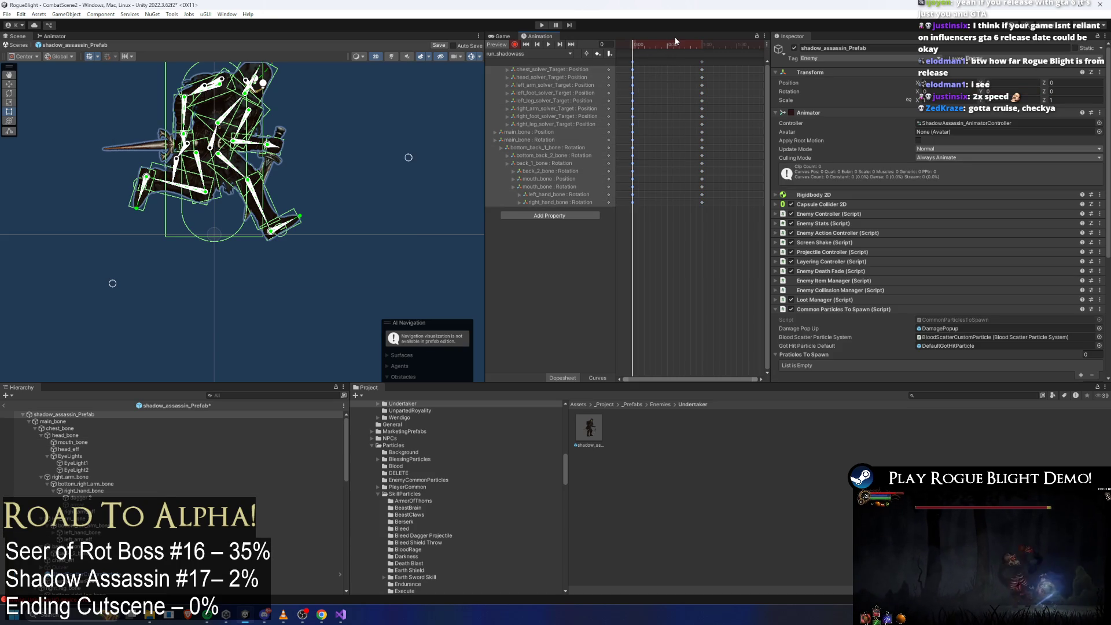
click(702, 60)
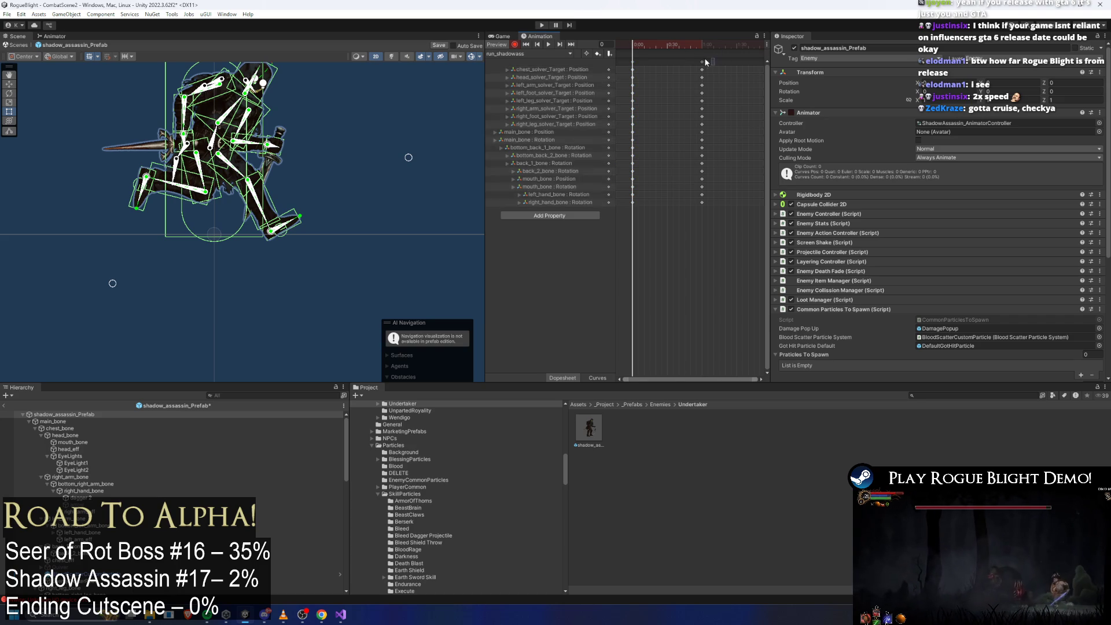
scroll(707, 75, down, 3)
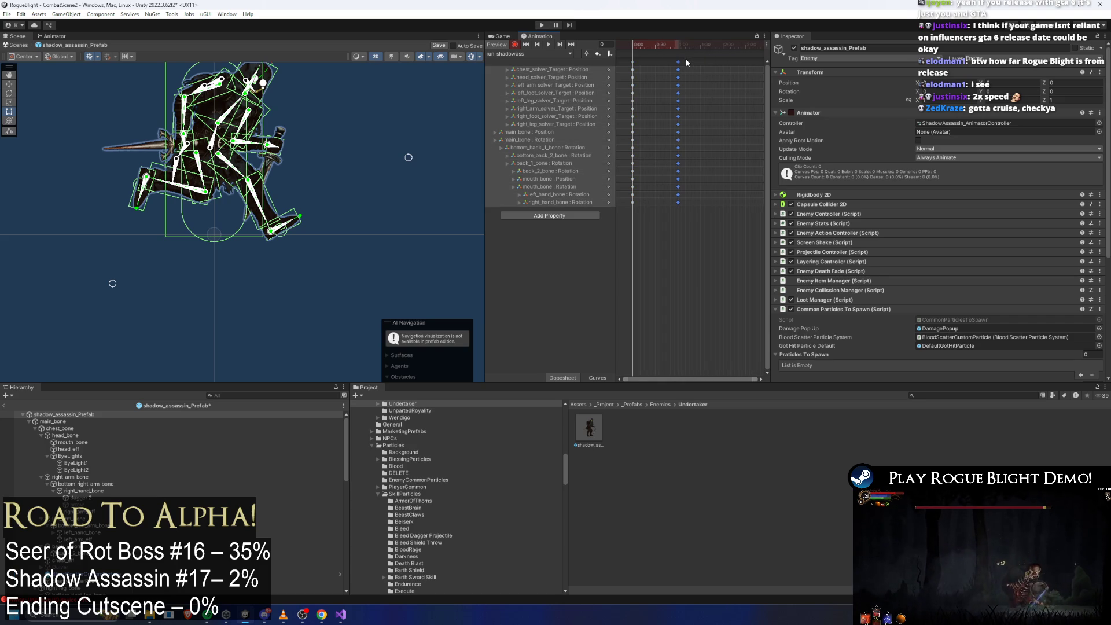
mouse_move(677, 61)
mouse_down()
mouse_move(726, 68)
mouse_move(679, 65)
mouse_up()
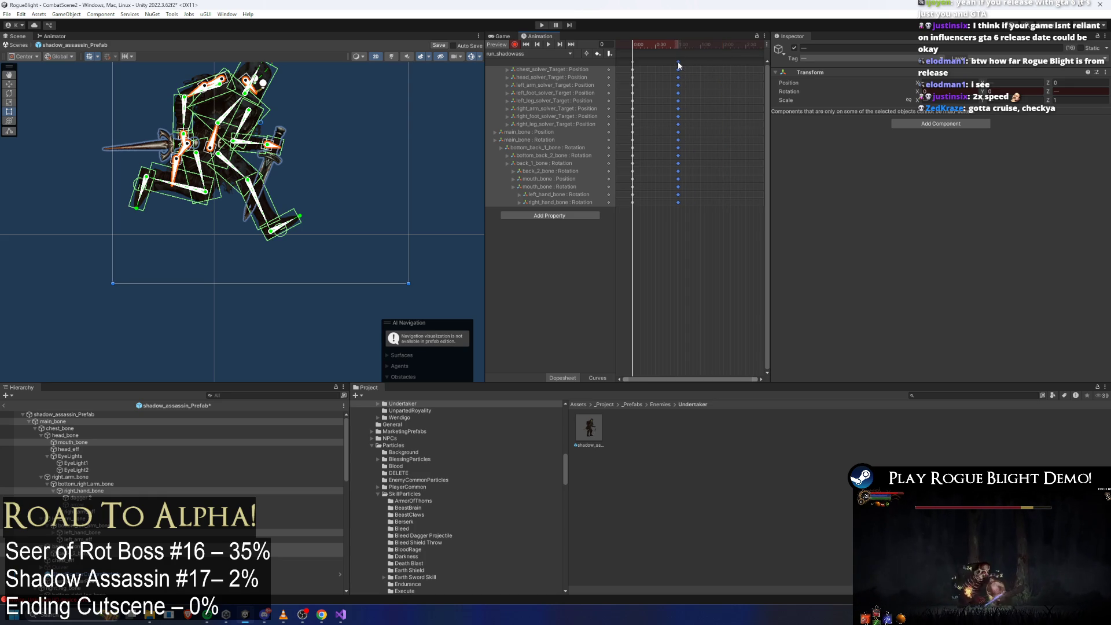
scroll(678, 200, up, 5)
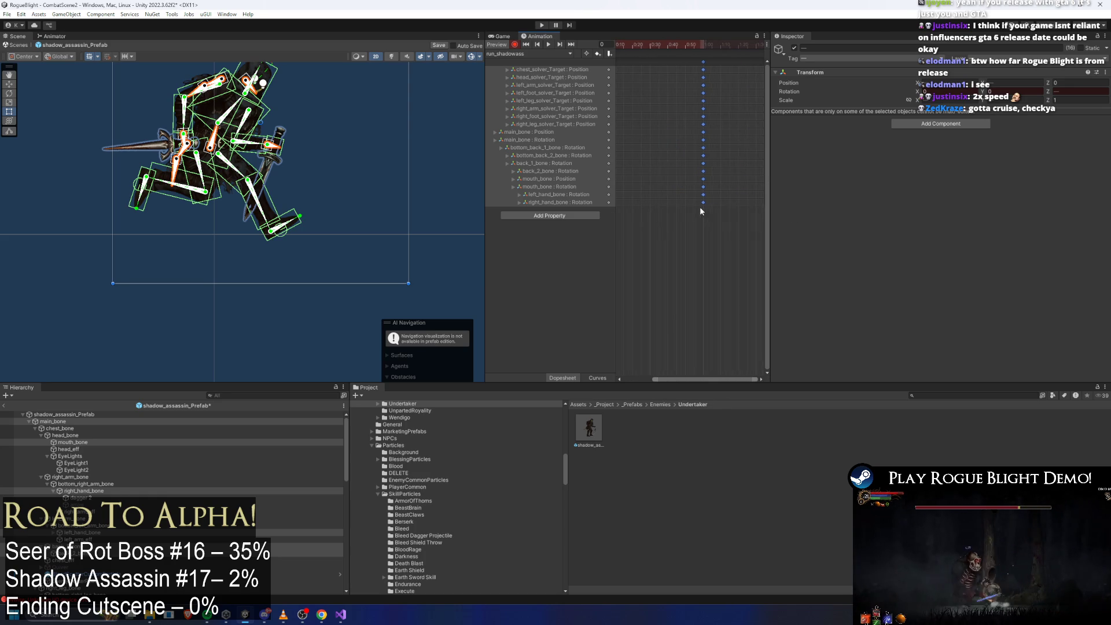
Step: Frame all keys, then select every key and stretch them over a longer time span
key(a)
click(689, 45)
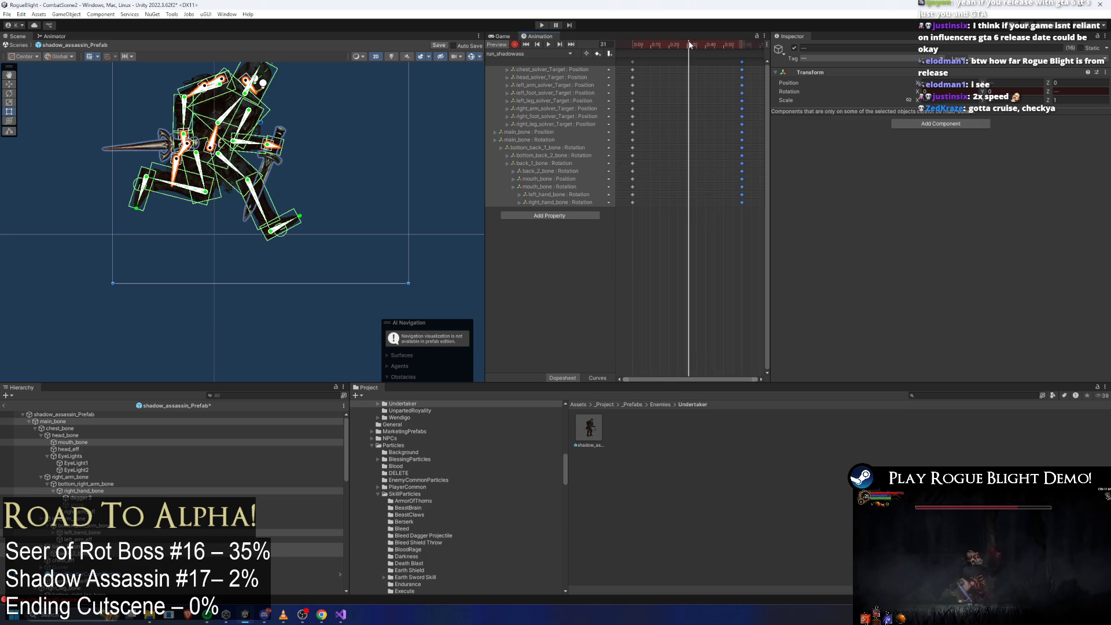
mouse_move(679, 47)
mouse_down()
mouse_move(637, 53)
mouse_move(749, 56)
mouse_up()
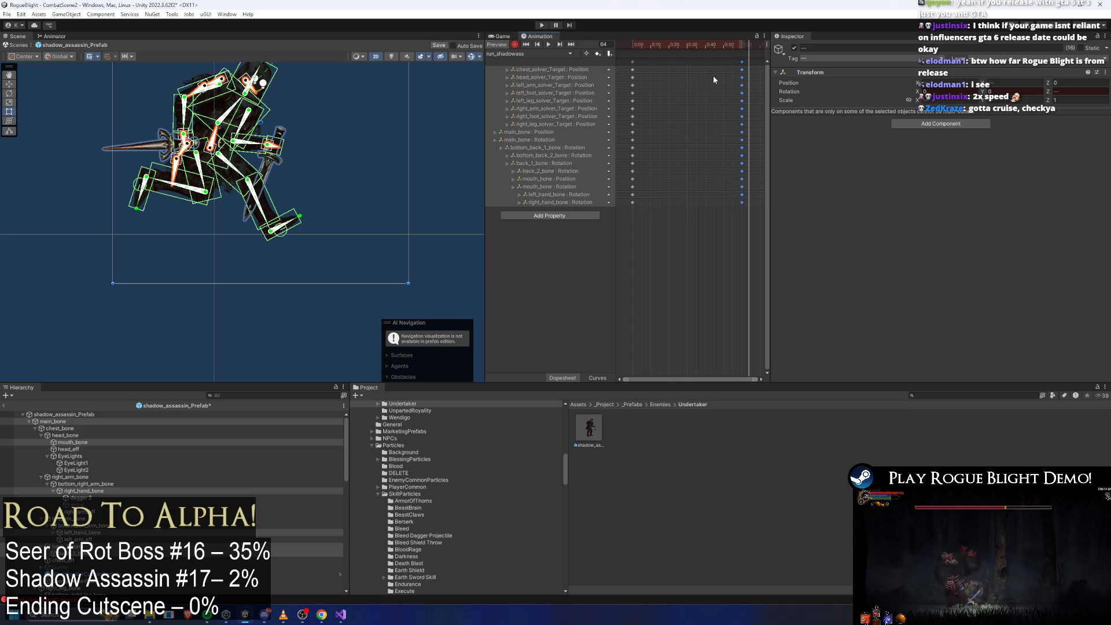
scroll(705, 81, down, 2)
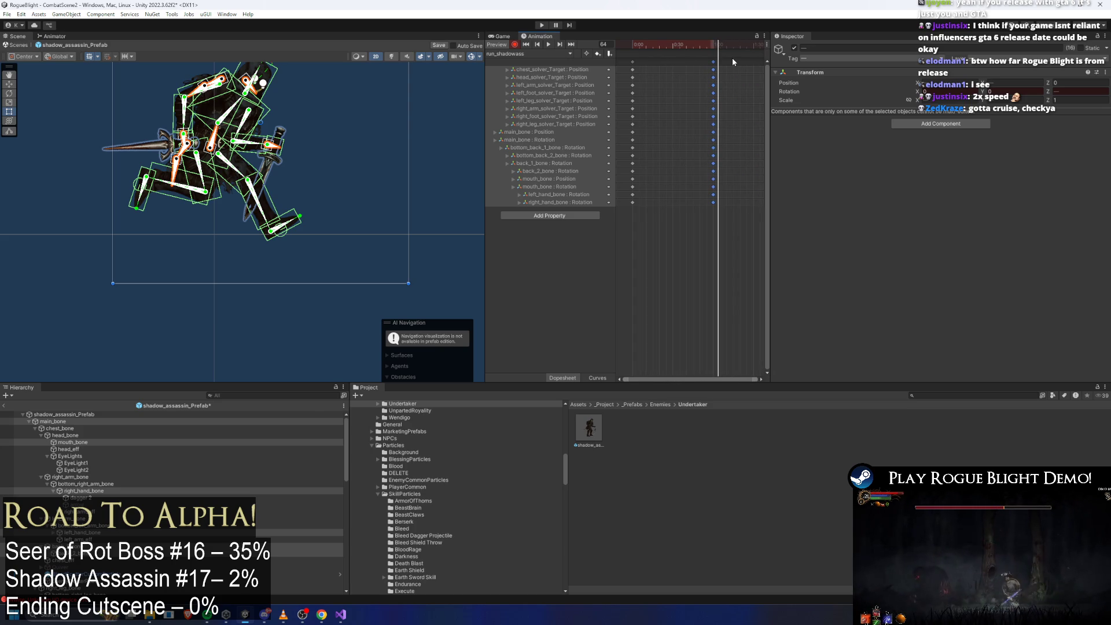
drag(731, 57, 646, 48)
key(ctrl+a)
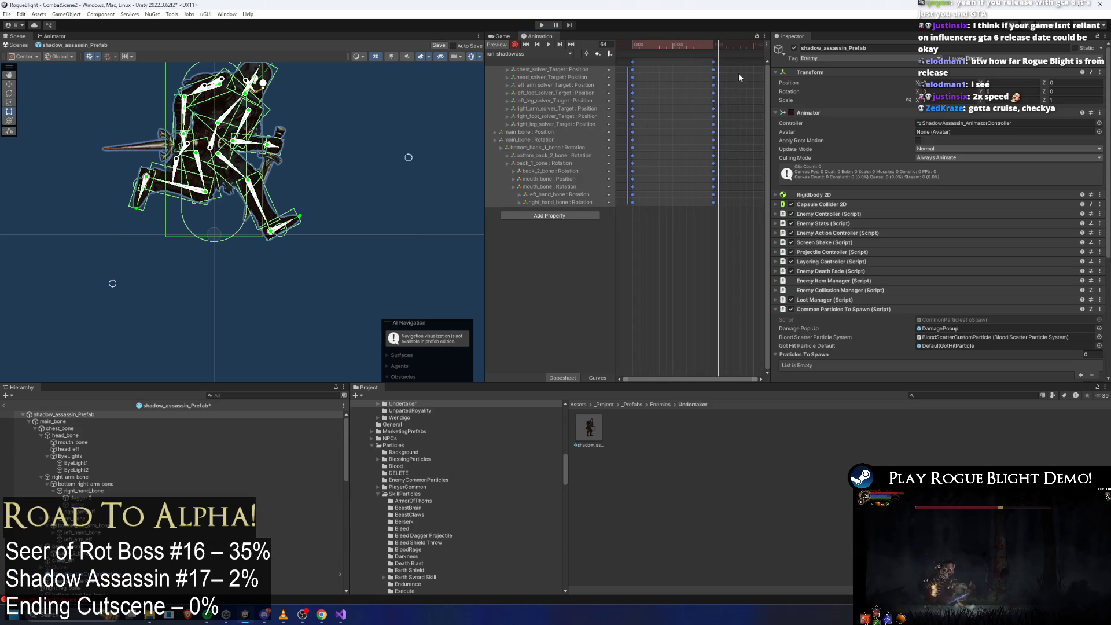
drag(718, 76, 759, 81)
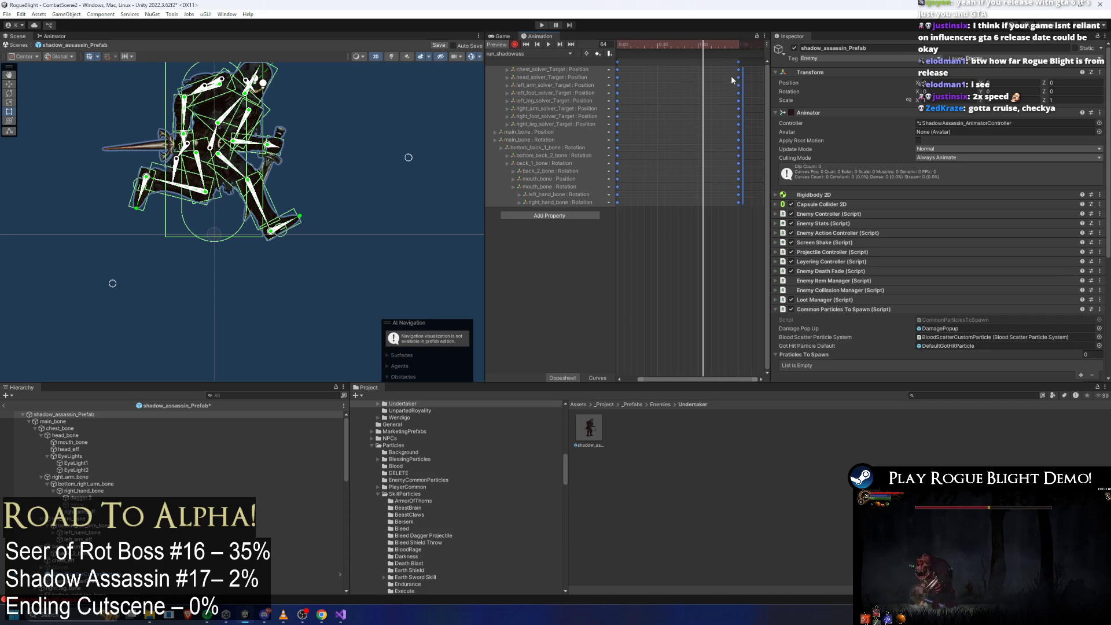
mouse_move(654, 44)
mouse_down()
mouse_move(626, 58)
mouse_move(685, 48)
mouse_up()
click(732, 178)
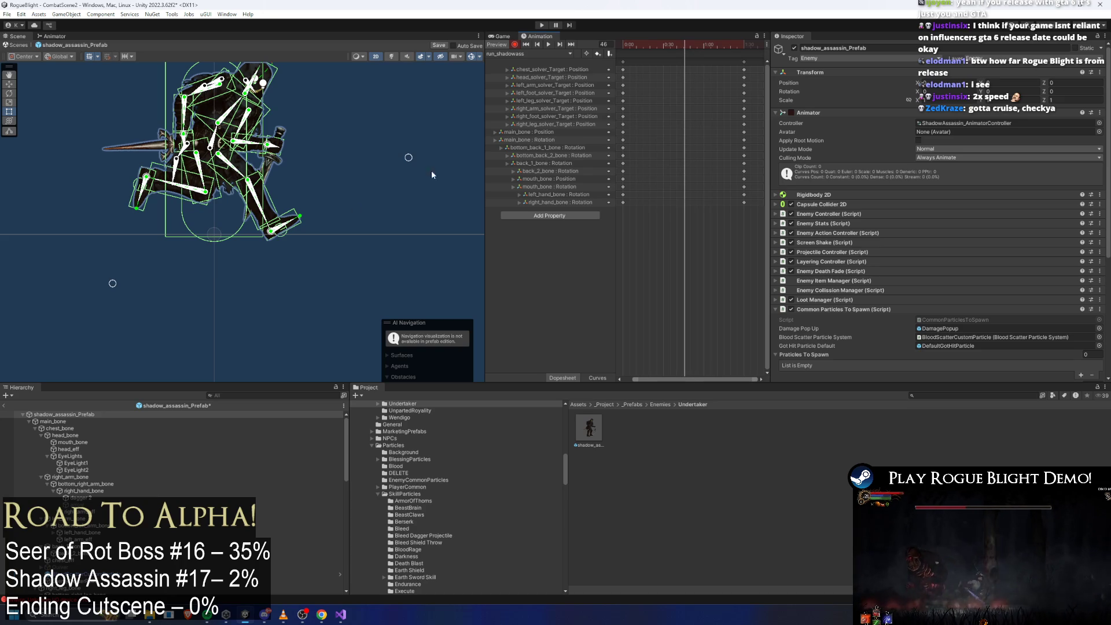
Step: Deselect the prefab and nudge the left foot IK target to repose the leg
click(194, 234)
drag(148, 180, 147, 182)
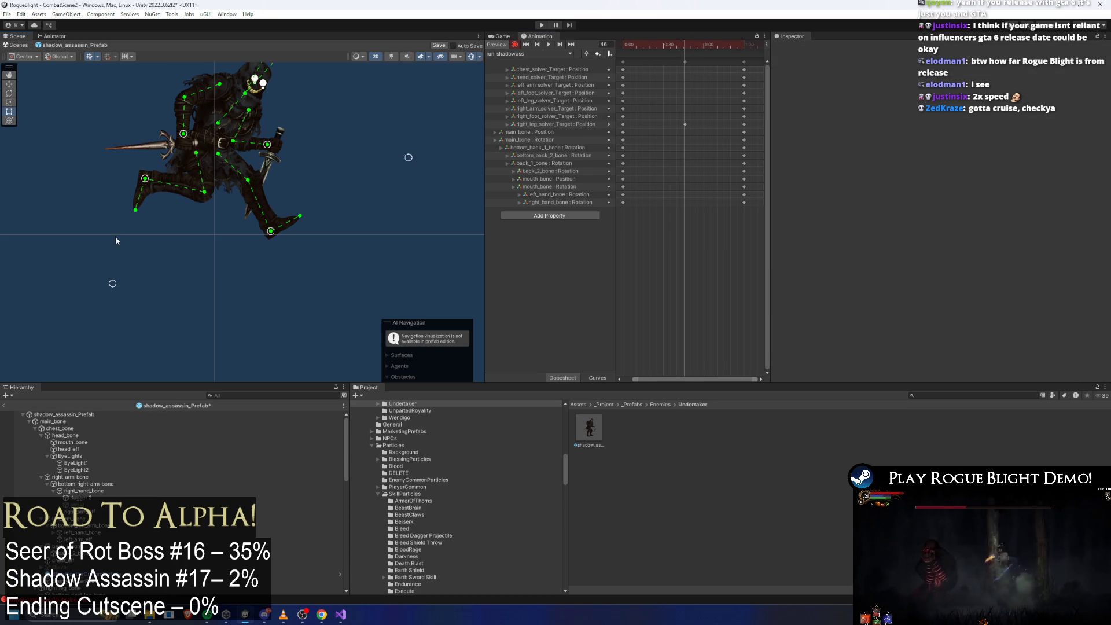
drag(274, 236, 278, 231)
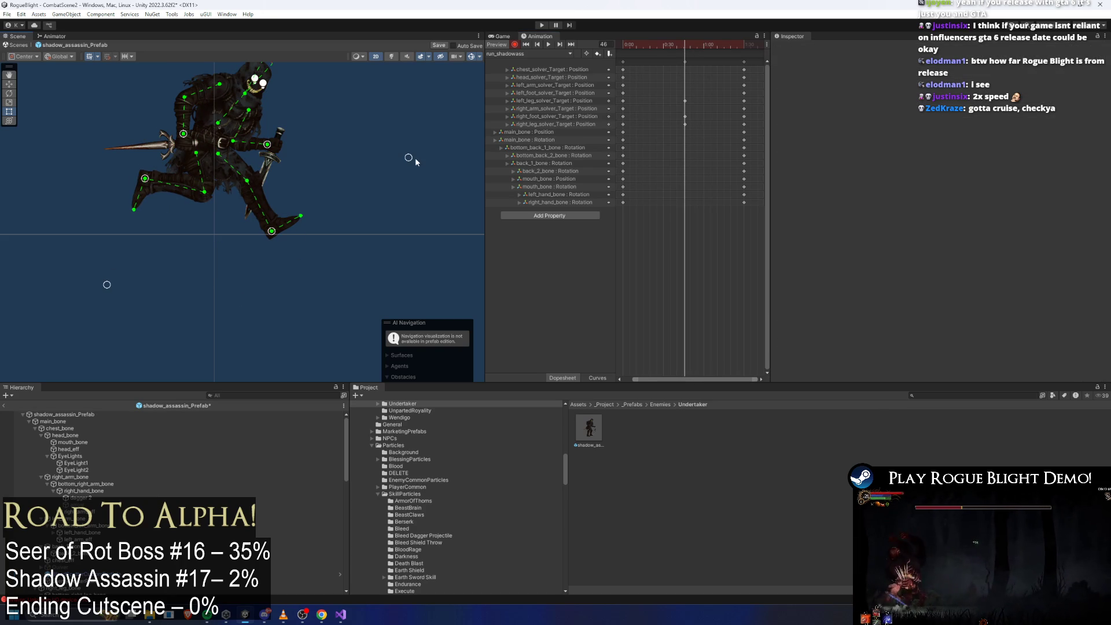
Step: At frame 0, pull the left foot down and back and swing the toe forward and up
key(shift+comma)
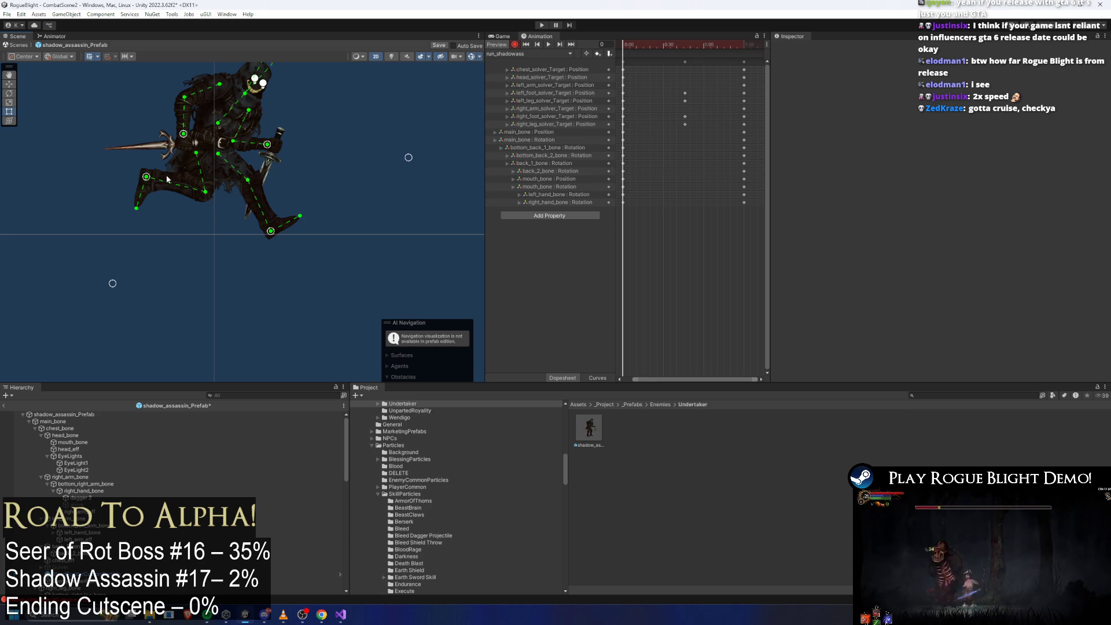
drag(148, 177, 206, 222)
mouse_move(132, 280)
mouse_down()
mouse_move(217, 301)
mouse_move(344, 287)
mouse_up()
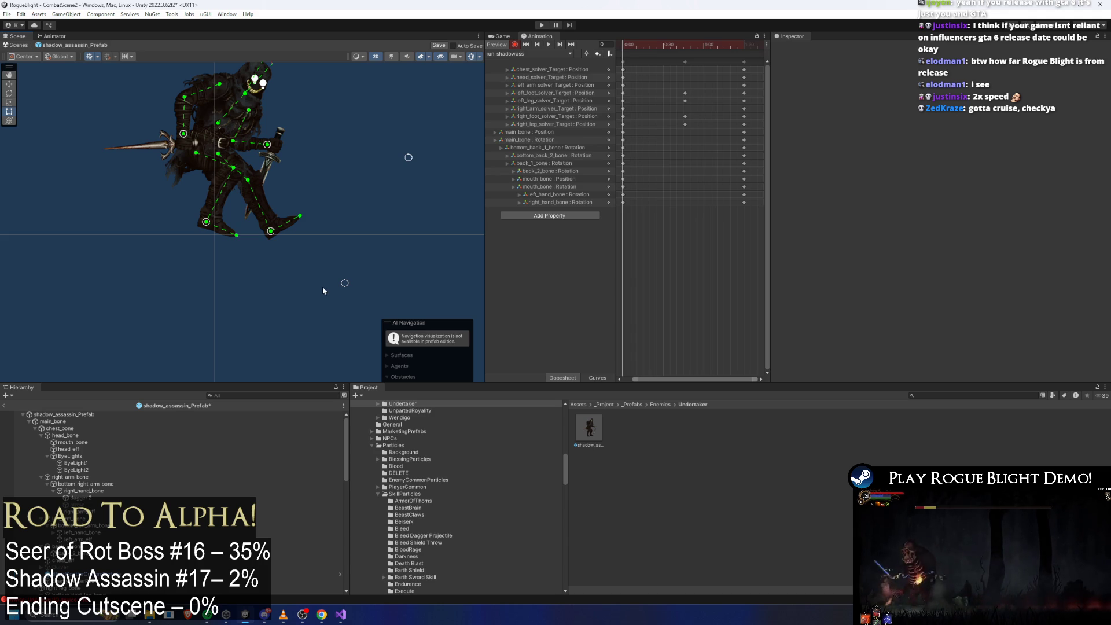
drag(335, 283, 355, 258)
drag(207, 222, 213, 232)
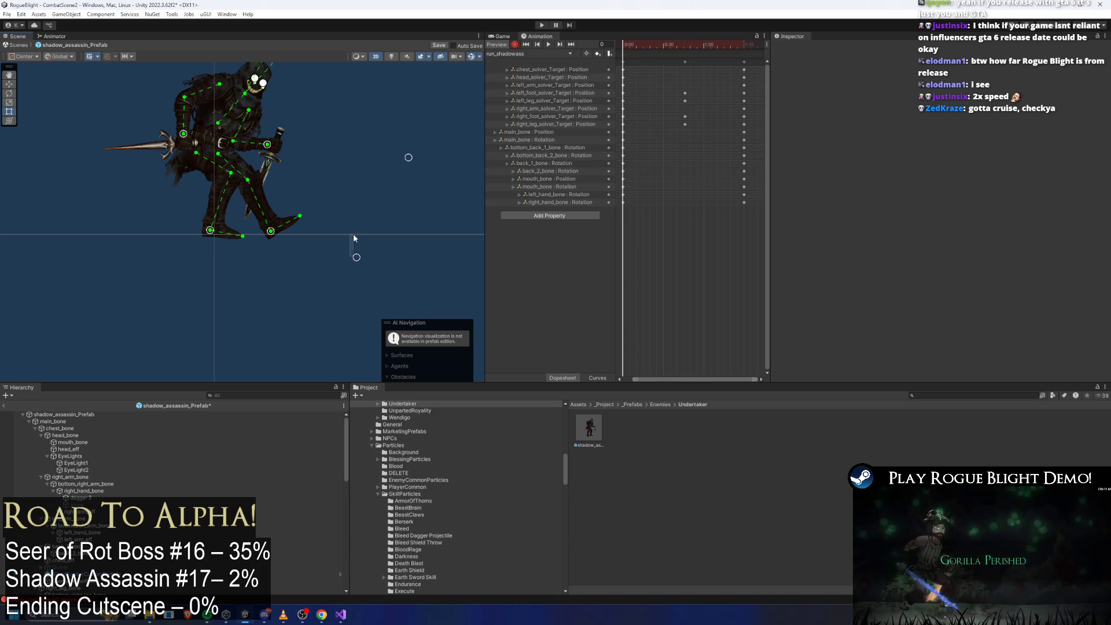
drag(357, 257, 361, 247)
drag(210, 230, 220, 235)
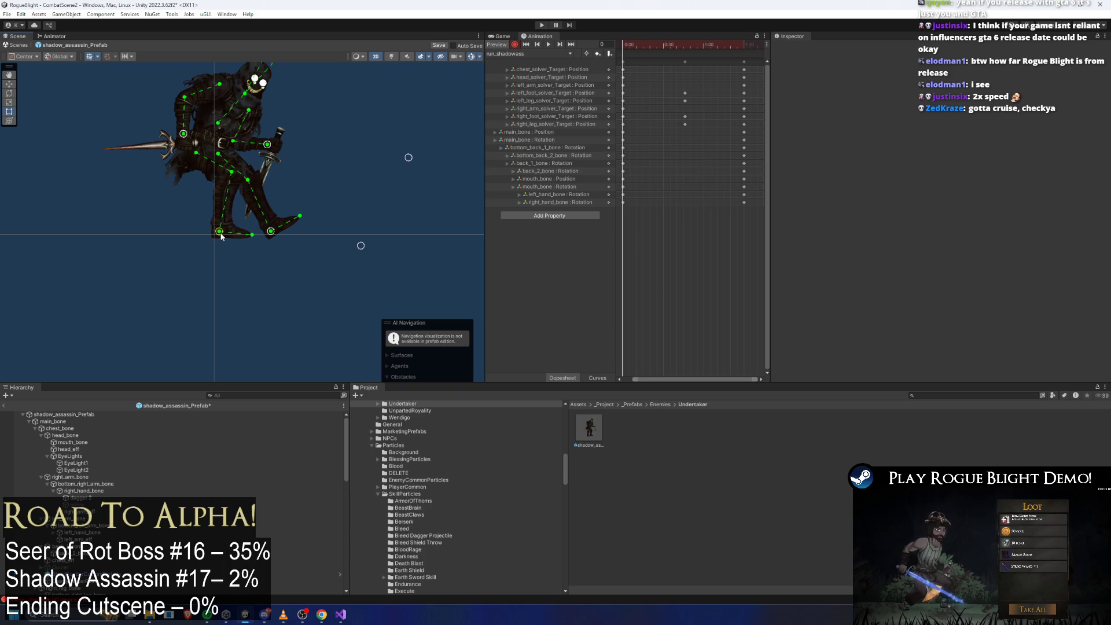
mouse_move(221, 234)
mouse_down()
mouse_move(244, 175)
mouse_move(231, 236)
mouse_move(241, 235)
mouse_move(180, 205)
mouse_move(195, 207)
mouse_up()
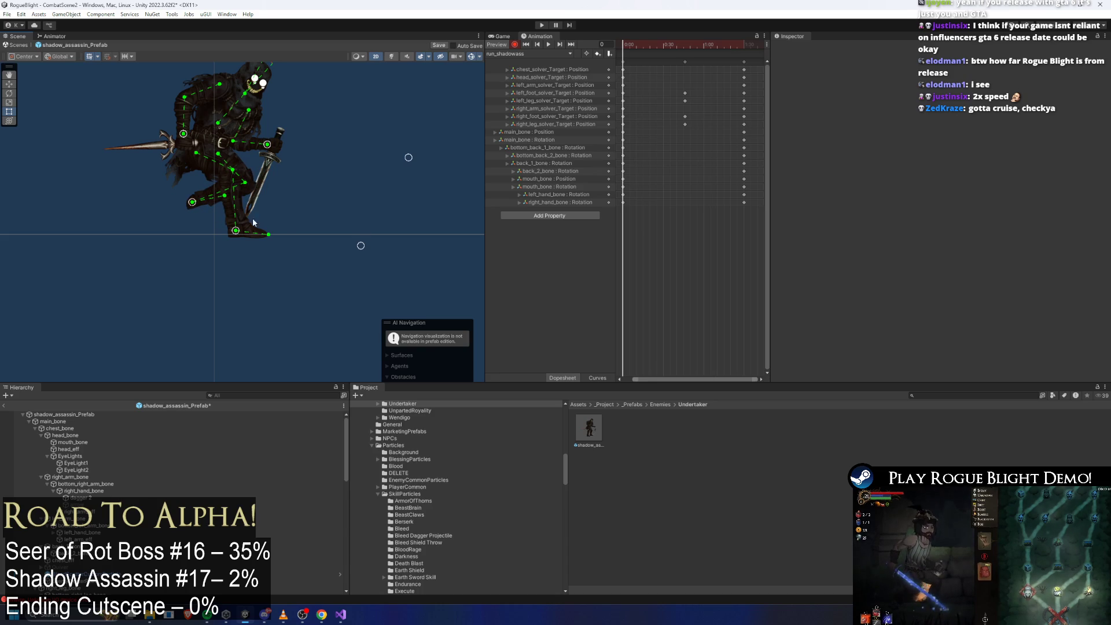
drag(361, 244, 200, 288)
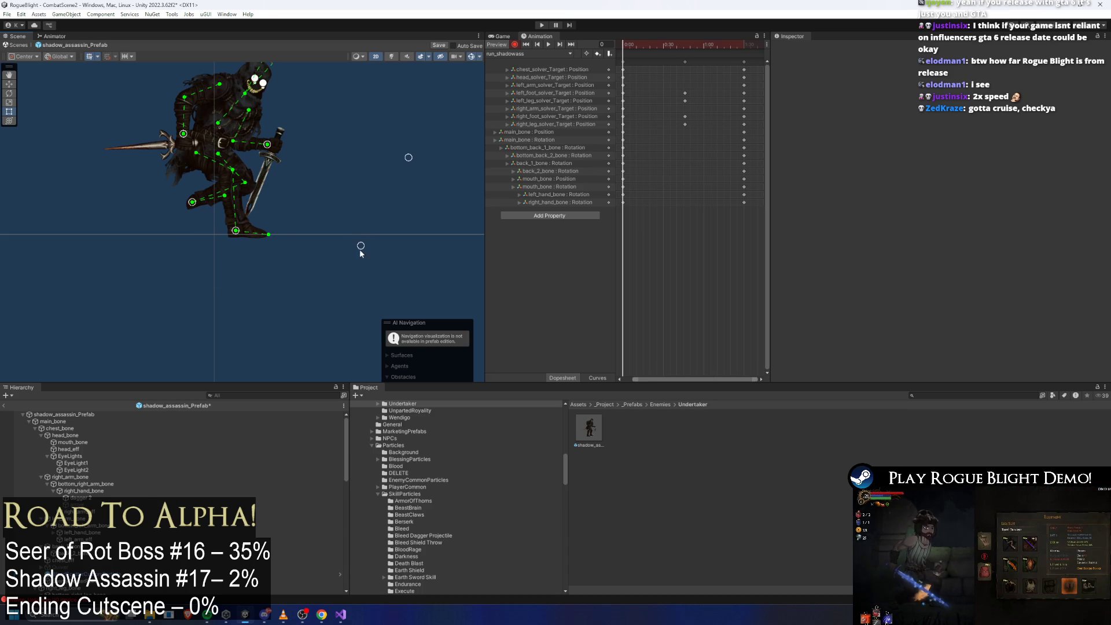
Step: Reposition the foot IK target up and to the left
drag(401, 158, 274, 264)
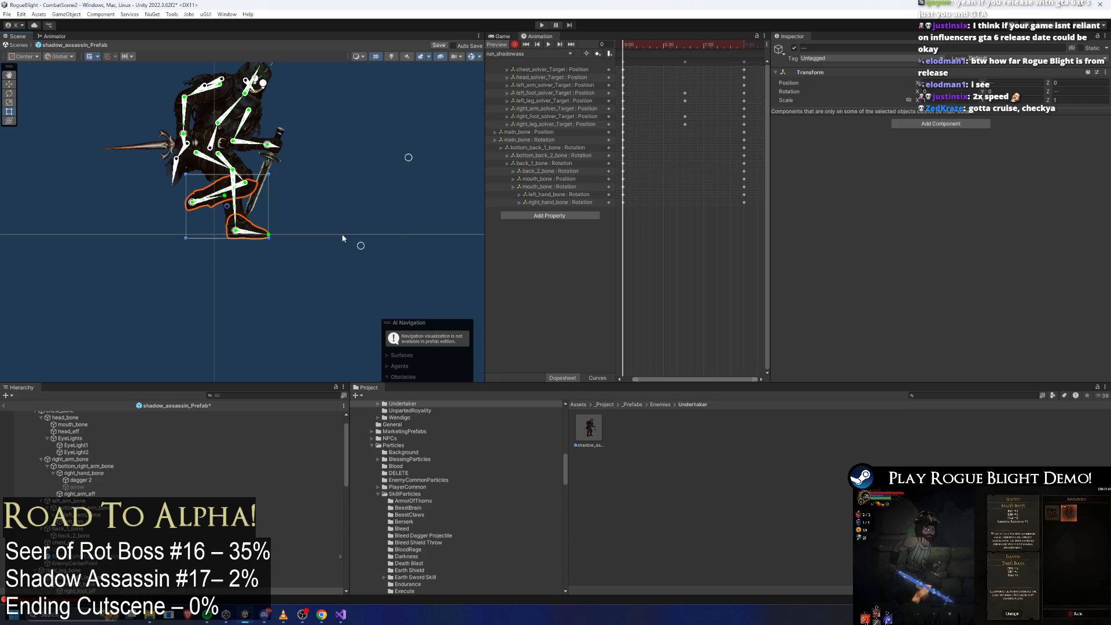
click(425, 160)
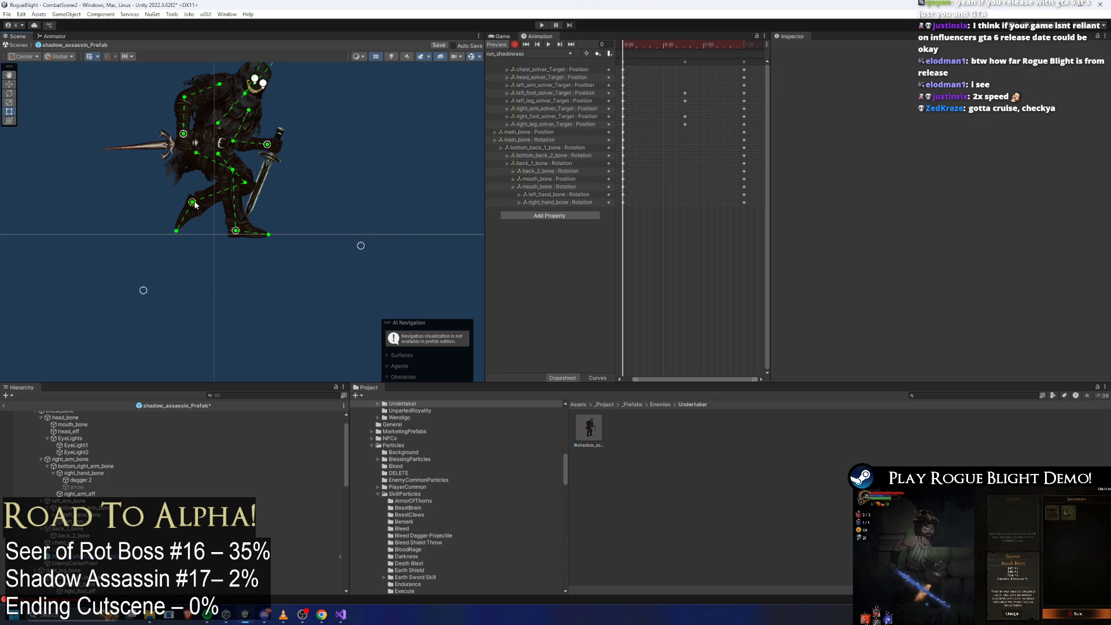
drag(194, 201, 168, 185)
drag(143, 292, 106, 289)
drag(167, 184, 163, 185)
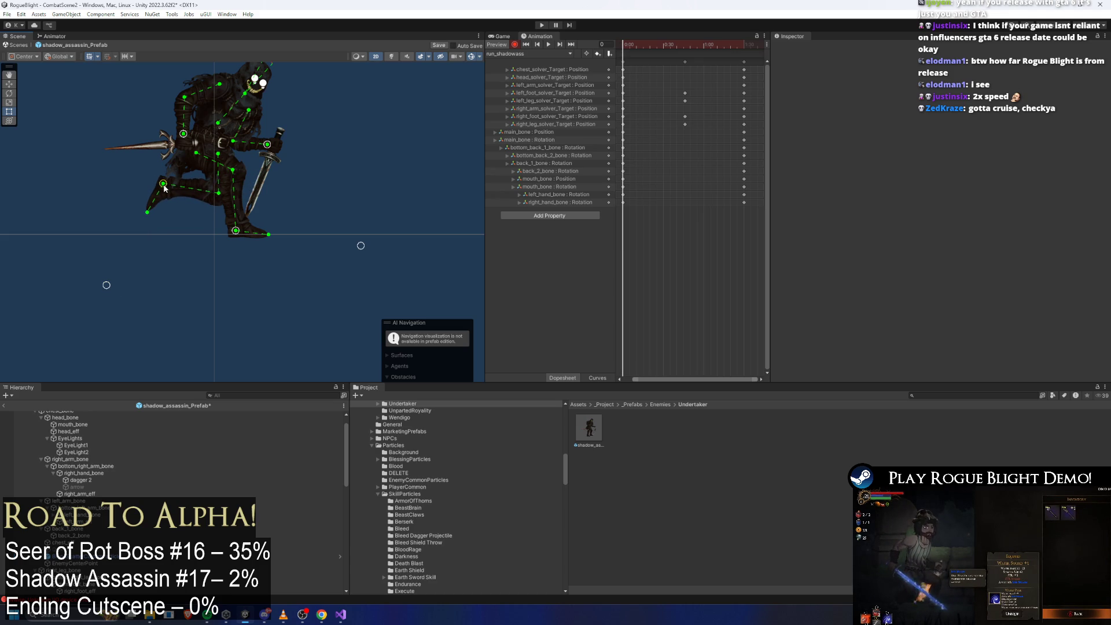
Step: At frame 22, lower the foot, rotate the toe to the ground and pull the knee back
mouse_move(617, 64)
mouse_down()
mouse_move(741, 44)
mouse_move(591, 33)
mouse_move(654, 38)
mouse_up()
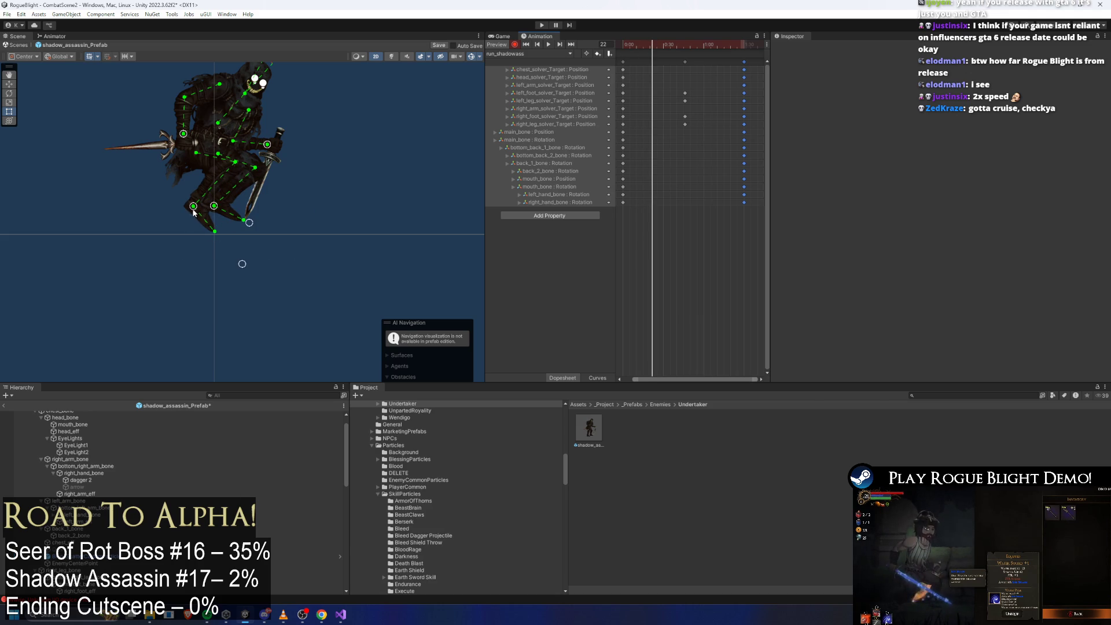
drag(193, 210, 197, 230)
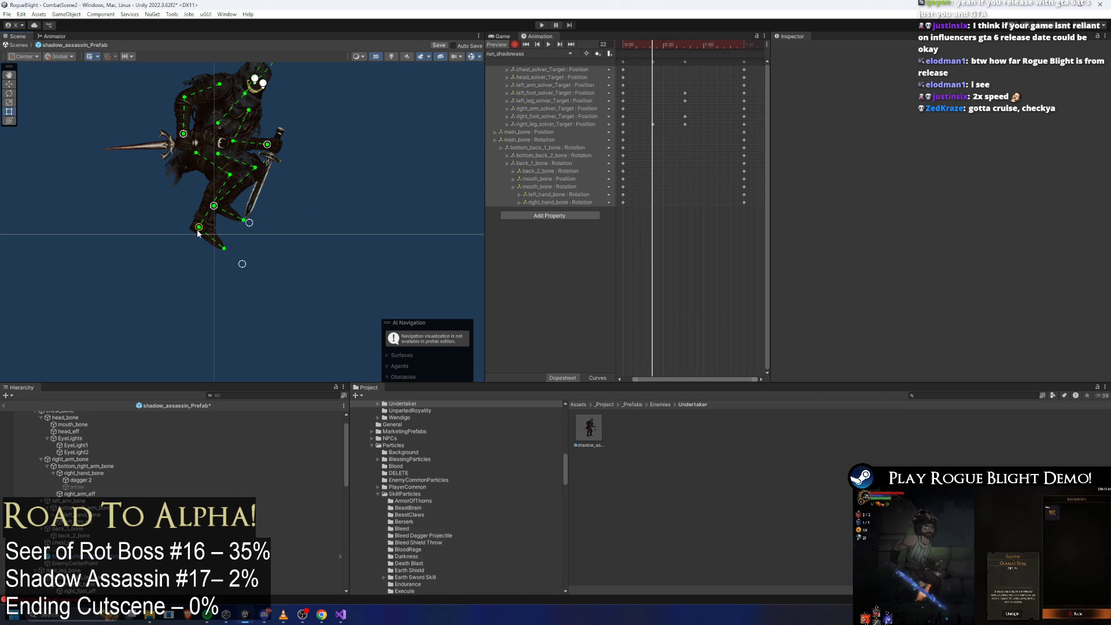
drag(246, 265, 288, 238)
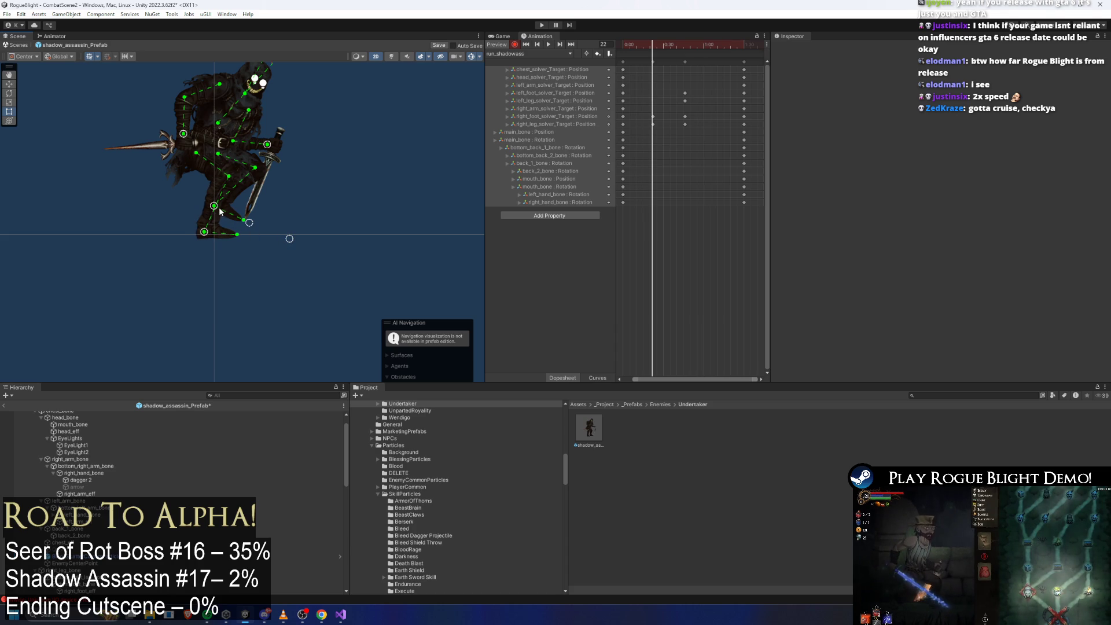
drag(212, 212, 196, 196)
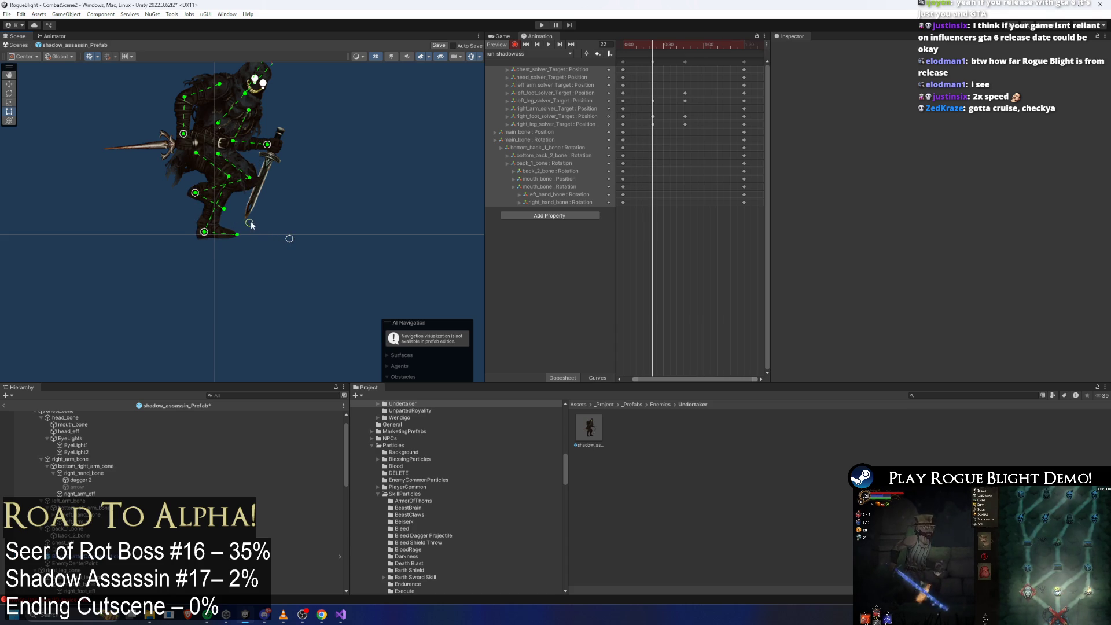
mouse_move(250, 224)
mouse_down()
mouse_move(167, 246)
mouse_move(179, 248)
mouse_up()
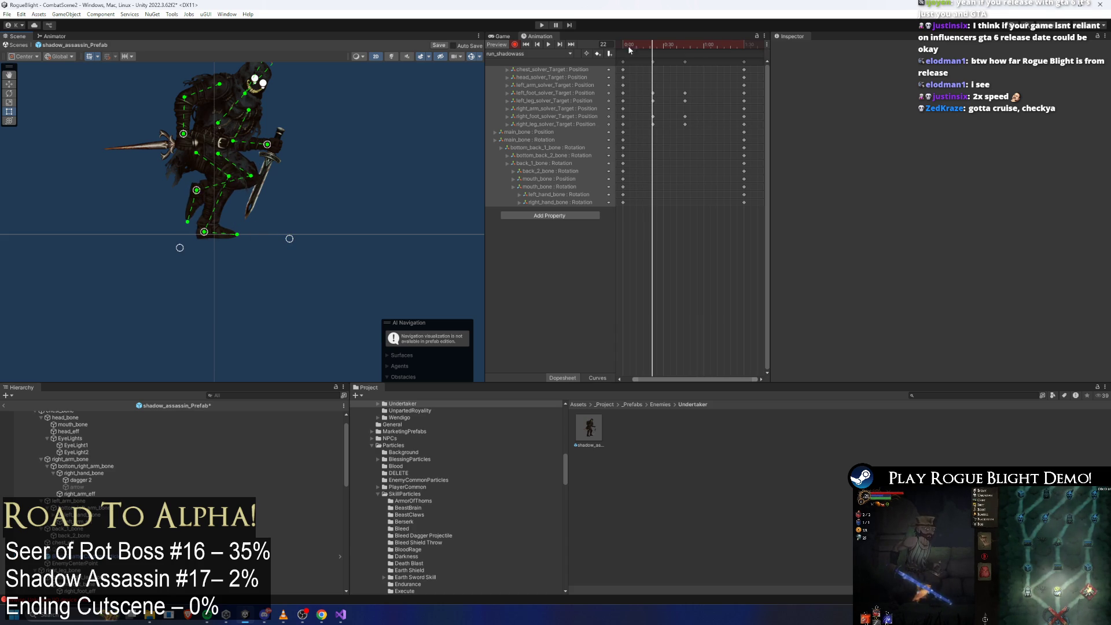
Step: Select the leg key column at the current frame and drag it to shift those keys
drag(629, 50, 653, 67)
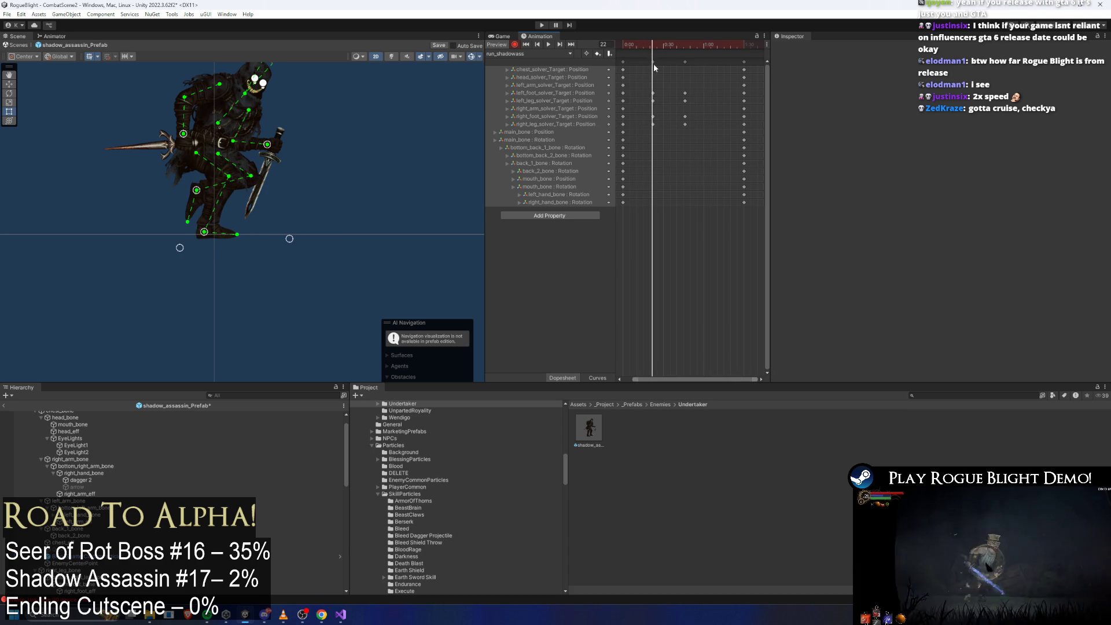
click(652, 62)
mouse_move(653, 62)
mouse_down()
mouse_move(643, 62)
mouse_move(754, 62)
mouse_up()
Step: Copy the selected keys and paste them at frame 30
click(664, 46)
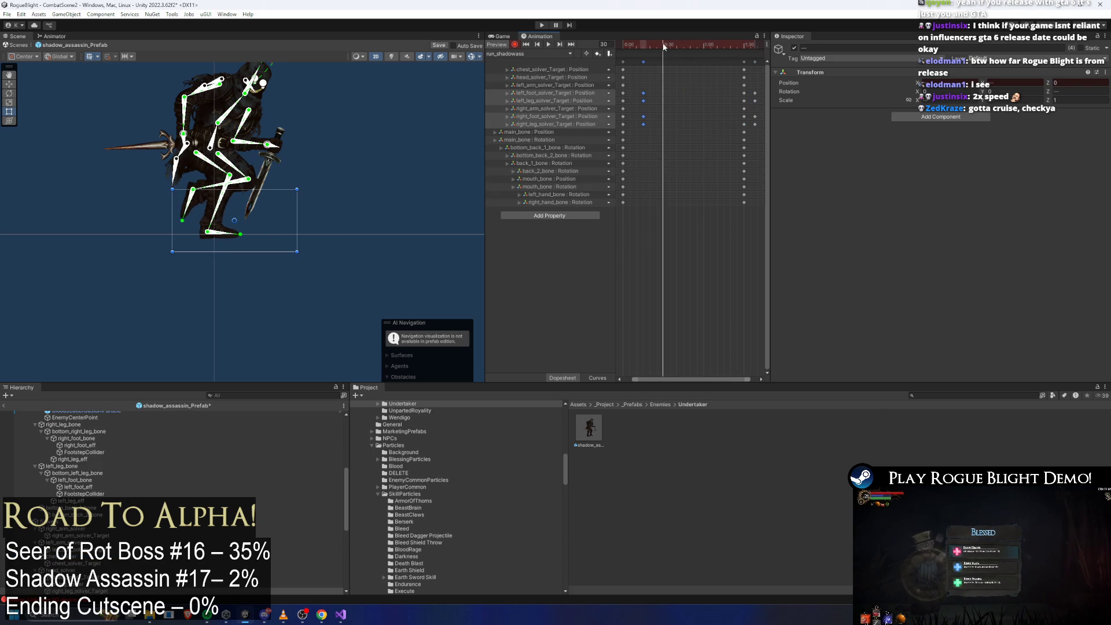
key(ctrl+c)
key(ctrl+v)
drag(664, 46, 610, 43)
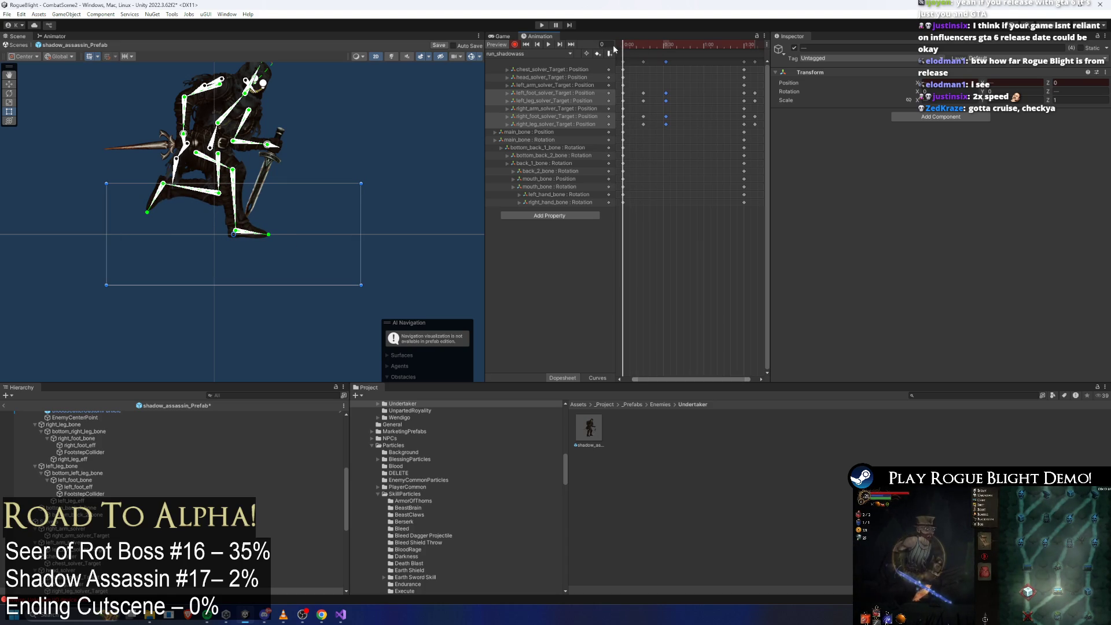
drag(624, 47, 665, 47)
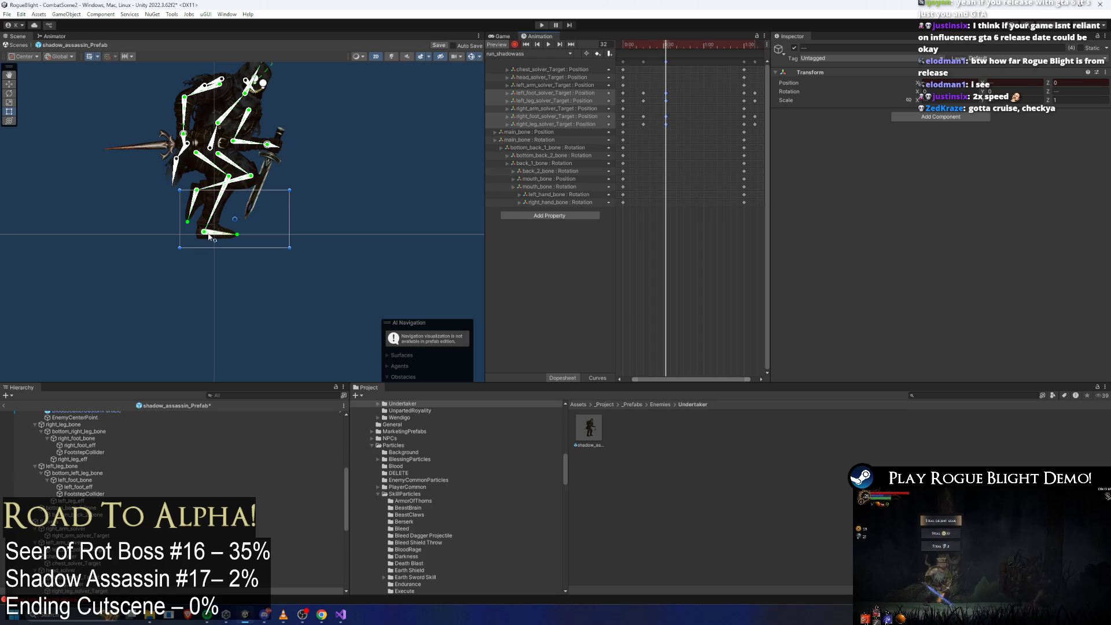
Step: At frame 34, raise the foot target and re-bend the knee and lower leg
drag(210, 236, 160, 232)
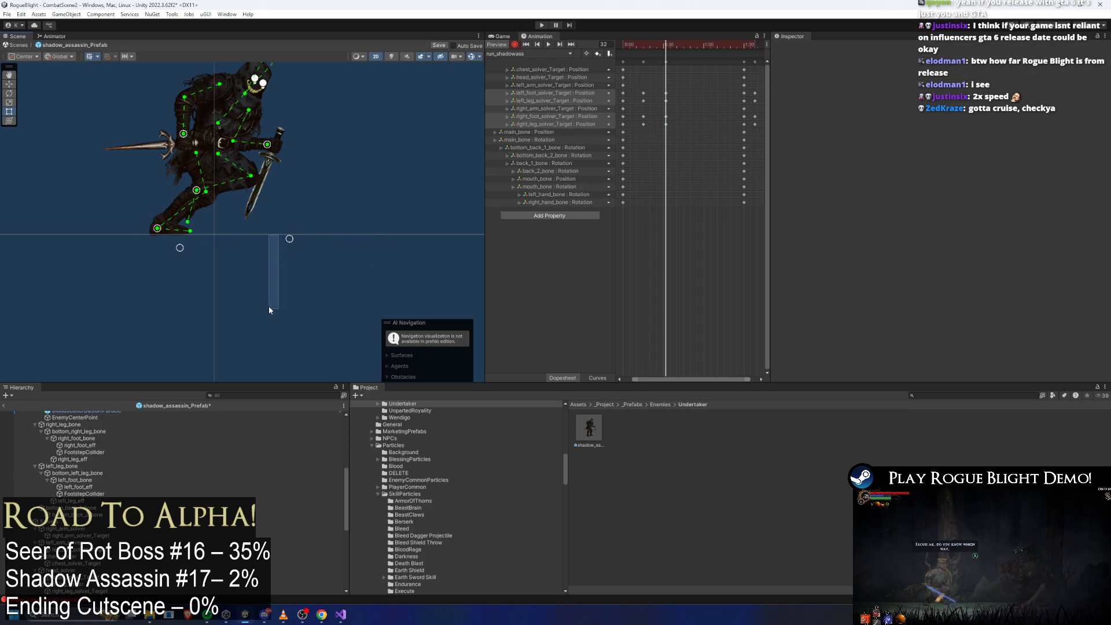
drag(268, 310, 268, 309)
drag(157, 228, 154, 219)
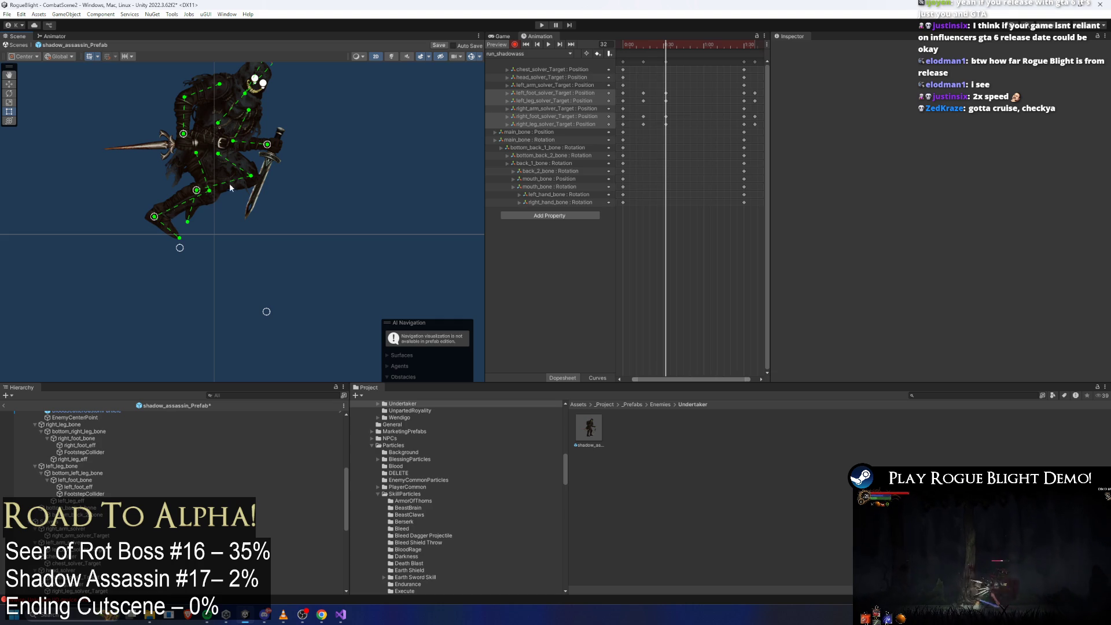
drag(197, 192, 241, 211)
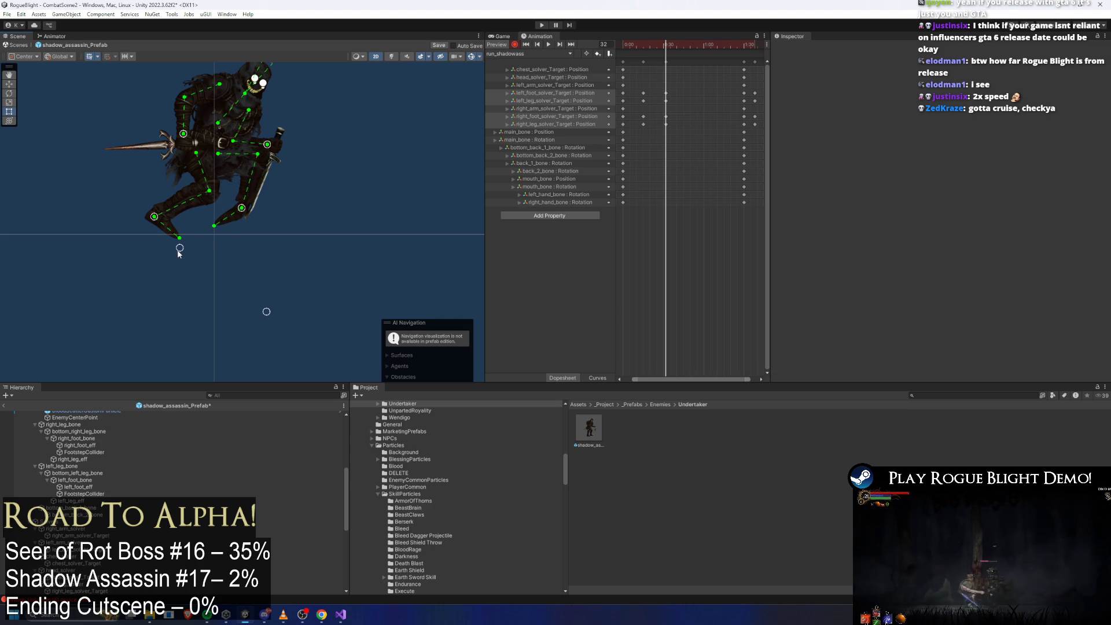
mouse_move(179, 249)
mouse_down()
mouse_move(350, 245)
mouse_move(336, 250)
mouse_up()
drag(248, 216, 222, 210)
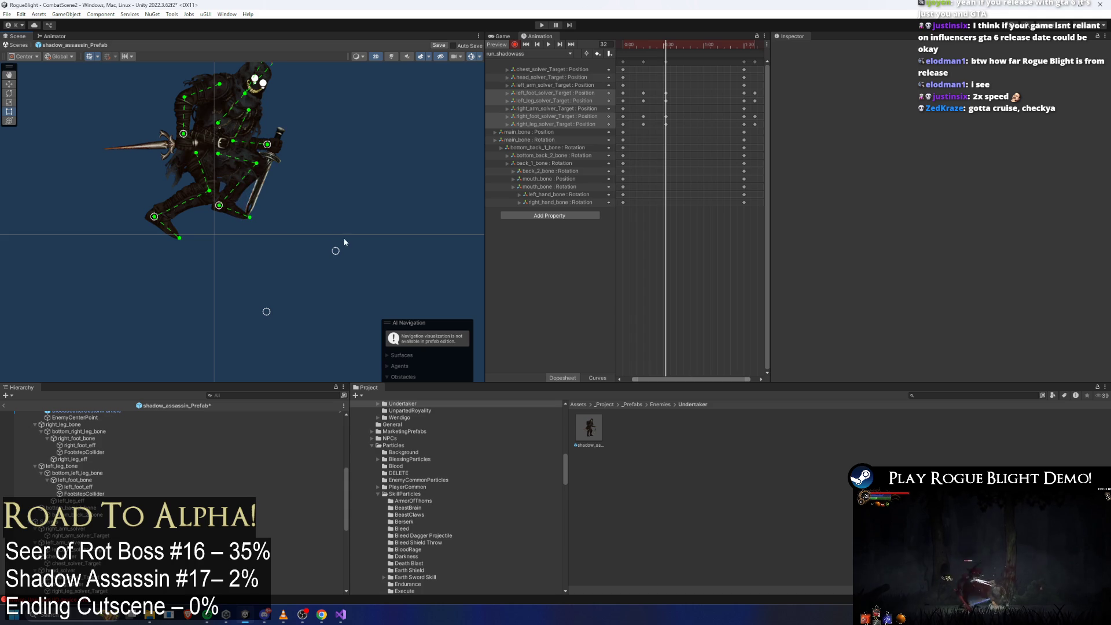
drag(335, 250, 302, 297)
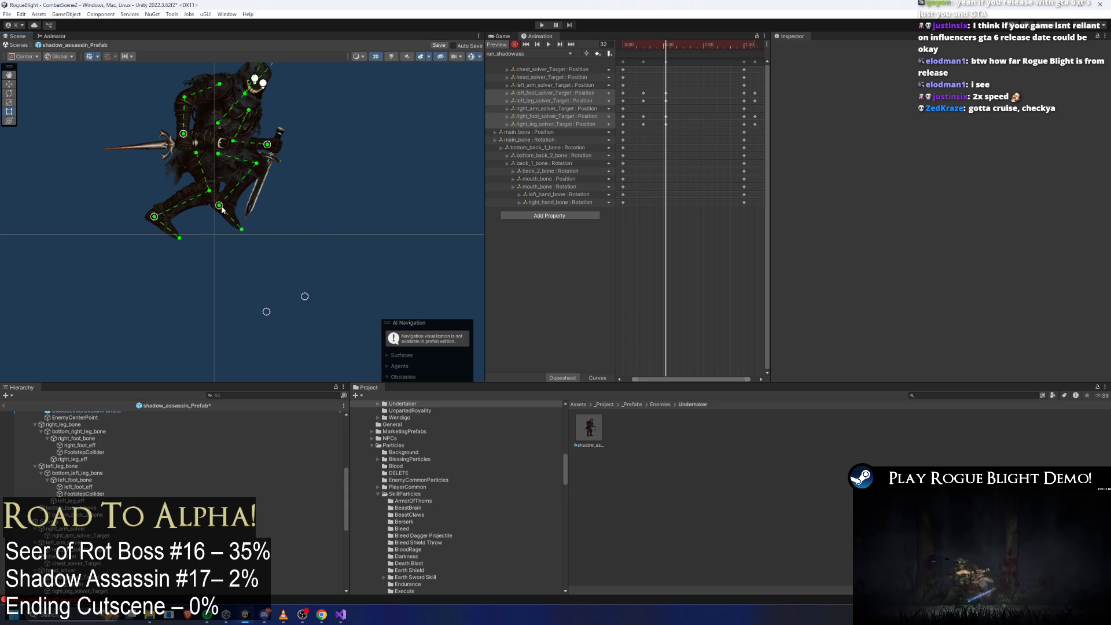
drag(222, 209, 225, 209)
Step: Paste the copied leg keys at frame 48
drag(656, 128, 677, 92)
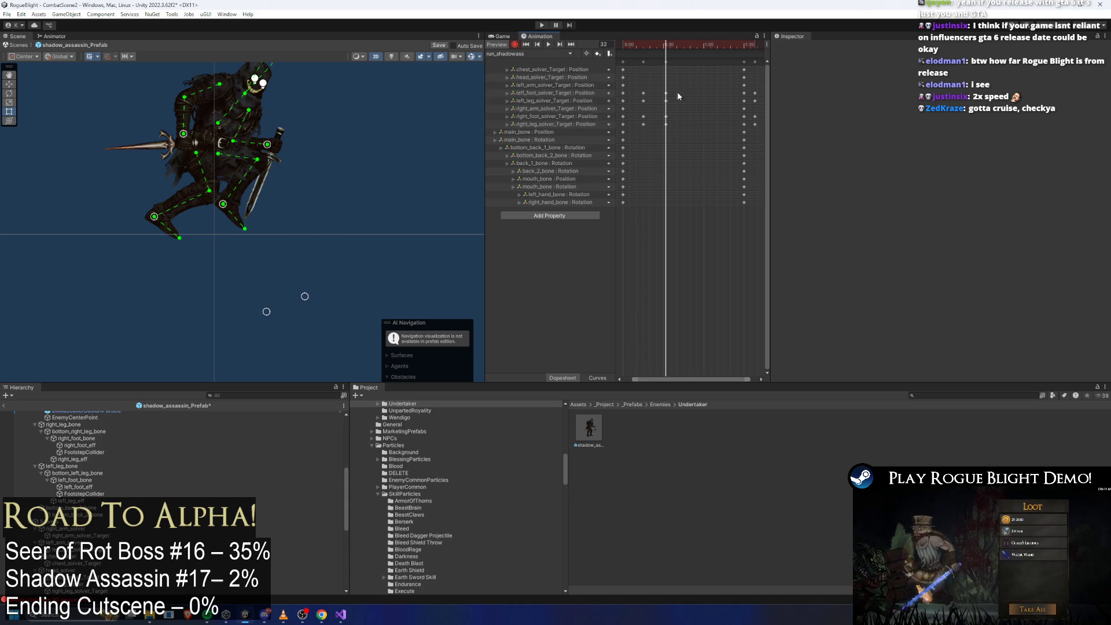
click(683, 48)
click(686, 48)
key(ctrl+v)
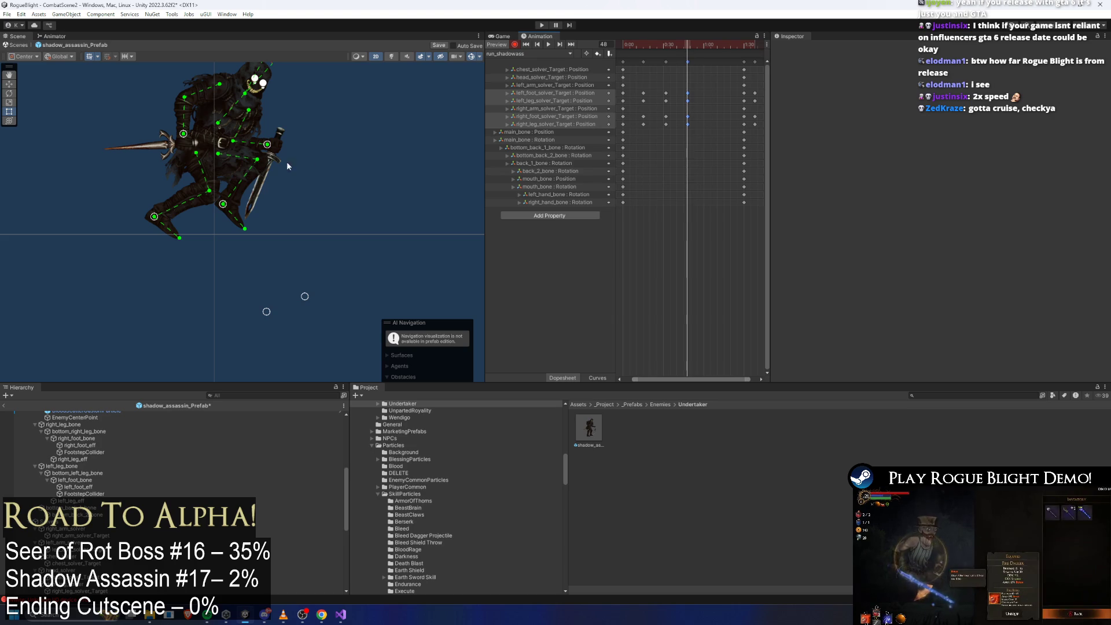
Step: Extend the left leg back and up, push the right foot forward, tilt the toe up, and select the frame 48 keys
drag(153, 216, 130, 220)
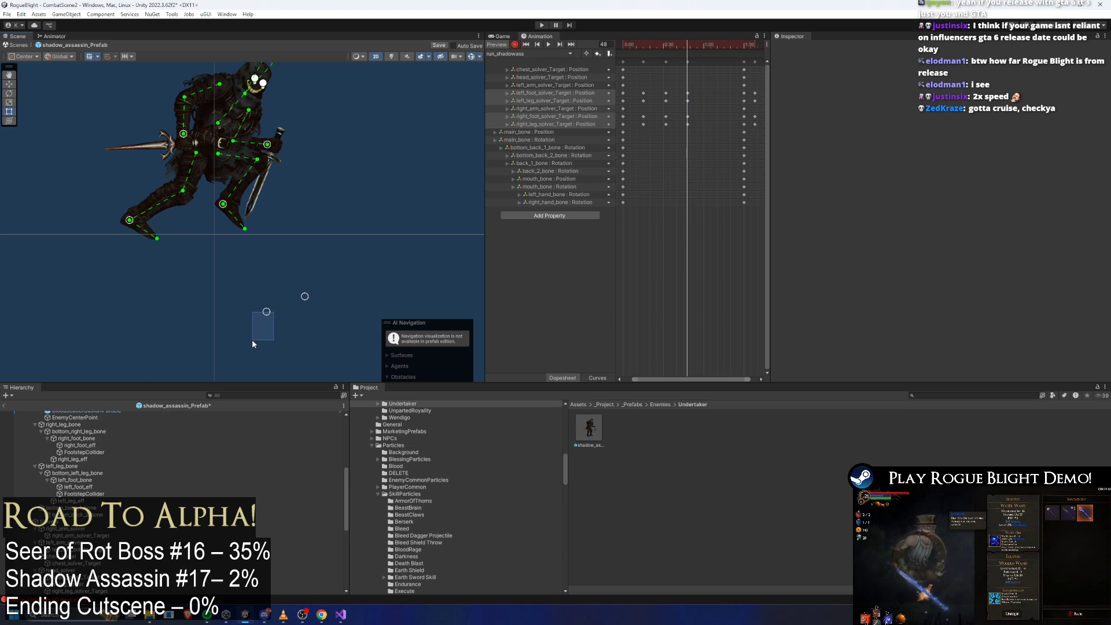
mouse_move(269, 317)
mouse_down()
mouse_move(252, 343)
mouse_move(179, 342)
mouse_move(267, 304)
mouse_up()
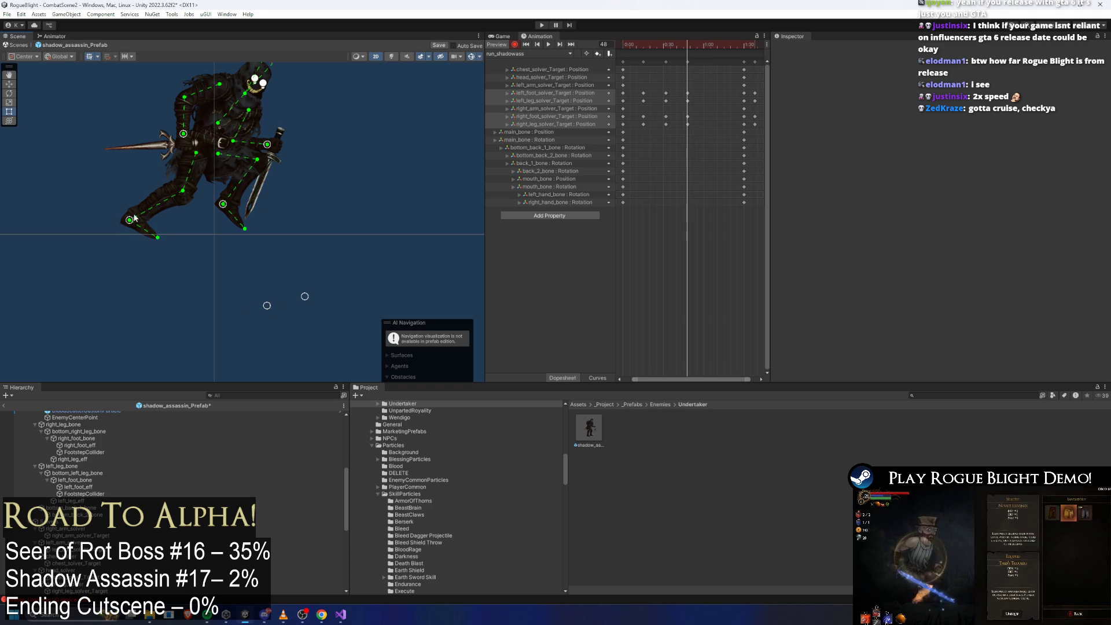
drag(128, 220, 123, 215)
drag(266, 305, 226, 340)
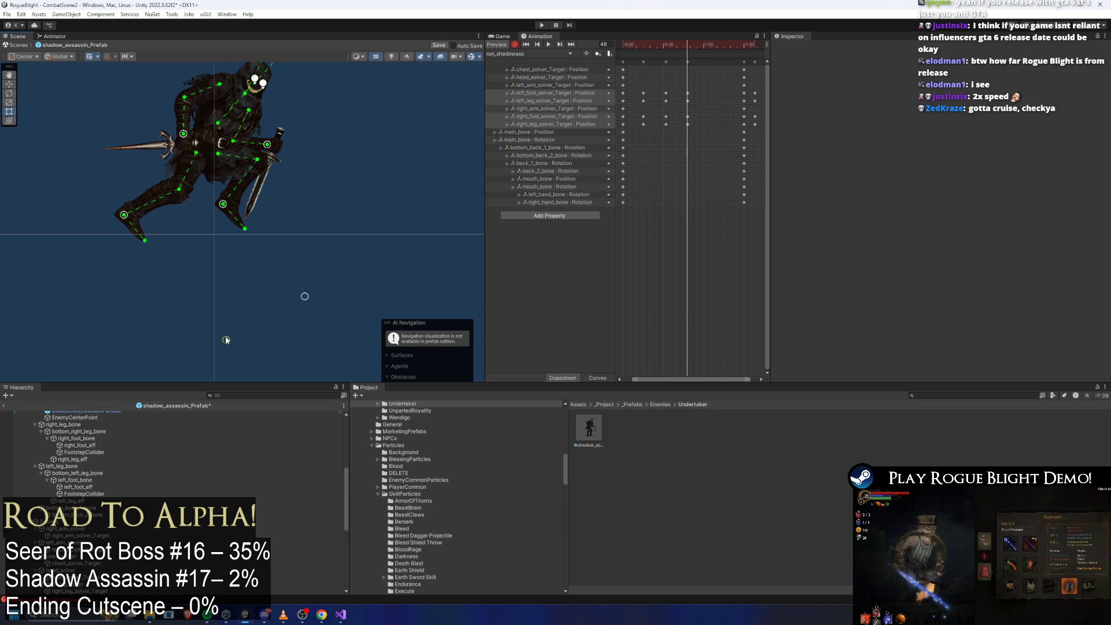
drag(125, 215, 124, 214)
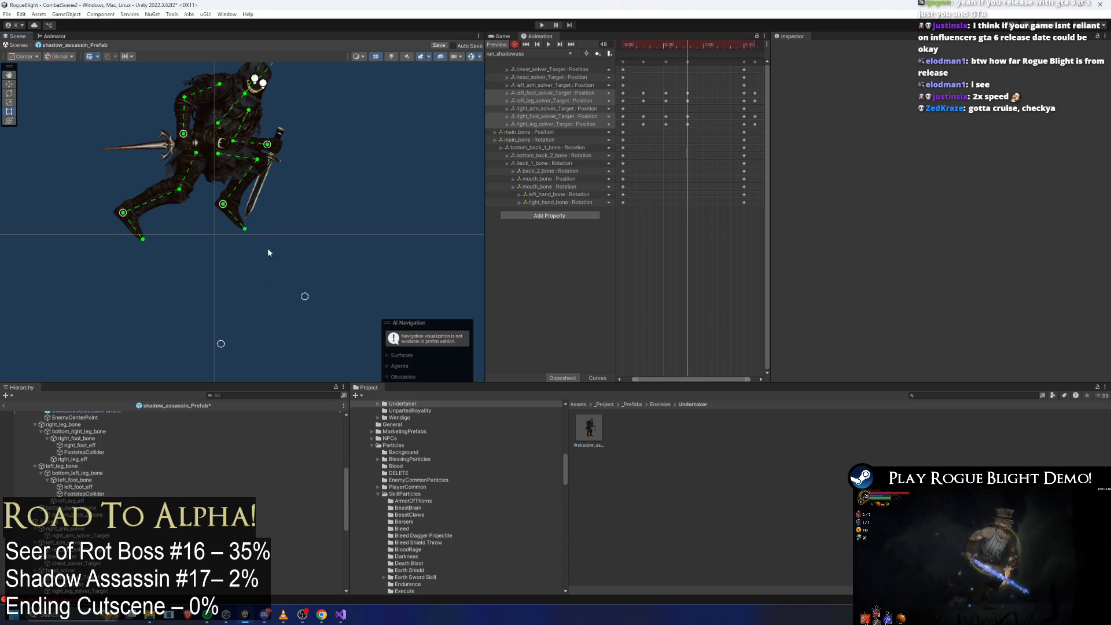
drag(222, 203, 246, 208)
drag(310, 296, 359, 177)
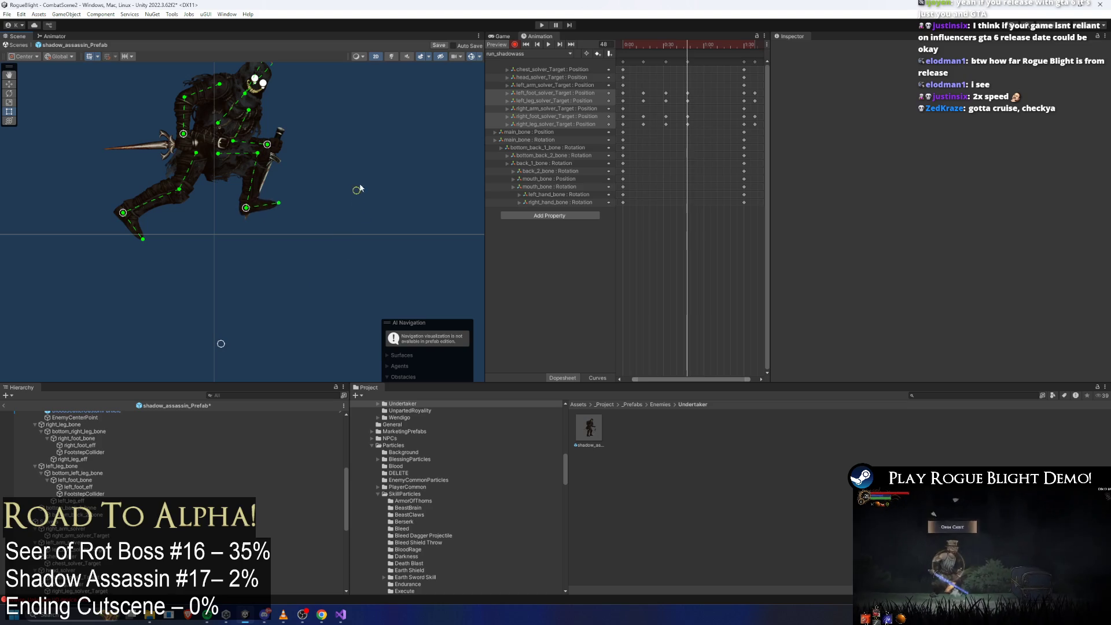
mouse_move(245, 208)
mouse_down()
mouse_move(263, 218)
mouse_move(258, 205)
mouse_up()
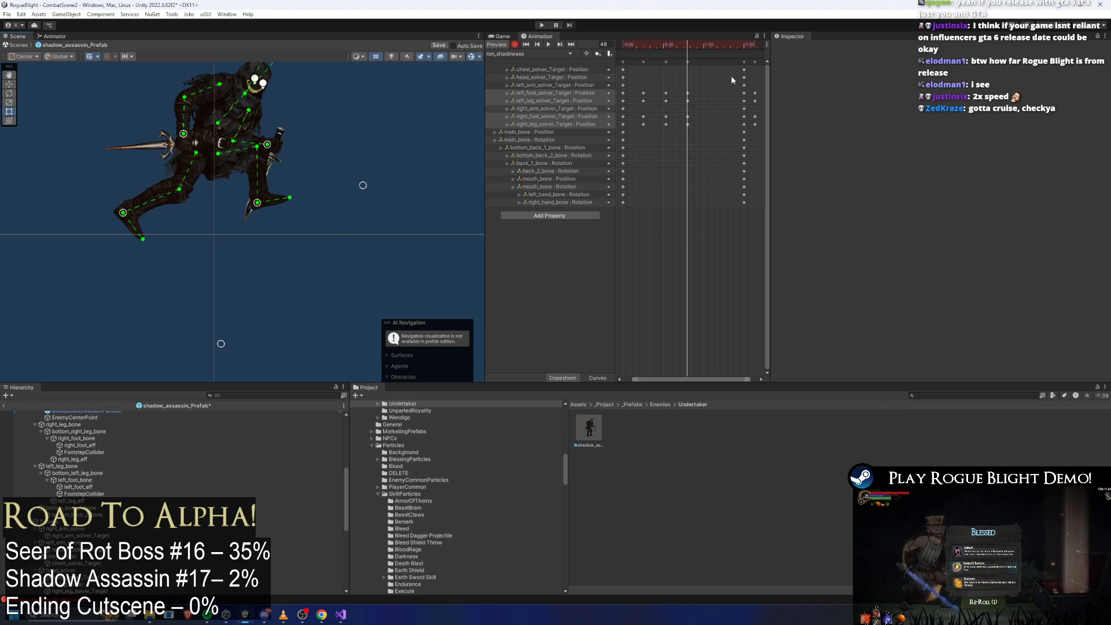
click(687, 62)
click(706, 46)
Step: Paste the copied pose at frame 63 and raise both feet slightly
click(708, 46)
key(ctrl+v)
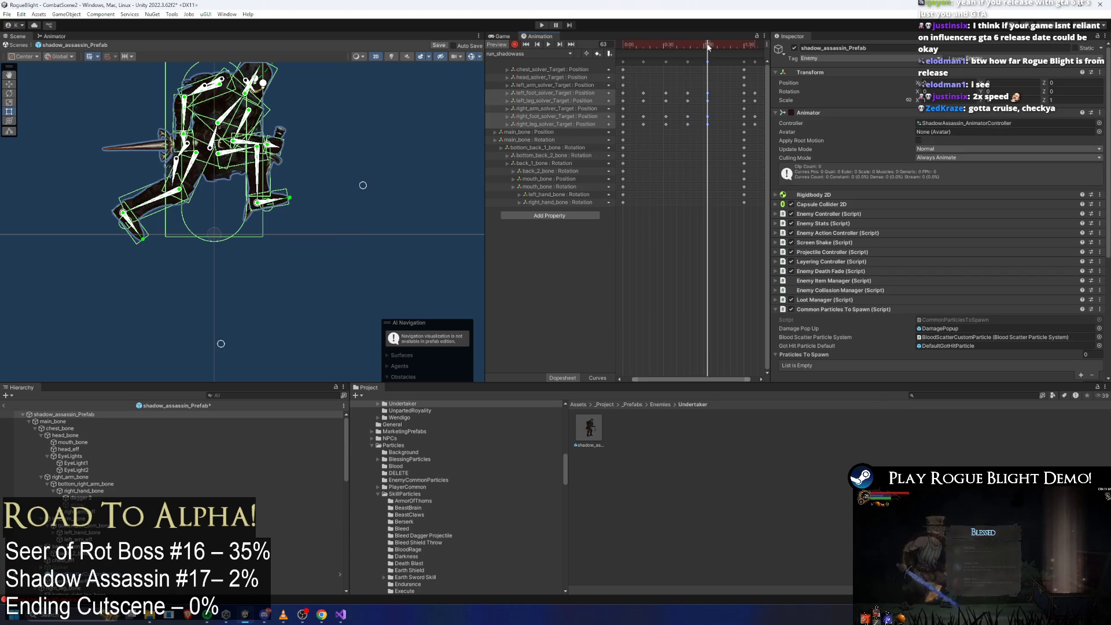
click(378, 158)
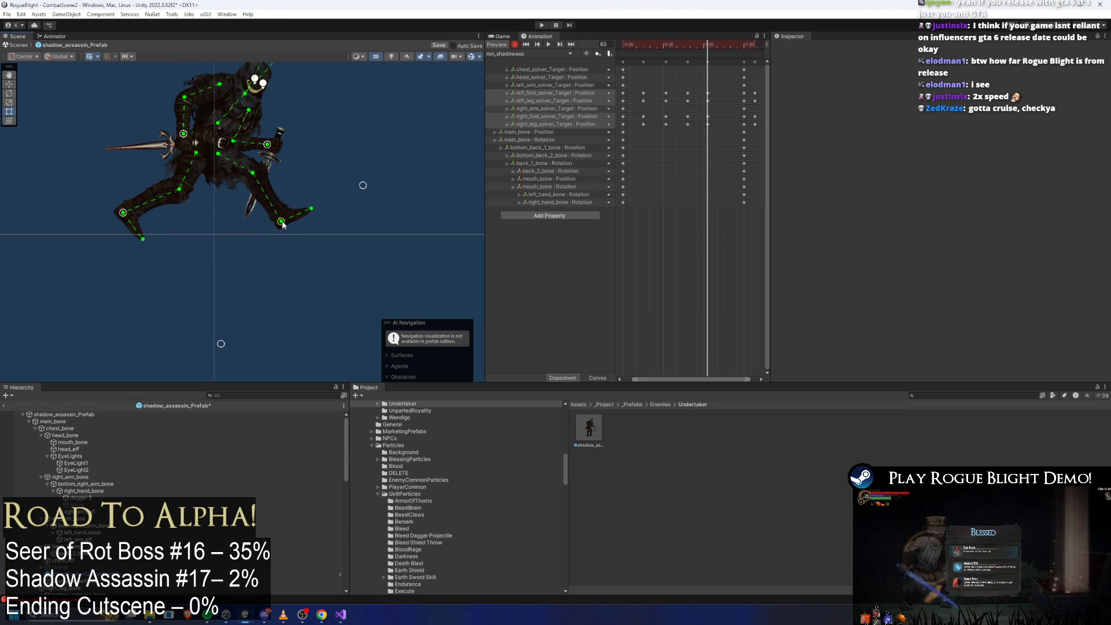
drag(282, 223, 279, 218)
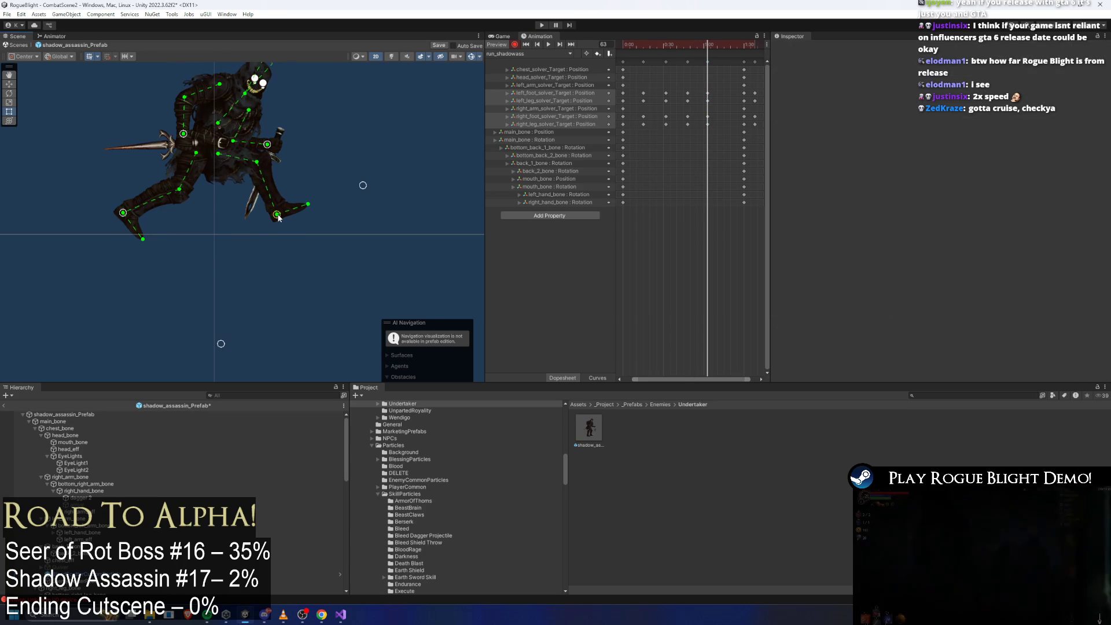
drag(129, 216, 132, 196)
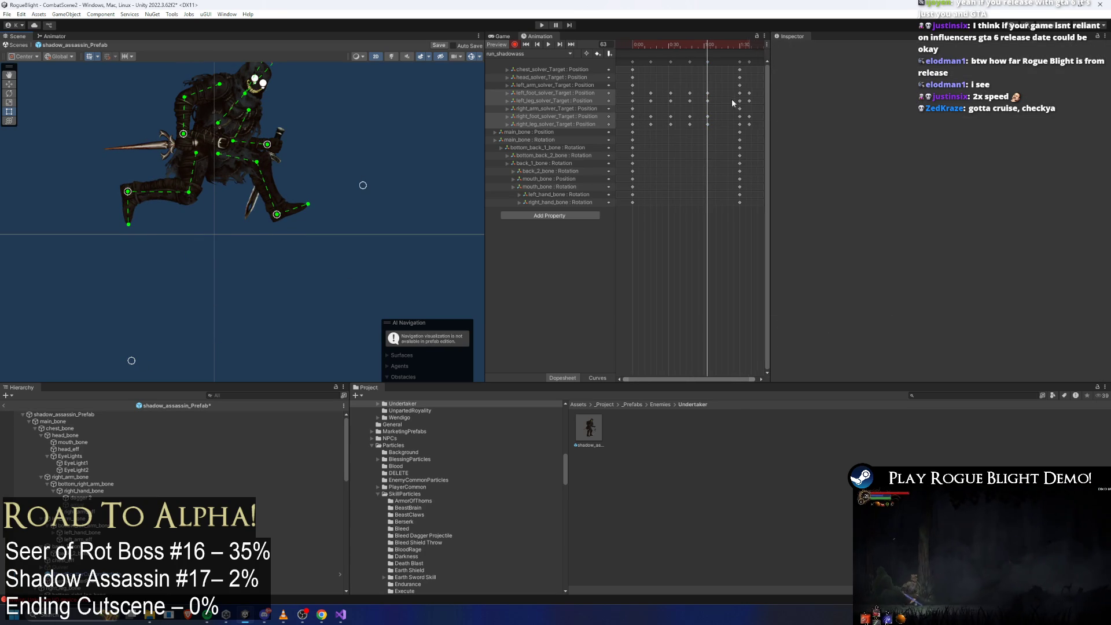
Step: Paste the copied keys onto the last column at frame 78
scroll(731, 98, down, 2)
drag(712, 63, 736, 66)
key(Delete)
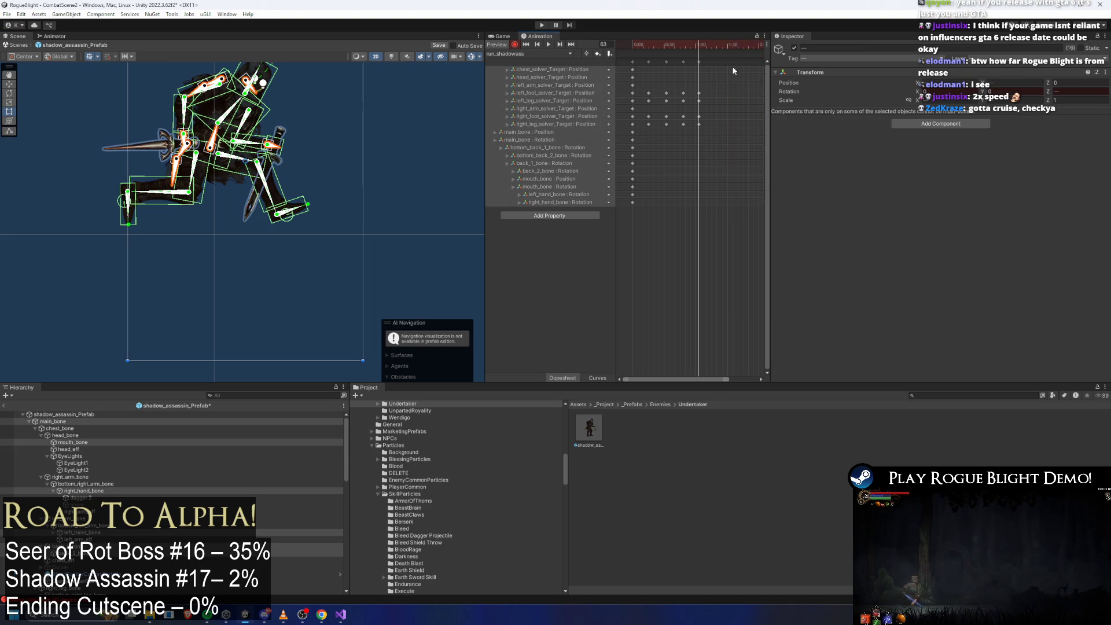
key(ctrl+z)
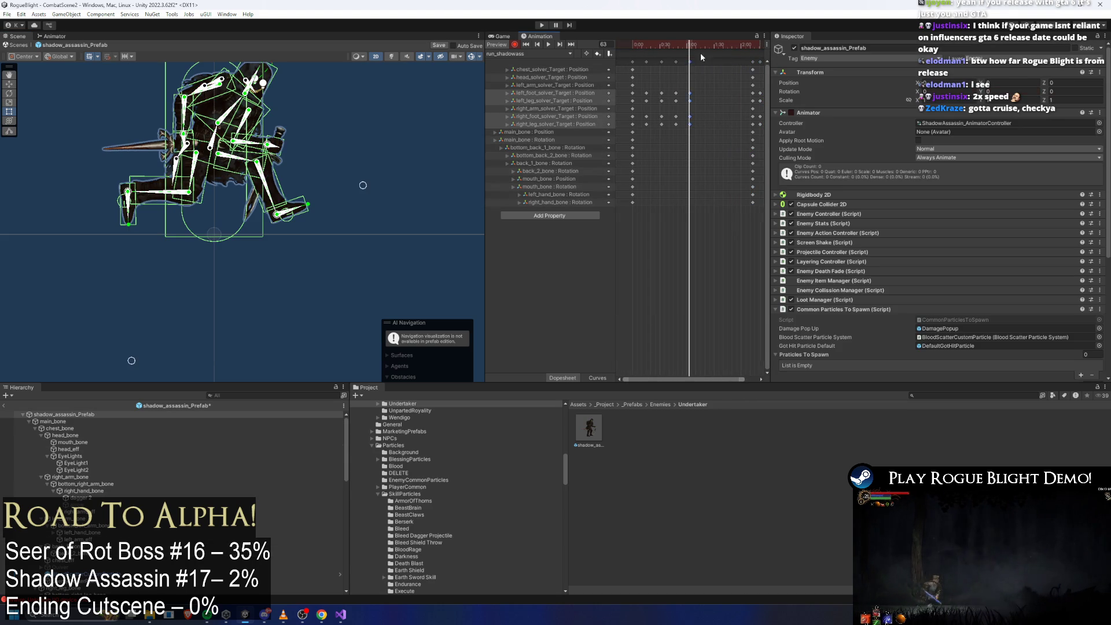
click(705, 46)
drag(706, 48, 699, 50)
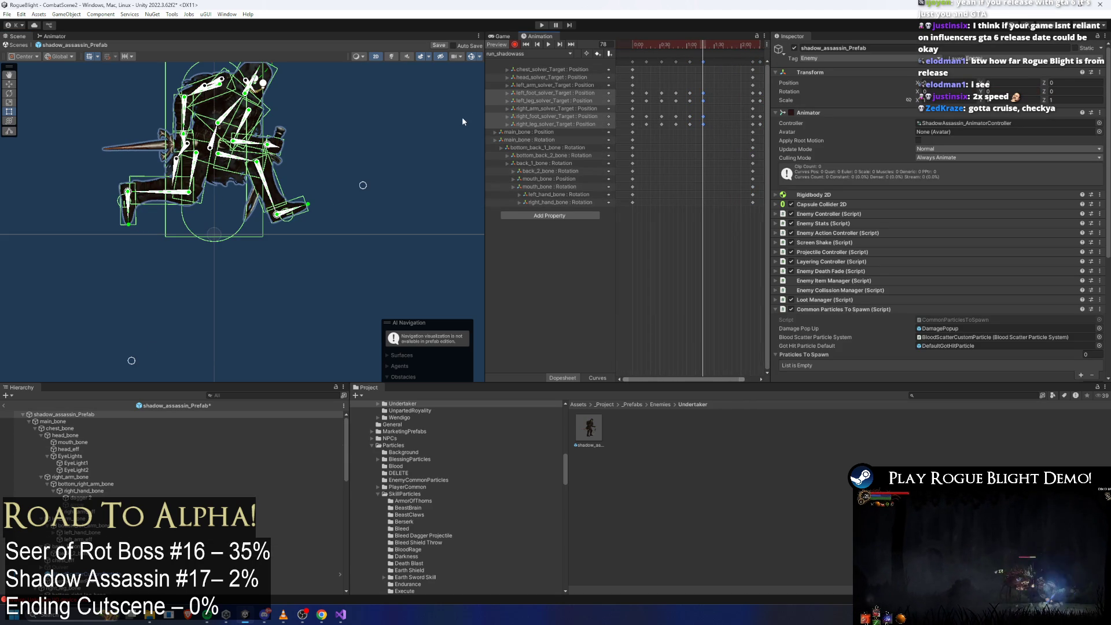
drag(759, 88, 762, 129)
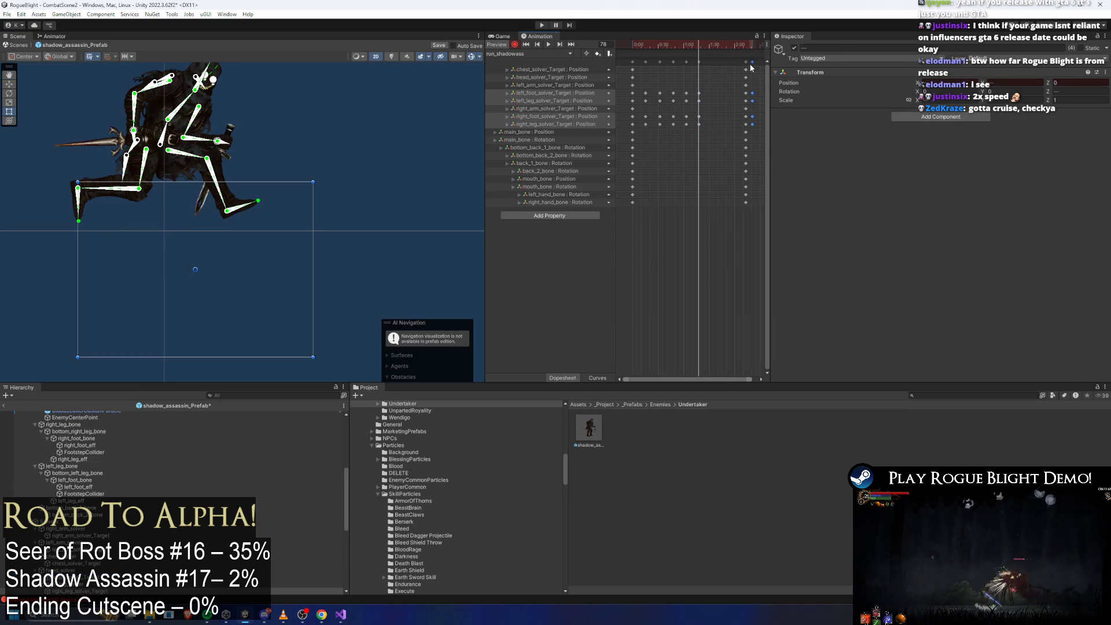
key(ctrl+v)
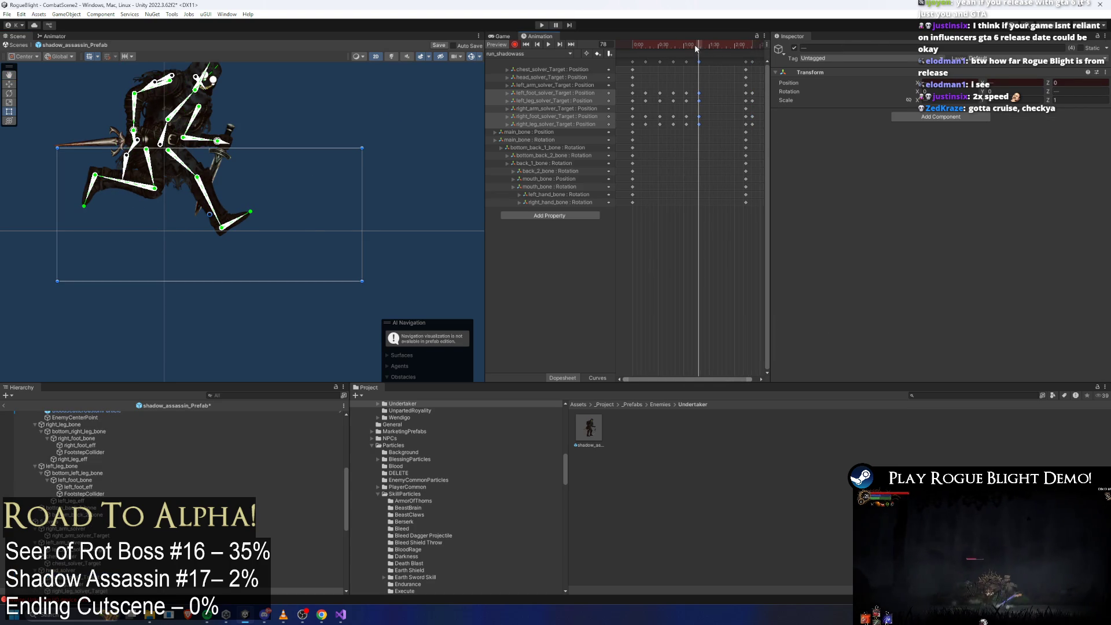
Step: Play the run preview with Gizmos hidden, then check the poses at frames 73 and 21
click(709, 47)
drag(710, 51, 711, 51)
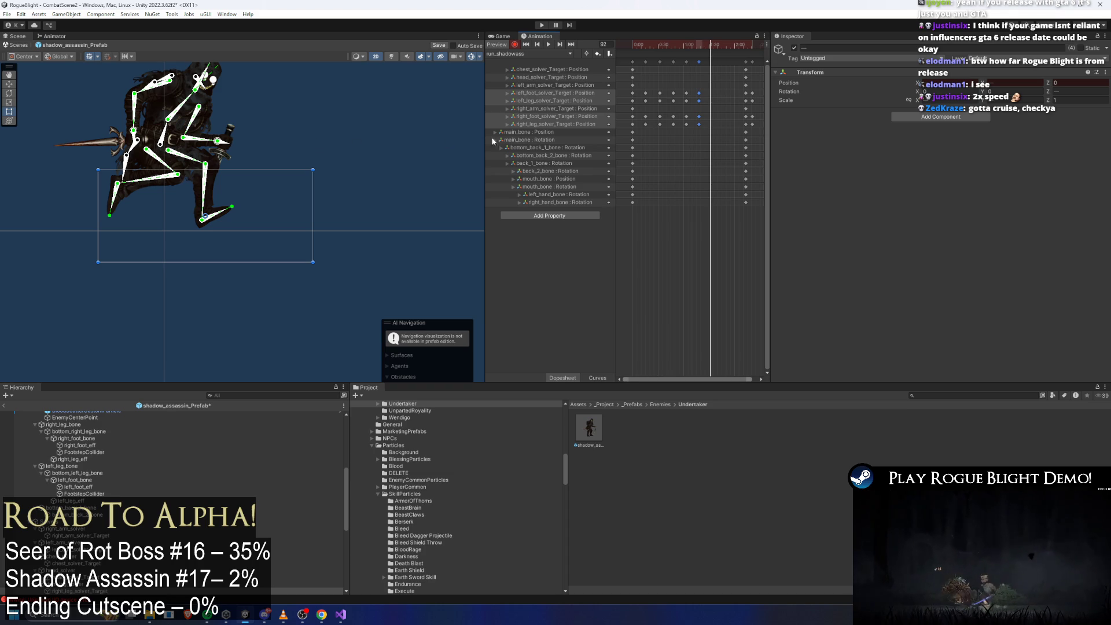
key(ctrl+z)
key(space)
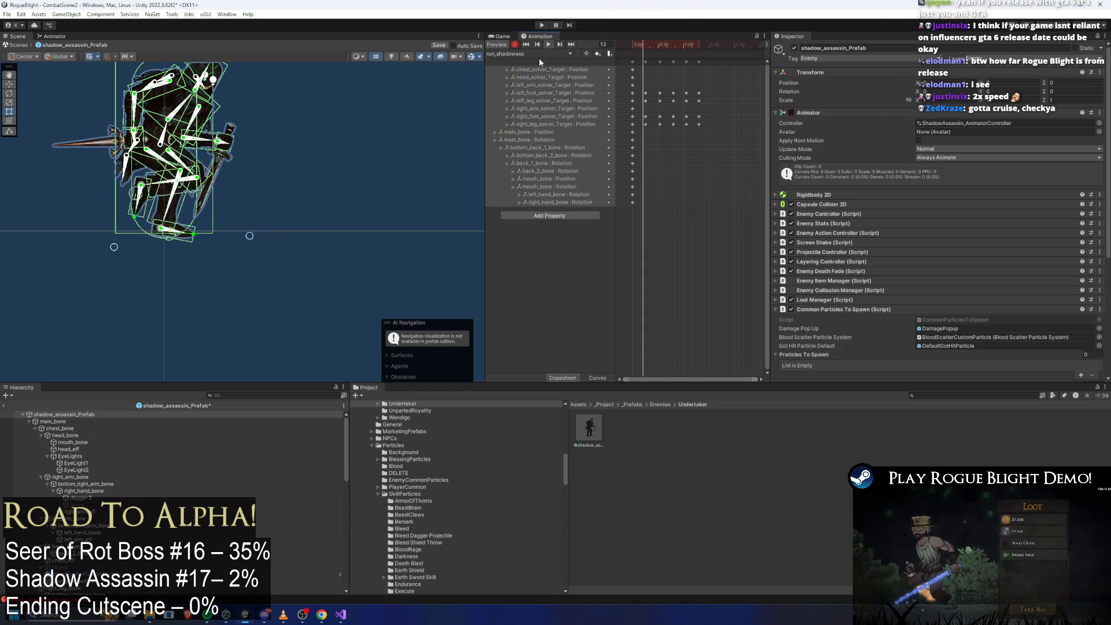
click(466, 57)
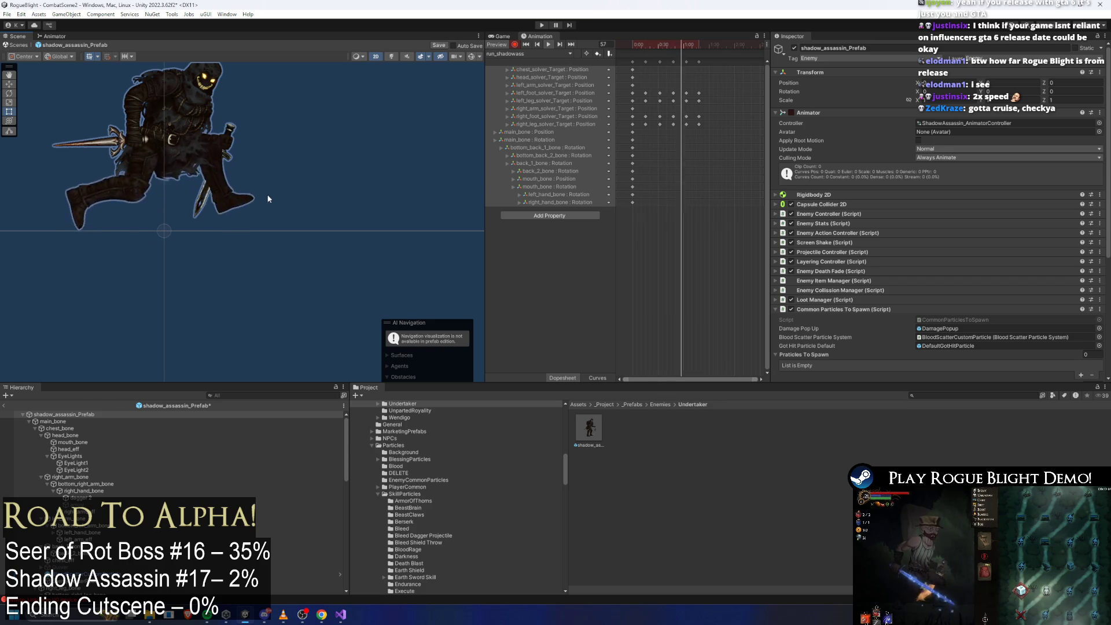
drag(266, 193, 321, 205)
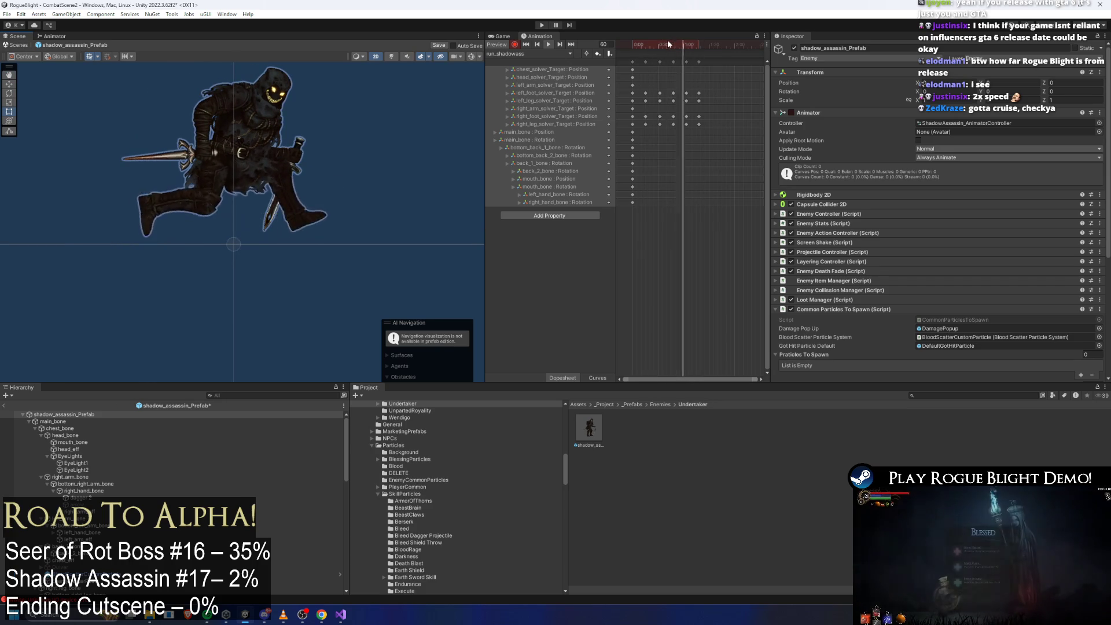
click(632, 45)
mouse_move(631, 45)
mouse_down()
mouse_move(705, 44)
mouse_move(623, 43)
mouse_move(650, 38)
mouse_move(684, 47)
mouse_move(621, 51)
mouse_up()
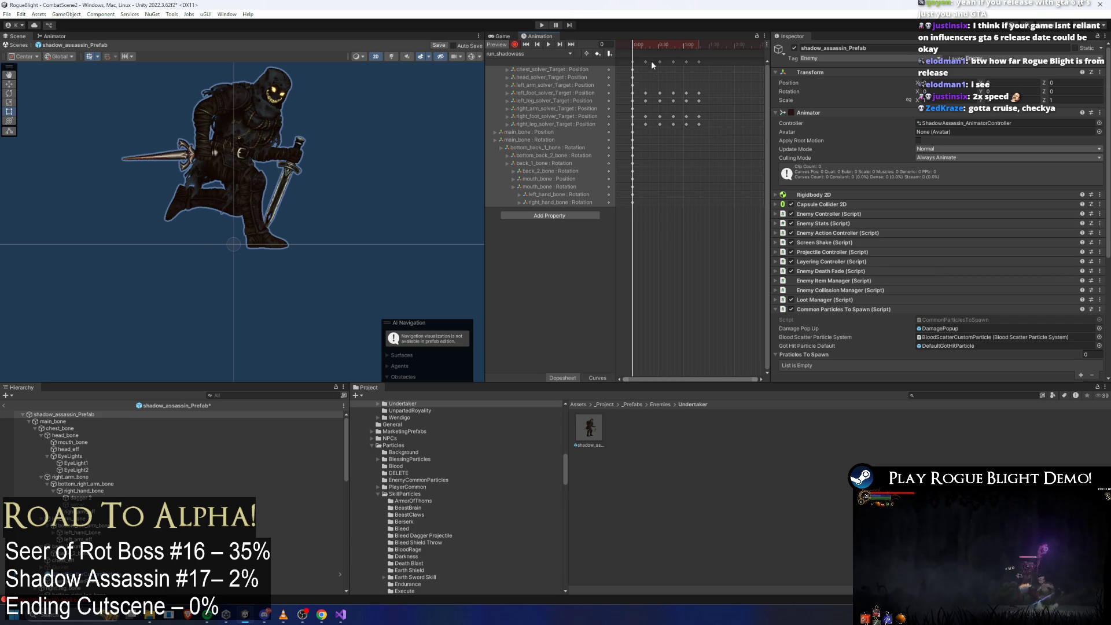
mouse_move(644, 43)
mouse_down()
mouse_move(717, 50)
mouse_move(616, 56)
mouse_move(732, 59)
mouse_move(713, 61)
mouse_up()
Step: Shift the rear foot sprite left, re-pose the left leg, and rotate the rear foot downward
click(298, 235)
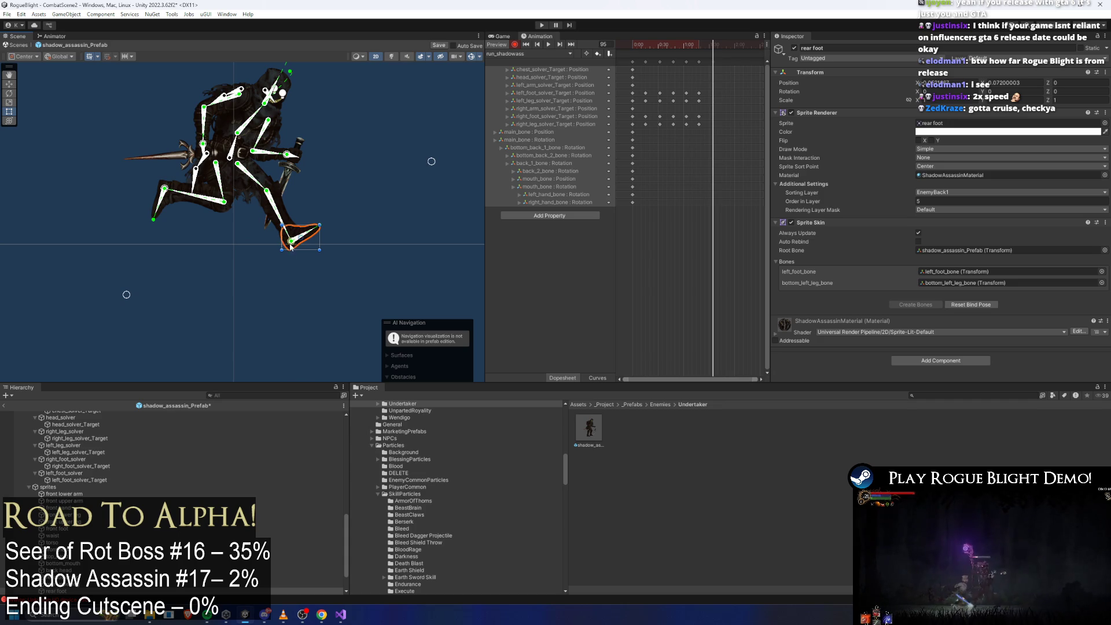
drag(291, 247, 245, 250)
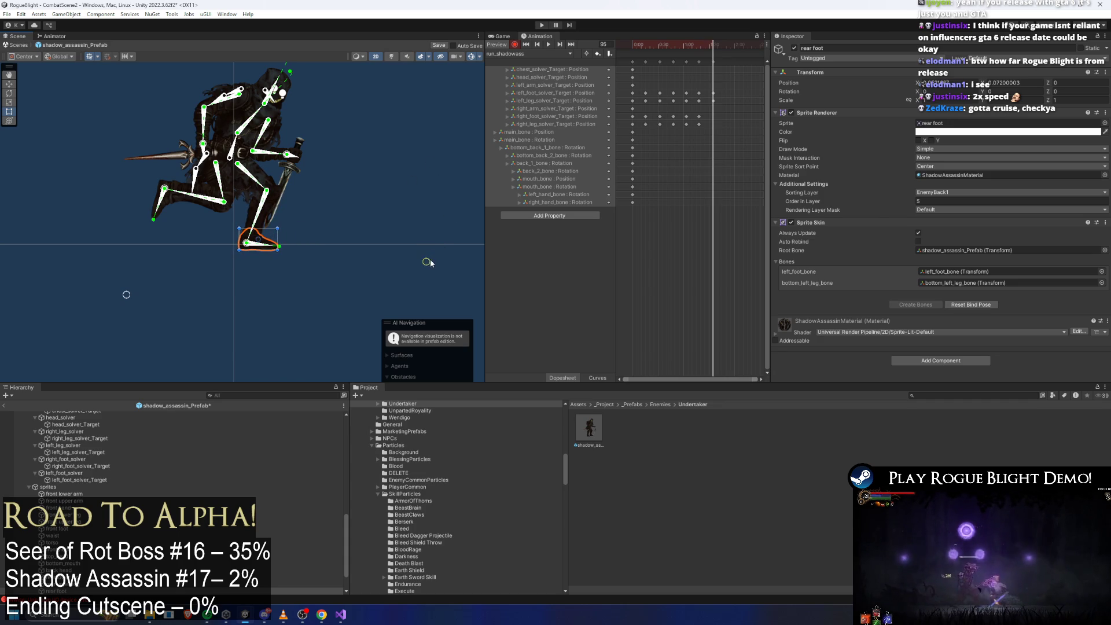
drag(164, 190, 199, 218)
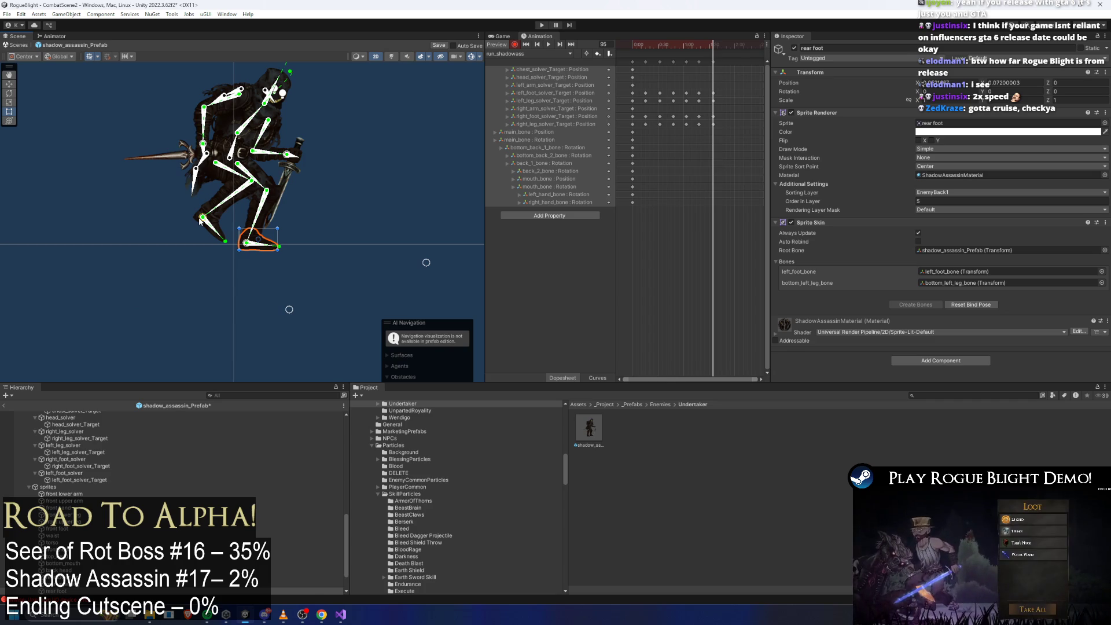
mouse_move(713, 45)
mouse_down()
mouse_move(687, 45)
mouse_move(727, 47)
mouse_up()
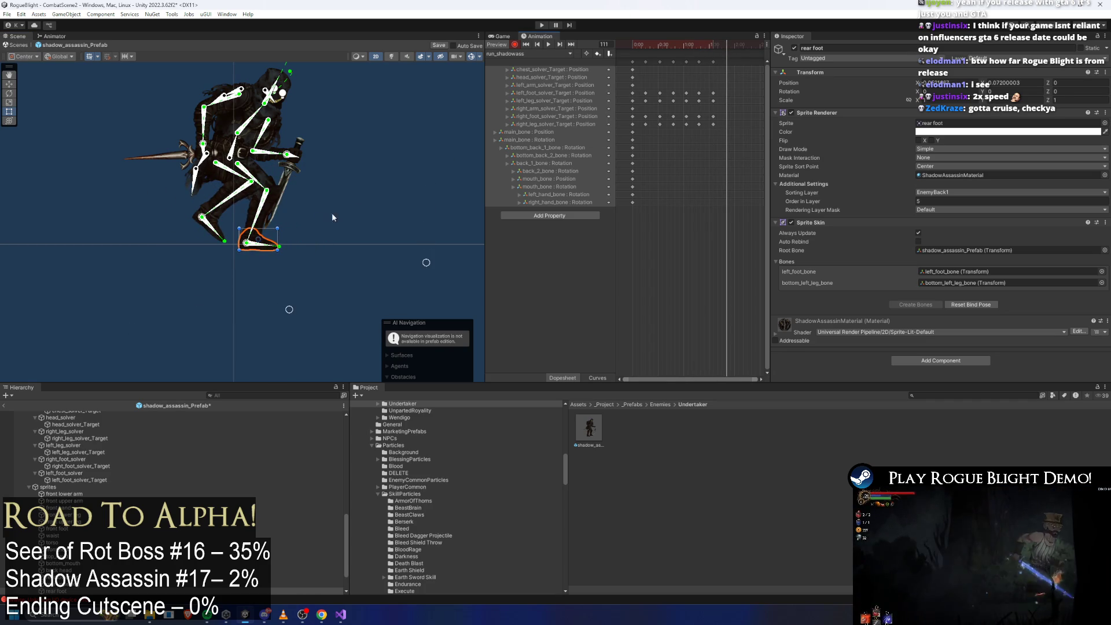
mouse_move(246, 244)
mouse_down()
mouse_move(197, 247)
mouse_move(231, 230)
mouse_move(269, 248)
mouse_move(313, 206)
mouse_move(184, 227)
mouse_up()
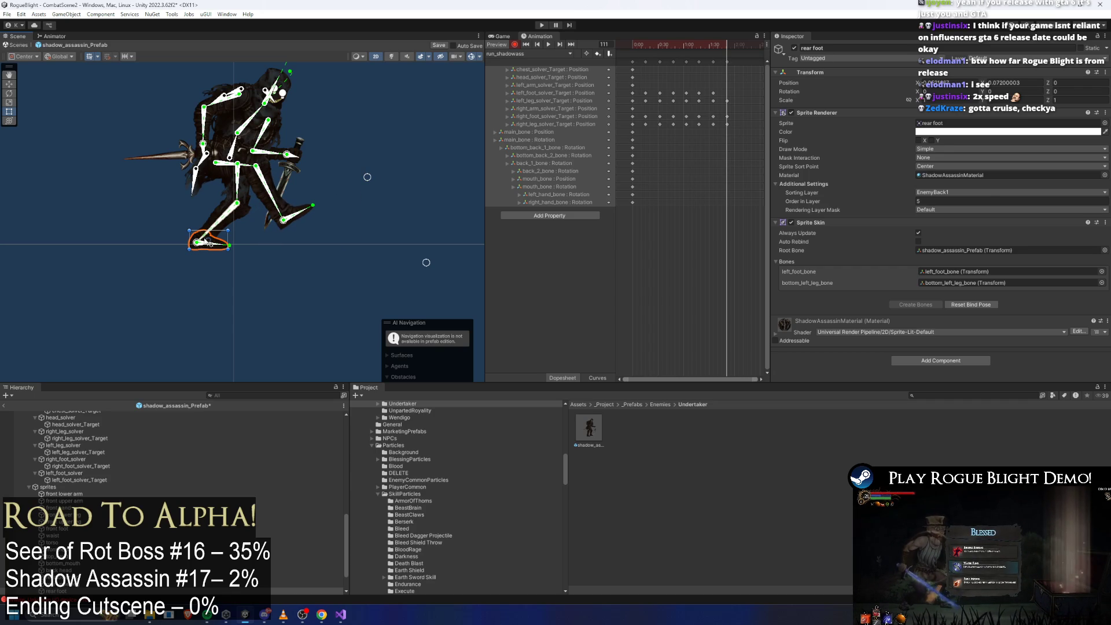
click(188, 229)
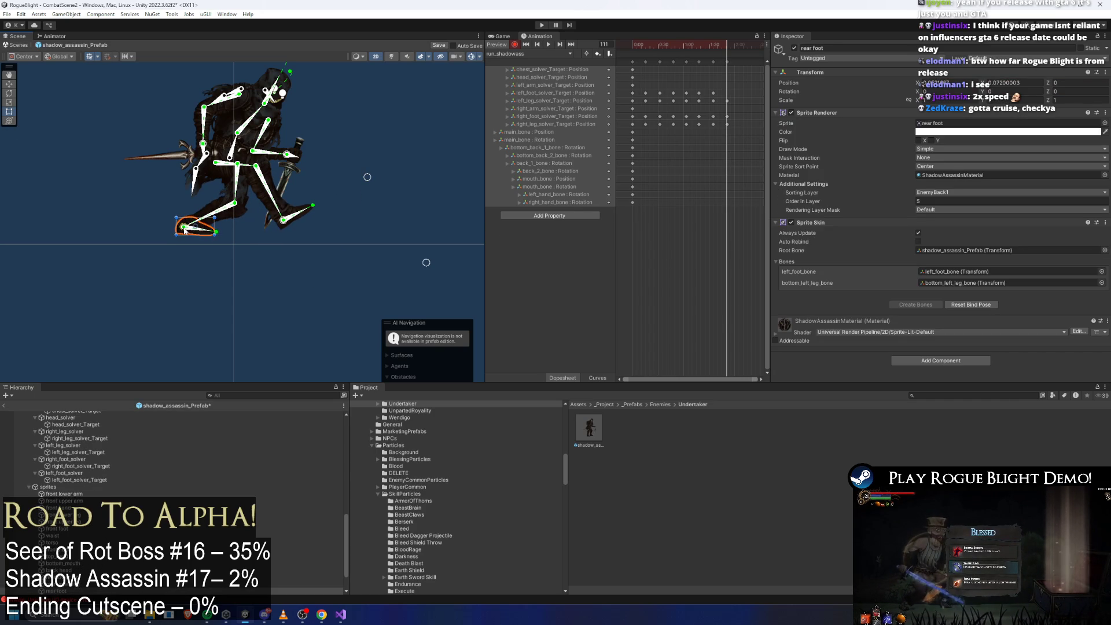
drag(219, 235, 236, 203)
Step: Paste the 1:40 key column at frame 126
click(726, 62)
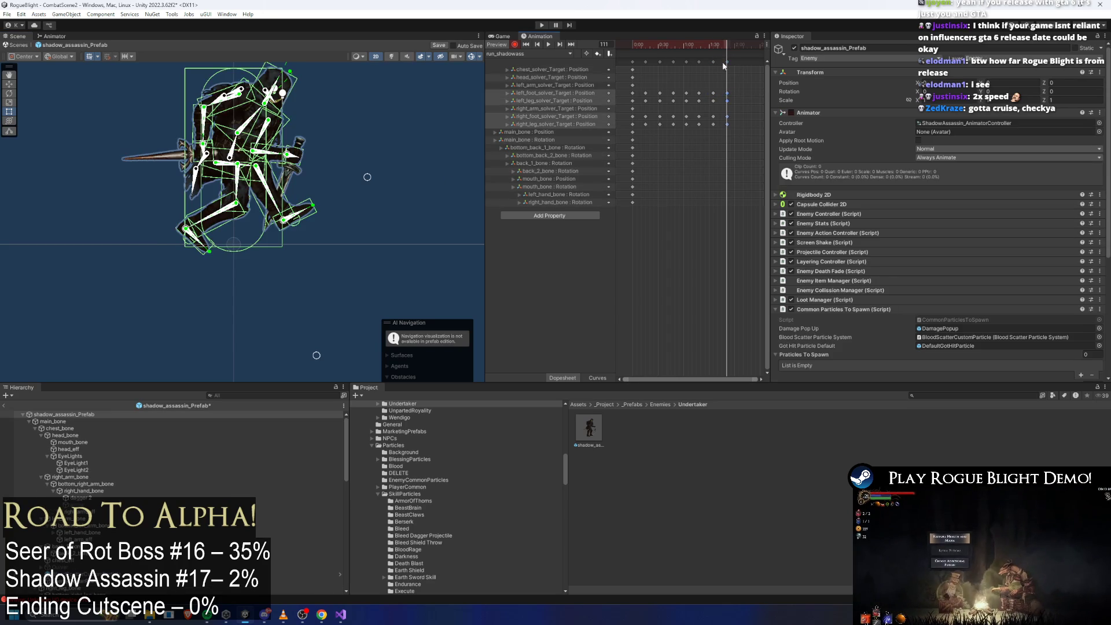
drag(748, 44, 739, 44)
key(ctrl+v)
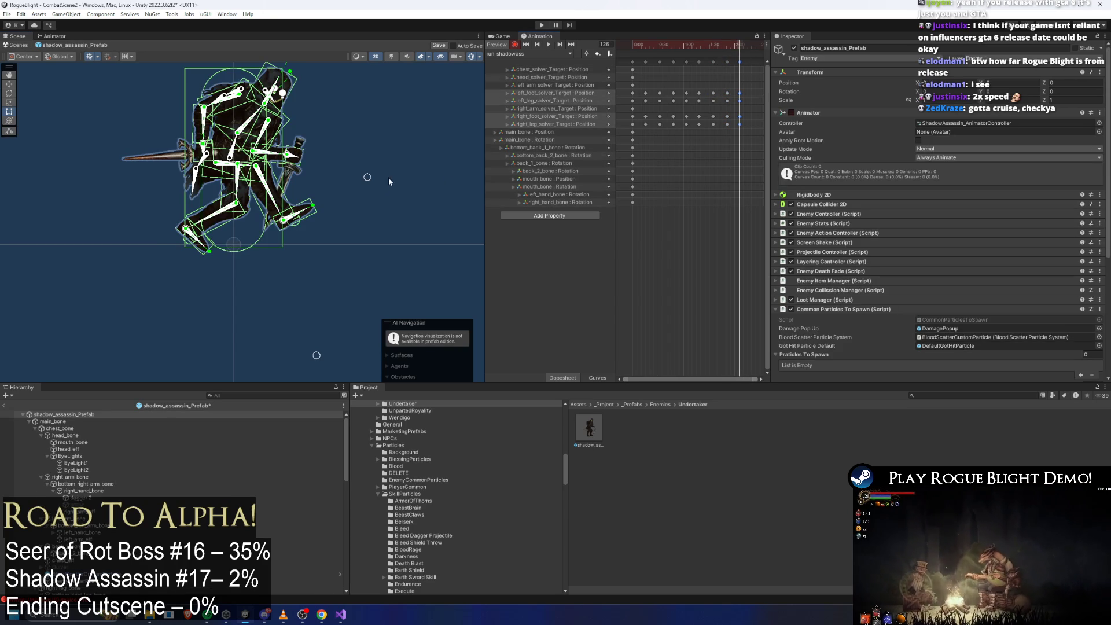
click(389, 181)
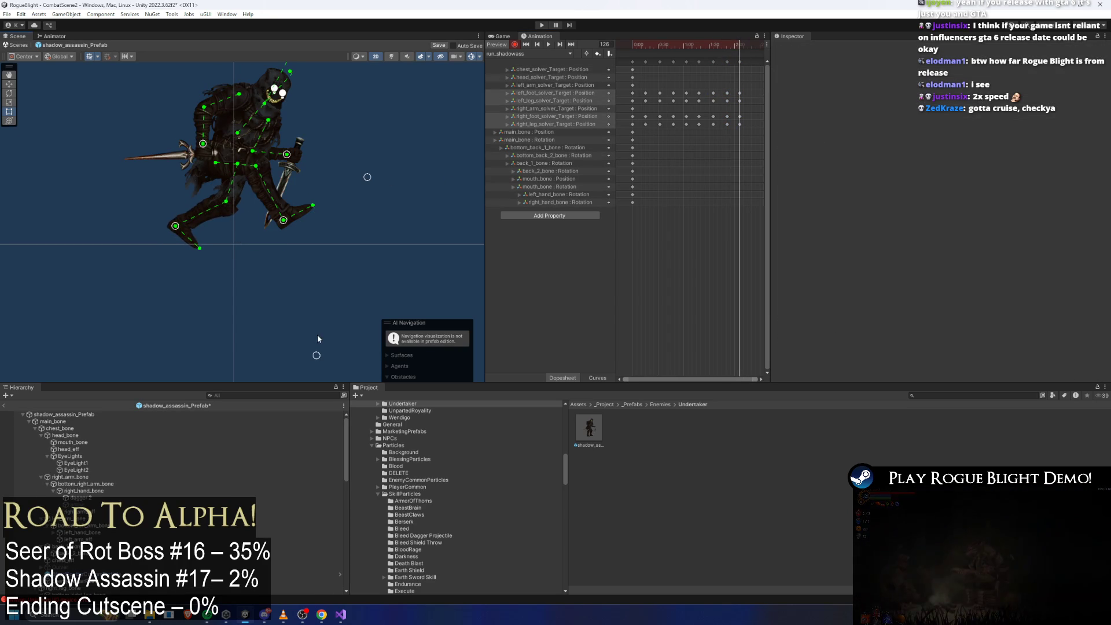
Step: Nudge the left foot up, push the right foot forward then down-left, and raise the left foot
drag(176, 226, 172, 223)
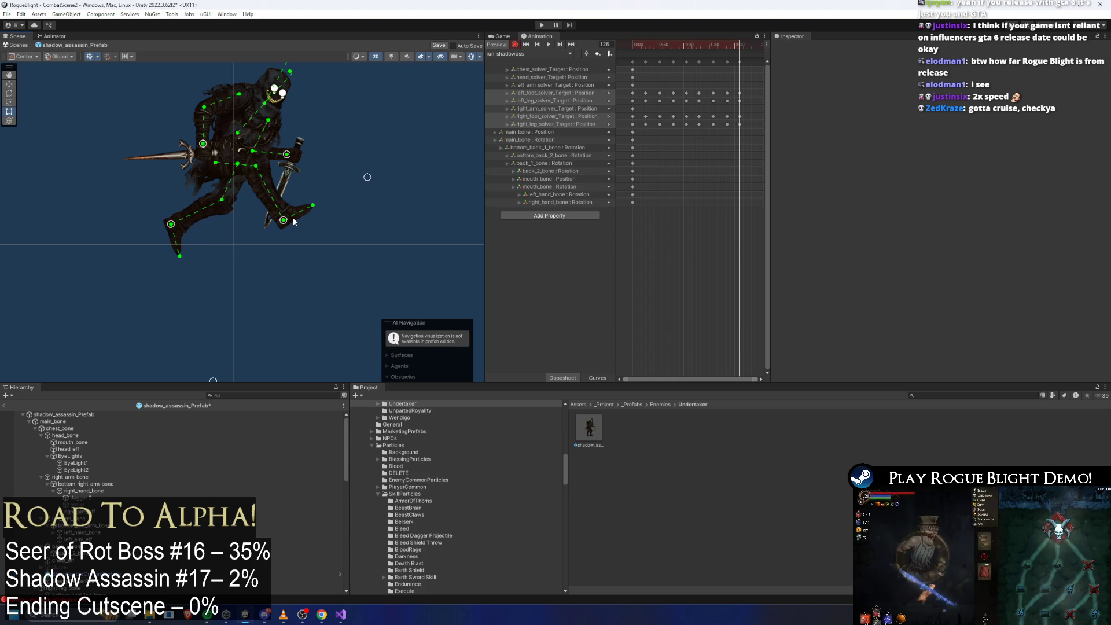
drag(283, 220, 297, 216)
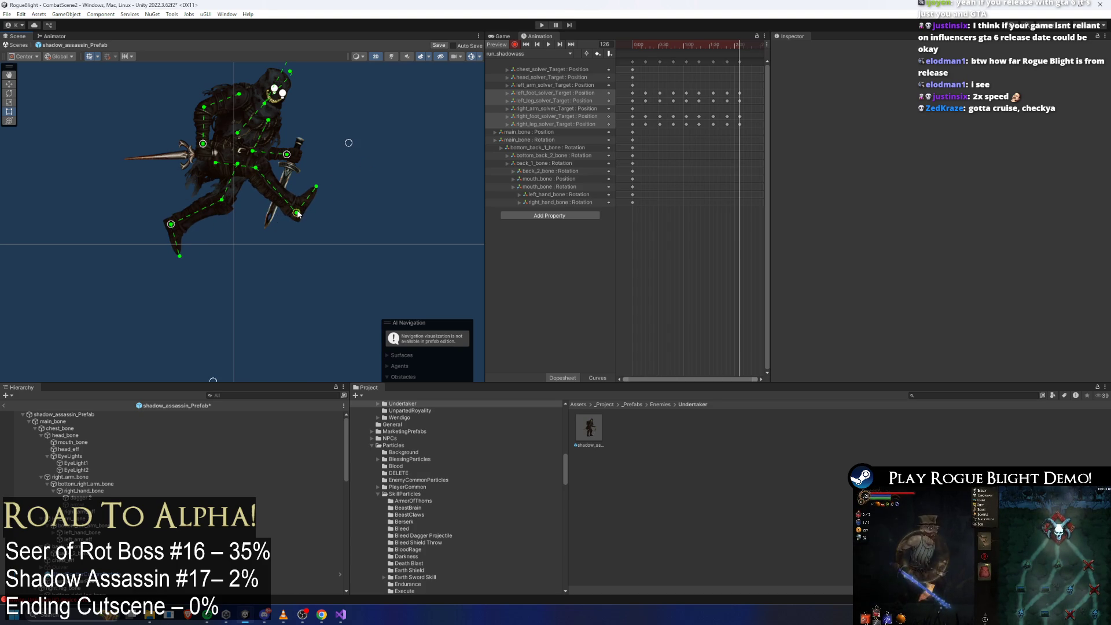
drag(170, 220, 170, 221)
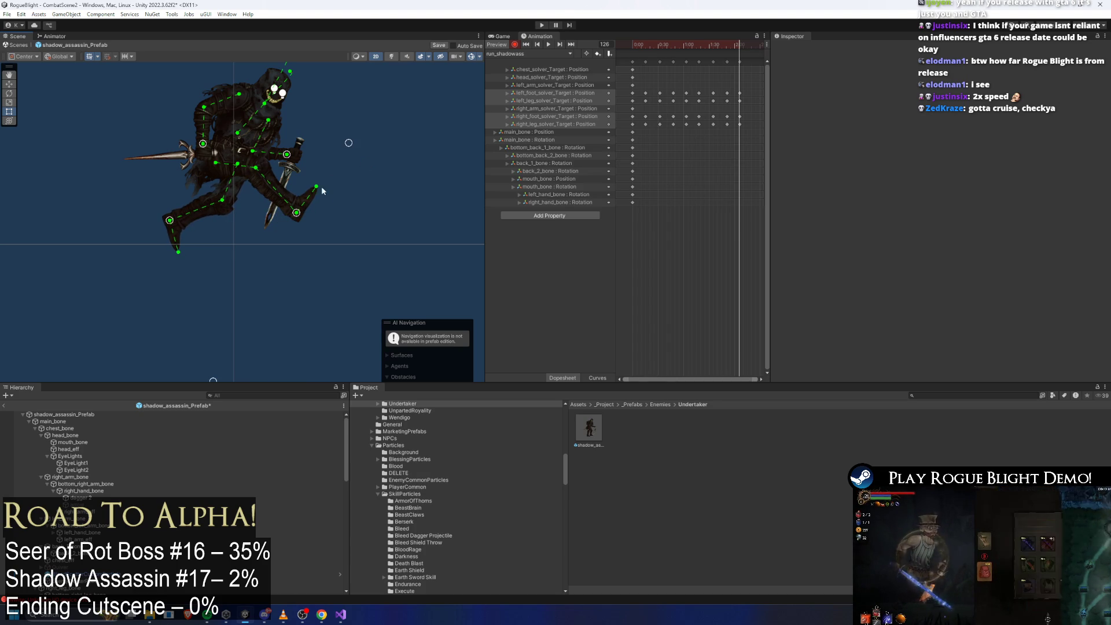
mouse_move(728, 46)
mouse_down()
mouse_move(634, 50)
mouse_move(753, 56)
mouse_up()
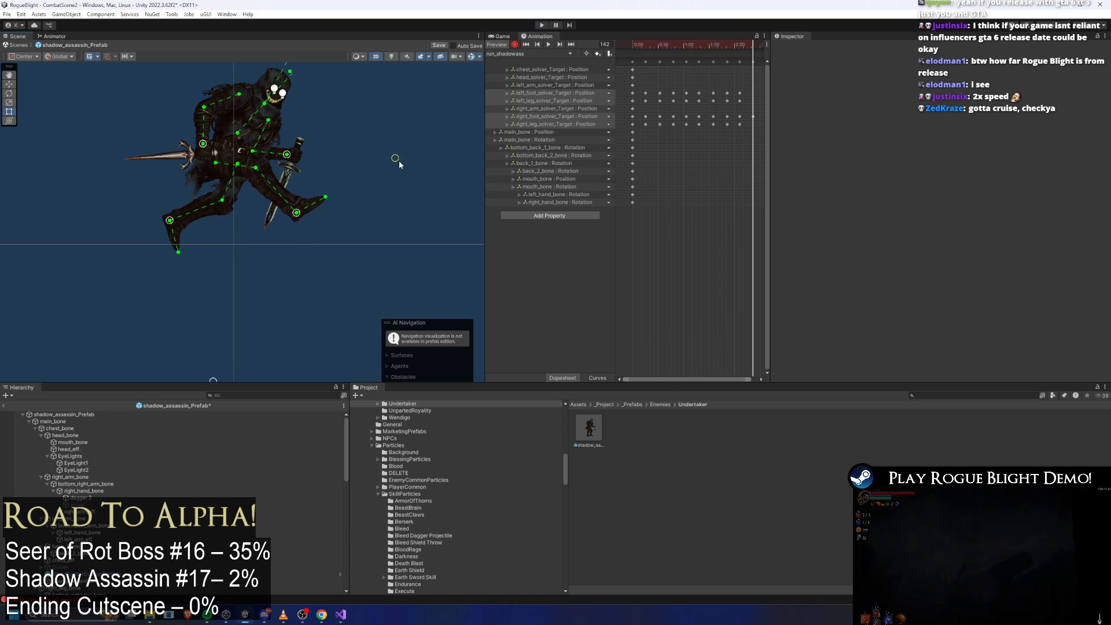
drag(296, 214, 287, 228)
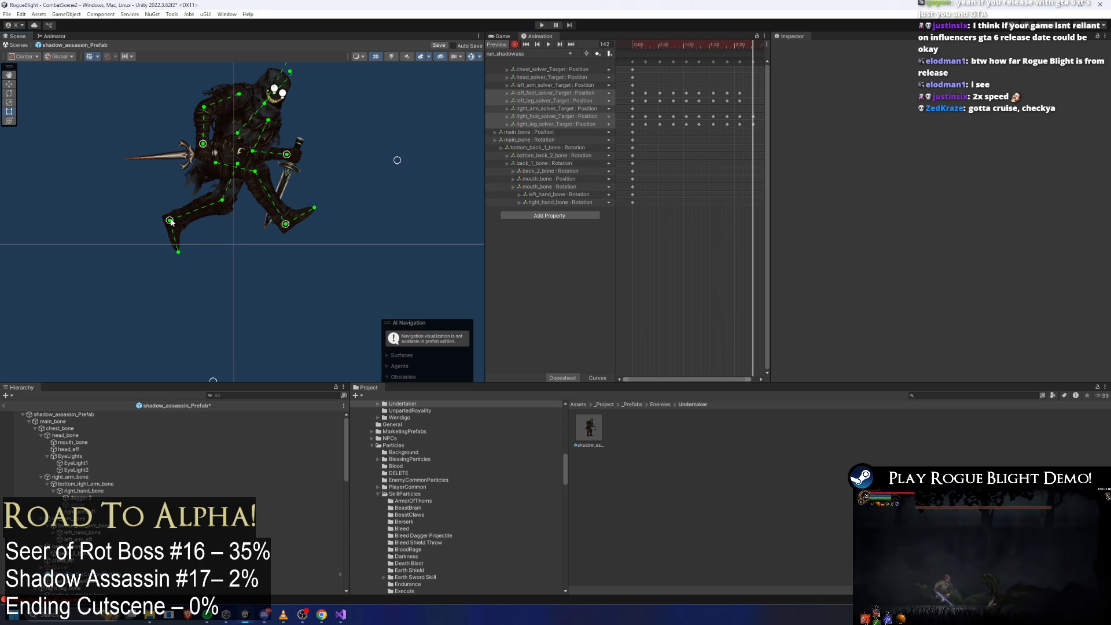
drag(171, 221, 158, 196)
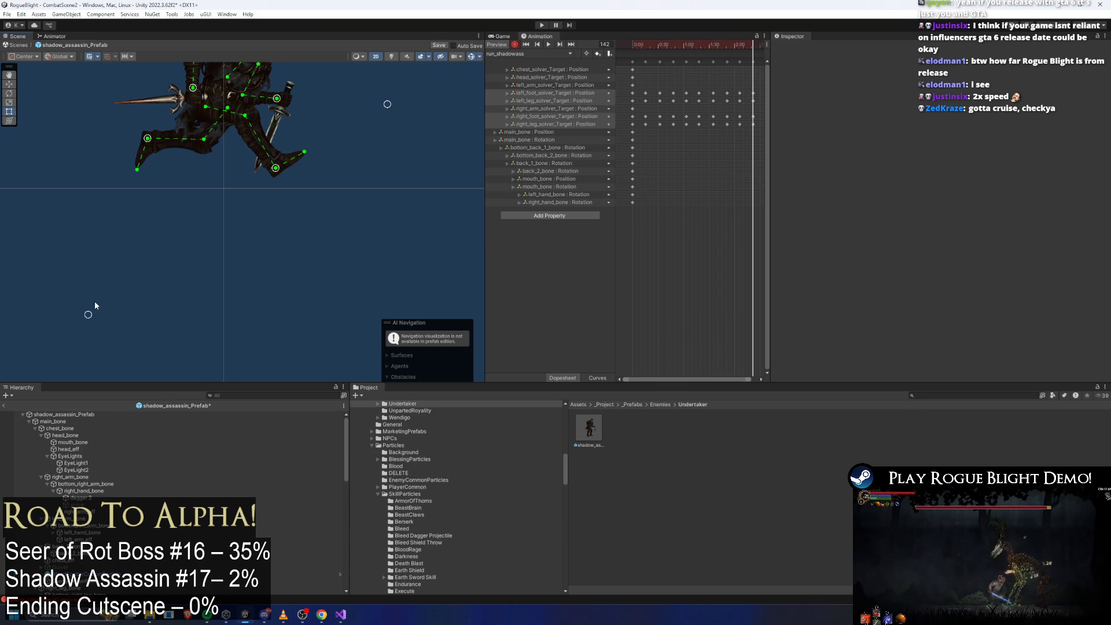
scroll(723, 75, right, 3)
Step: At frame 158, move the right foot IK target down-left
click(682, 62)
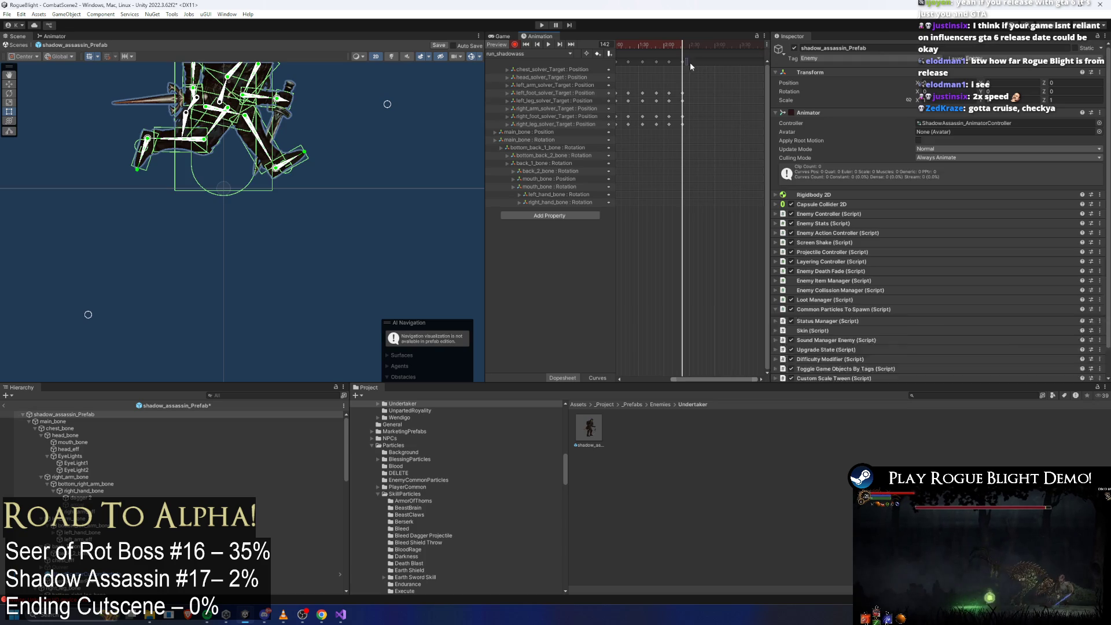
click(697, 44)
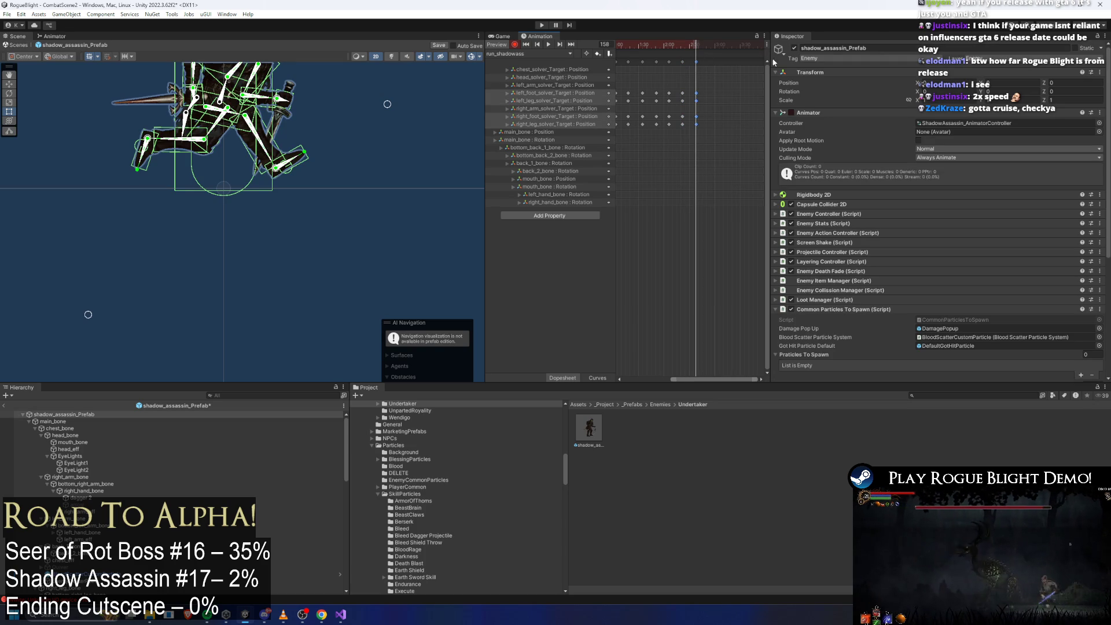
key(f)
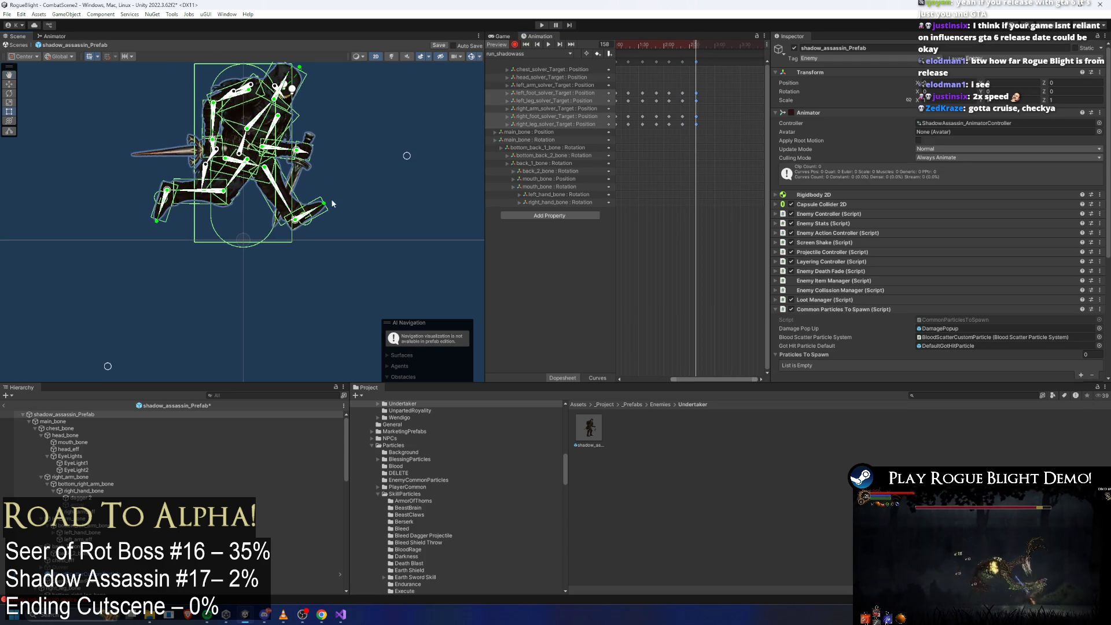
drag(302, 226, 284, 233)
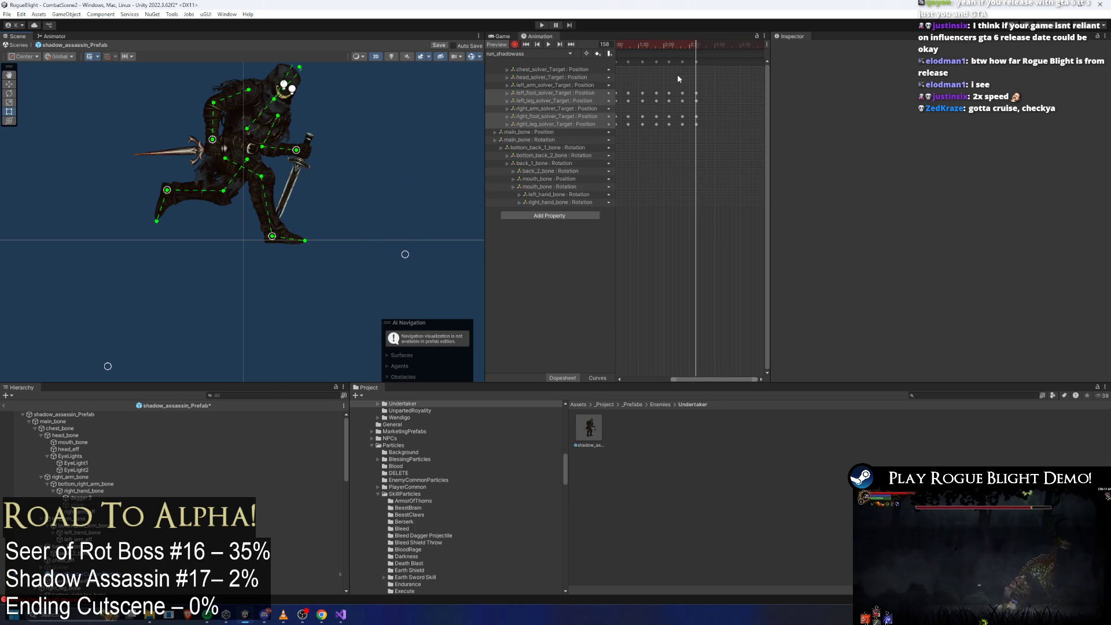
scroll(678, 63, left, 3)
mouse_move(679, 48)
mouse_down()
mouse_move(653, 45)
mouse_move(698, 54)
mouse_up()
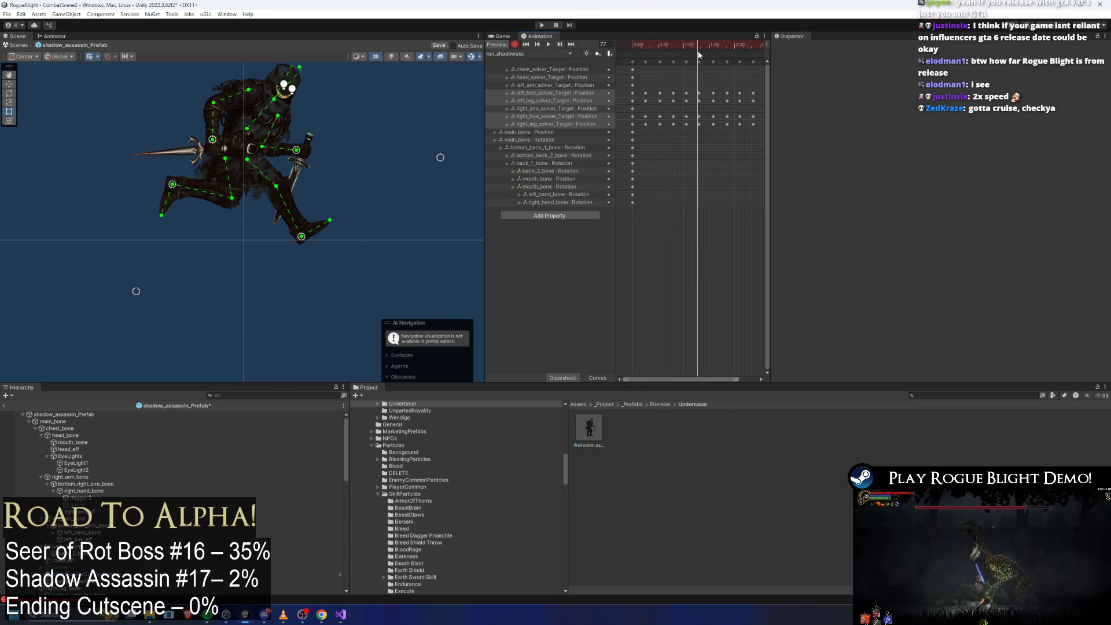
scroll(694, 69, right, 2)
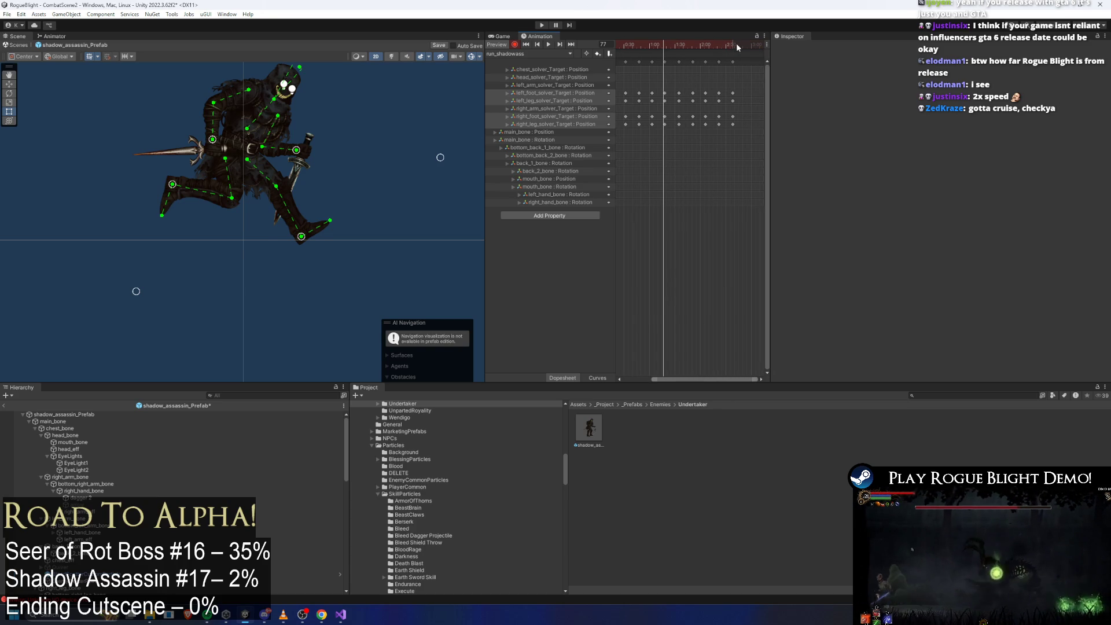
Step: Move the left foot forward at frame 158, then adjust both leg targets at frame 175
click(735, 44)
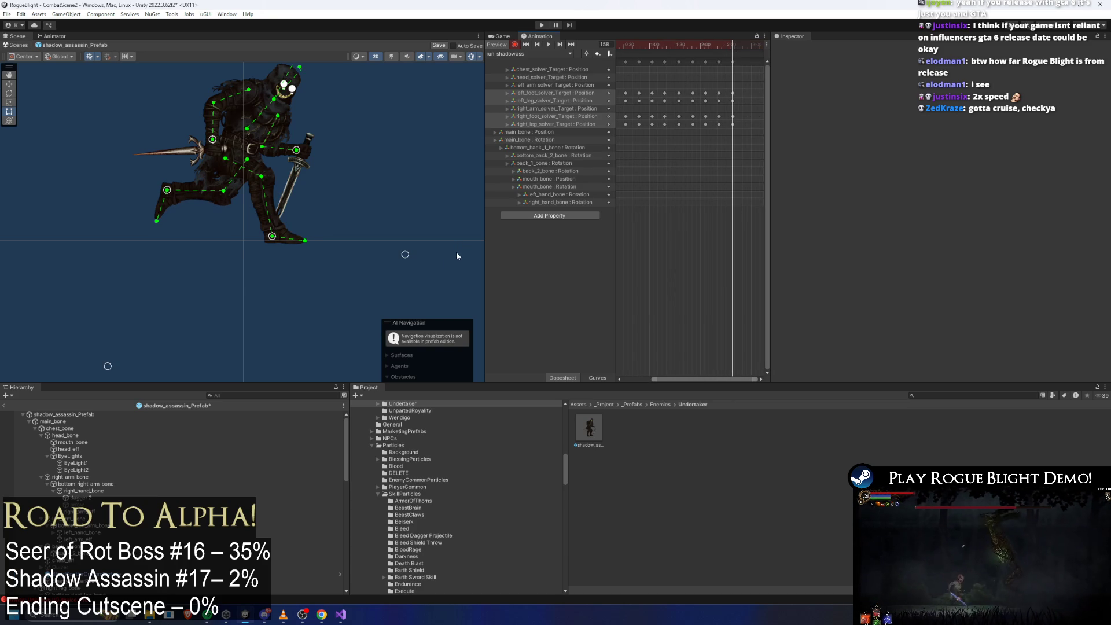
drag(171, 193, 198, 197)
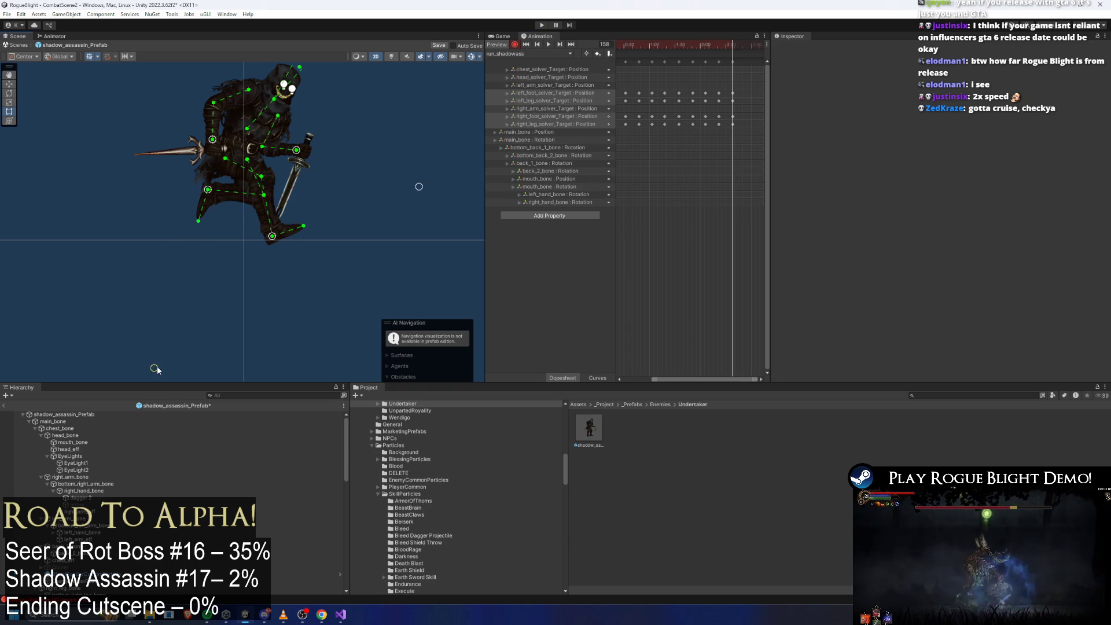
mouse_move(732, 51)
mouse_down()
mouse_move(617, 49)
mouse_move(675, 62)
mouse_move(747, 58)
mouse_up()
drag(283, 242, 246, 229)
mouse_move(213, 193)
mouse_down()
mouse_move(230, 198)
mouse_move(229, 156)
mouse_up()
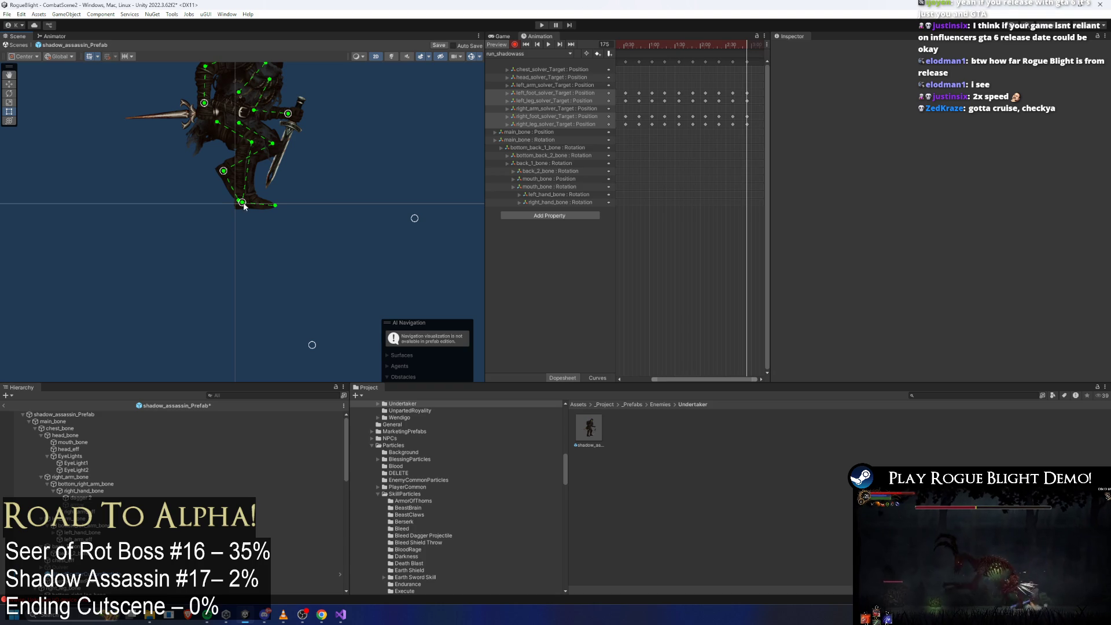
mouse_move(754, 47)
mouse_down()
mouse_move(570, 48)
mouse_move(746, 56)
mouse_move(597, 58)
mouse_move(608, 59)
mouse_up()
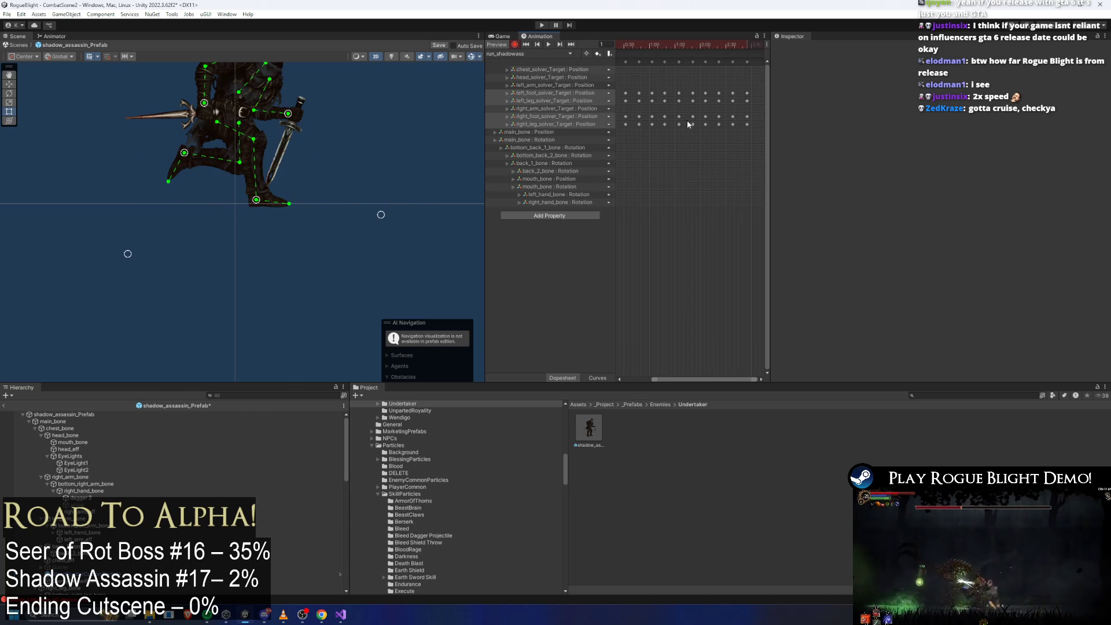
scroll(706, 93, down, 3)
Step: Line the final key column up with its neighbouring column, then play the run preview
scroll(650, 77, down, 1)
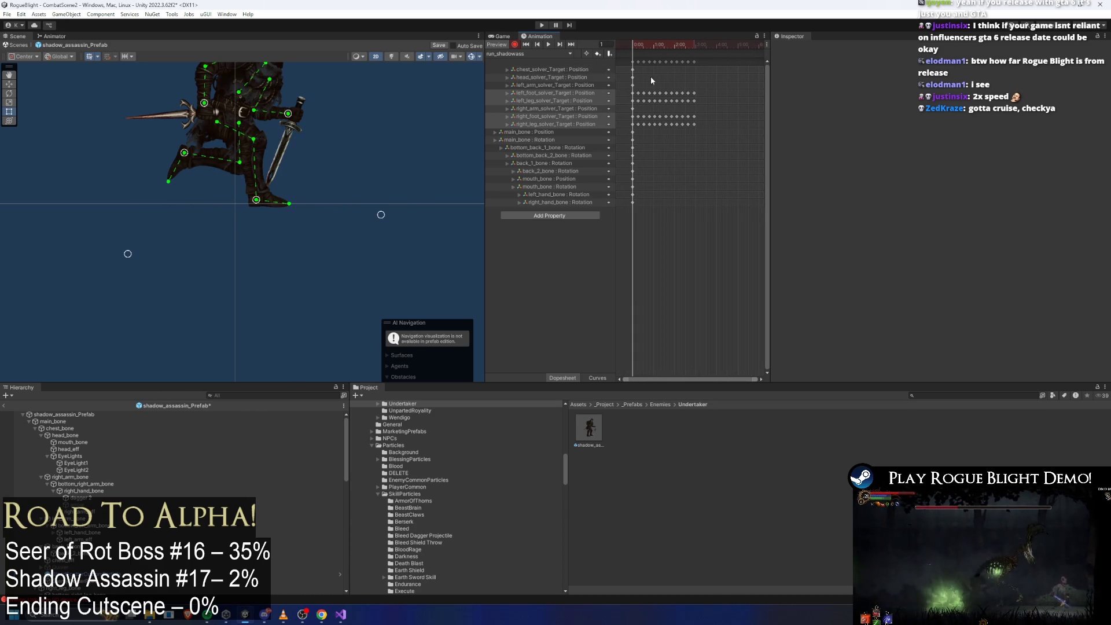
click(631, 64)
mouse_move(709, 44)
mouse_down()
mouse_move(667, 41)
mouse_move(704, 45)
mouse_move(681, 44)
mouse_move(687, 68)
mouse_up()
click(359, 116)
scroll(701, 69, up, 3)
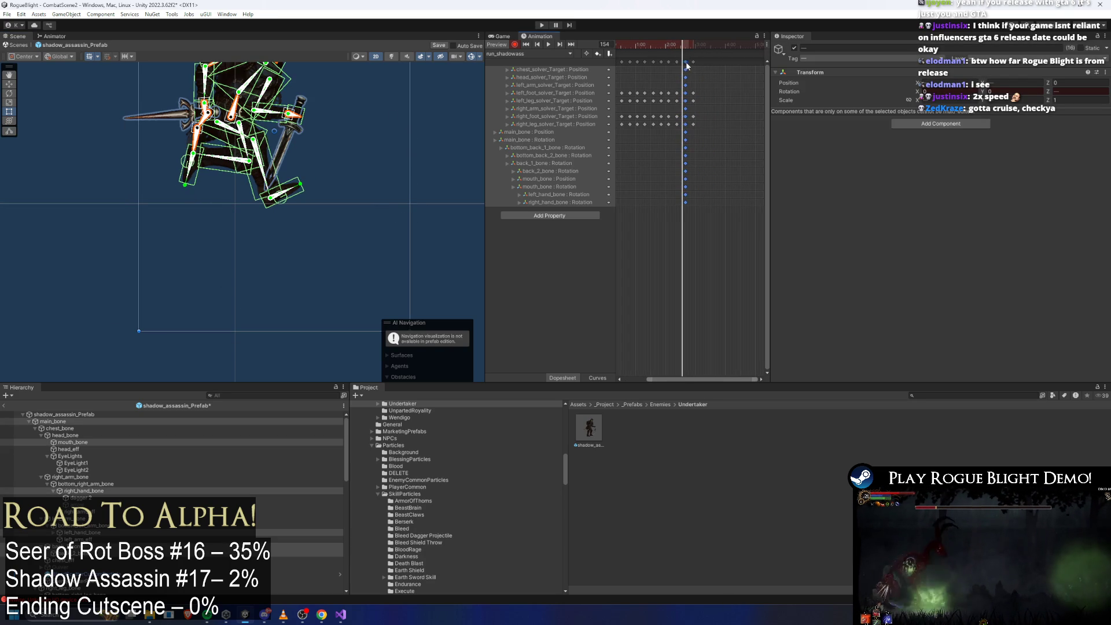
scroll(682, 67, up, 4)
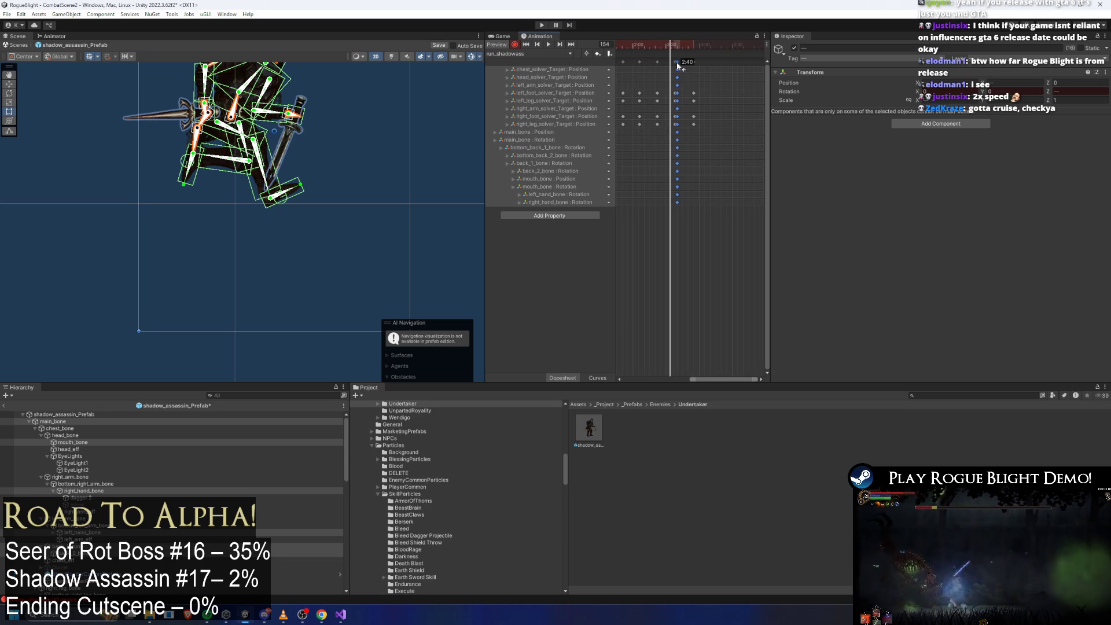
scroll(672, 96, up, 3)
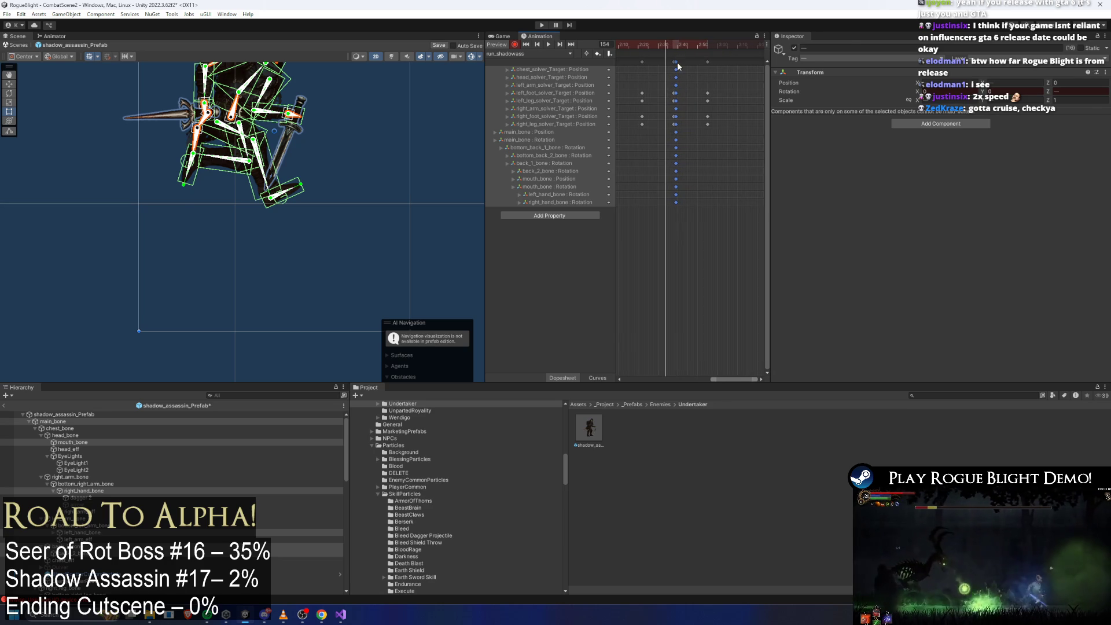
click(681, 63)
click(681, 65)
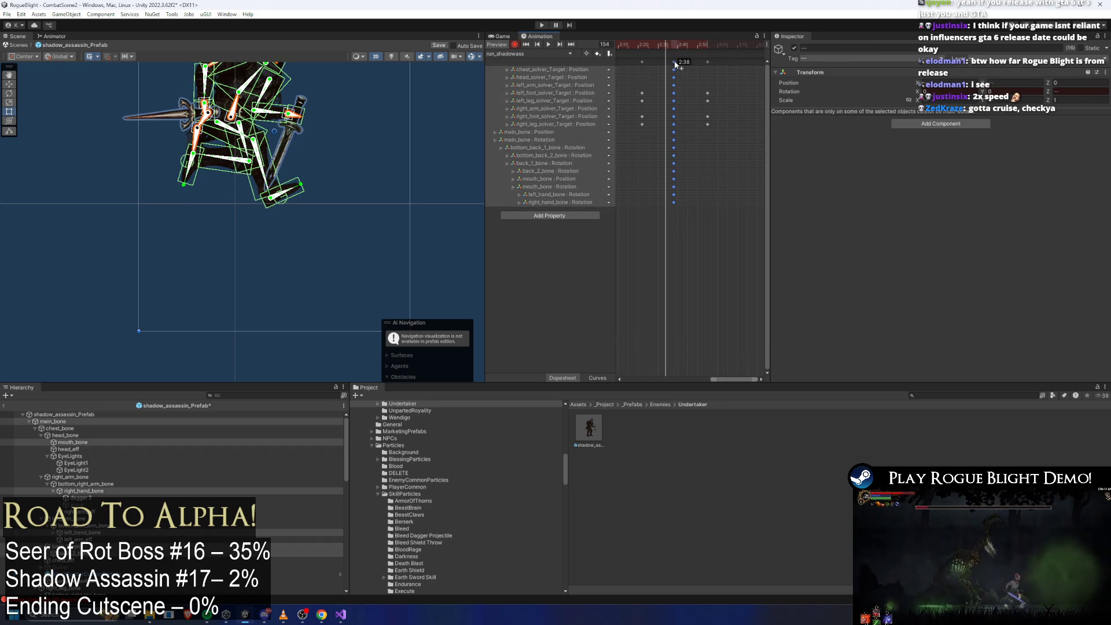
mouse_move(671, 44)
mouse_down()
mouse_move(620, 43)
mouse_move(673, 43)
mouse_move(637, 43)
mouse_up()
key(space)
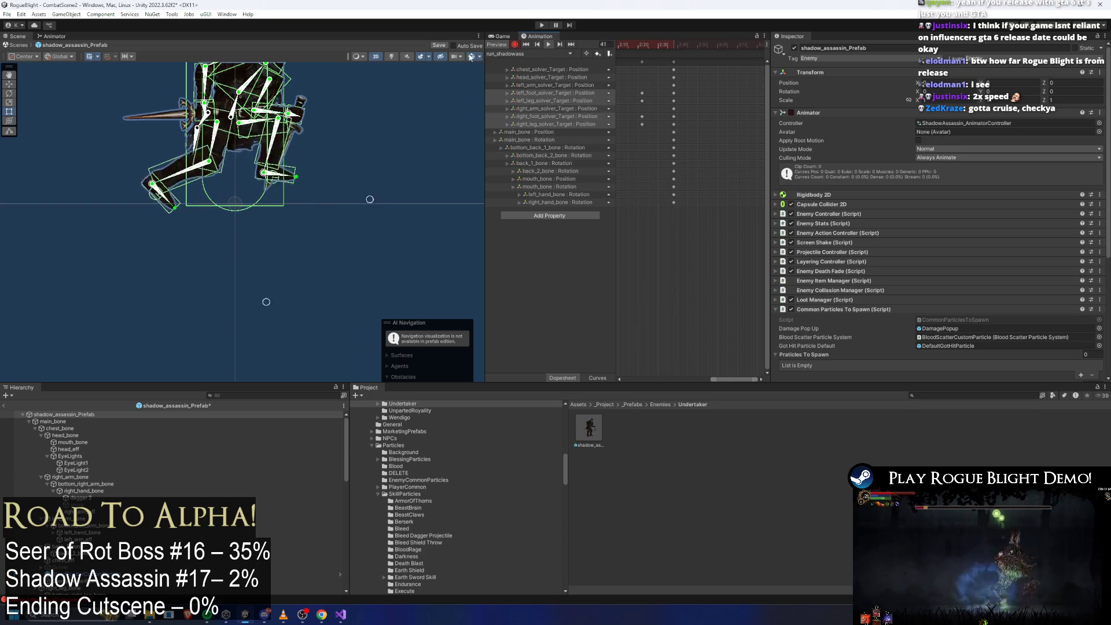
Step: Frame all keys, select them all, and drag the selection's right edge from 2:25 to 1:00
mouse_move(304, 157)
mouse_down()
mouse_move(324, 173)
mouse_move(341, 239)
mouse_move(353, 227)
mouse_up()
key(a)
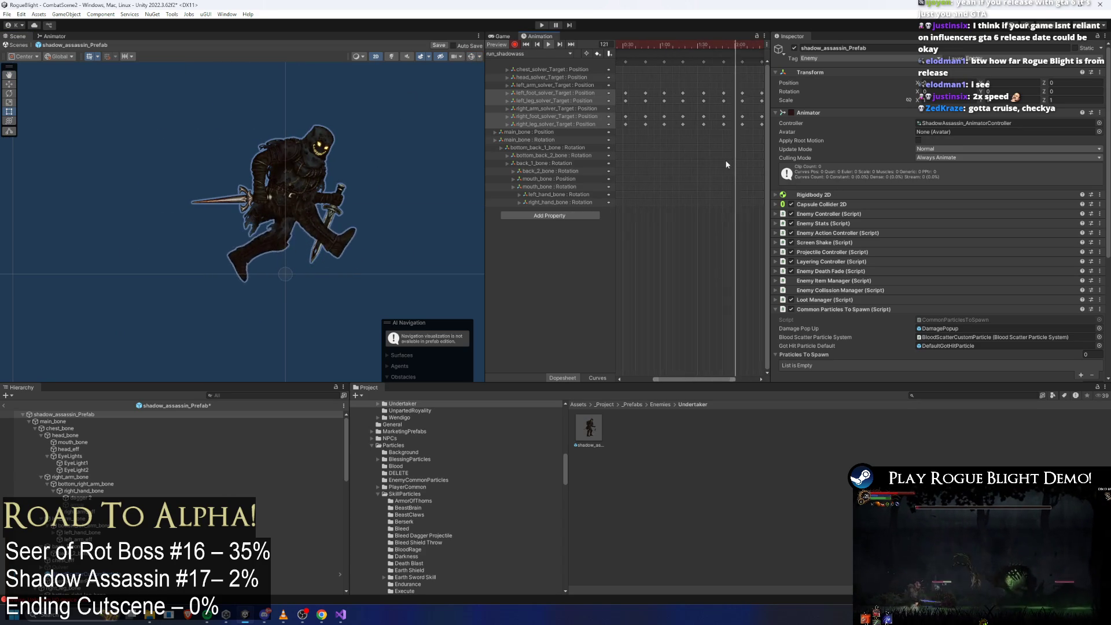
scroll(636, 162, down, 2)
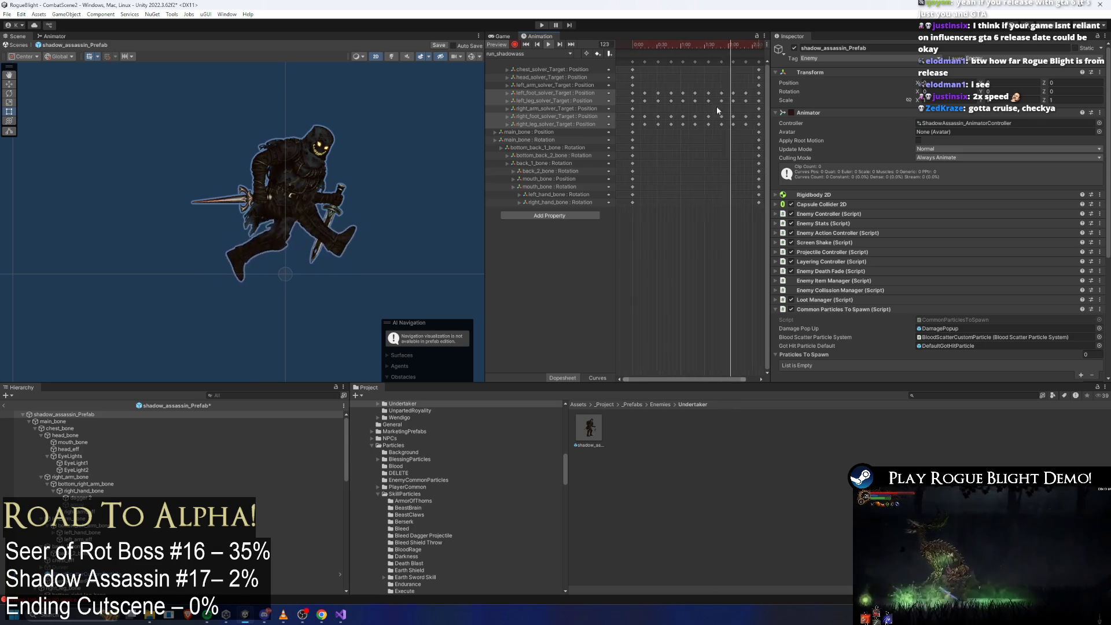
scroll(747, 140, down, 3)
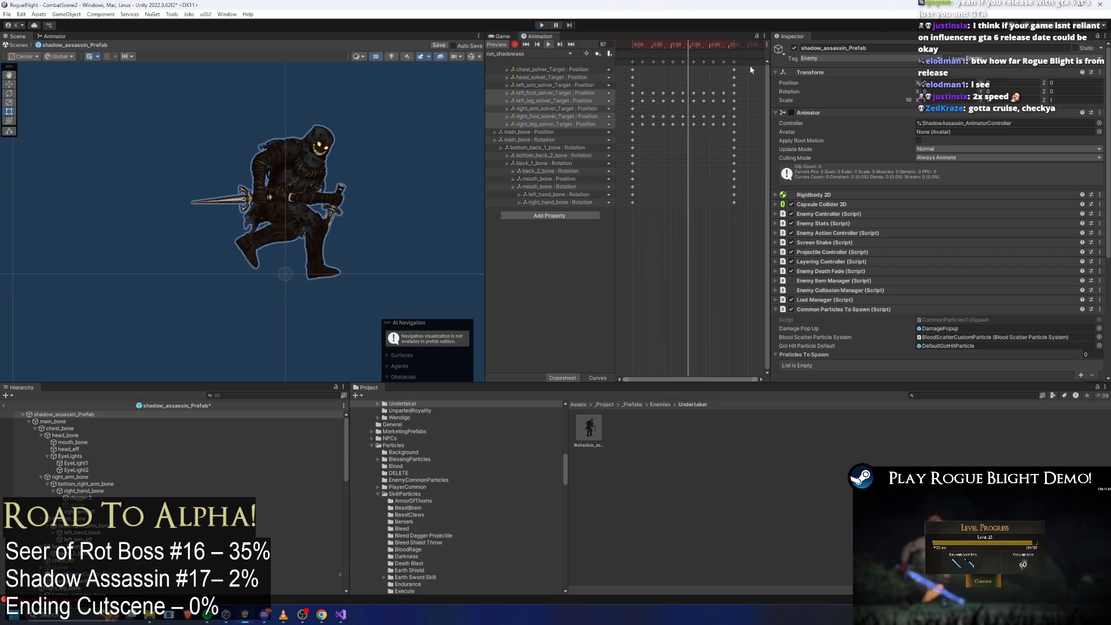
key(ctrl+a)
drag(736, 77, 675, 78)
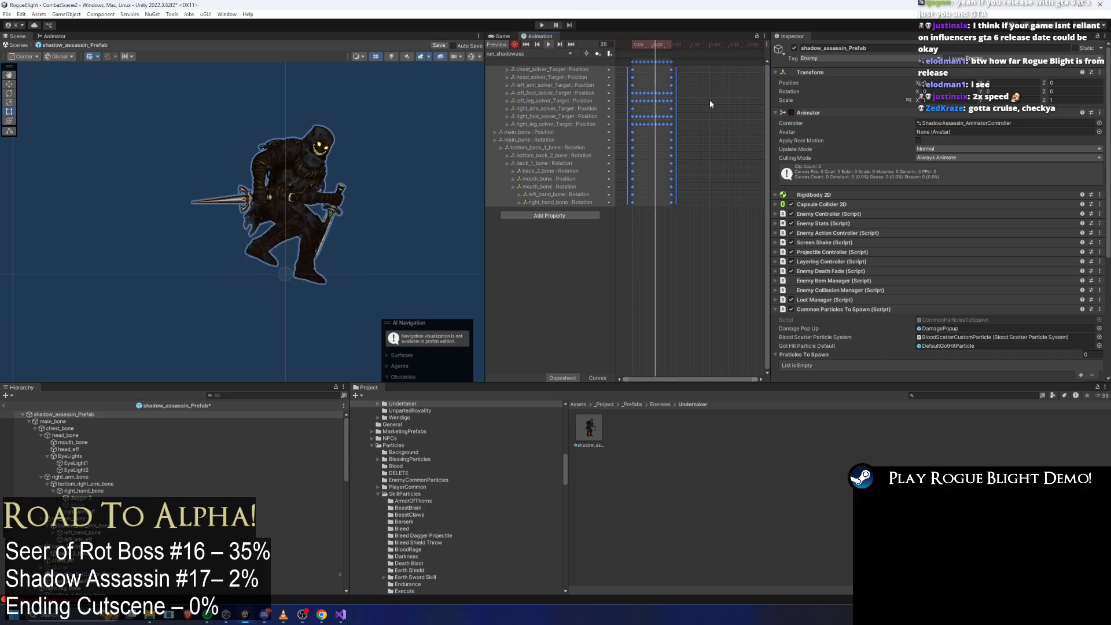
Step: Stretch the selected keyframes back out and scrub the playhead to frame 34
click(436, 123)
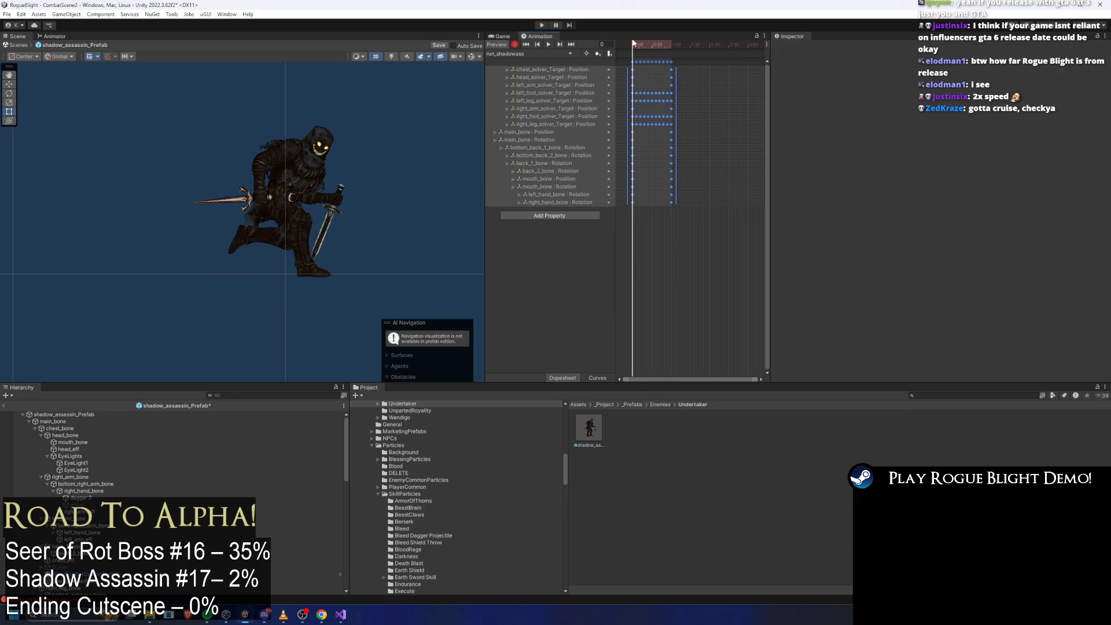
drag(641, 42, 637, 43)
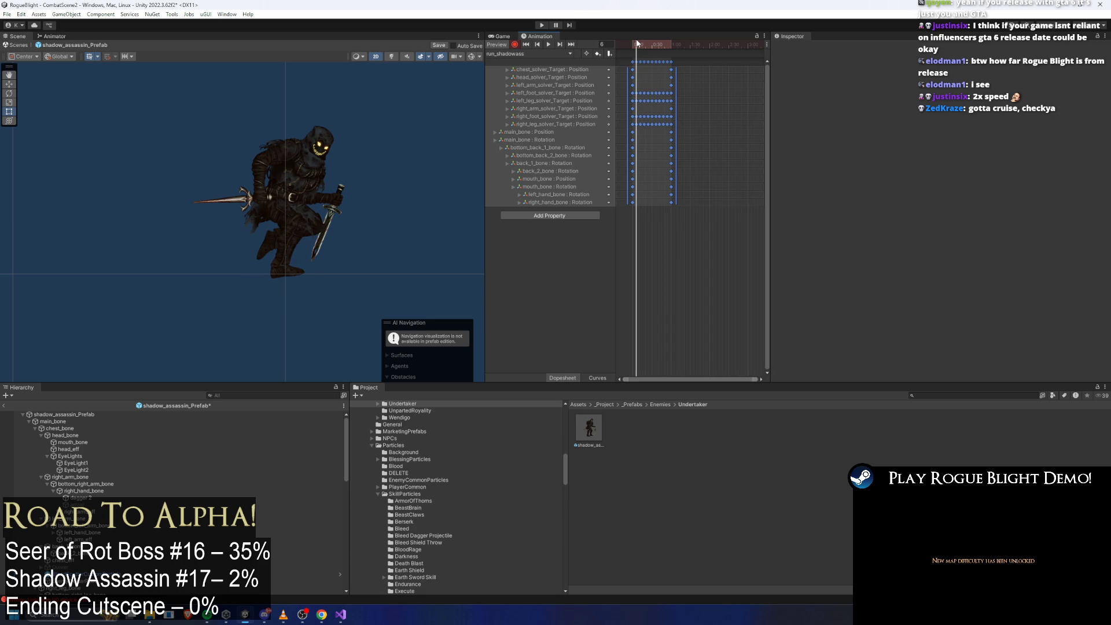
mouse_move(676, 87)
mouse_down()
mouse_move(769, 81)
mouse_move(750, 81)
mouse_up()
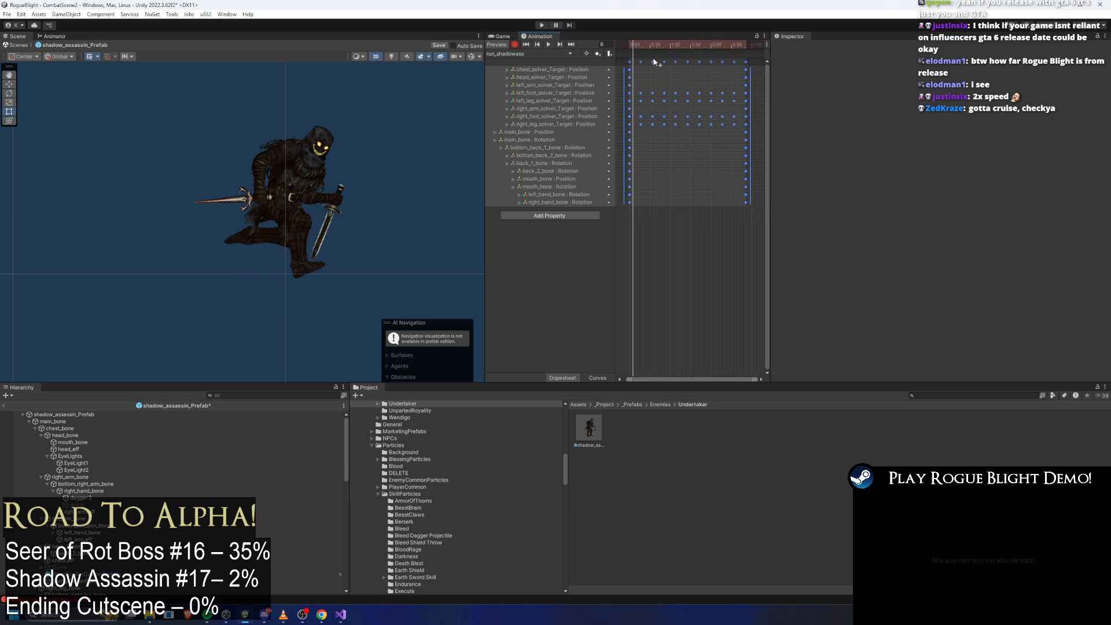
click(648, 45)
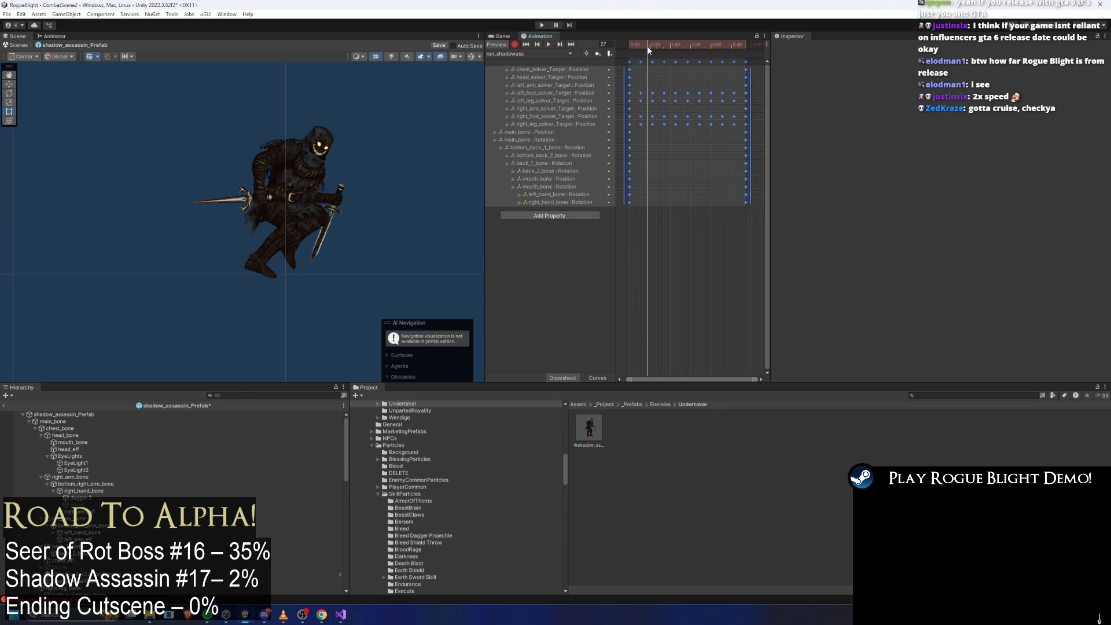
drag(648, 51, 706, 45)
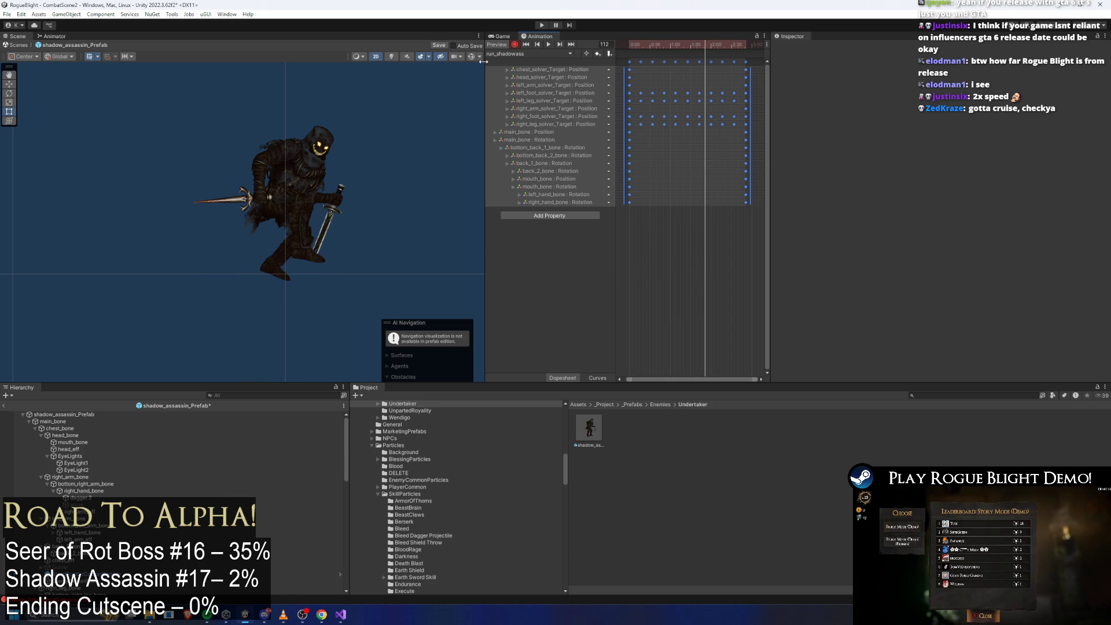
Step: Show the character's bone handles and fit all keyframes in the timeline view
click(355, 149)
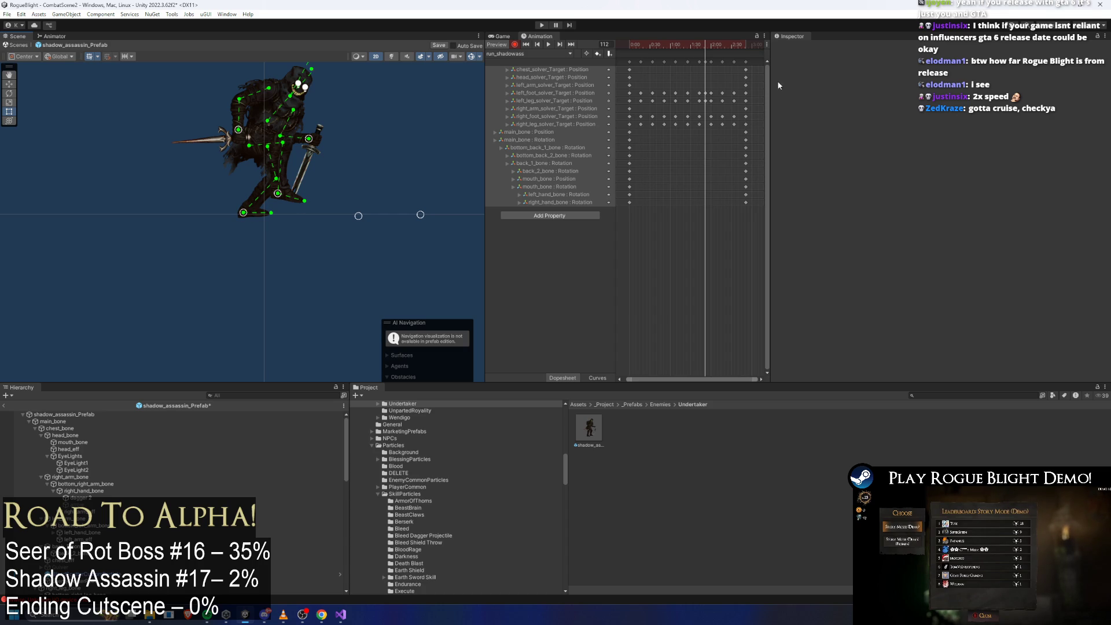
key(ctrl+a)
key(f)
drag(395, 214, 353, 176)
click(405, 193)
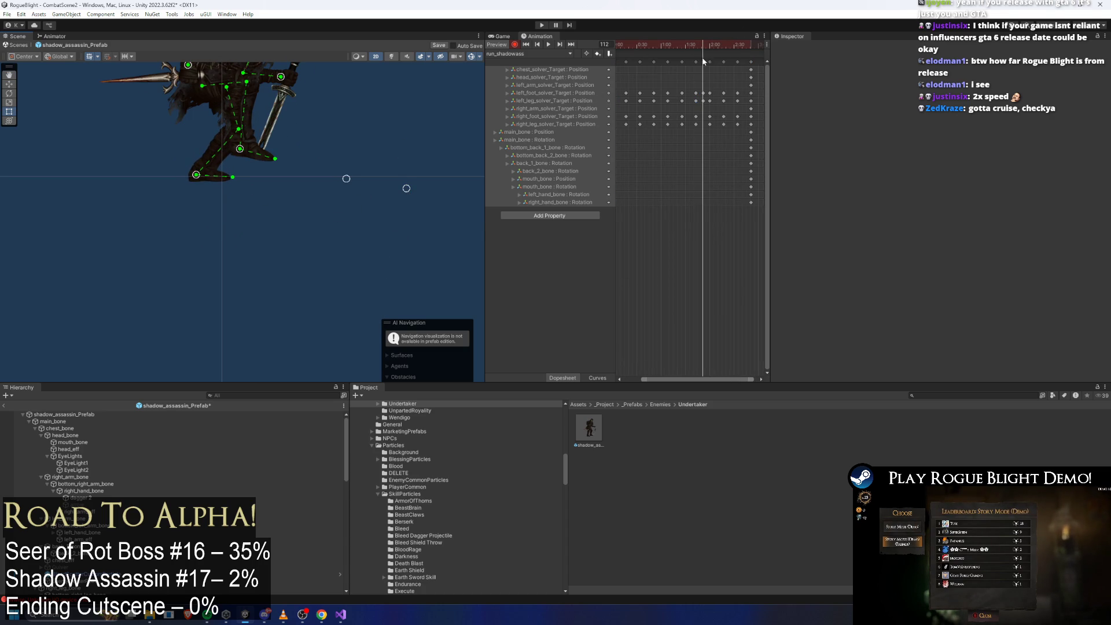
Step: At frame 138, reposition the right leg and raise its target to lift the toe
mouse_move(702, 60)
mouse_down()
mouse_move(724, 44)
mouse_move(578, 45)
mouse_move(634, 48)
mouse_up()
drag(182, 165, 182, 172)
drag(289, 223, 314, 181)
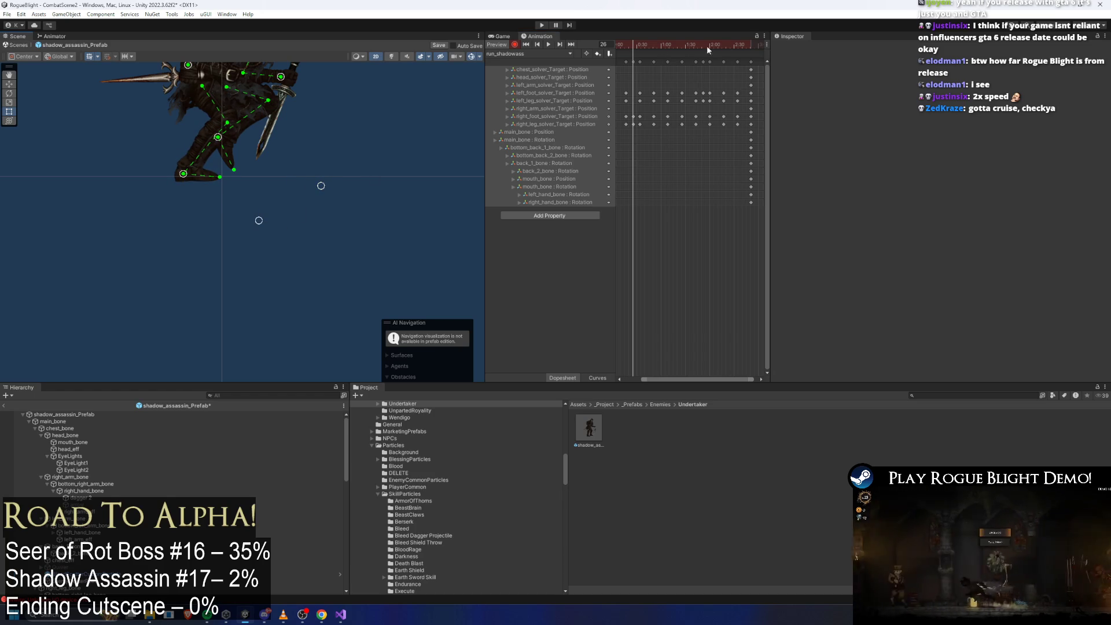
Step: Rewind run_shadowass to its first frame and play the preview
key(shift+comma)
key(space)
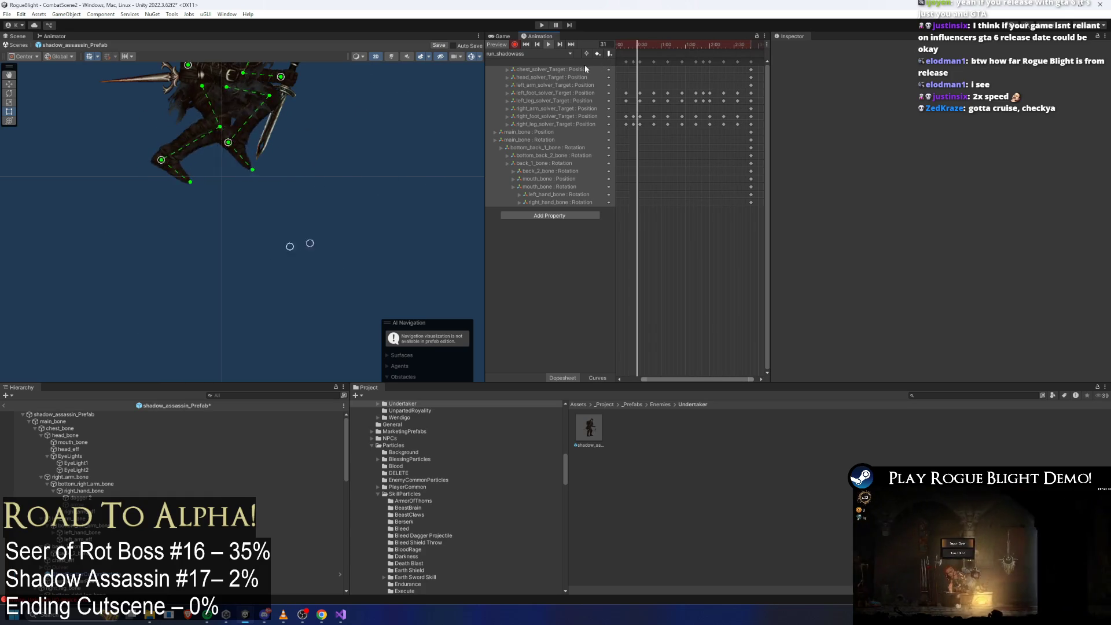
scroll(284, 150, down, 3)
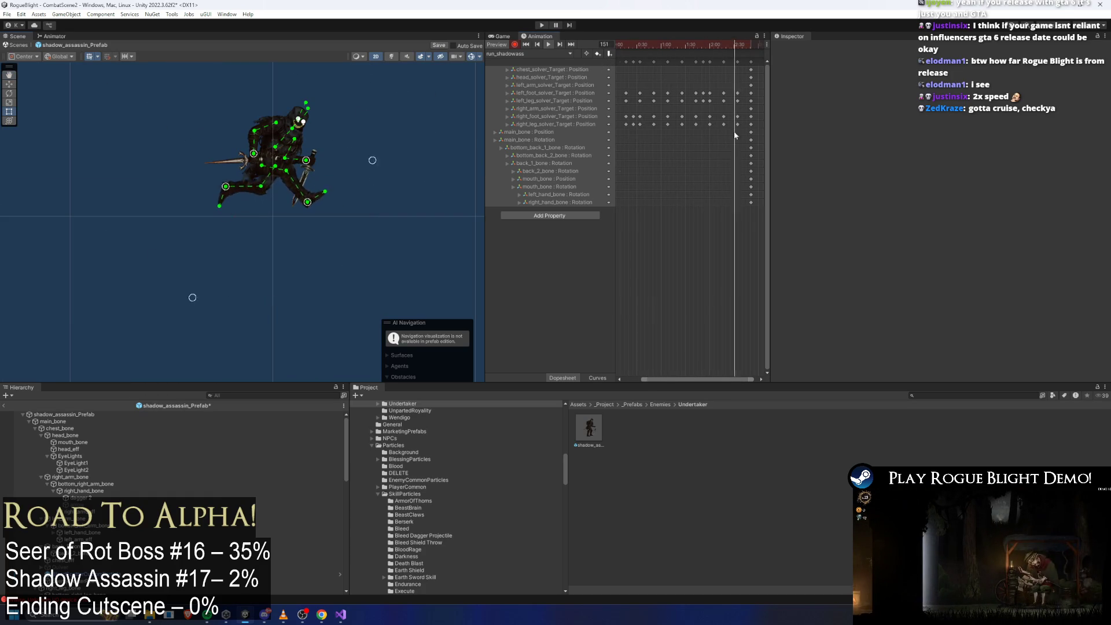
scroll(633, 46, down, 2)
Step: At frame 22, raise main_bone to lift the assassin's body
click(634, 47)
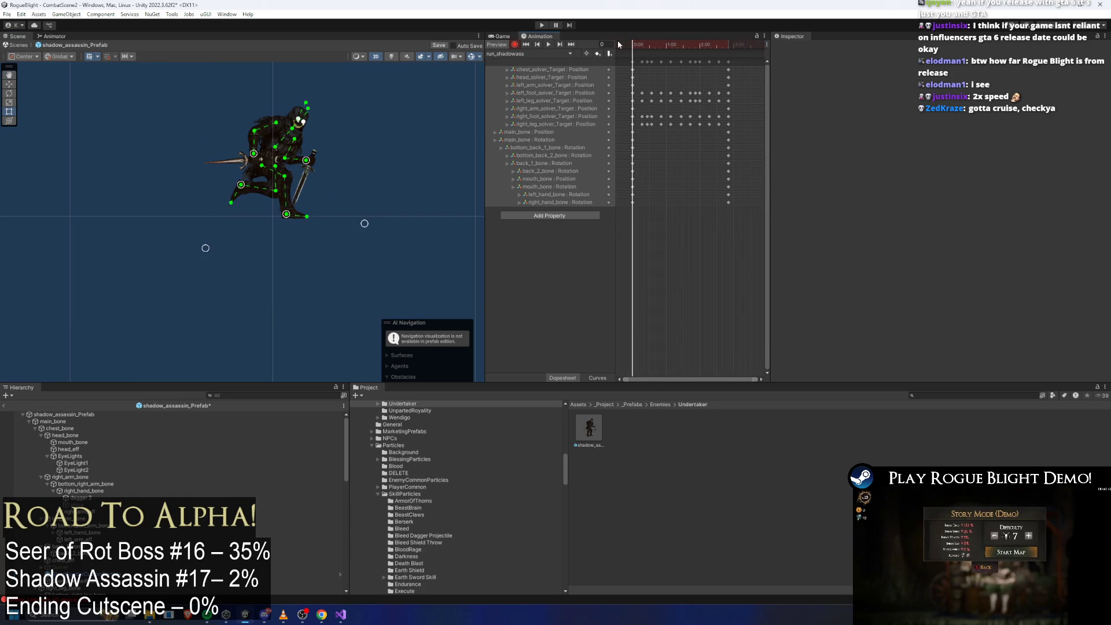
drag(634, 48, 646, 48)
scroll(263, 164, up, 3)
click(263, 165)
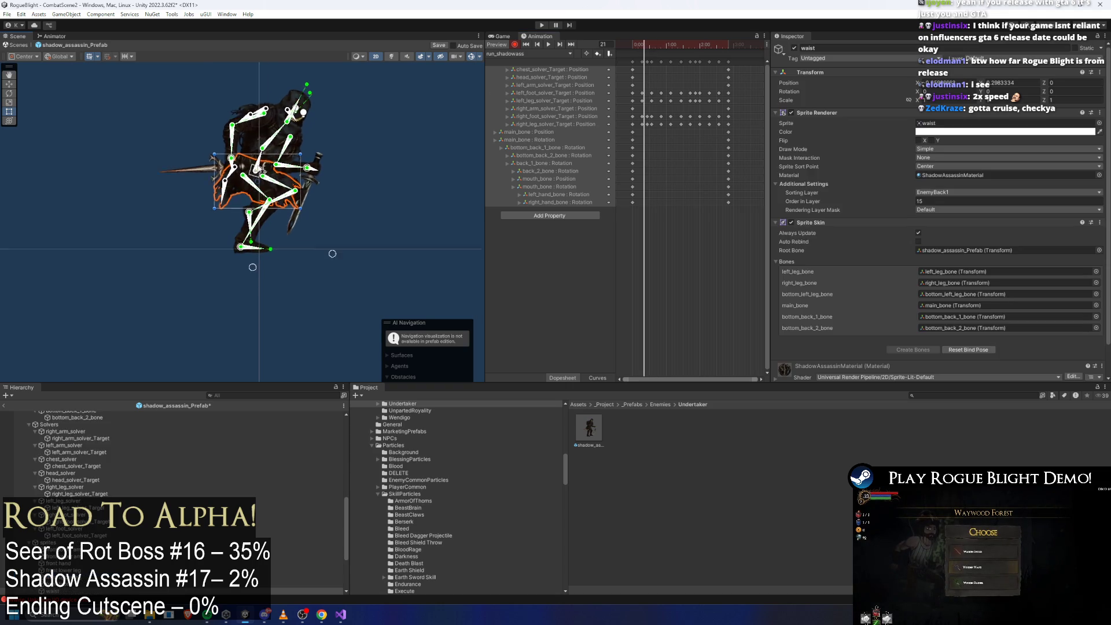
drag(260, 123, 265, 116)
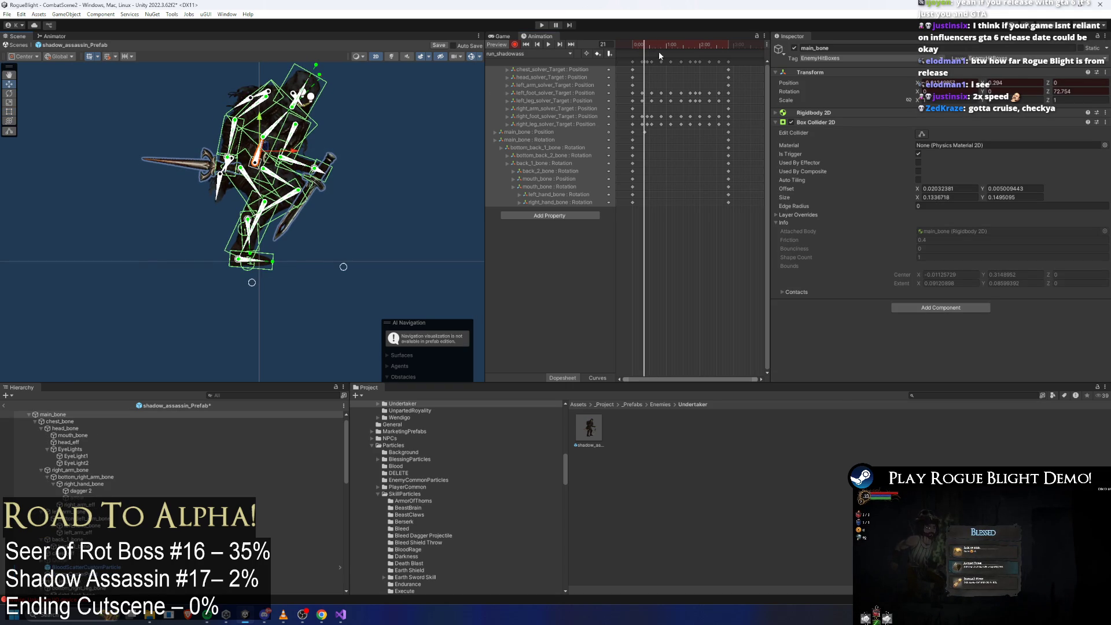
Step: Set main_bone's height at frame 51 and add another Position key around frame 77
mouse_move(641, 40)
mouse_down()
mouse_move(619, 43)
mouse_move(672, 44)
mouse_move(643, 52)
mouse_move(663, 51)
mouse_up()
click(645, 132)
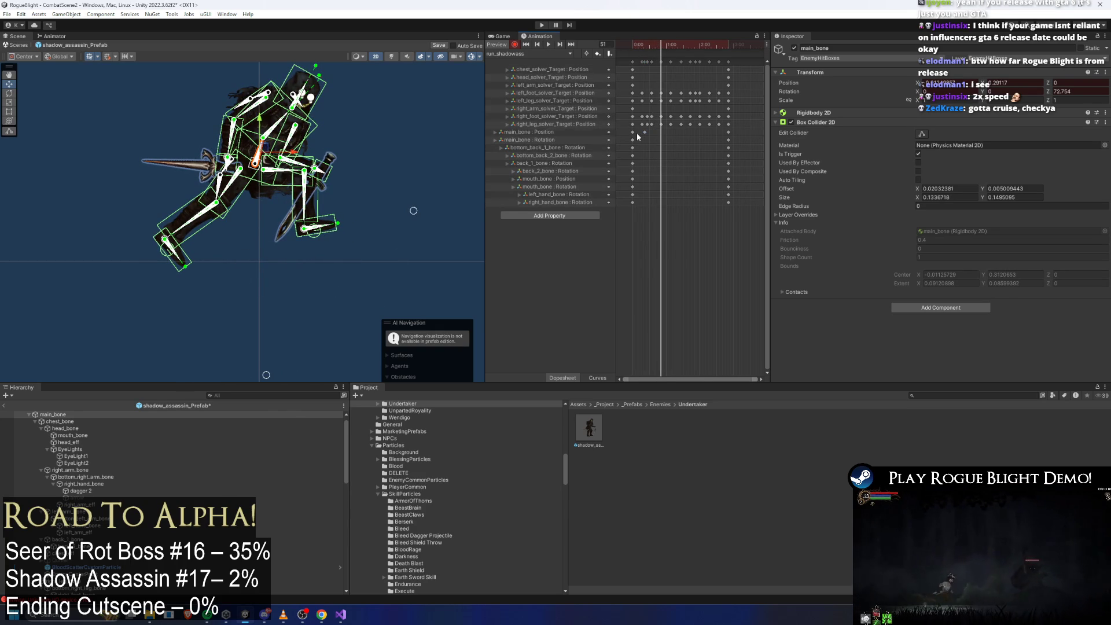
drag(644, 132, 637, 136)
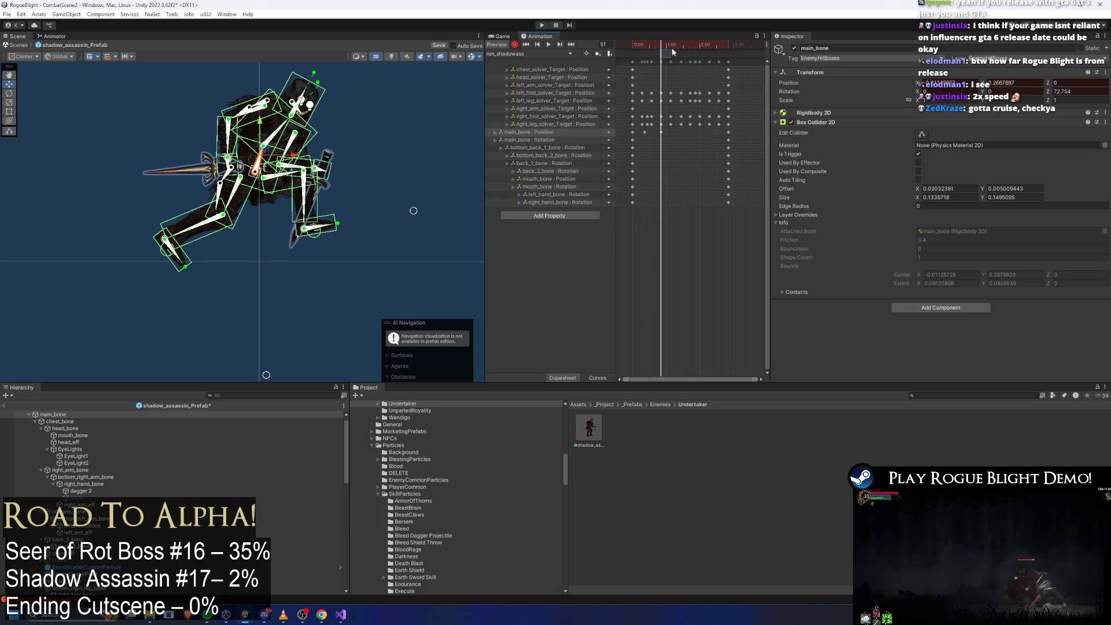
drag(665, 50, 676, 46)
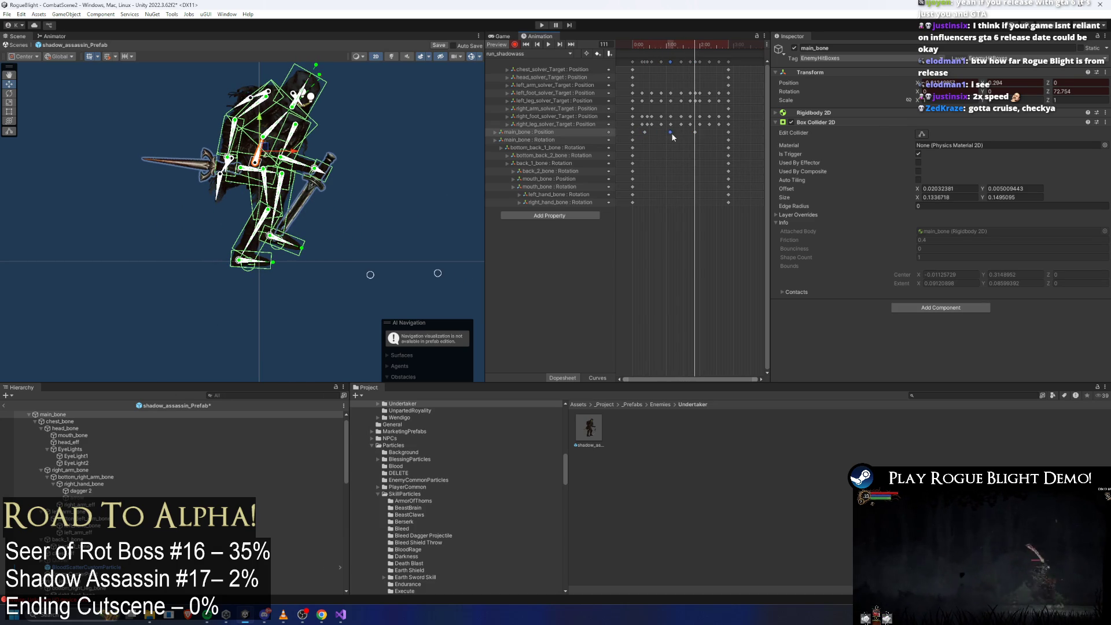
double_click(670, 132)
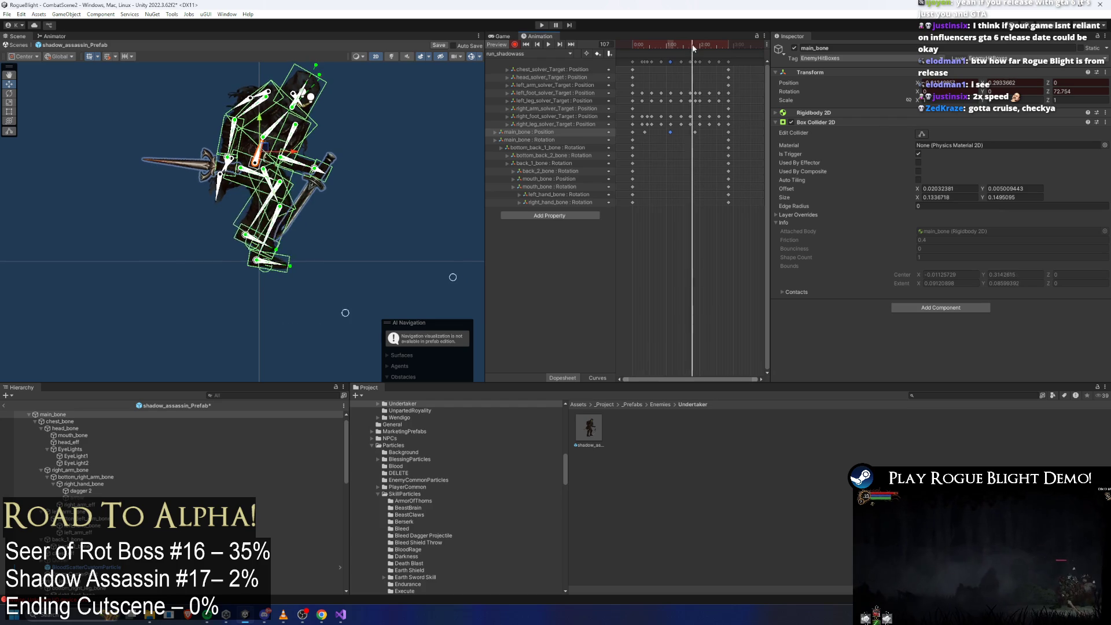
Step: Play the run clip to check the body bob, stopping partway through
mouse_move(713, 45)
mouse_down()
mouse_move(638, 43)
mouse_move(712, 36)
mouse_up()
key(space)
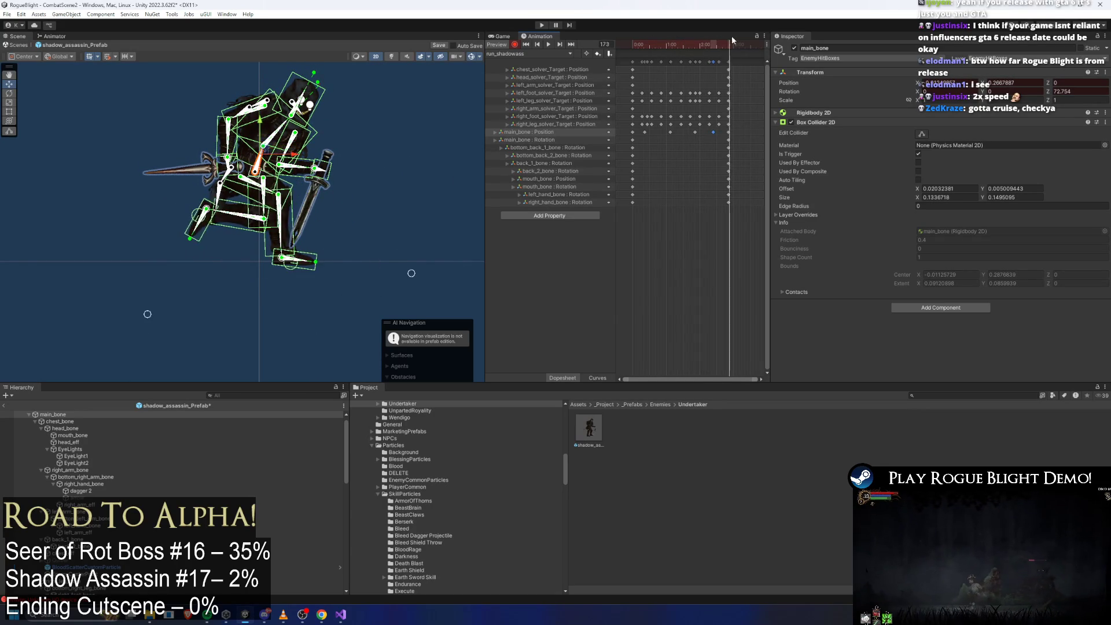
click(463, 116)
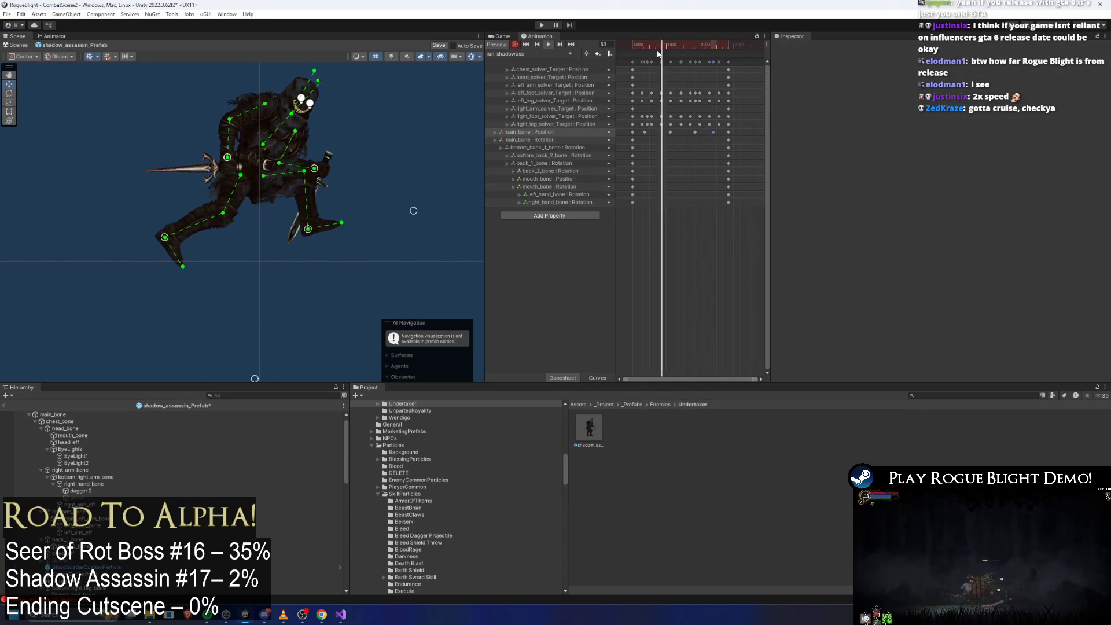
click(709, 45)
Step: Shift a late main_bone Position key slightly earlier and preview the run clip
mouse_move(709, 44)
mouse_down()
mouse_move(729, 44)
mouse_move(630, 42)
mouse_move(683, 32)
mouse_up()
click(695, 132)
click(644, 132)
click(670, 133)
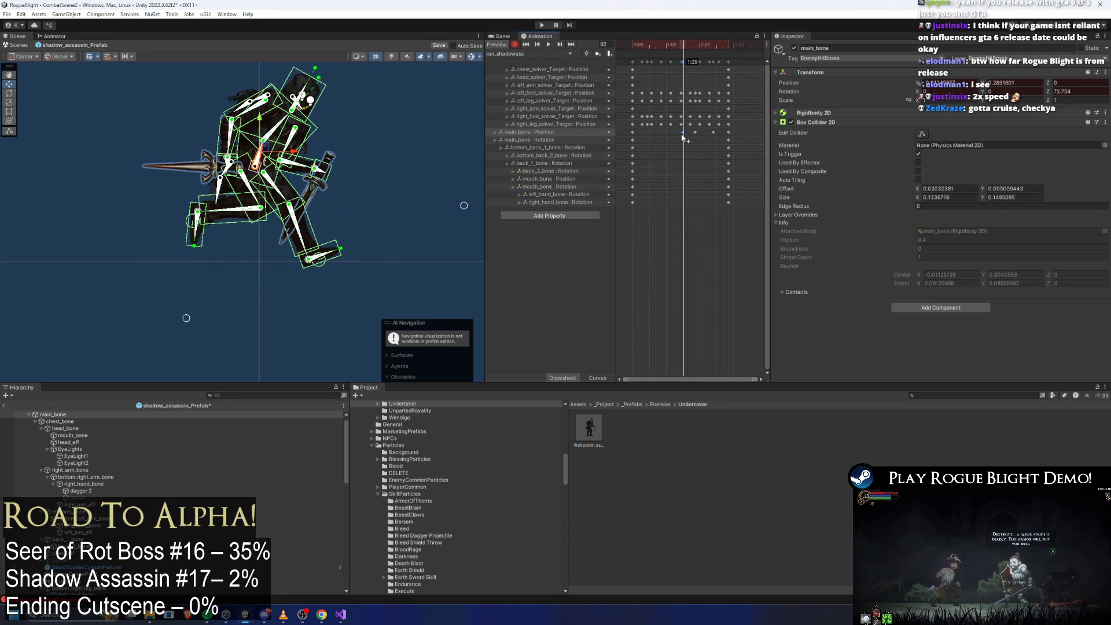
drag(654, 41, 694, 44)
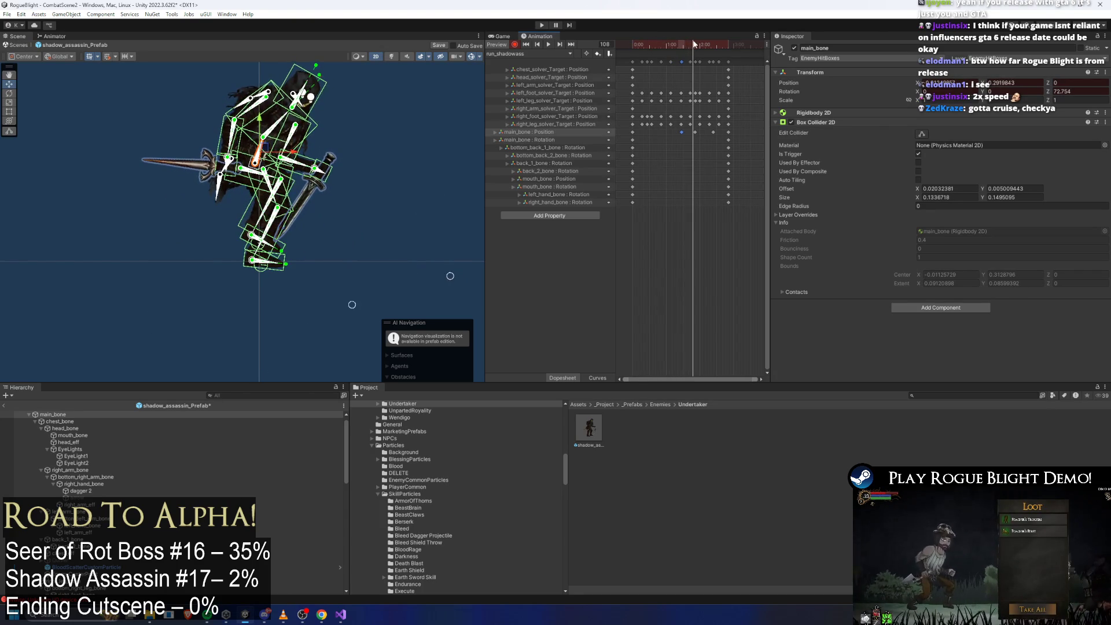
key(space)
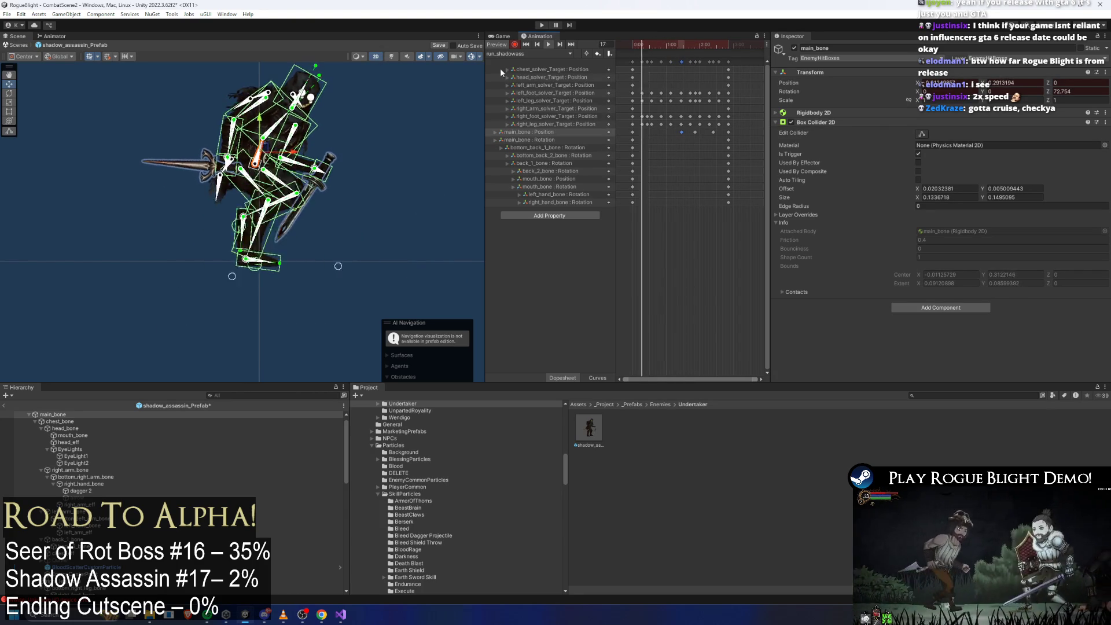
Step: Move that main_bone Position key later, then replay the preview to review the timing
click(407, 87)
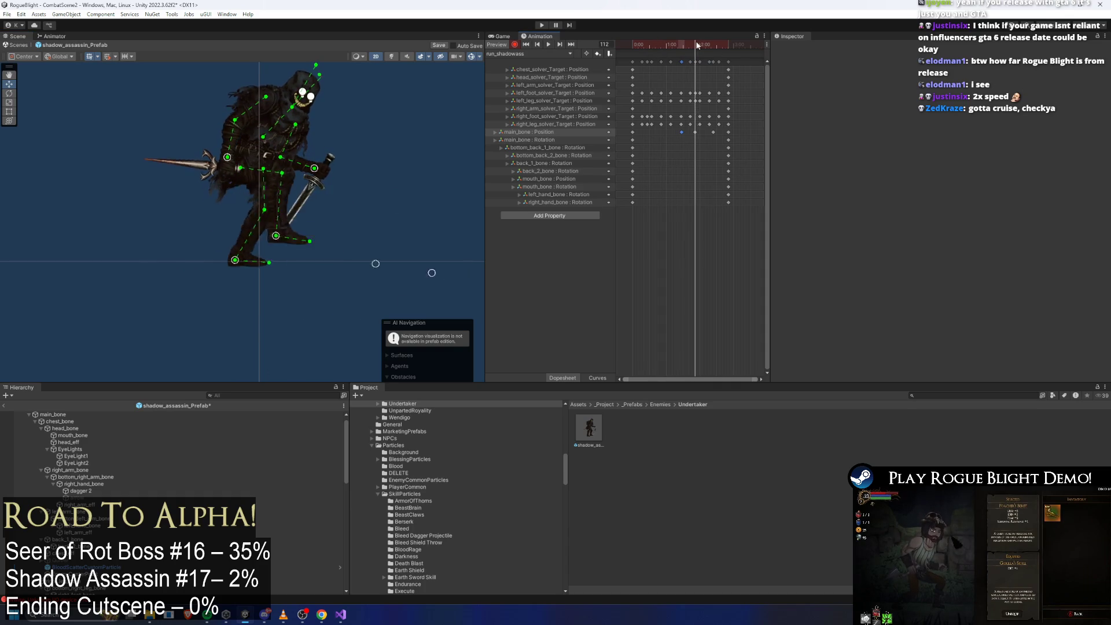
drag(695, 132, 705, 133)
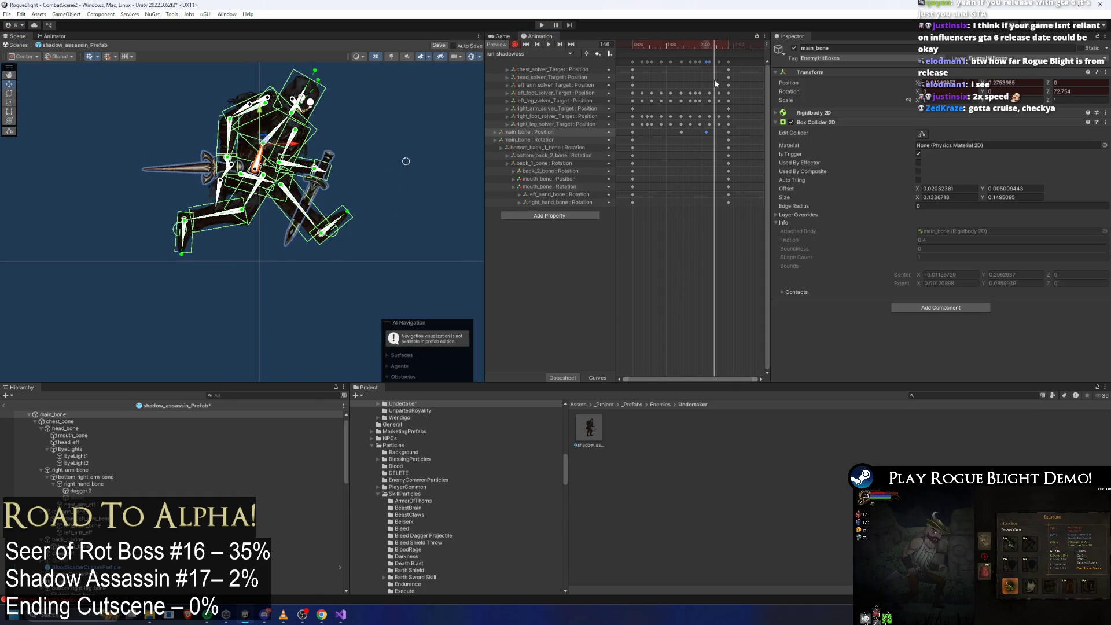
mouse_move(683, 43)
mouse_down()
mouse_move(716, 41)
mouse_move(681, 42)
mouse_up()
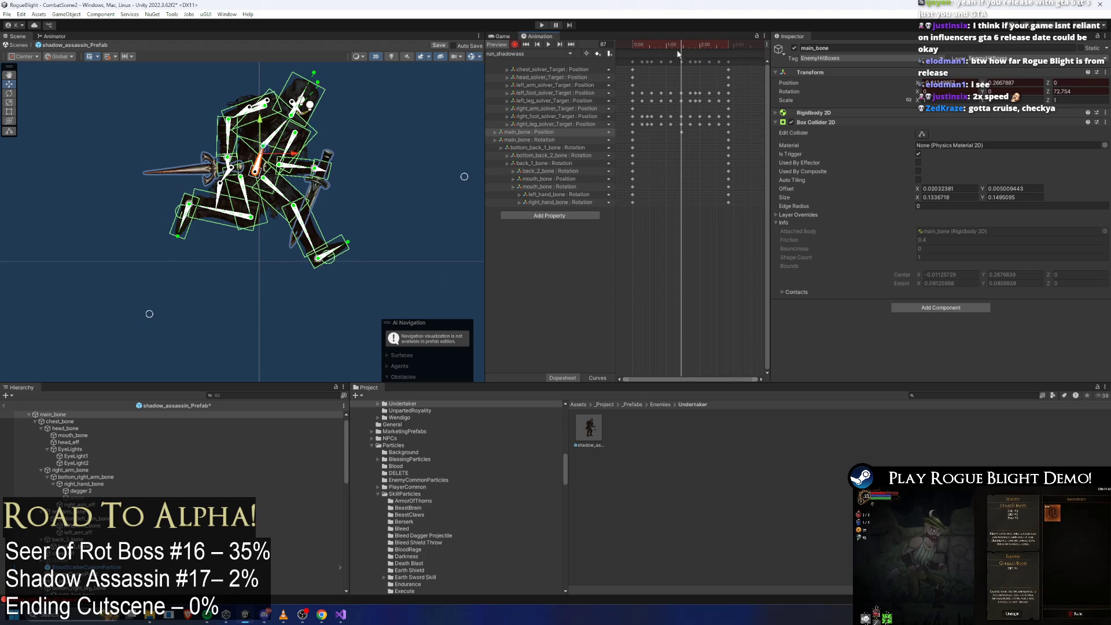
key(space)
click(425, 137)
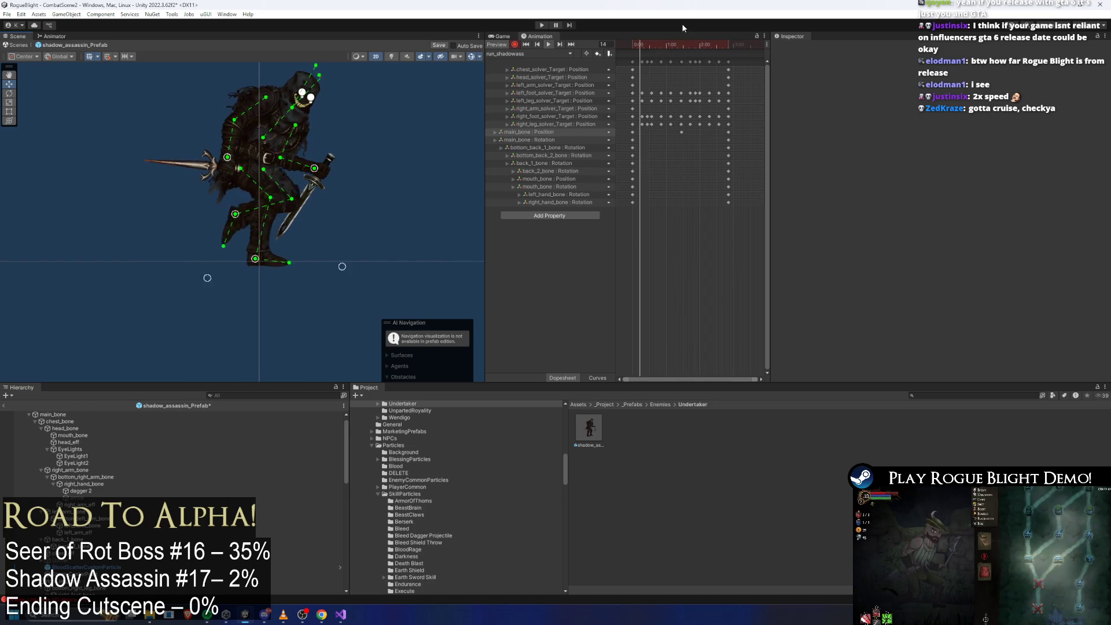
Step: Add a main_bone Position key at frame 22 and shift it to a later frame
click(637, 45)
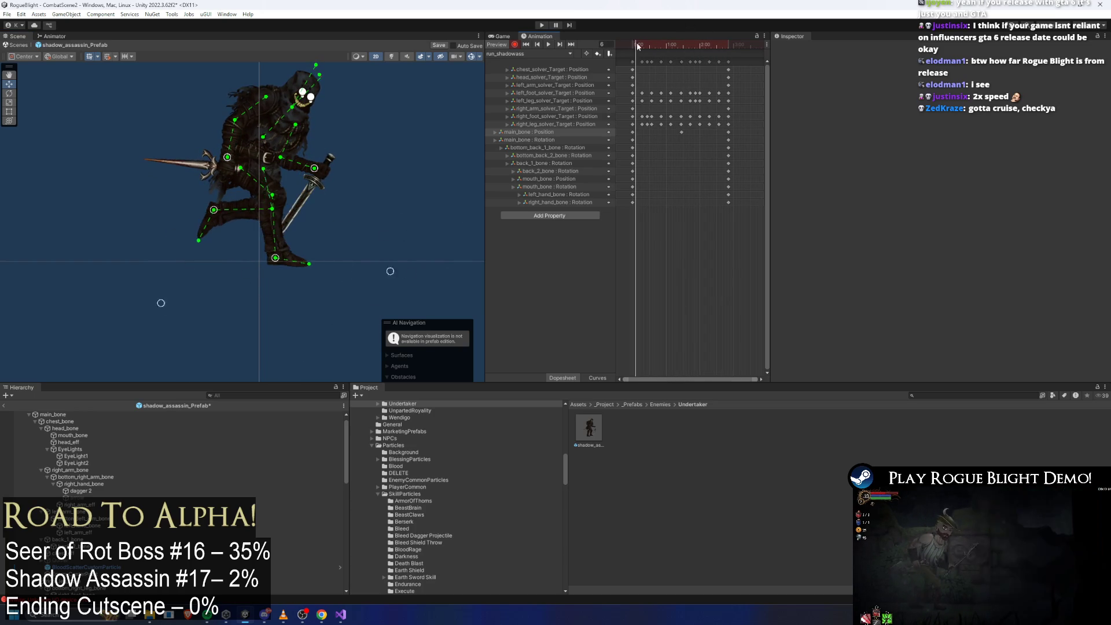
mouse_move(637, 46)
mouse_down()
mouse_move(656, 43)
mouse_move(644, 43)
mouse_up()
click(636, 132)
double_click(645, 133)
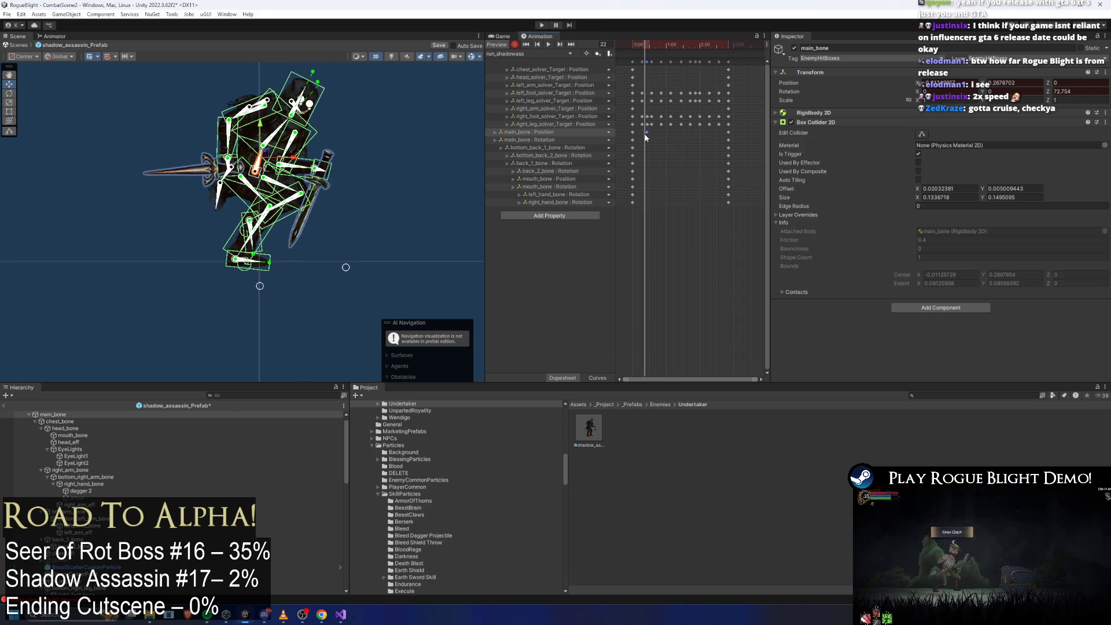
drag(646, 133, 681, 132)
Step: Key main_bone at frame 39, raising it slightly
click(656, 46)
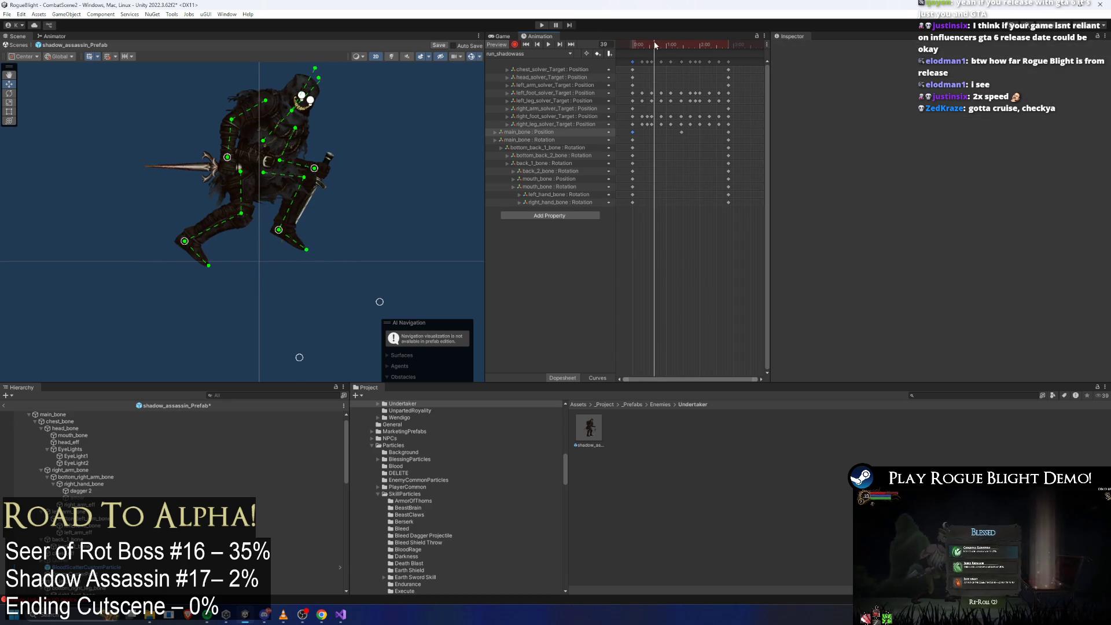
drag(339, 147, 340, 145)
click(260, 161)
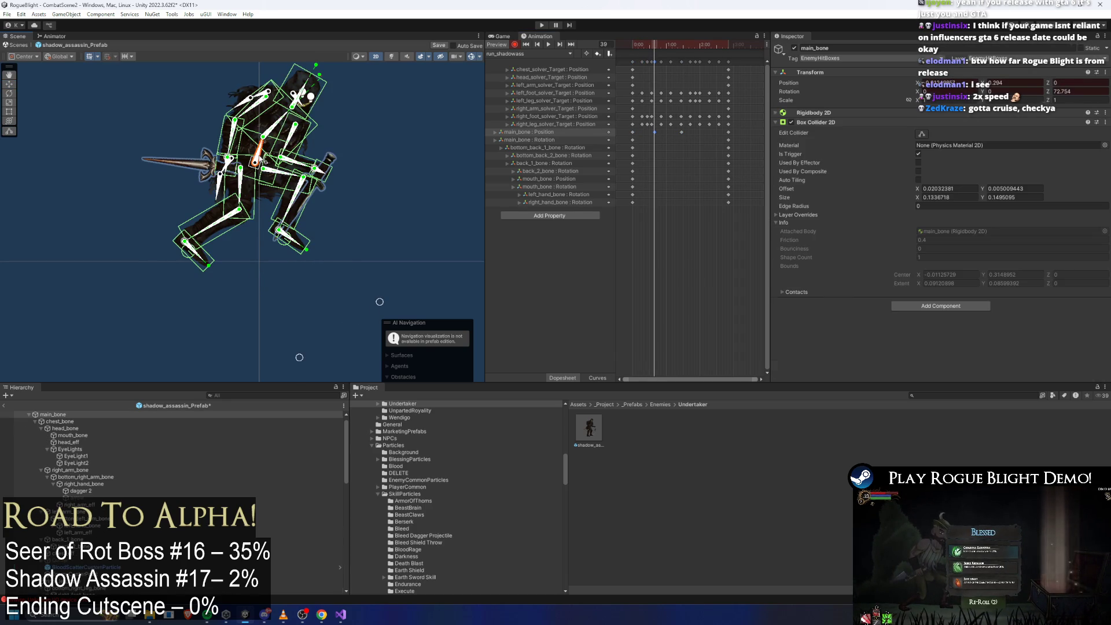
drag(264, 120, 259, 116)
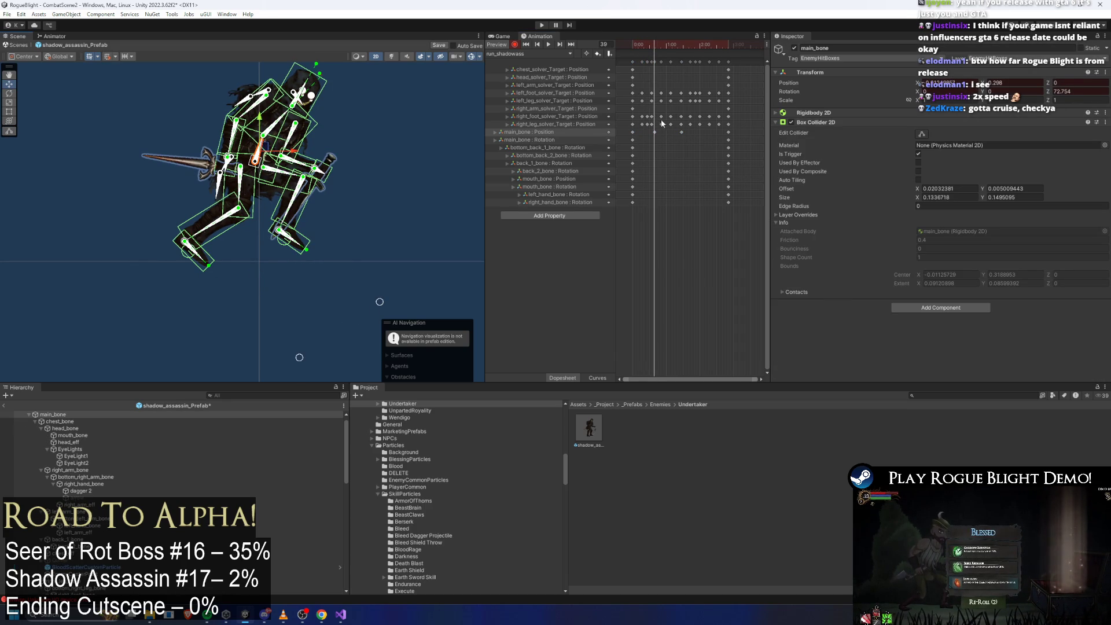
Step: Lower main_bone slightly at frame 0, paste that pose at frame 171, and play
click(633, 44)
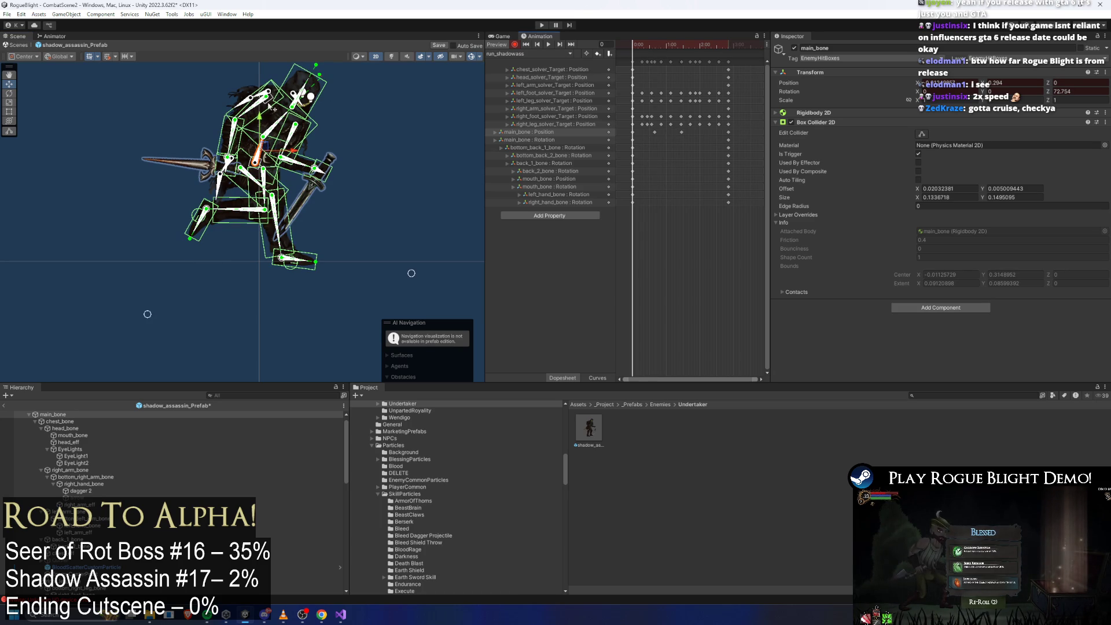
drag(260, 116, 261, 119)
click(633, 131)
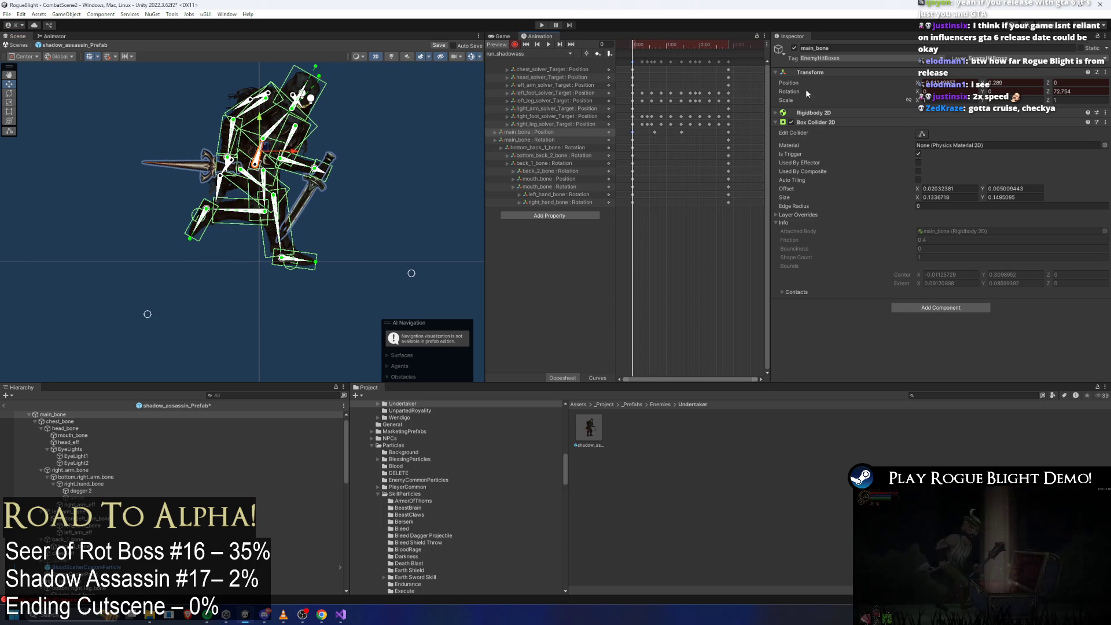
click(728, 44)
drag(729, 44, 728, 44)
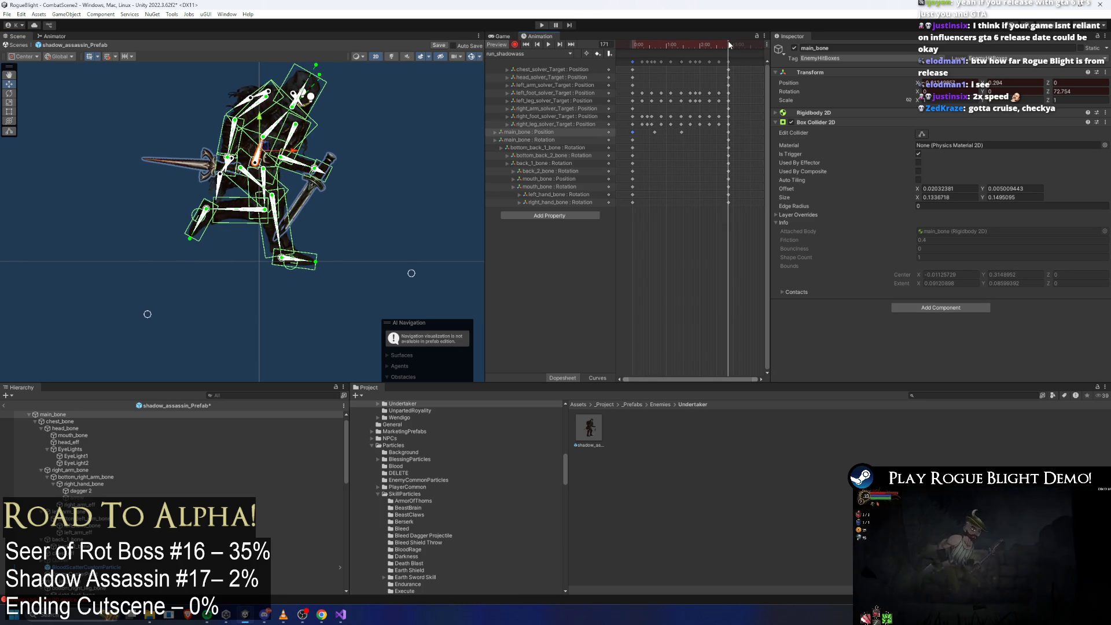
key(ctrl+v)
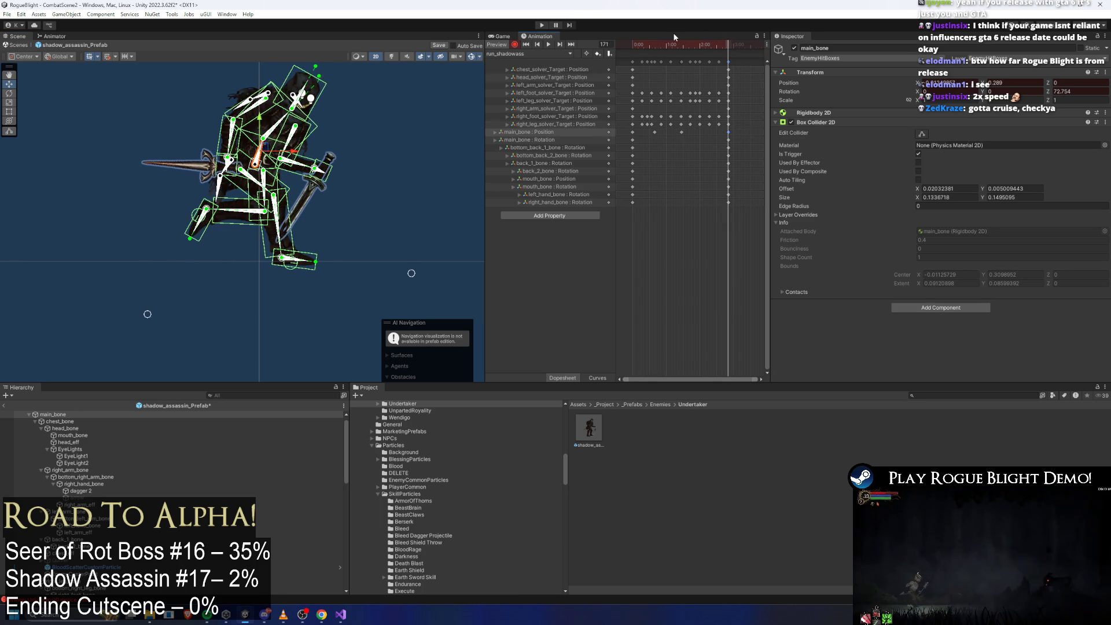
key(space)
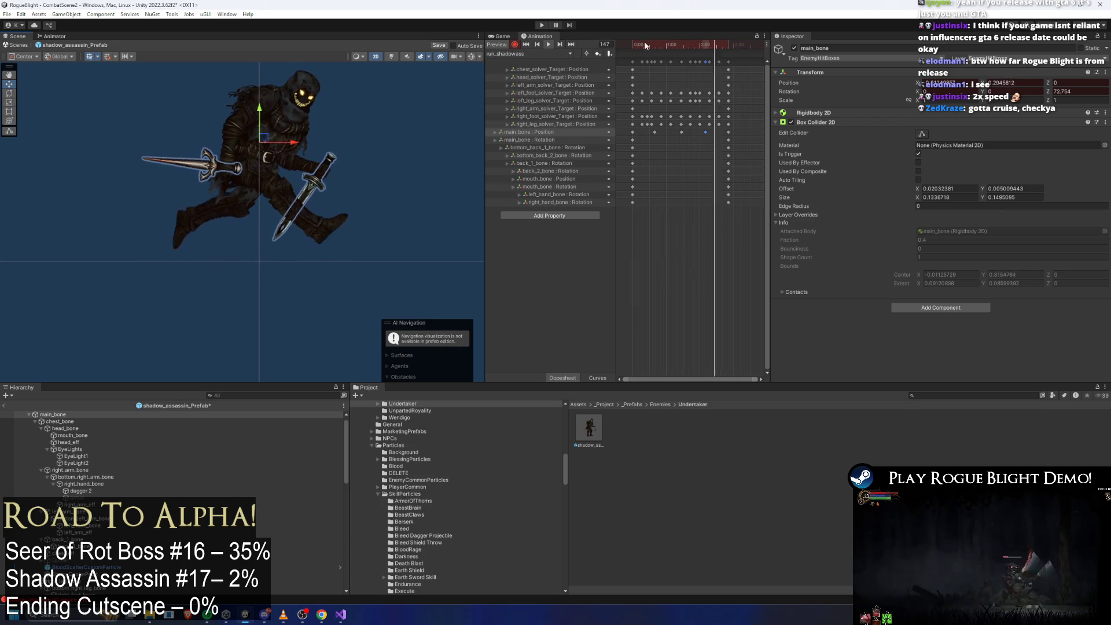
Step: Try pasting a main_bone Position key at frame 156, undo it, and review frames 94–123
mouse_move(662, 43)
mouse_down()
mouse_move(644, 45)
mouse_move(672, 46)
mouse_up()
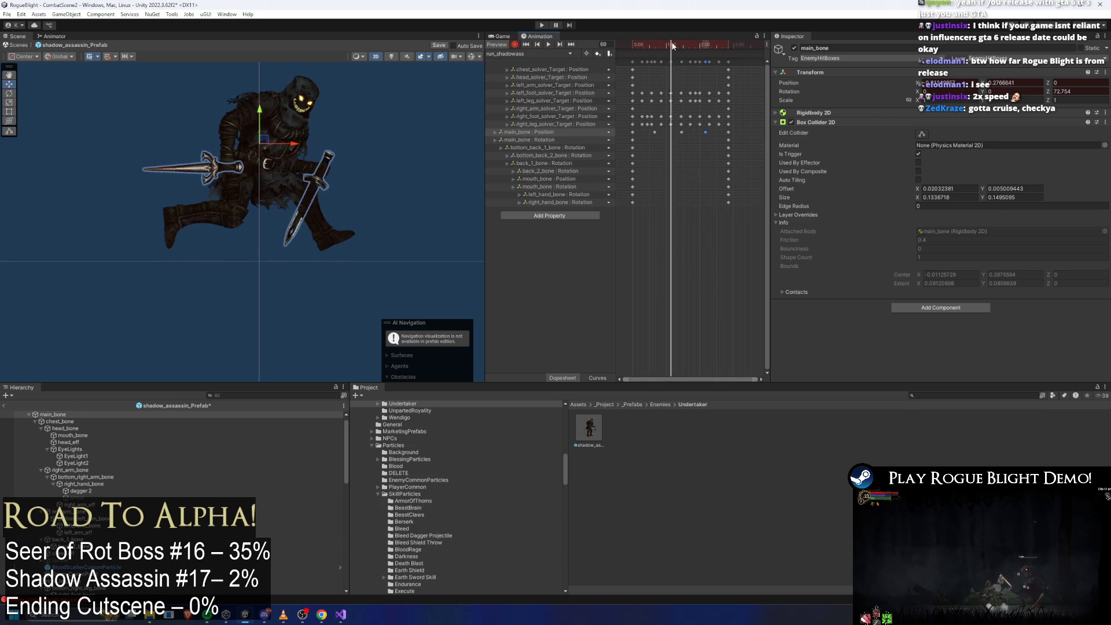
click(682, 132)
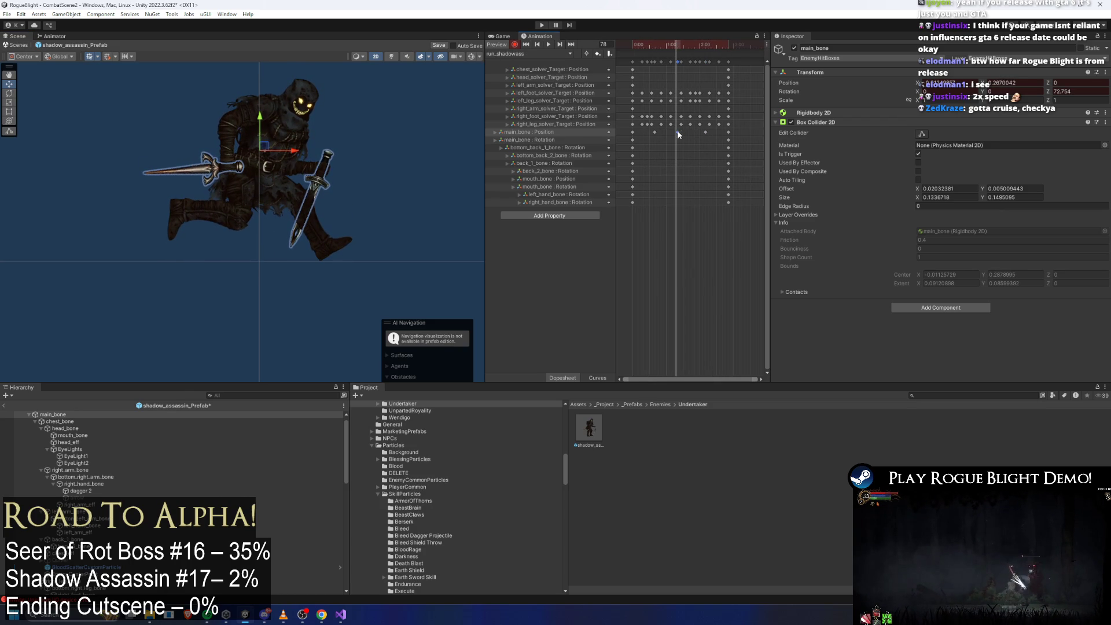
click(685, 41)
mouse_move(686, 44)
mouse_down()
mouse_move(726, 43)
mouse_move(619, 36)
mouse_move(724, 43)
mouse_up()
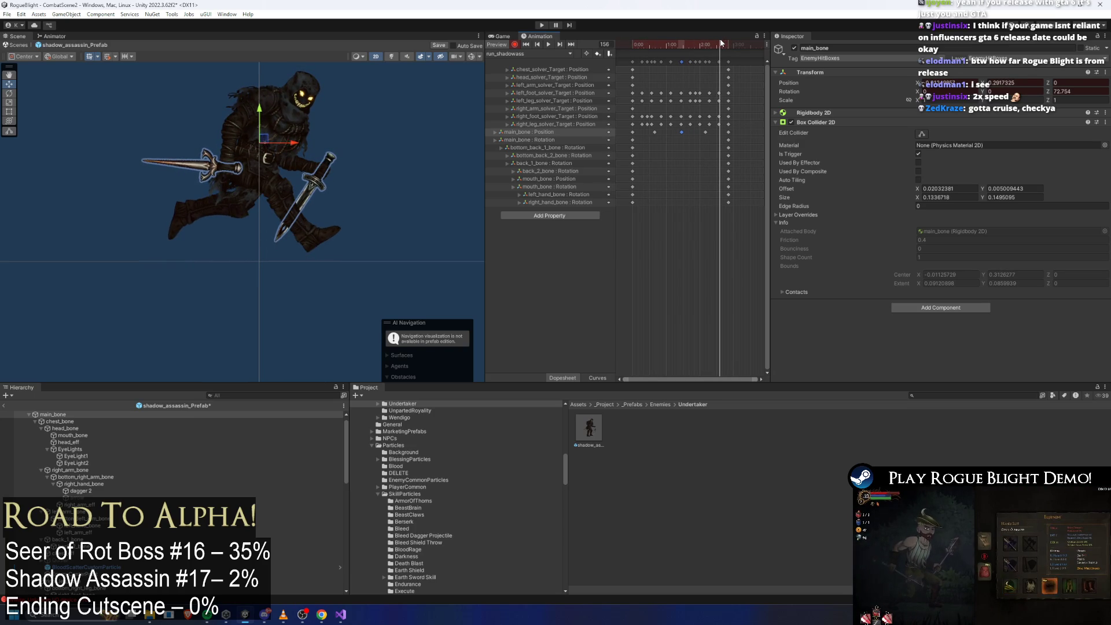
key(ctrl+v)
key(ctrl+z)
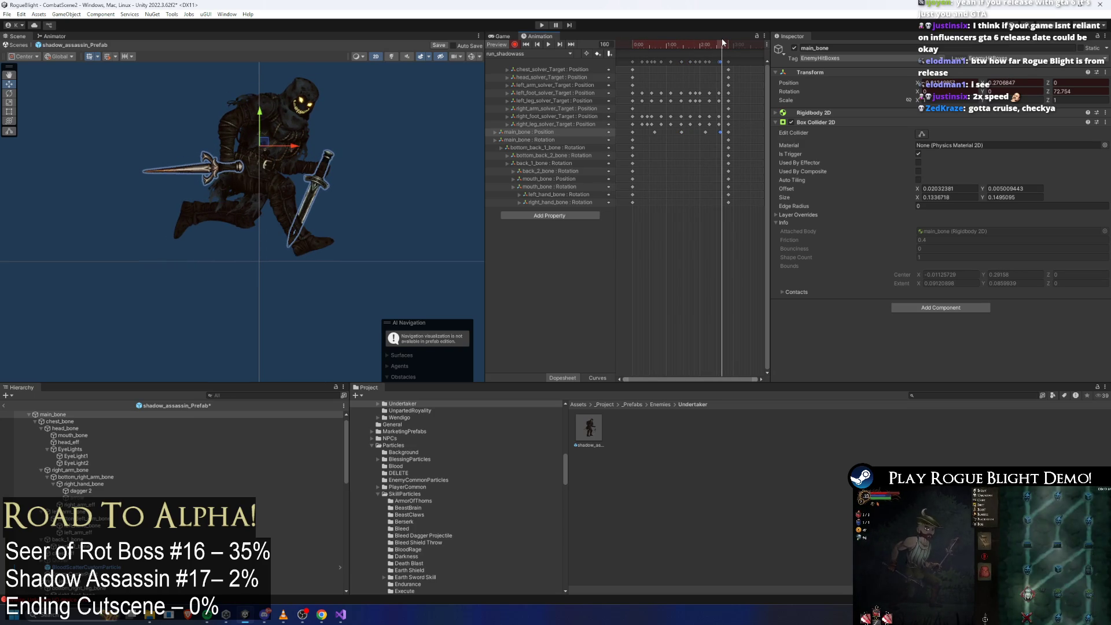
mouse_move(721, 43)
mouse_down()
mouse_move(632, 39)
mouse_move(705, 37)
mouse_move(674, 37)
mouse_move(685, 36)
mouse_up()
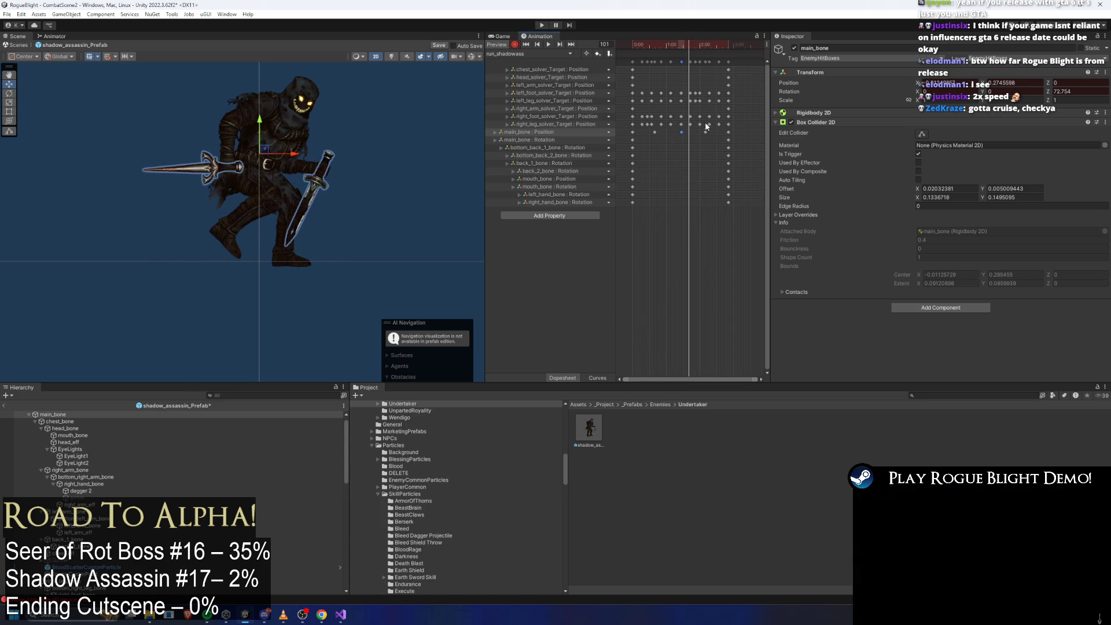
mouse_move(692, 45)
mouse_down()
mouse_move(709, 47)
mouse_move(704, 59)
mouse_up()
Step: Lower the body slightly at frame 55 and raise it at frame 101
key(space)
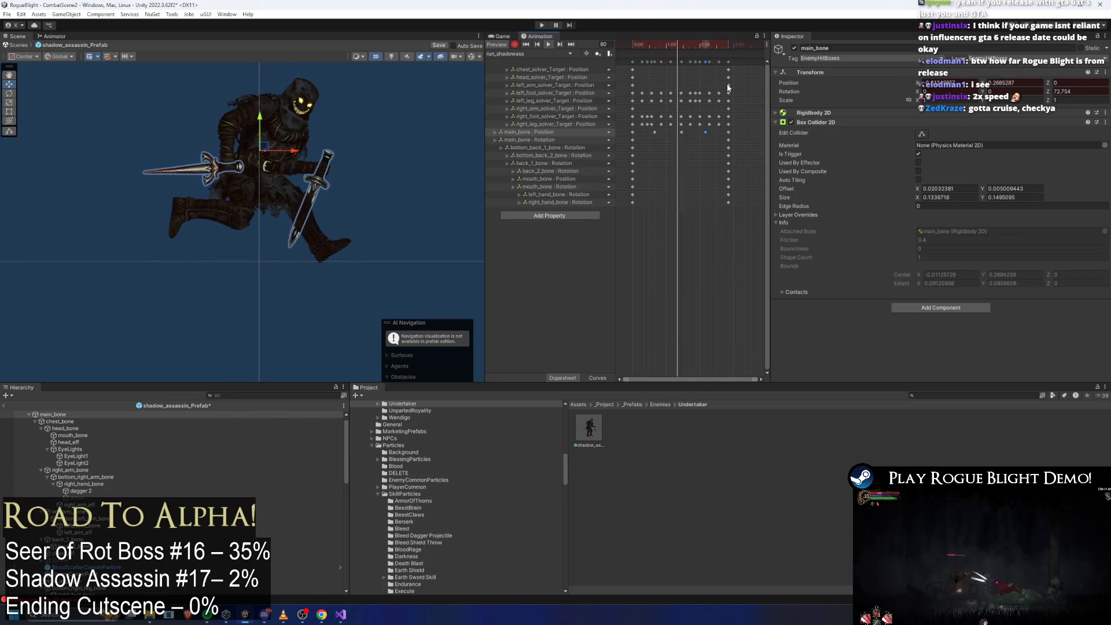
drag(642, 42, 705, 41)
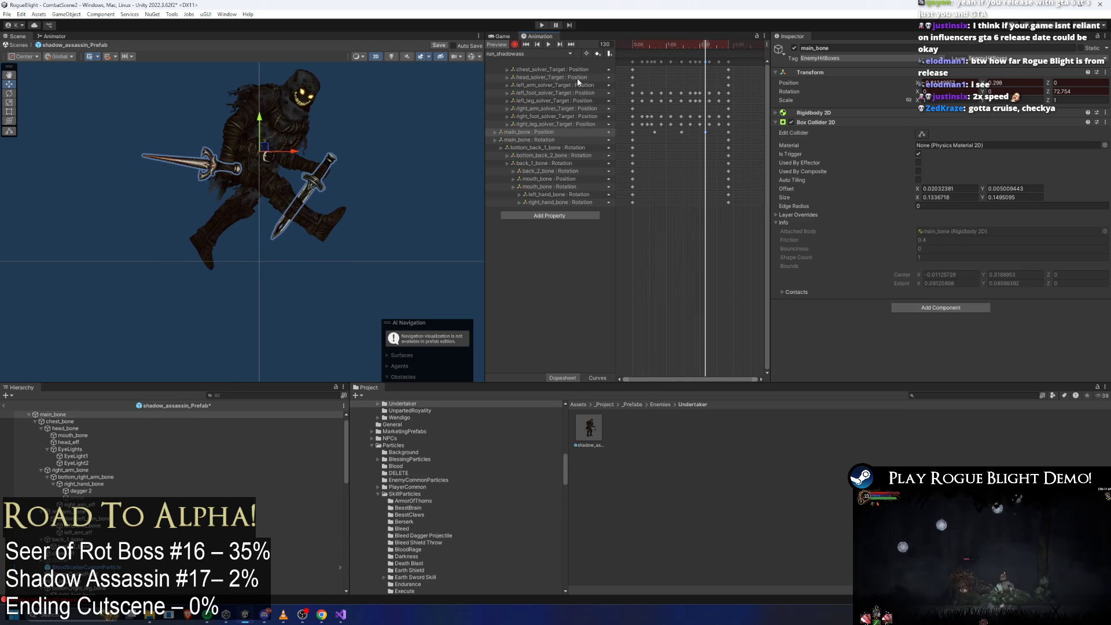
drag(262, 120, 262, 125)
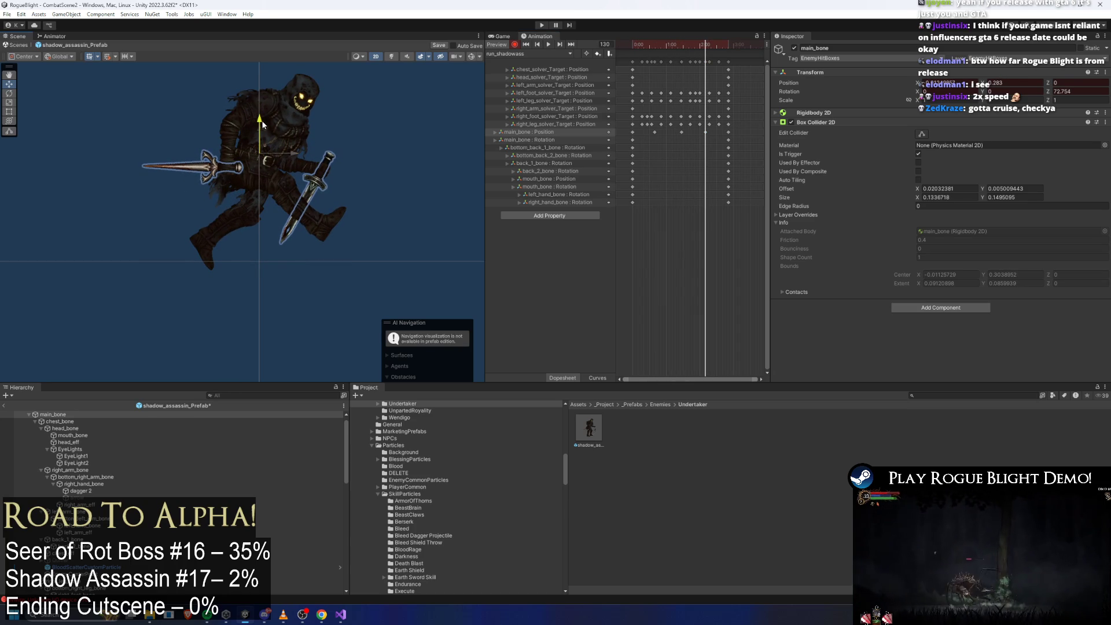
mouse_move(693, 44)
mouse_down()
mouse_move(678, 41)
mouse_move(693, 43)
mouse_up()
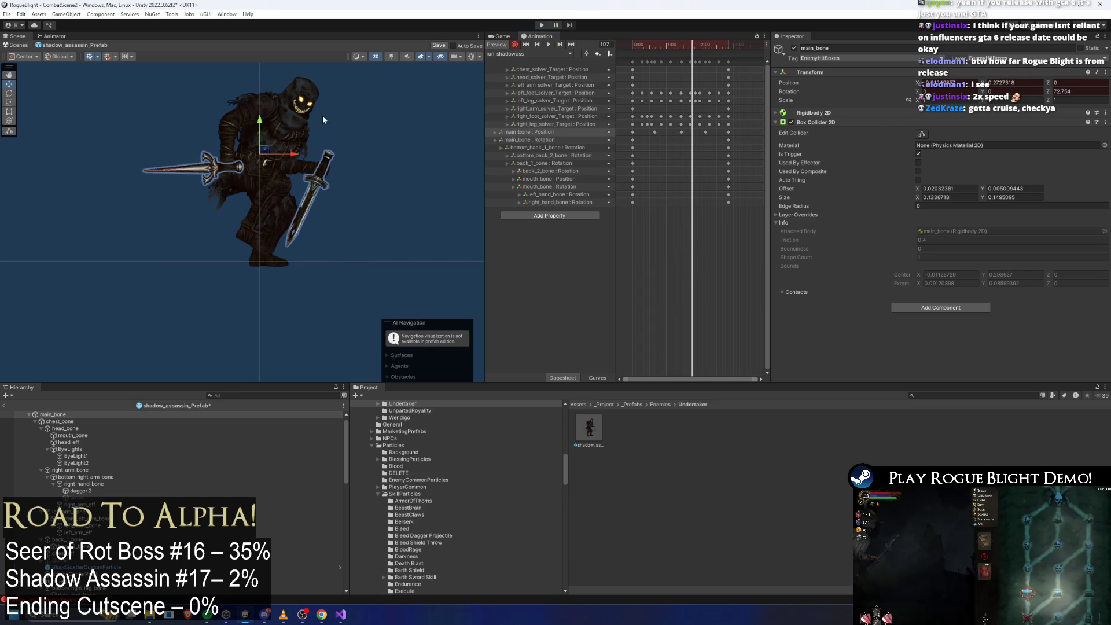
drag(262, 122, 265, 116)
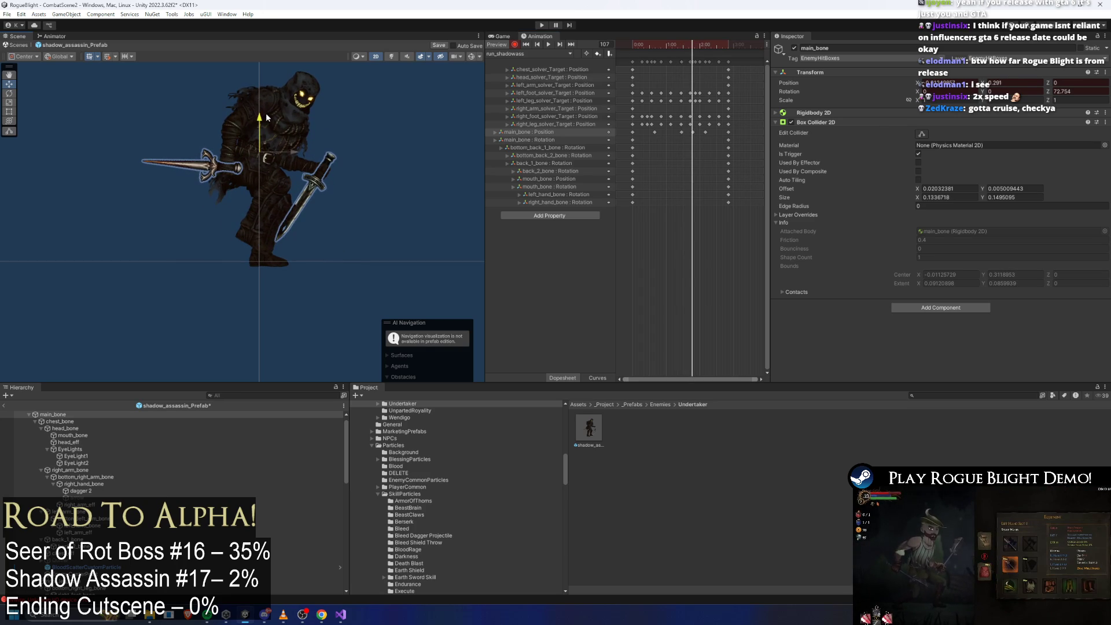
Step: Shift the main_bone Position key near frame 127 later, then delete it
mouse_move(670, 55)
mouse_down()
mouse_move(631, 55)
mouse_move(648, 57)
mouse_up()
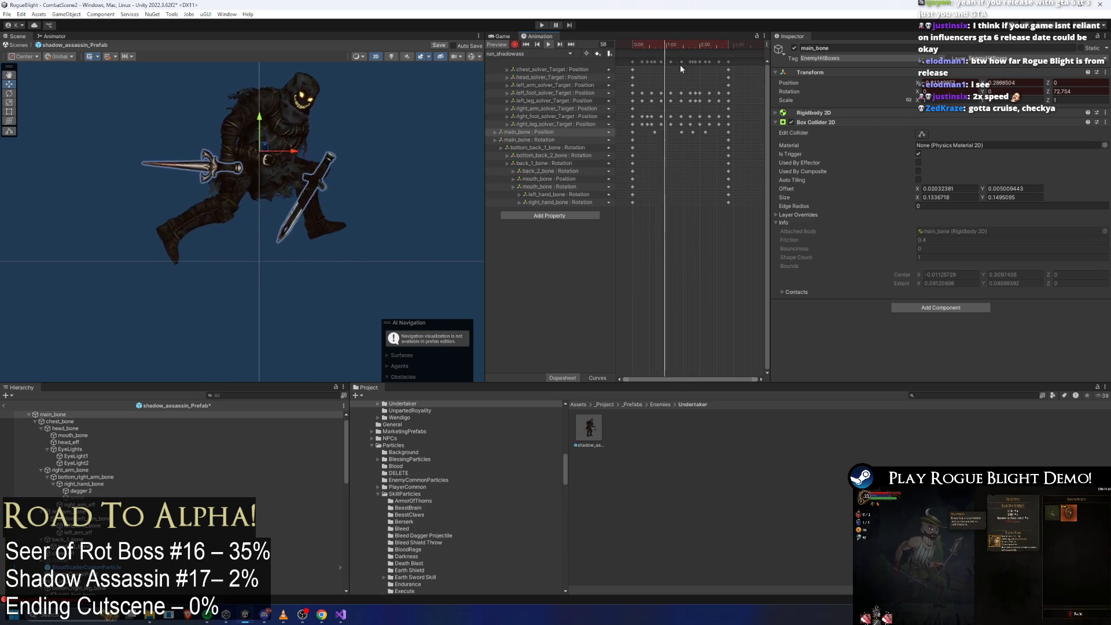
click(680, 133)
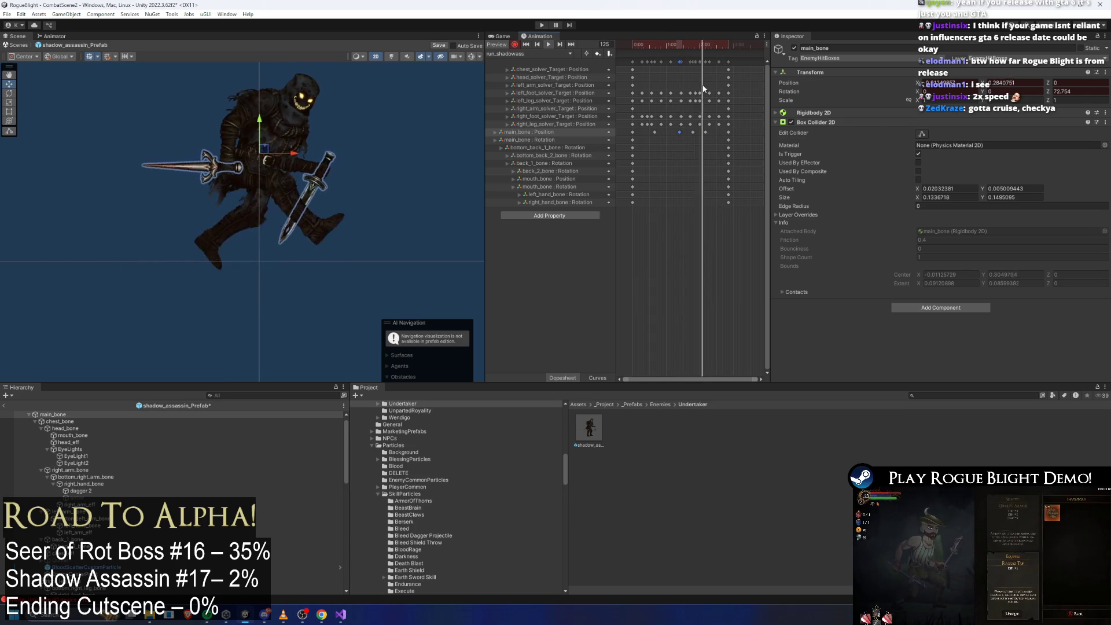
drag(663, 46, 705, 45)
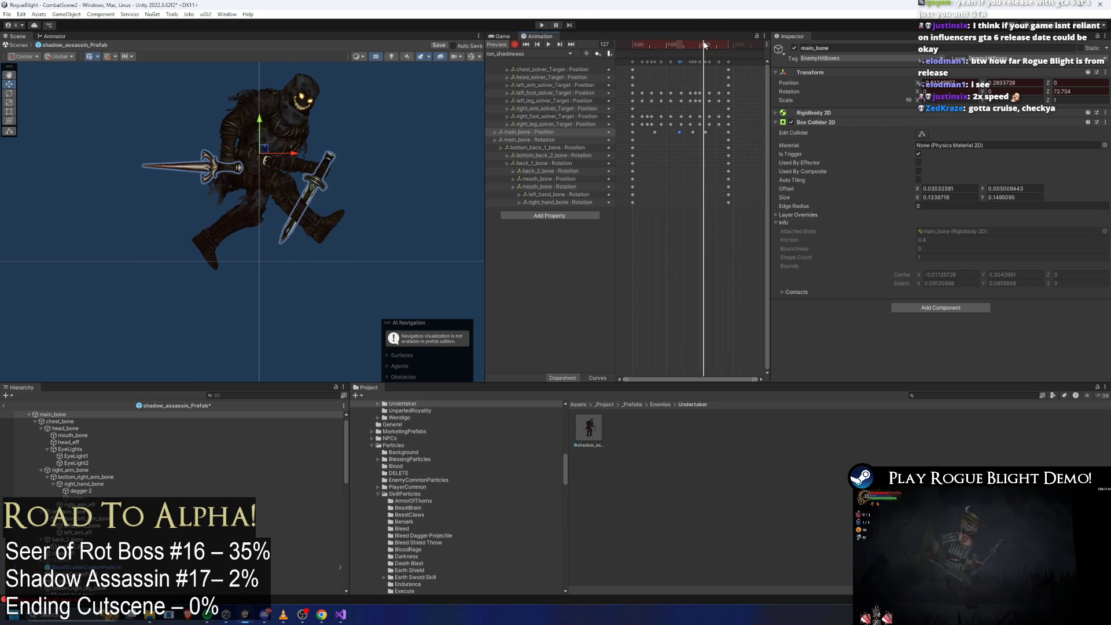
click(706, 133)
drag(707, 133, 715, 133)
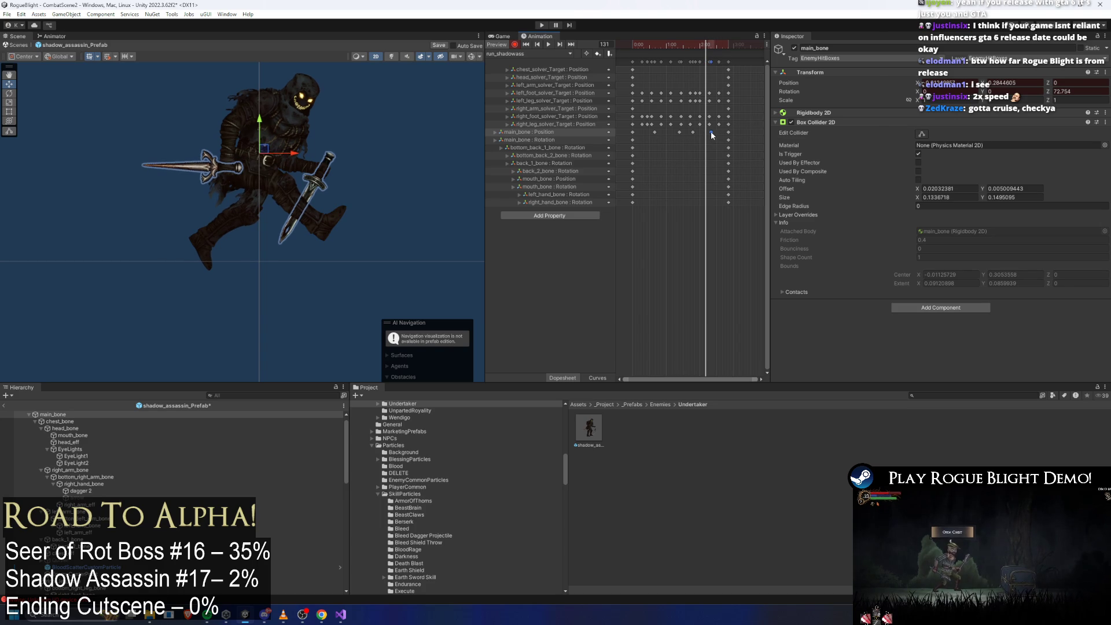
key(Delete)
Step: Move the main_bone Position key from 2:21 to 2:51 and preview the run
drag(710, 48, 712, 46)
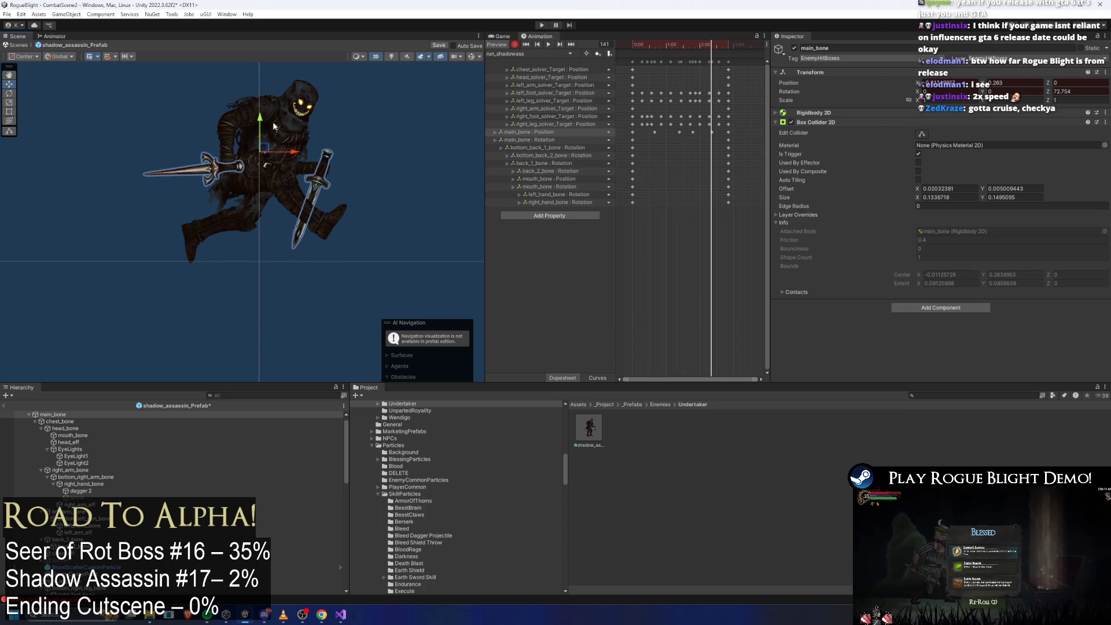
drag(710, 51, 729, 44)
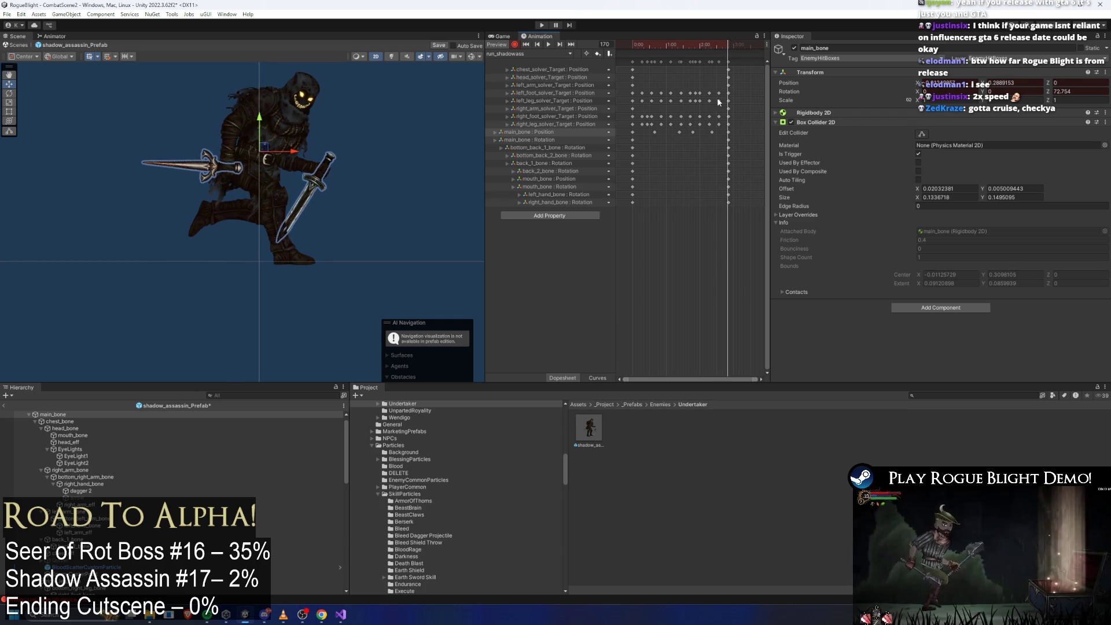
click(712, 132)
drag(714, 135, 730, 137)
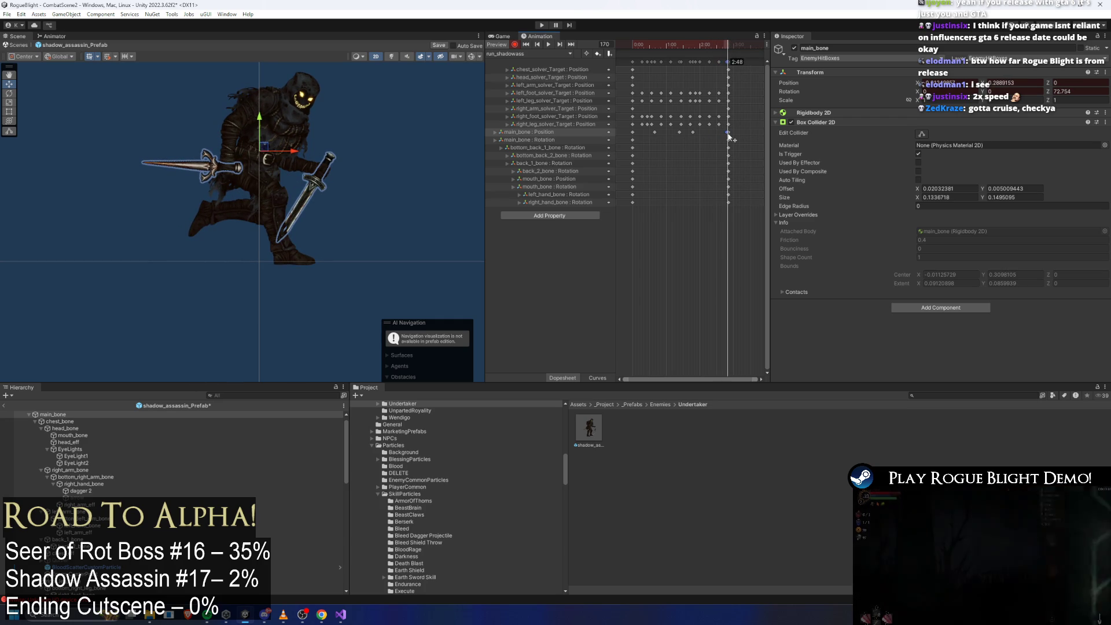
click(729, 62)
key(space)
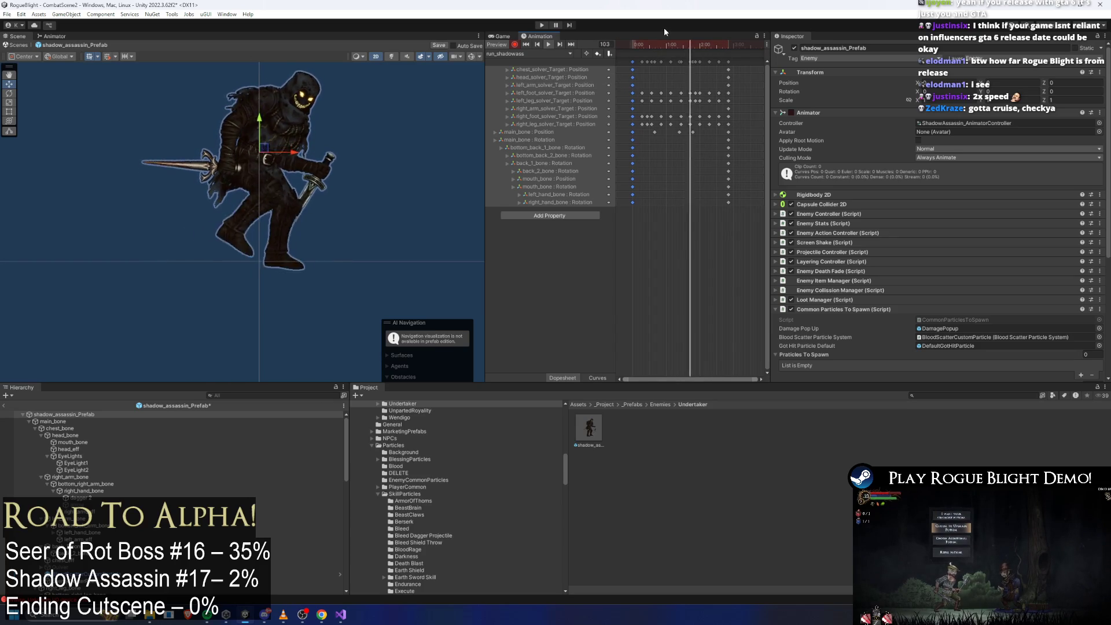
Step: Shift an early main_bone Position key slightly earlier and replay the run
click(642, 130)
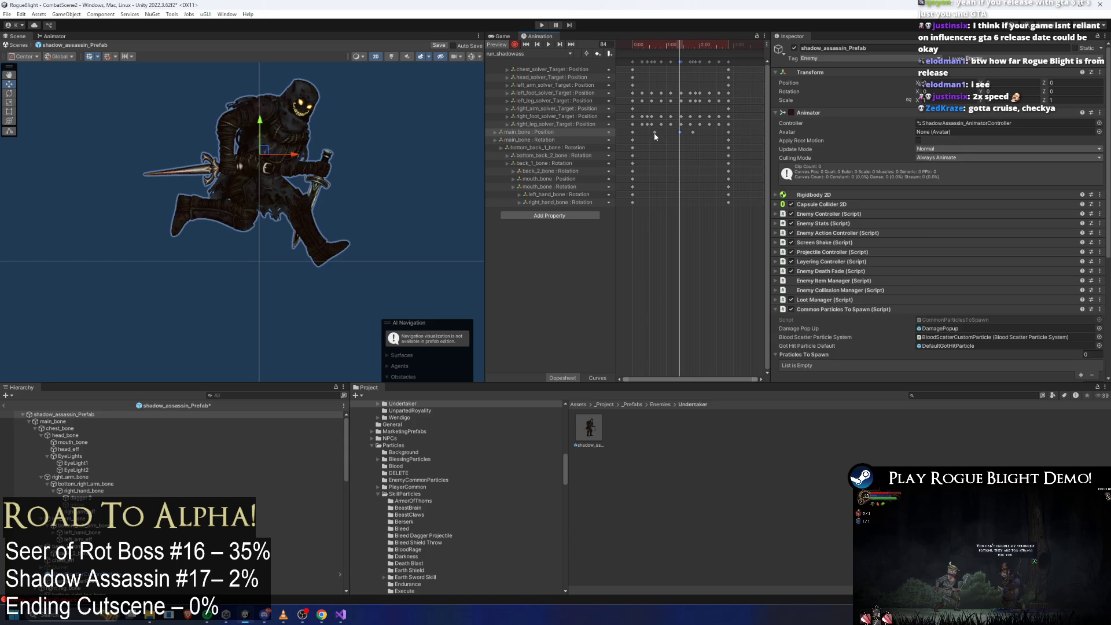
drag(654, 132, 651, 132)
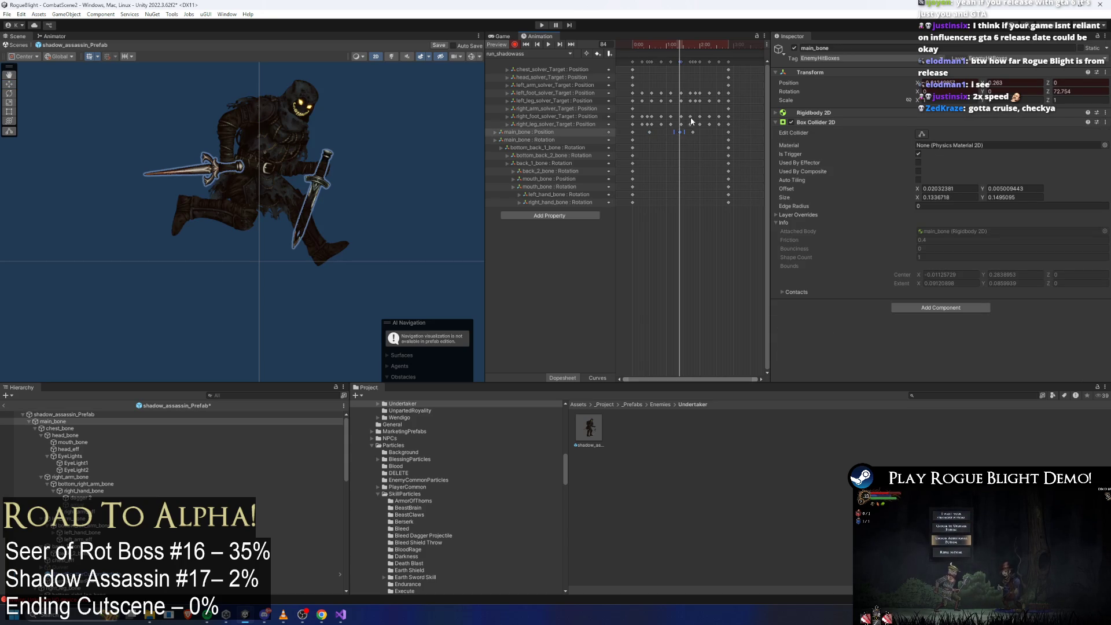
click(678, 46)
key(space)
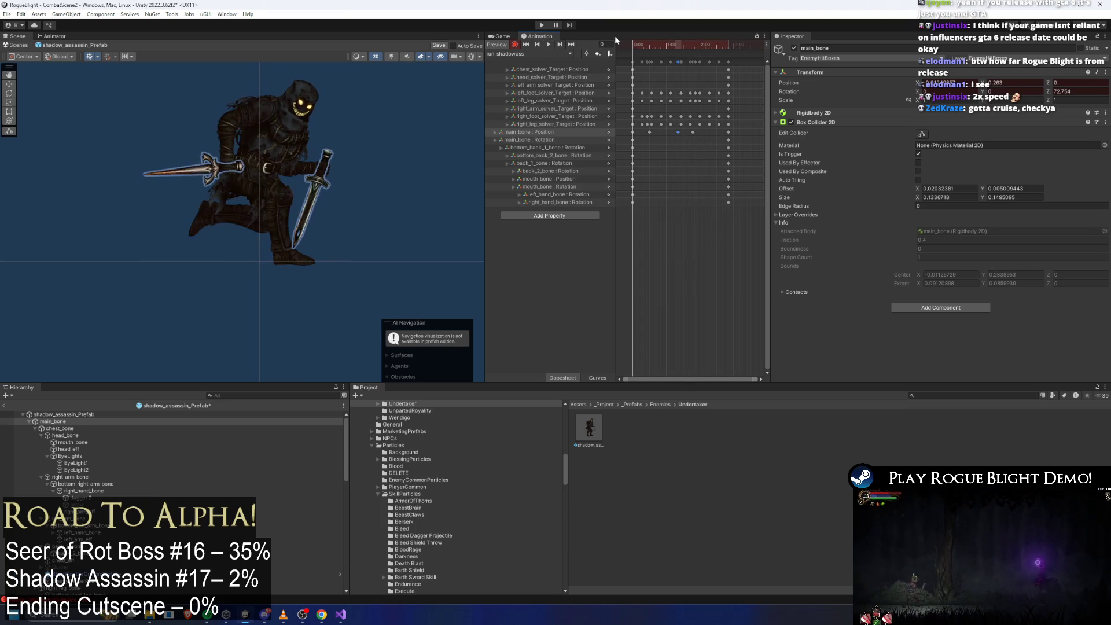
Step: Raise the body at frame 31 with the Move tool, then check frames 21–51
drag(632, 44, 650, 45)
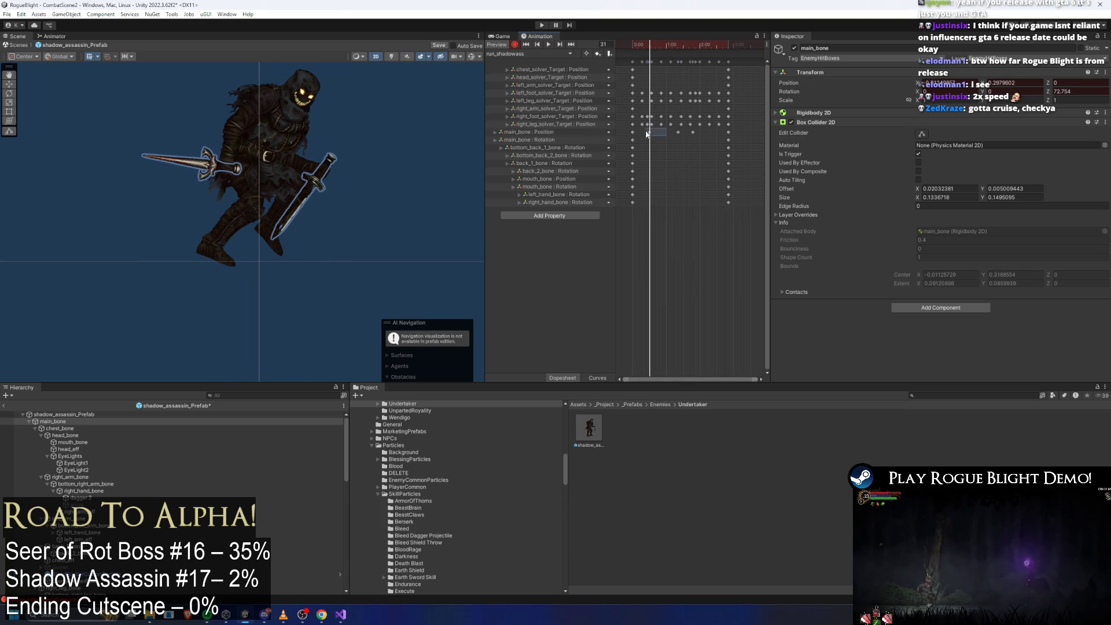
drag(646, 134, 549, 138)
click(553, 131)
key(w)
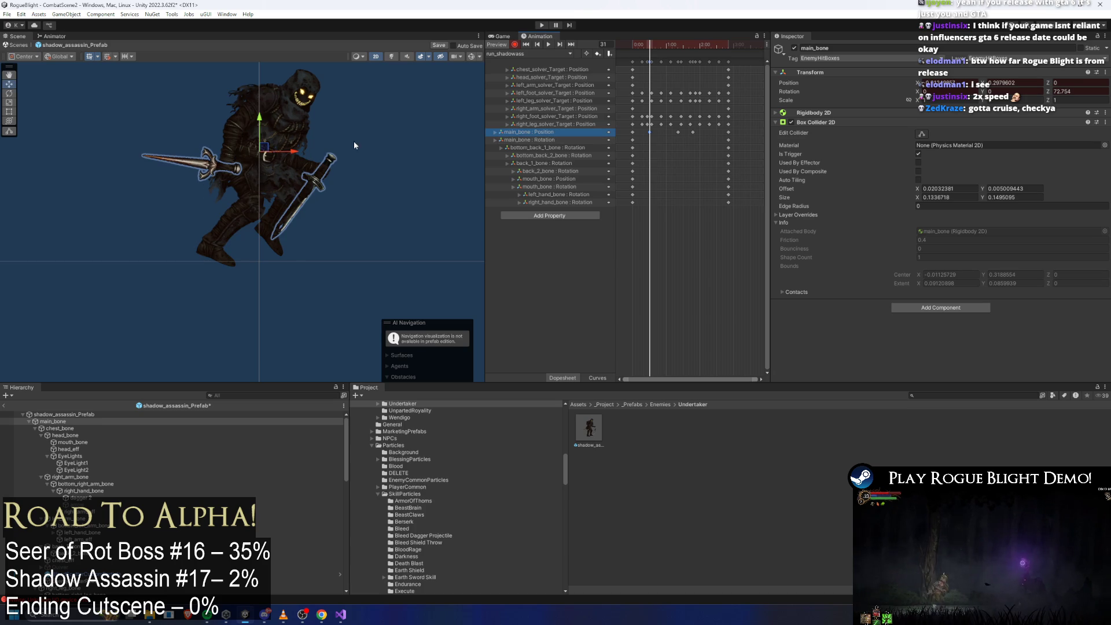
drag(256, 124, 261, 119)
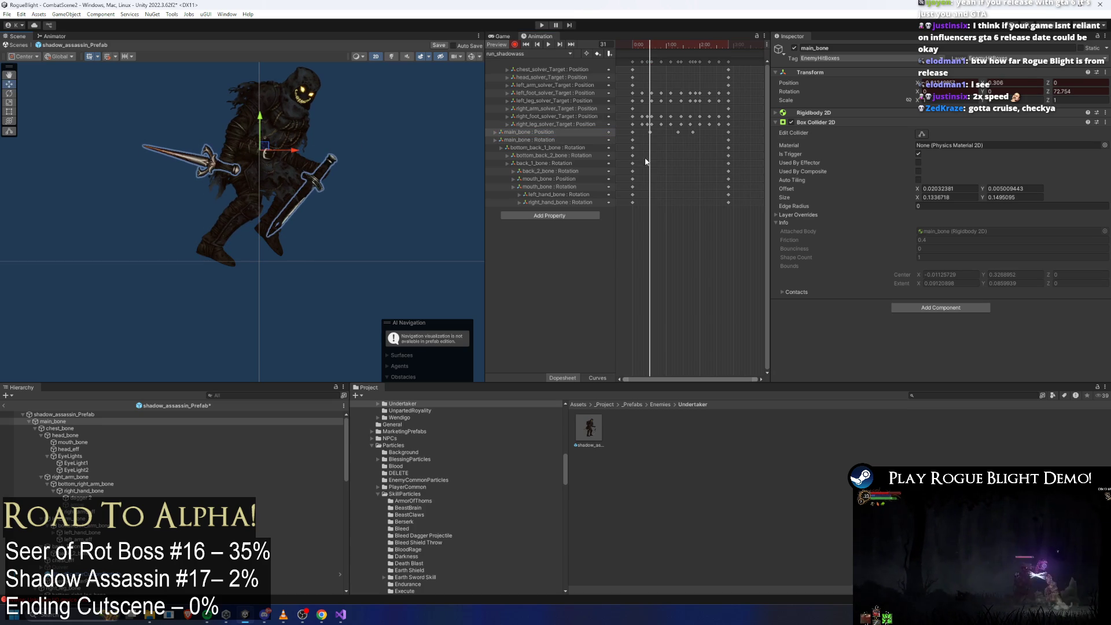
scroll(655, 141, up, 4)
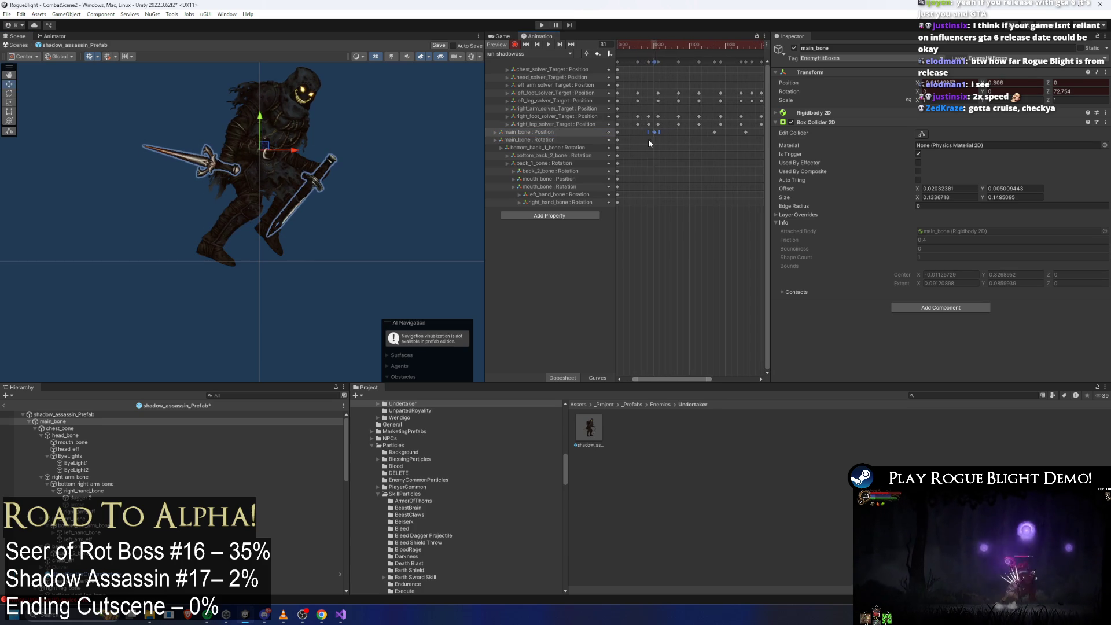
click(639, 44)
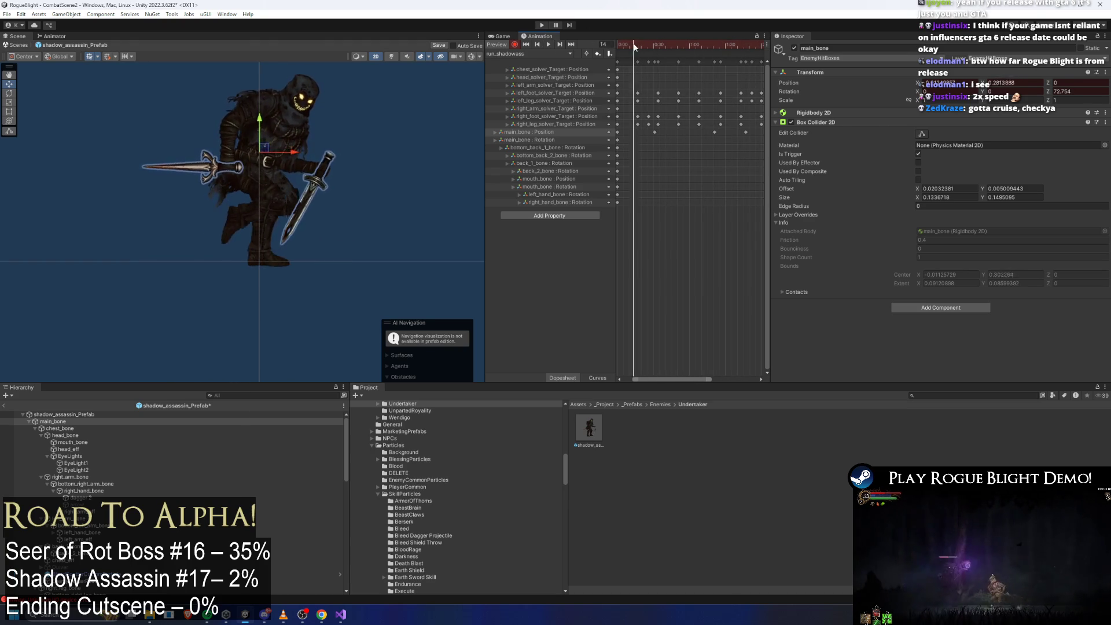
drag(660, 43, 679, 46)
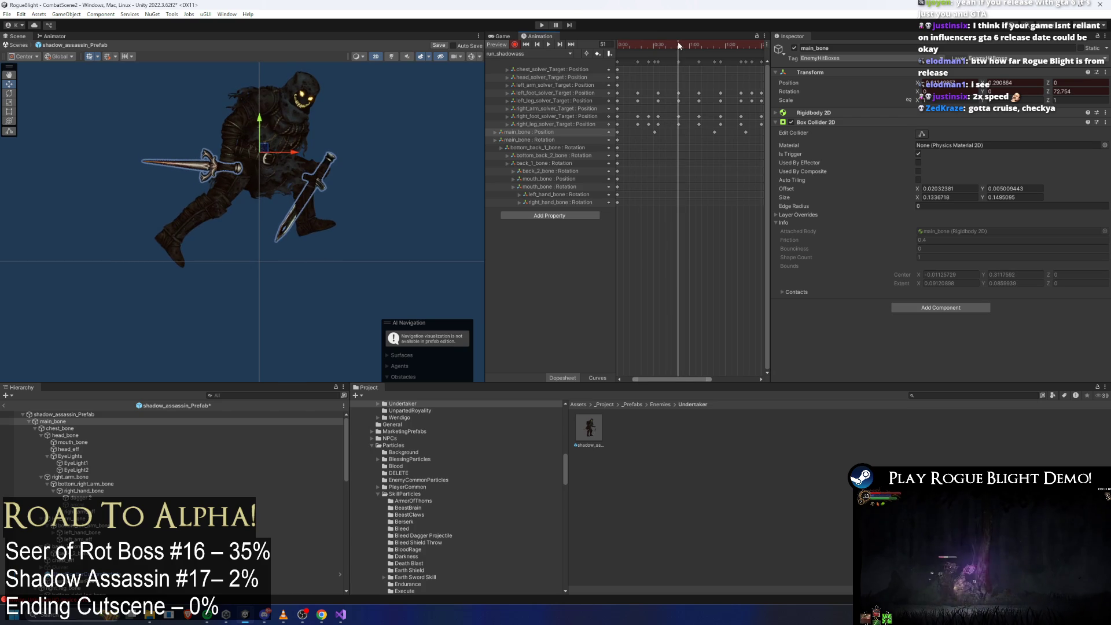
click(155, 258)
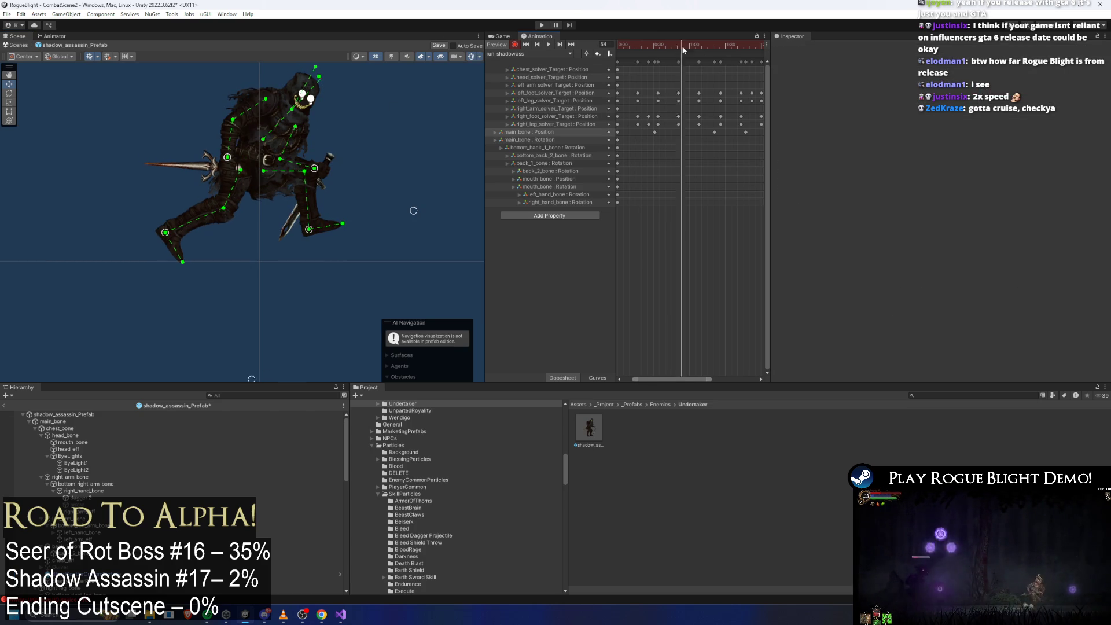
Step: Play the run clip around frame 138 and step back to frame 120 to review
drag(690, 47, 783, 50)
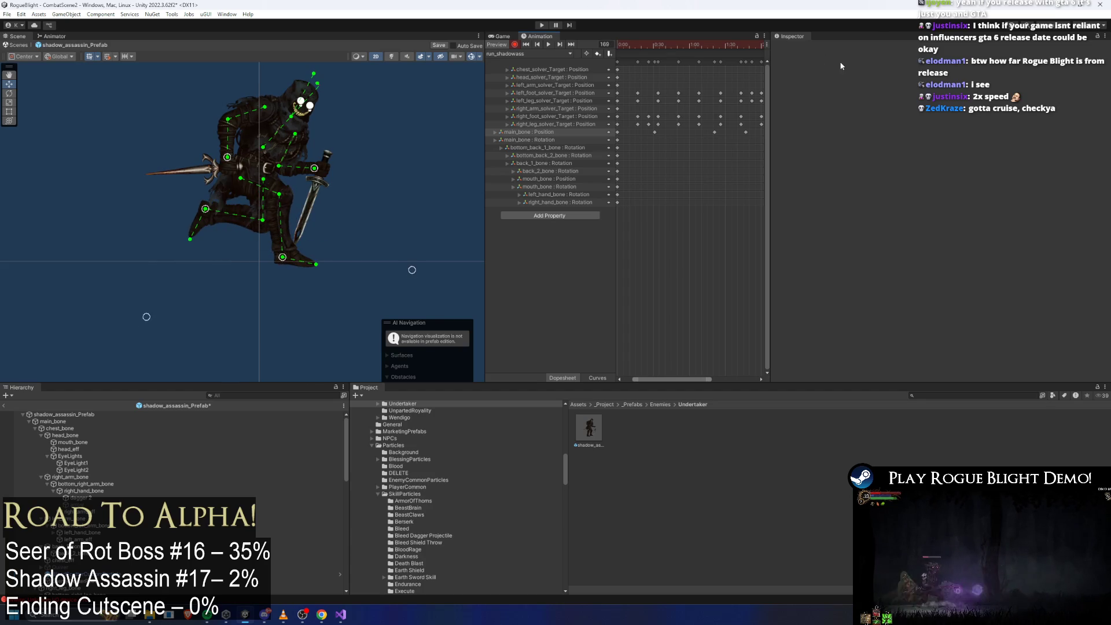
click(547, 45)
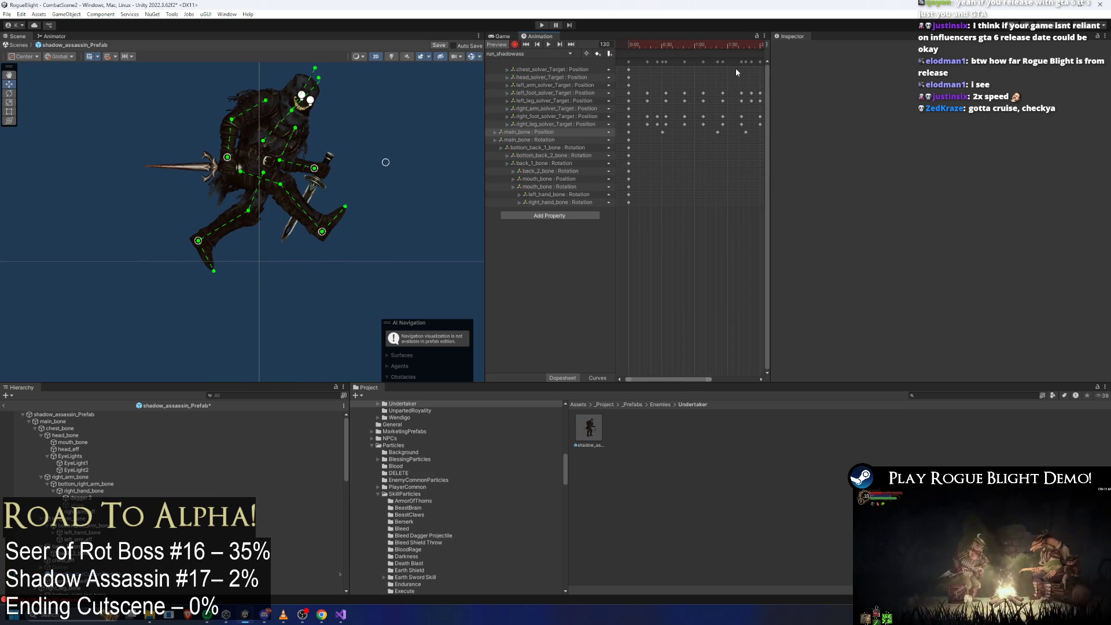
scroll(700, 94, right, 3)
drag(672, 45, 669, 46)
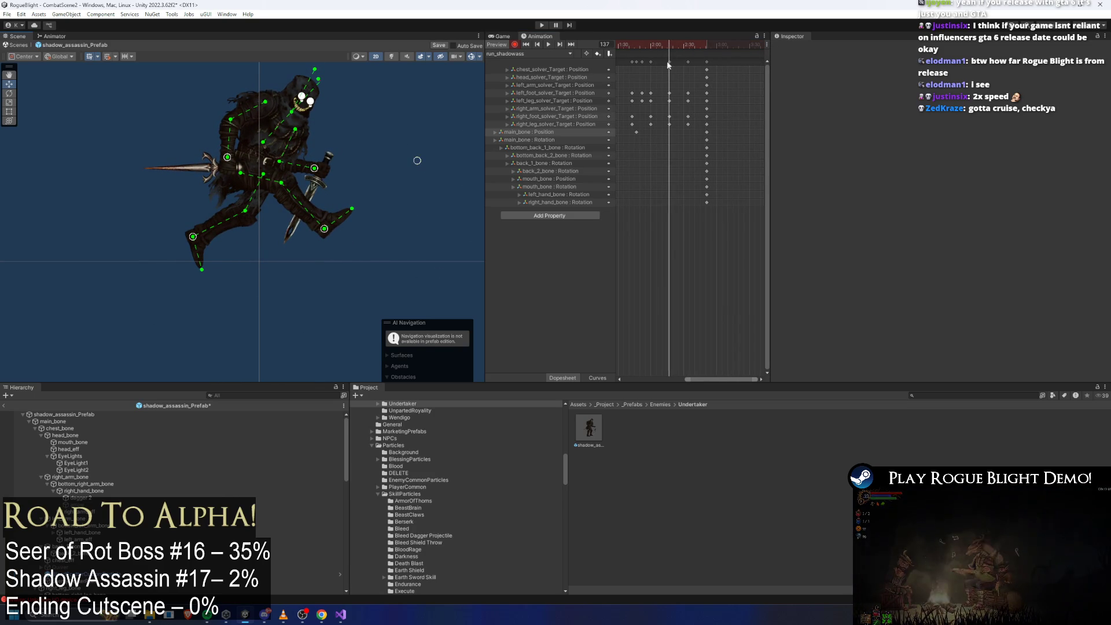
key(space)
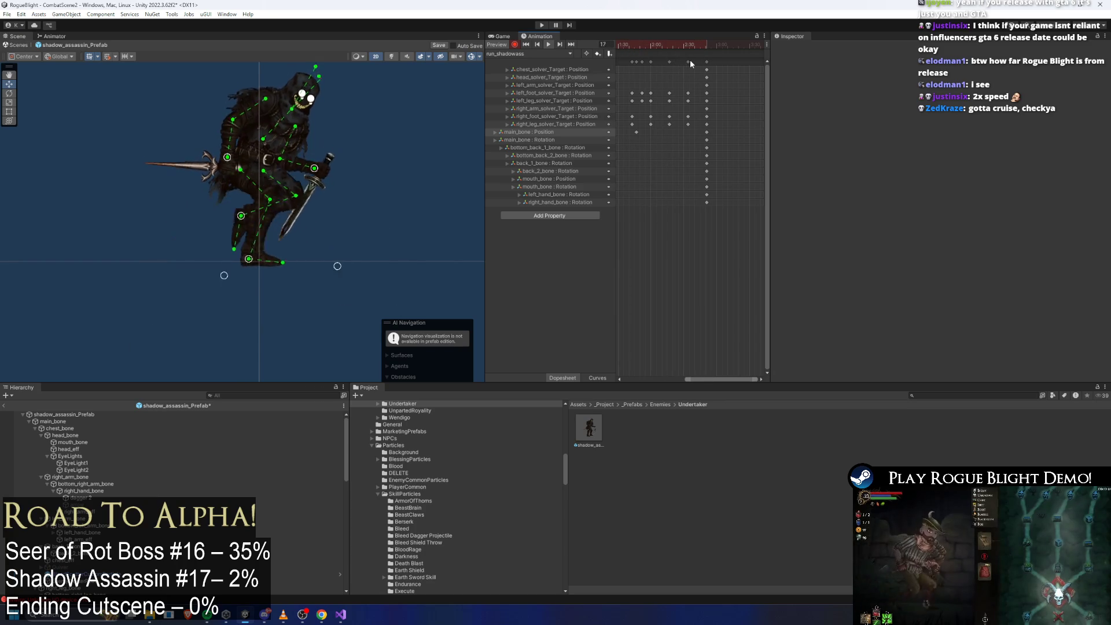
drag(659, 46, 671, 48)
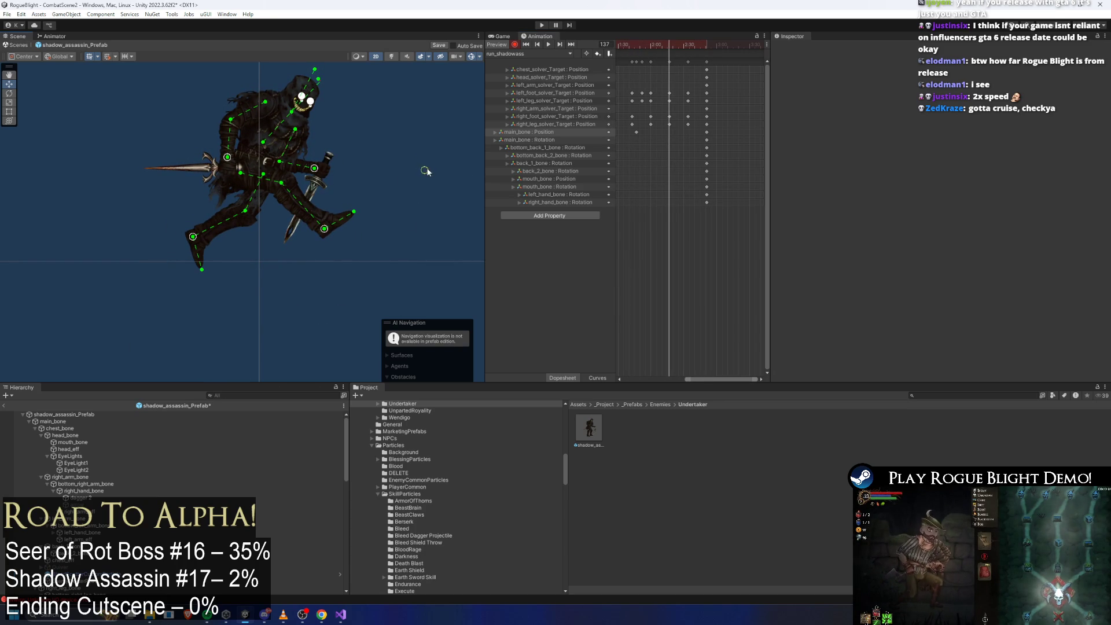
drag(643, 45, 651, 46)
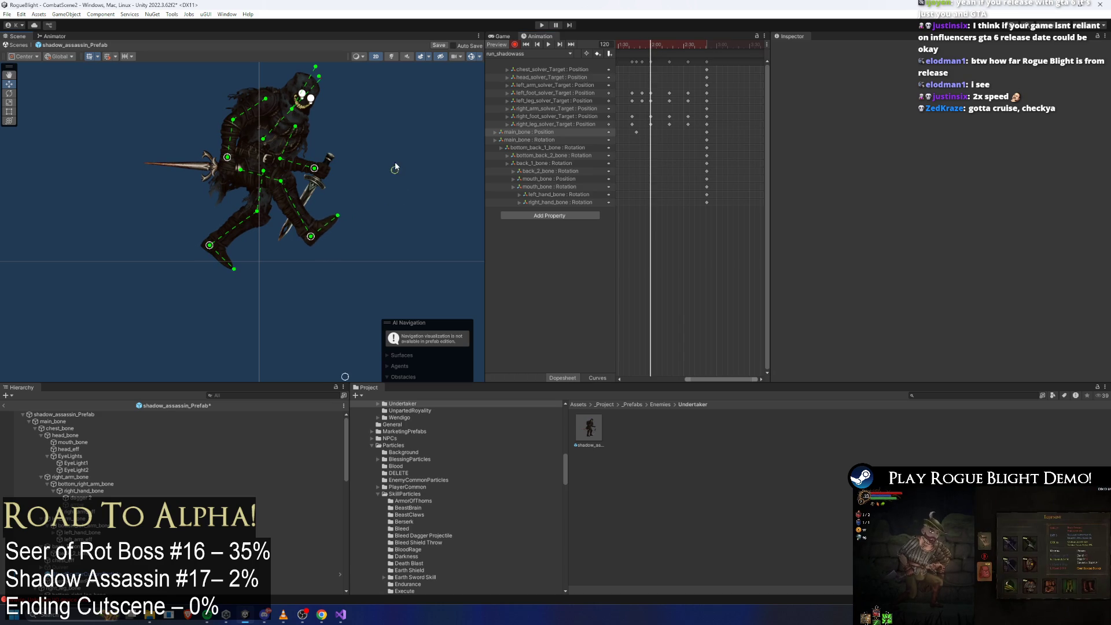
key(space)
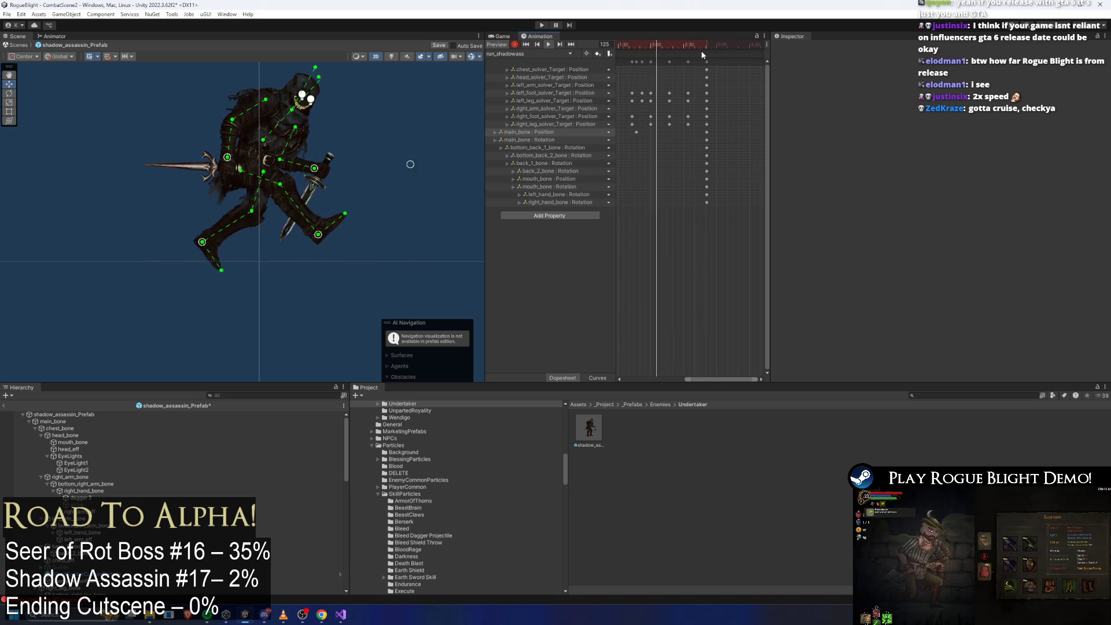
Step: Review frames 113–154, stepping to the key at frame 120, and loop the preview
drag(707, 51, 671, 50)
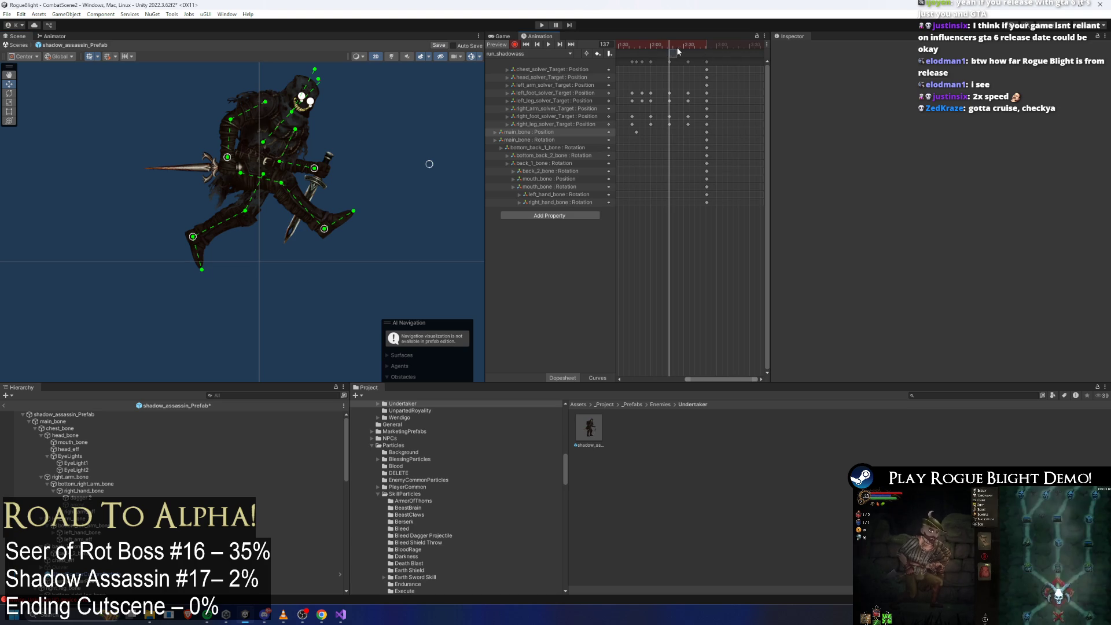
click(688, 48)
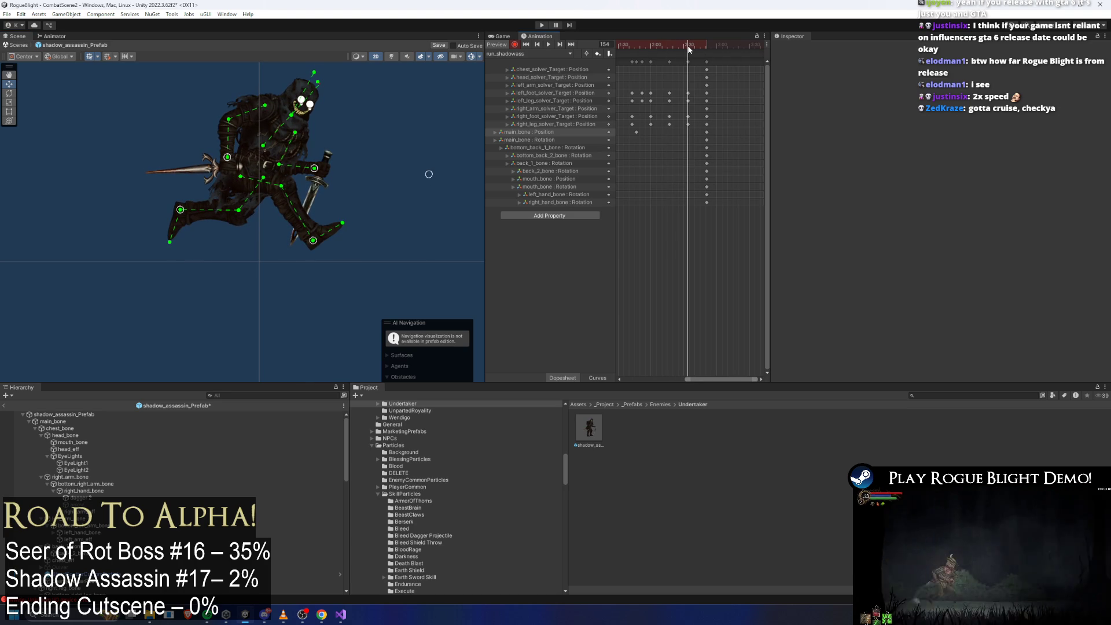
key(space)
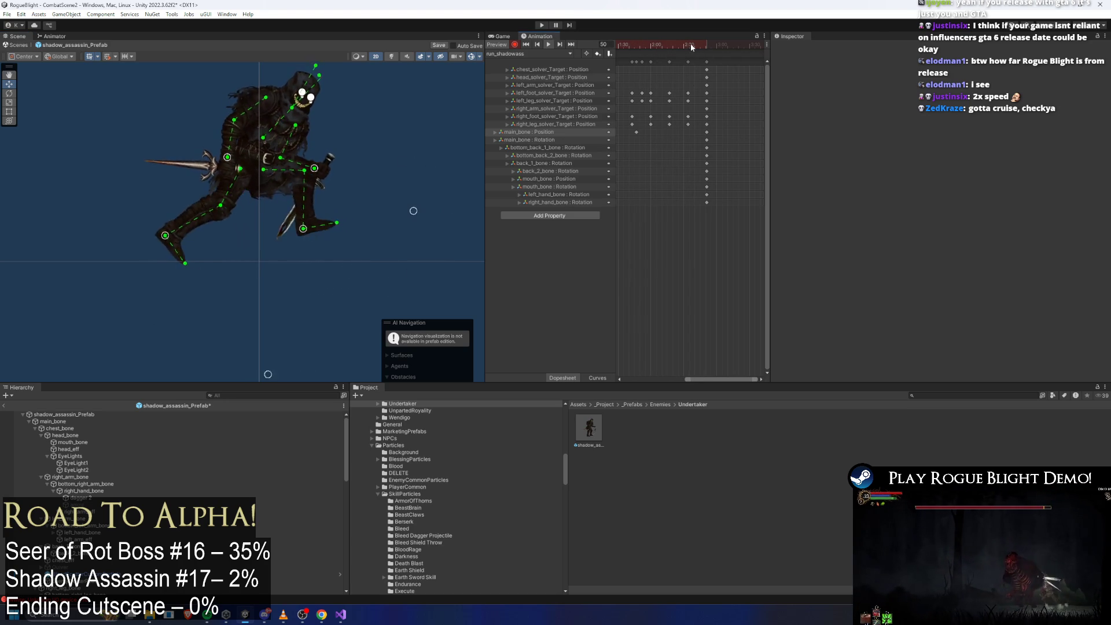
drag(664, 44, 644, 45)
key(alt+period)
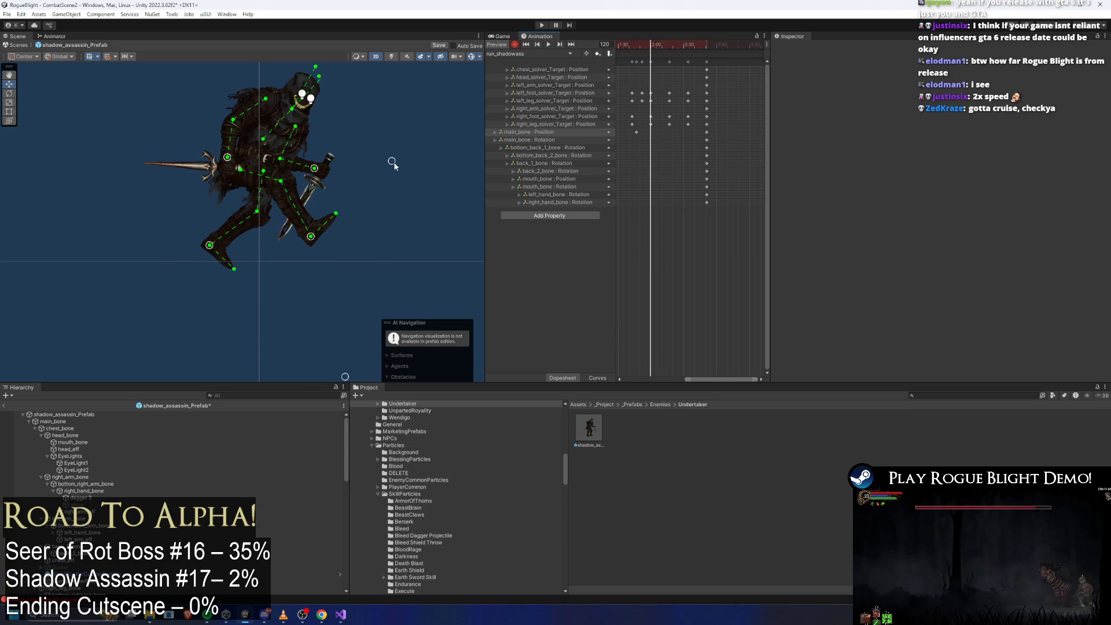
drag(656, 45, 673, 47)
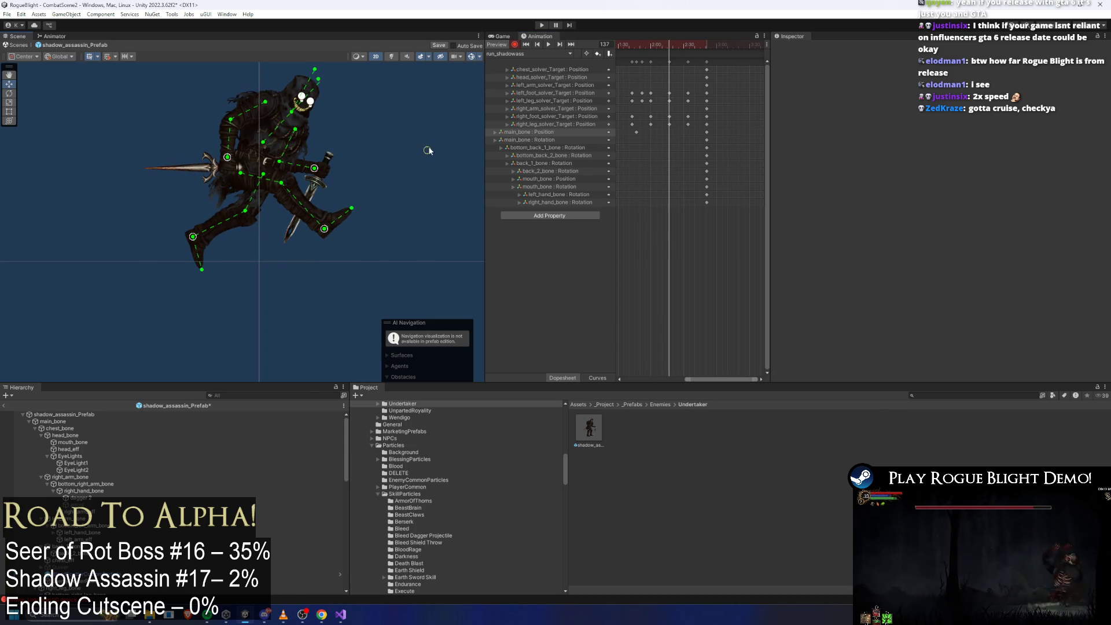
key(space)
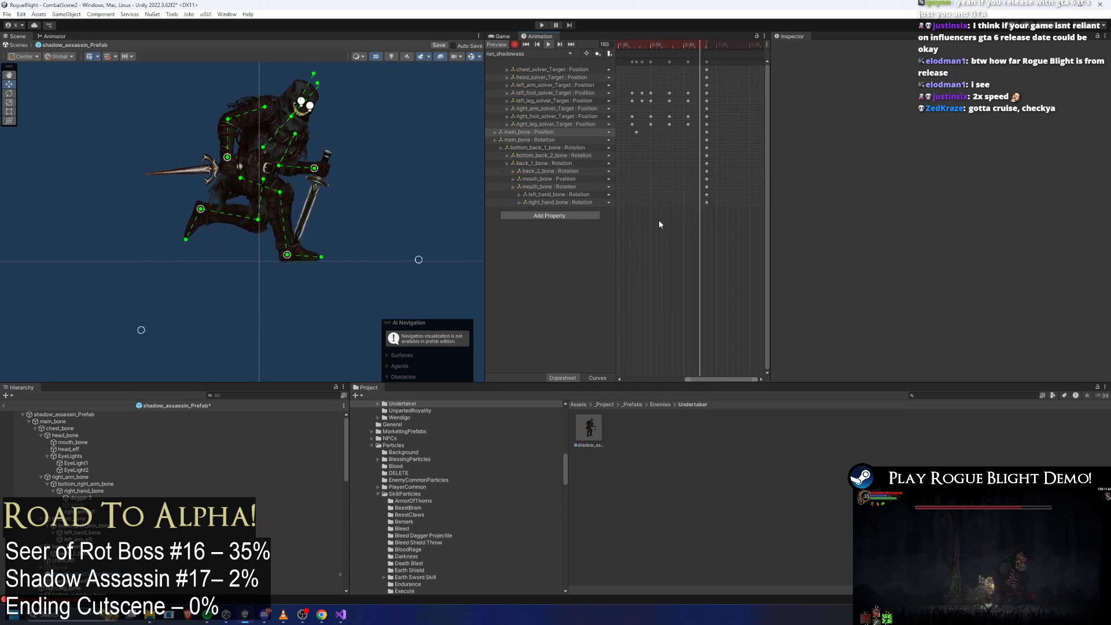
Step: Return to frame 0 and select every key in the 0:00 column
scroll(676, 225, down, 3)
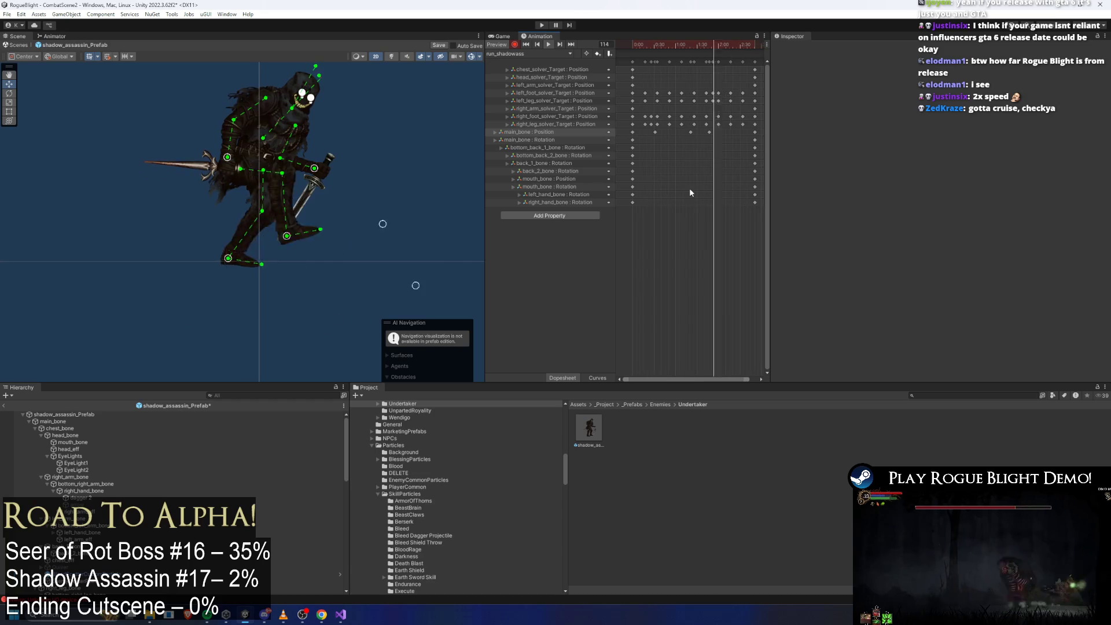
click(652, 45)
drag(652, 44, 631, 45)
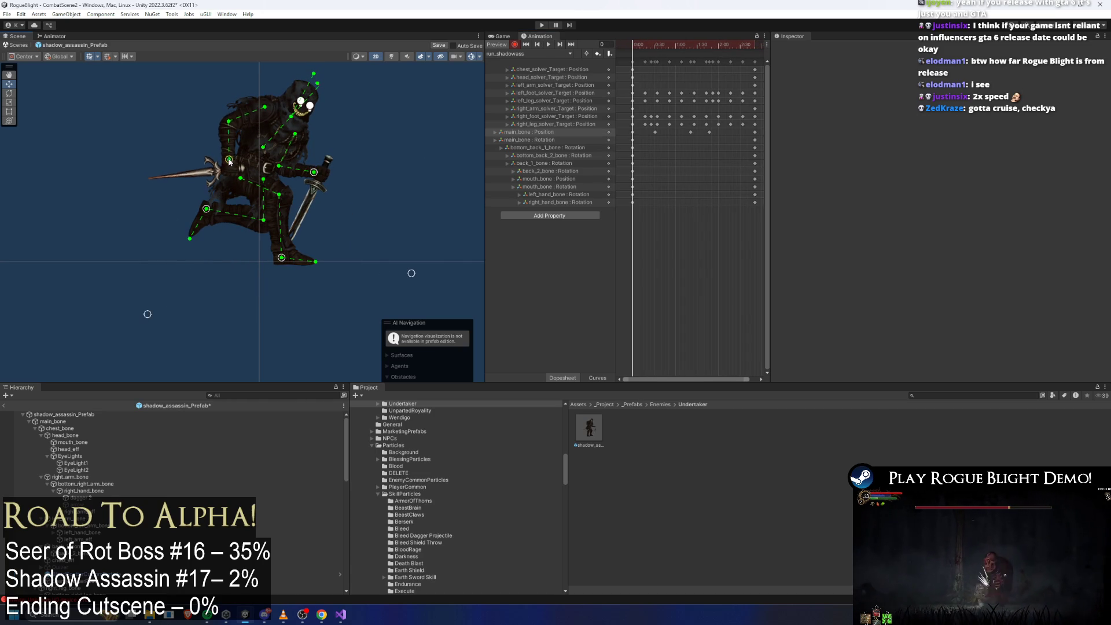
click(632, 61)
Step: Paste the first-frame keys at frame 171 to close the loop, then scrub the result
click(753, 45)
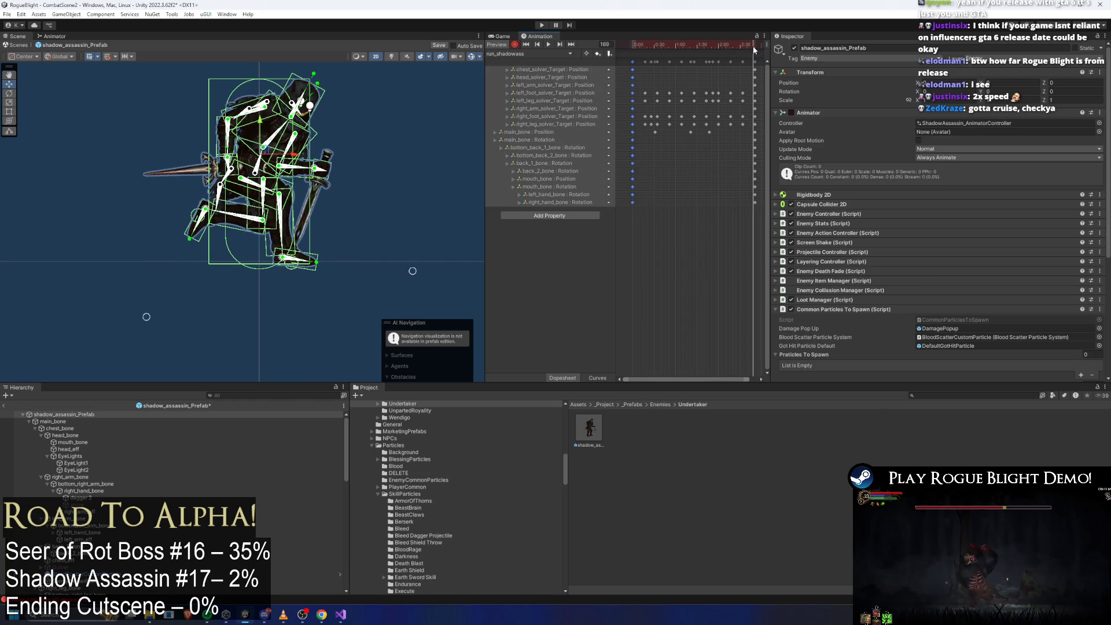
key(ctrl+v)
mouse_move(754, 46)
mouse_down()
mouse_move(620, 42)
mouse_move(658, 44)
mouse_up()
drag(655, 43, 694, 46)
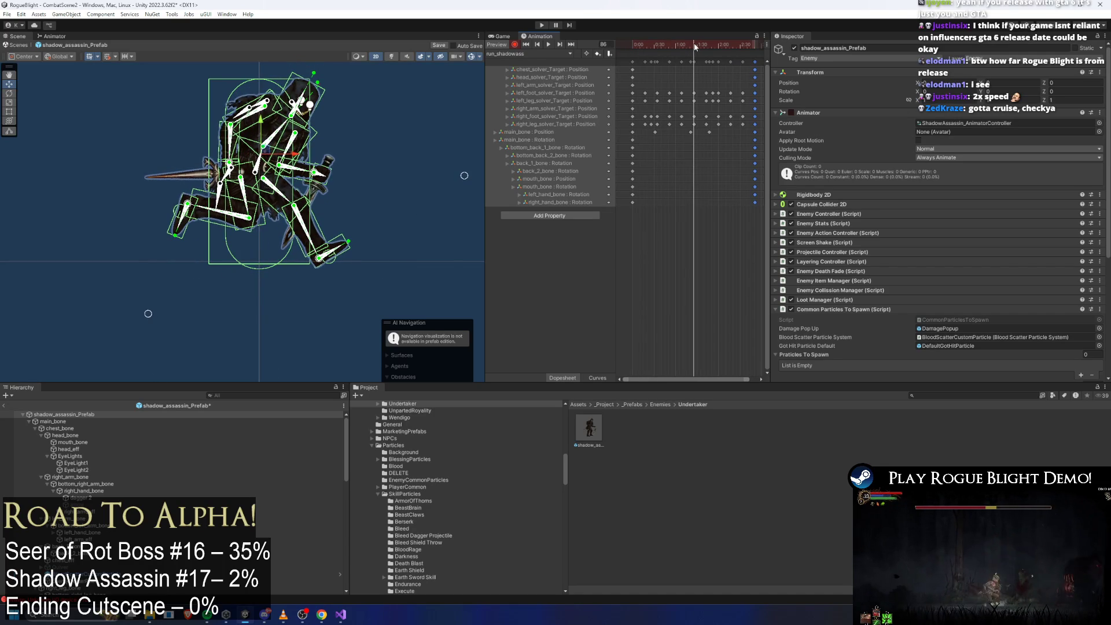
click(377, 141)
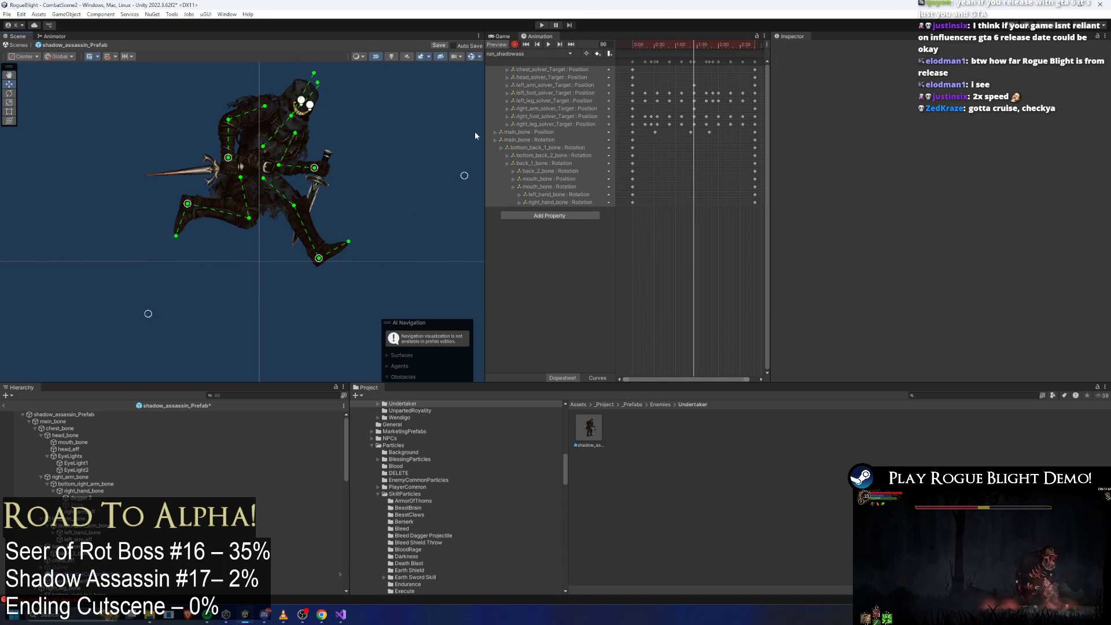
drag(691, 50, 660, 44)
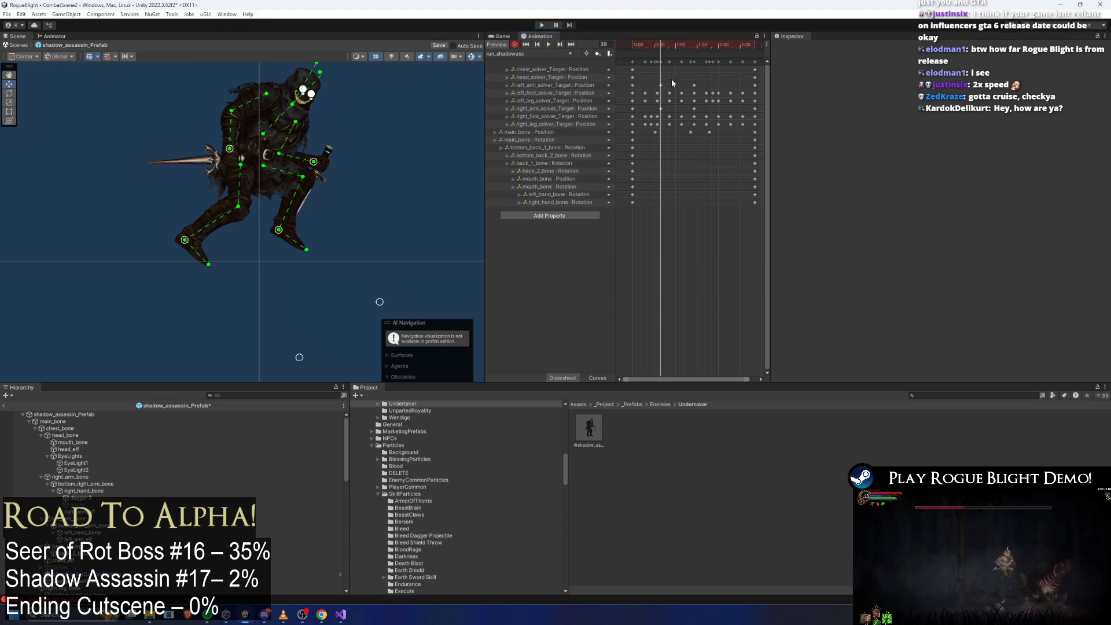
Step: Copy a left_arm_solver_Target key, paste it near 2:00, and set the frame to 0
click(660, 85)
key(ctrl+c)
click(731, 44)
key(ctrl+v)
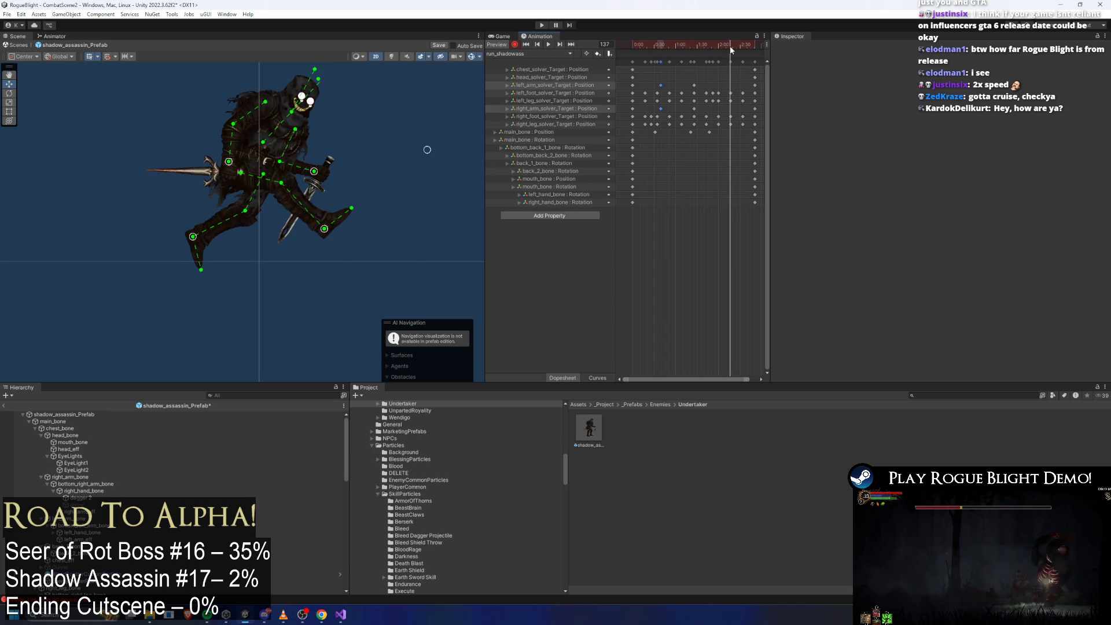
click(606, 45)
text(0)
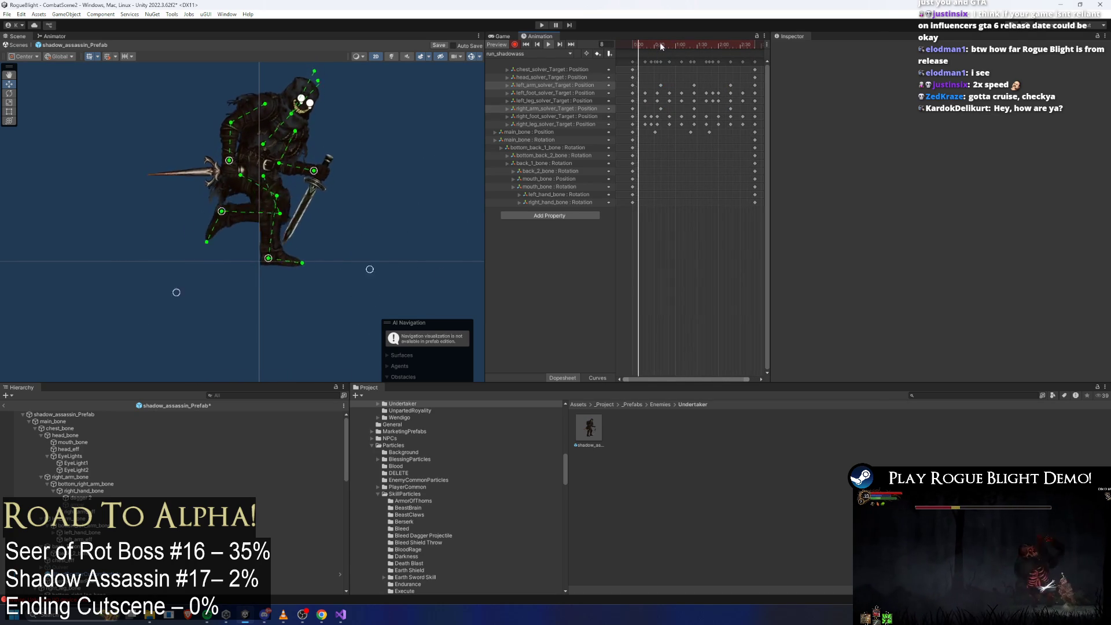
Step: At frame 41, drag an IK target up-left to adjust the pose
click(660, 42)
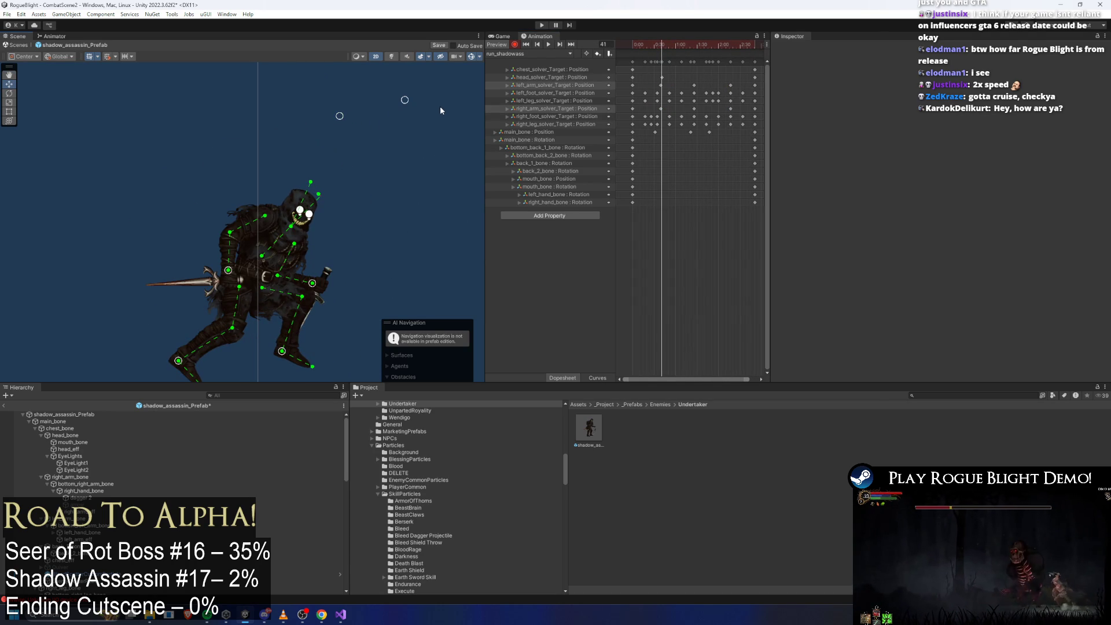
drag(409, 100, 393, 88)
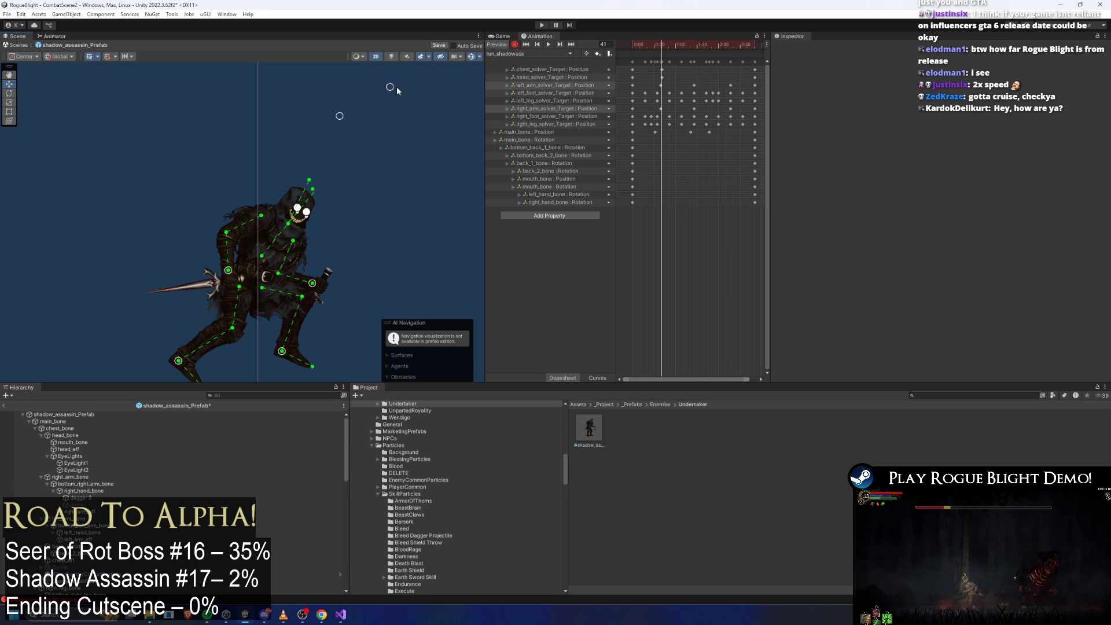
drag(663, 45, 696, 47)
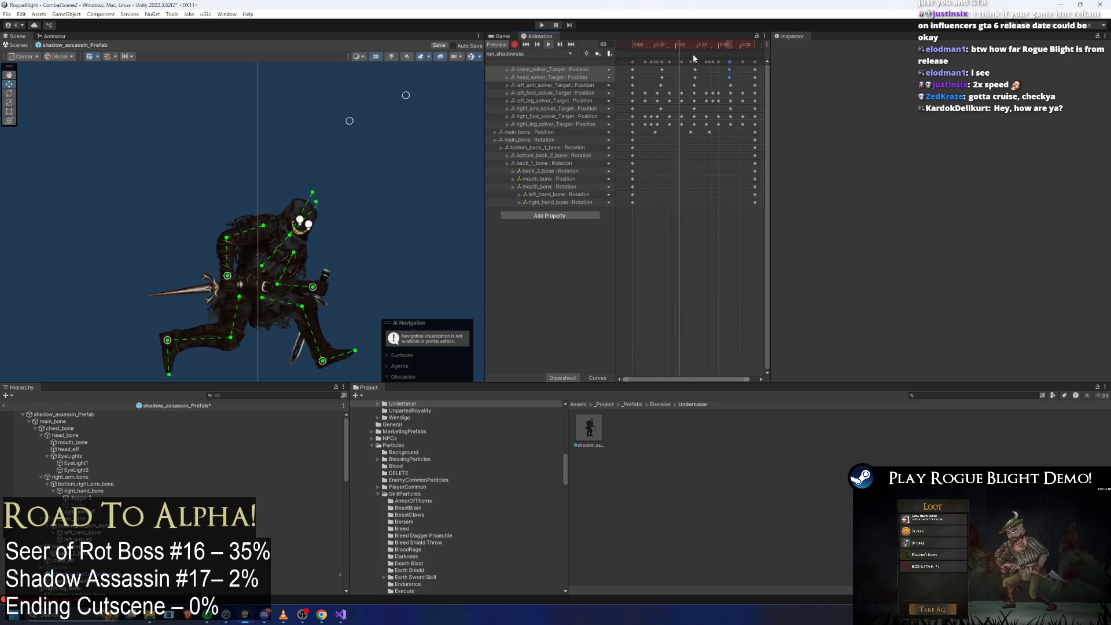
Step: Nudge the chest and head solver keys earlier and drag the head target to reposition the head
click(657, 74)
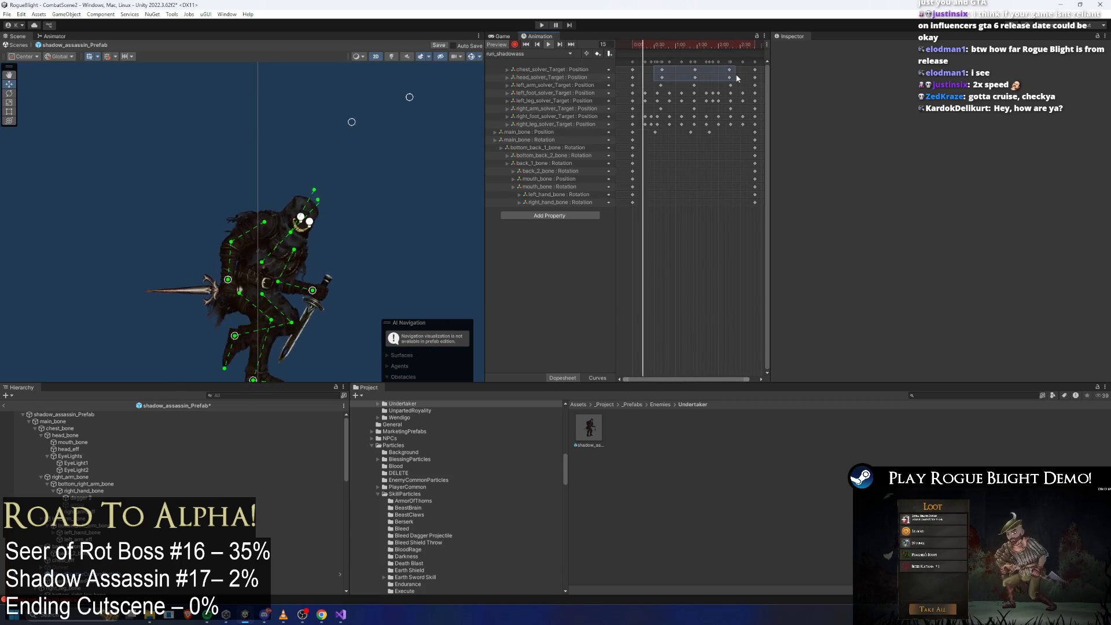
drag(737, 79, 735, 79)
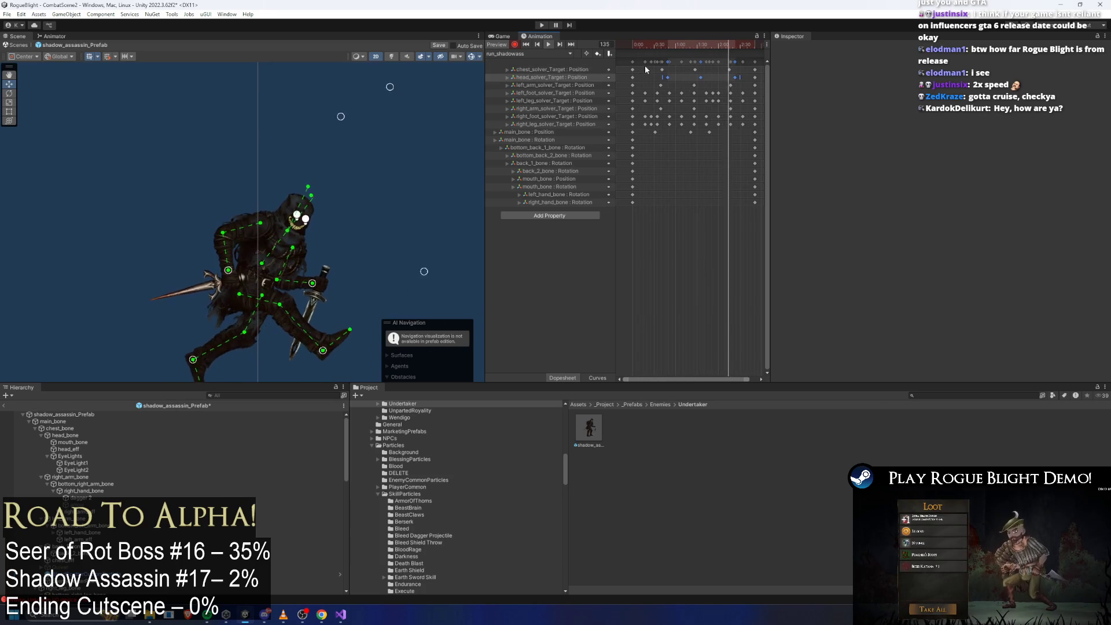
key(ctrl+z)
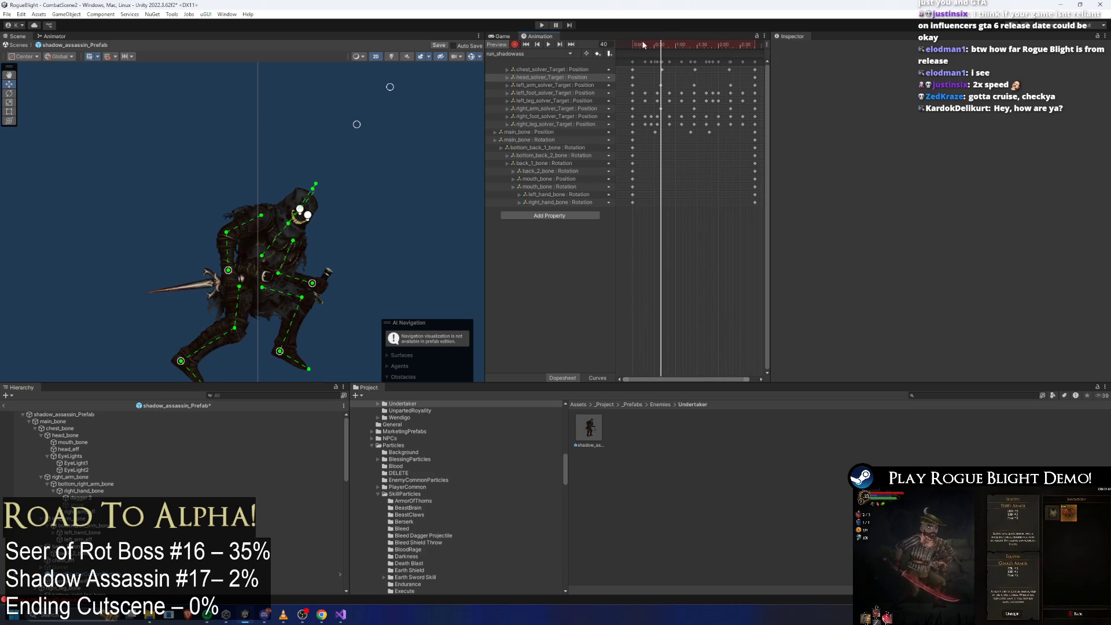
drag(380, 76, 402, 90)
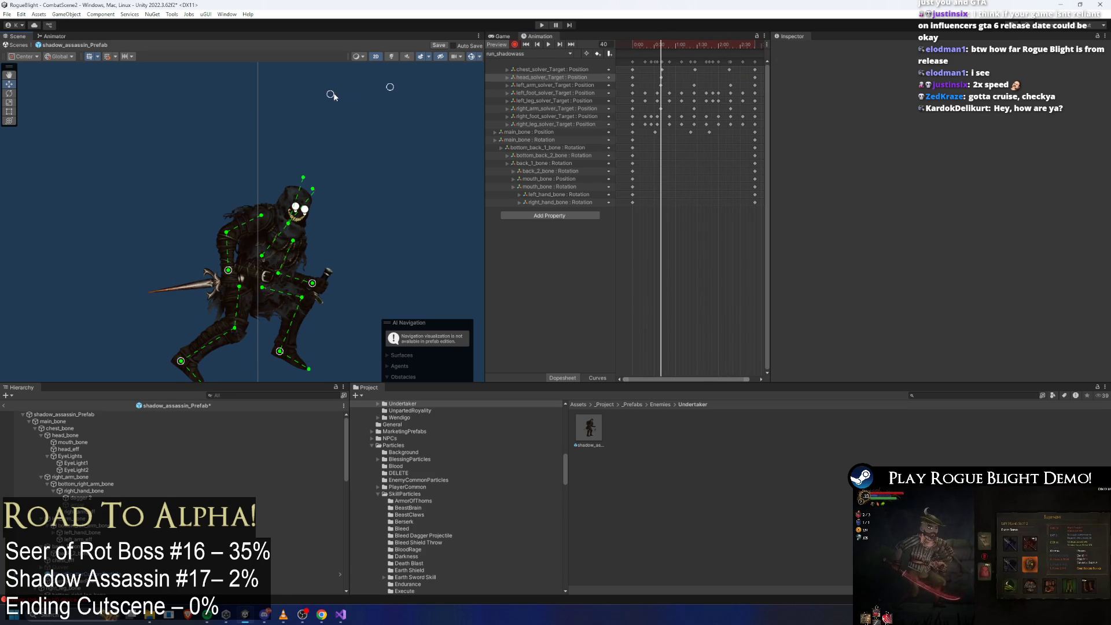
Step: Shift the head_solver_Target keys slightly later and play to check the timing
click(695, 46)
click(661, 77)
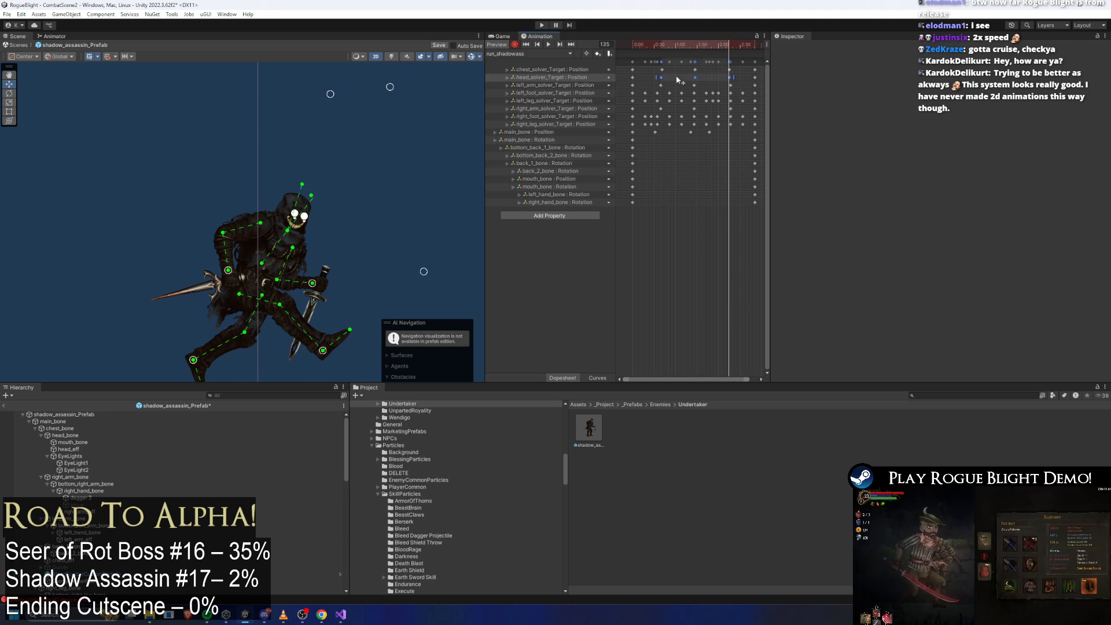
drag(677, 78, 679, 78)
key(space)
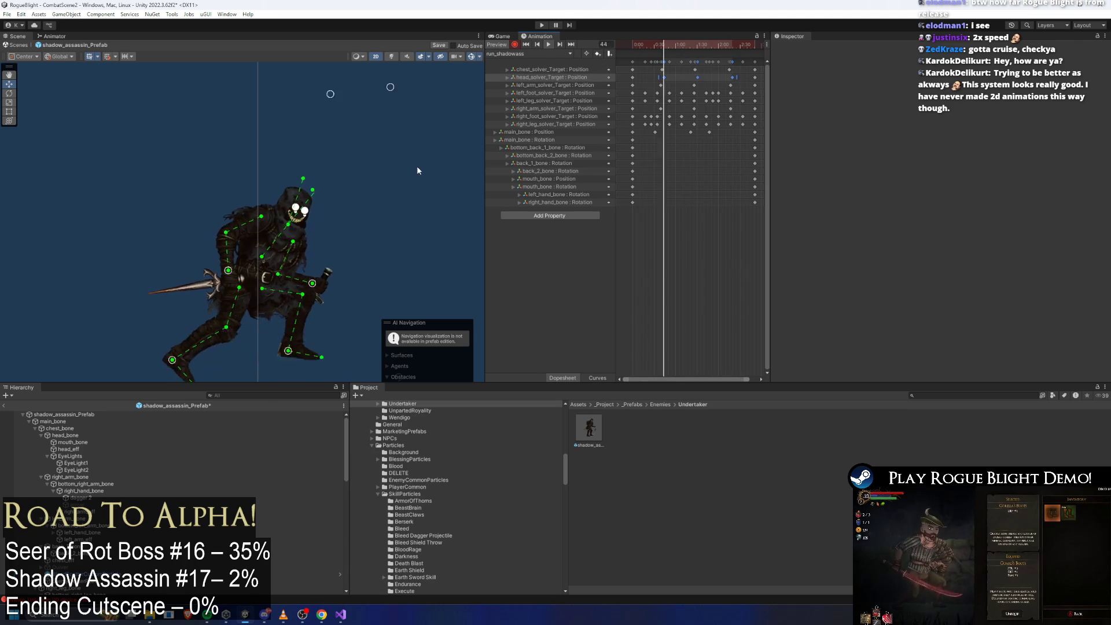
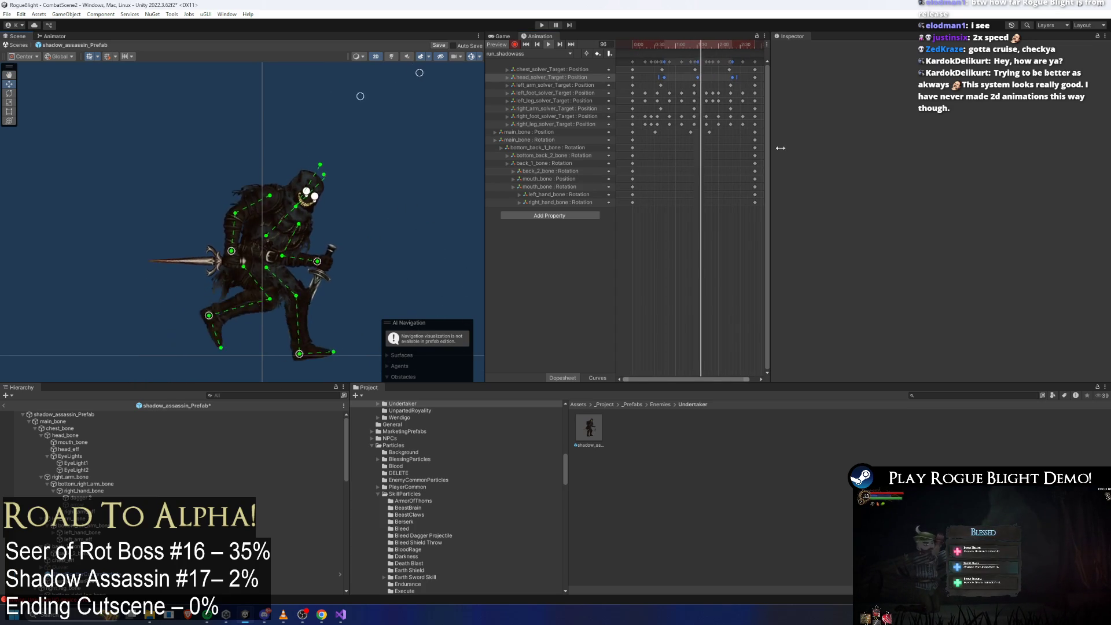
Step: Scale all keyframes from 4:00 down to about 1:02, then scrub back to frame 0
key(ctrl+a)
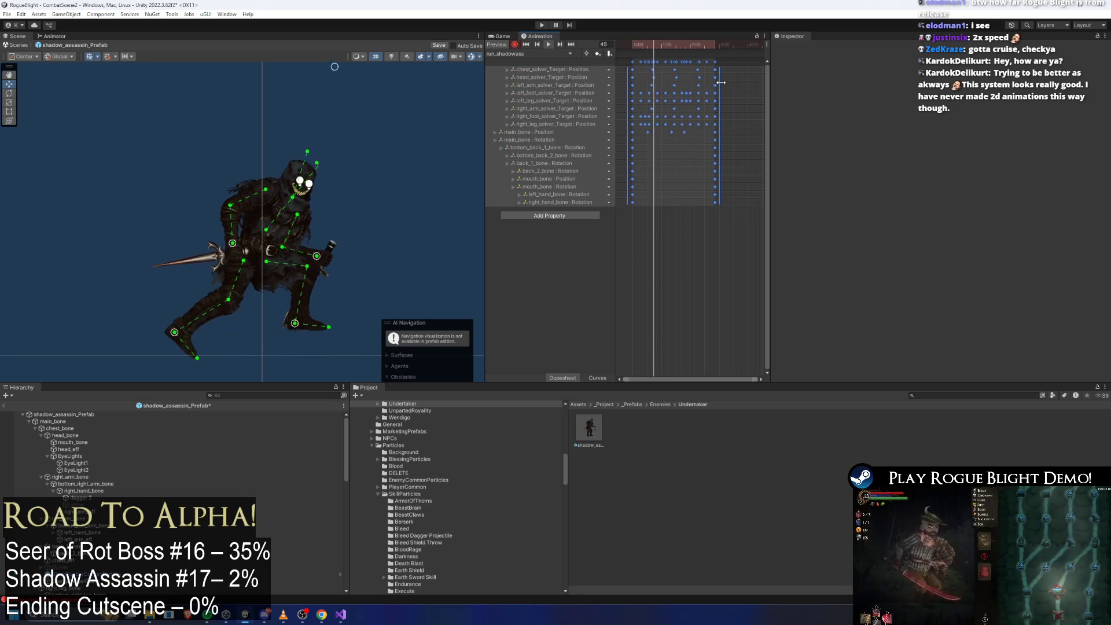
drag(720, 83, 668, 85)
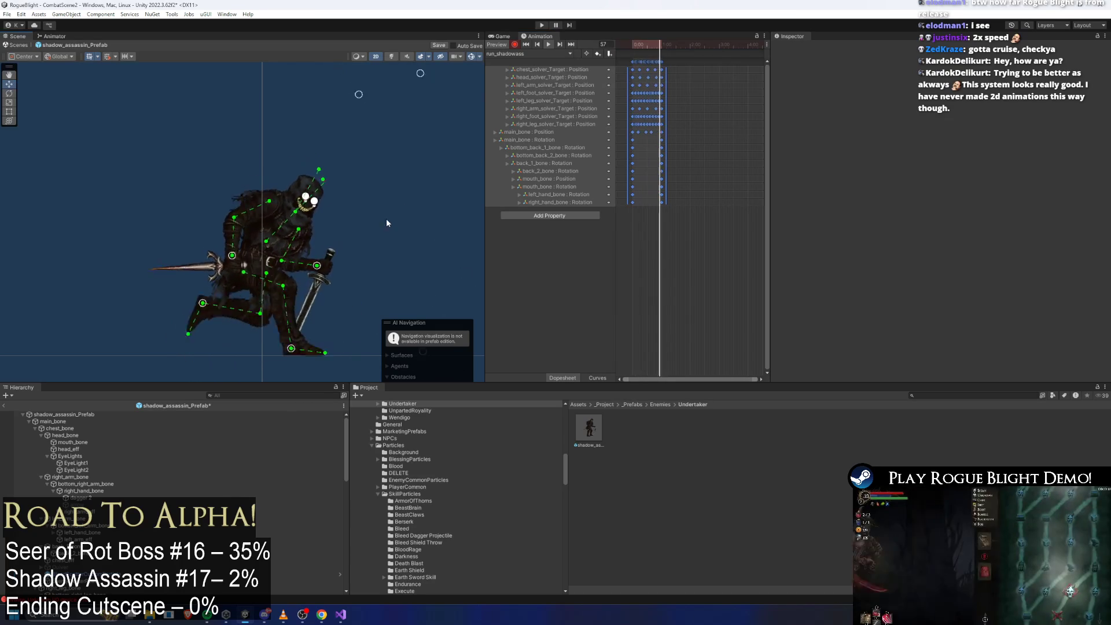
scroll(401, 189, up, 2)
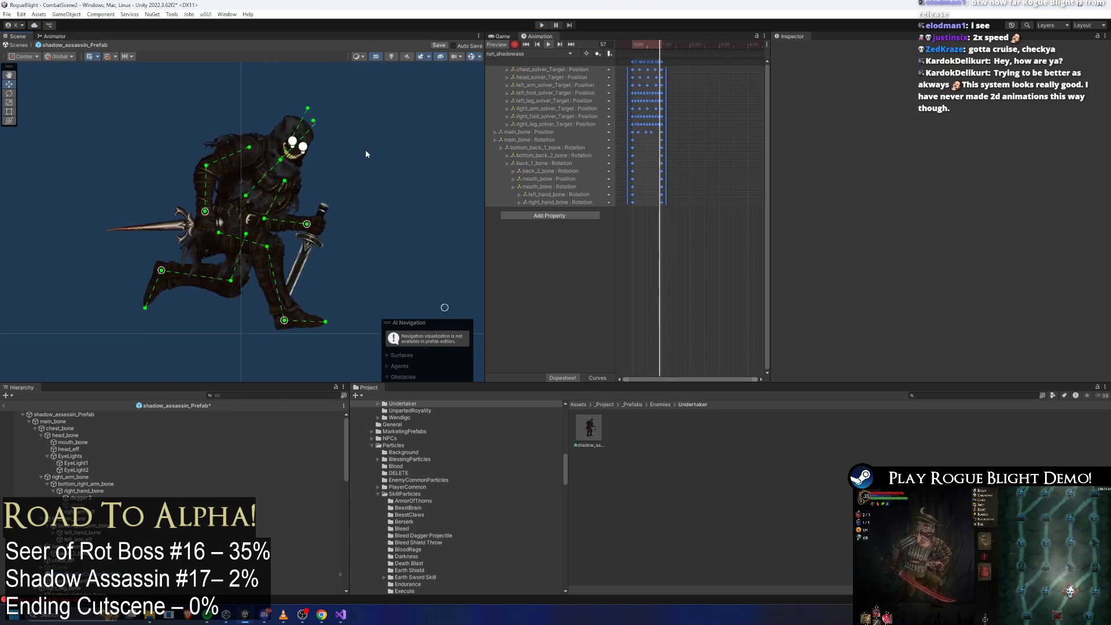
click(637, 46)
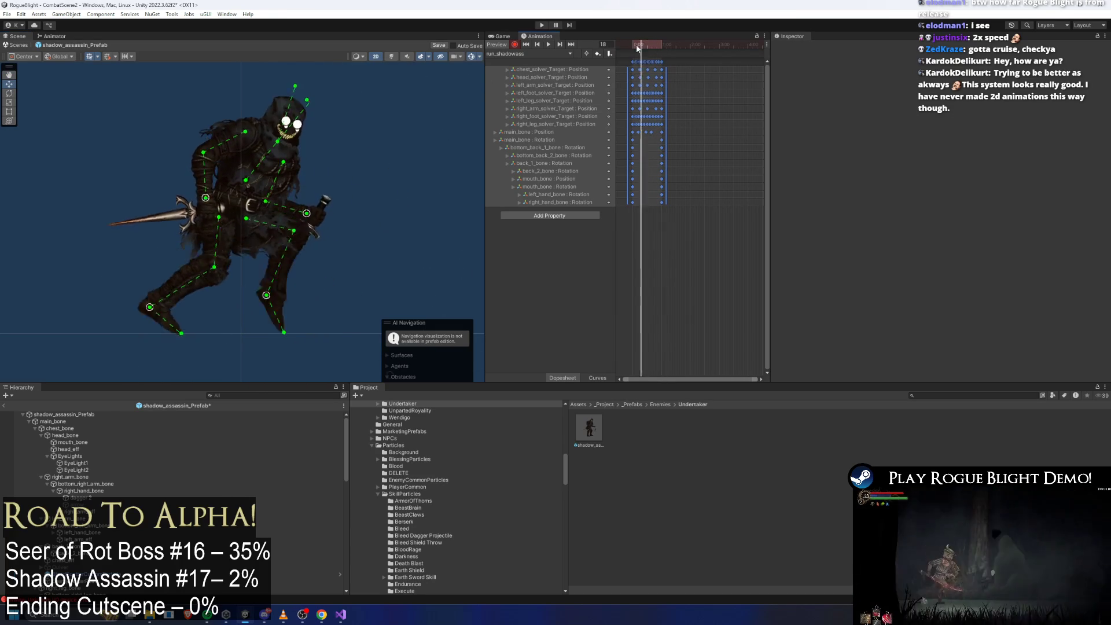
mouse_move(637, 47)
mouse_down()
mouse_move(648, 47)
mouse_move(626, 52)
mouse_move(654, 53)
mouse_up()
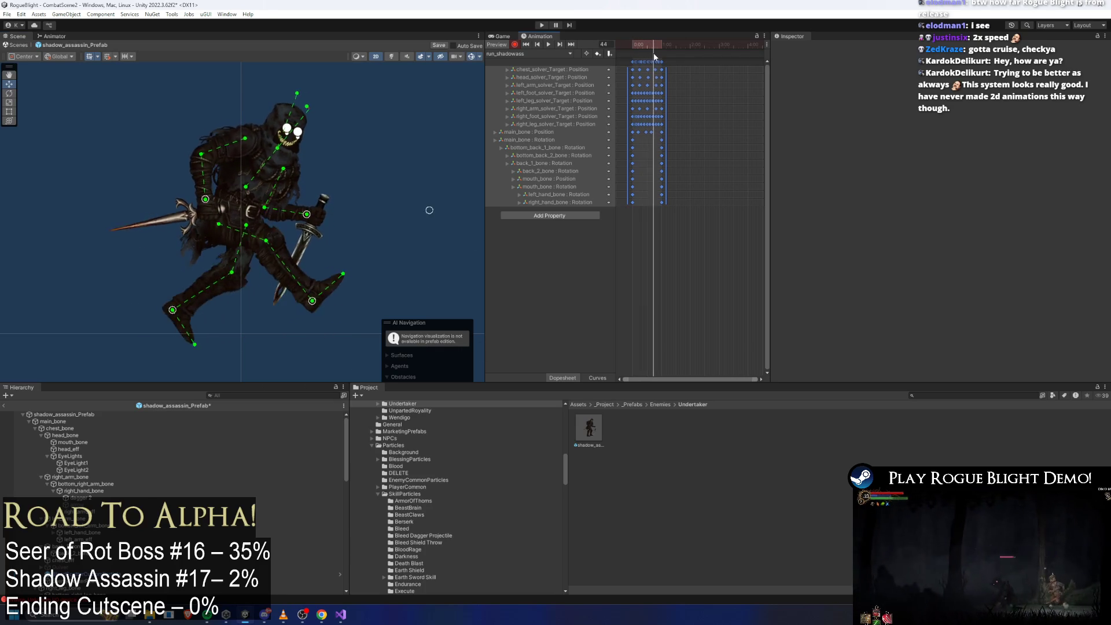
Step: Frame all keys and, at frame 47, pull the foot IK target left to fix the leg
scroll(694, 104, down, 3)
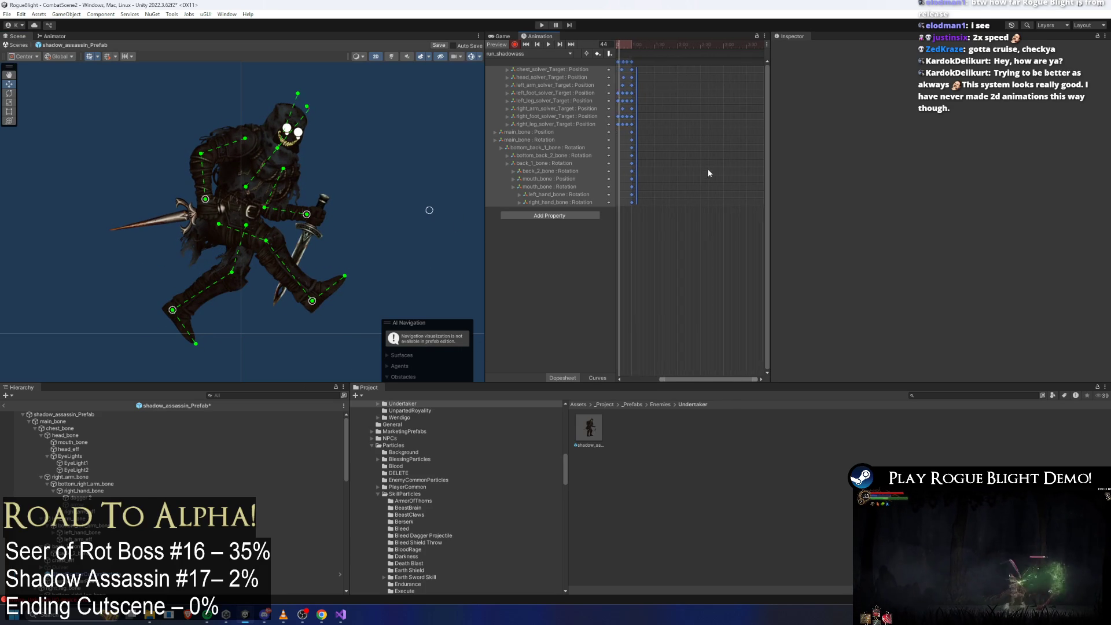
key(f)
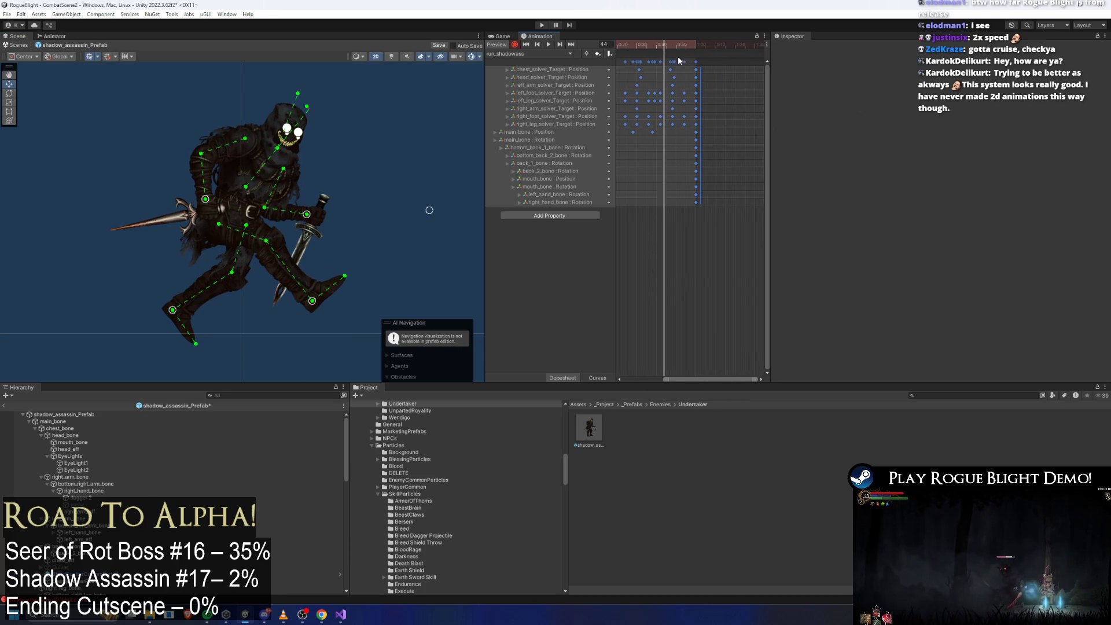
mouse_move(664, 47)
mouse_down()
mouse_move(645, 47)
mouse_move(670, 44)
mouse_up()
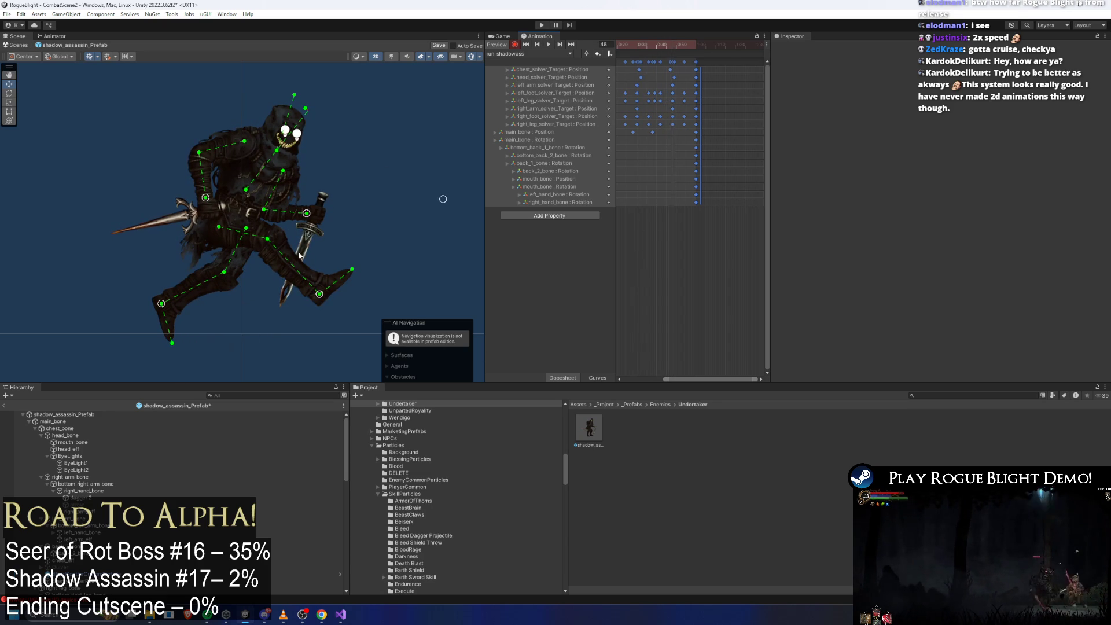
drag(320, 298, 311, 296)
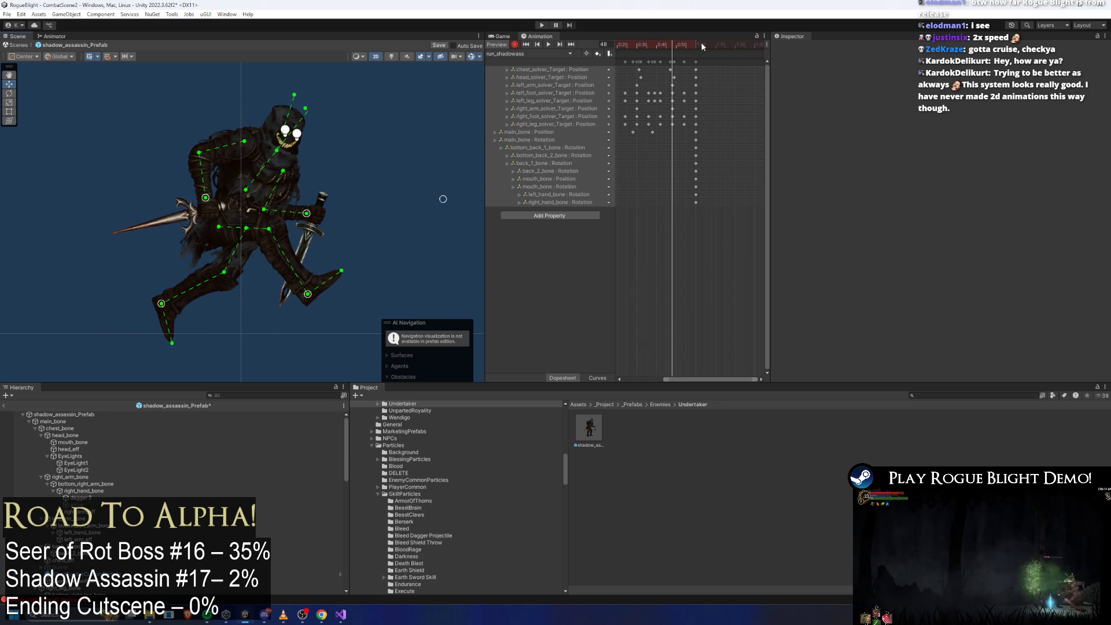
Step: Scrub through frames 35–42, play the preview twice, and save the prefab
mouse_move(671, 48)
mouse_down()
mouse_move(687, 47)
mouse_move(646, 48)
mouse_move(672, 46)
mouse_move(656, 46)
mouse_up()
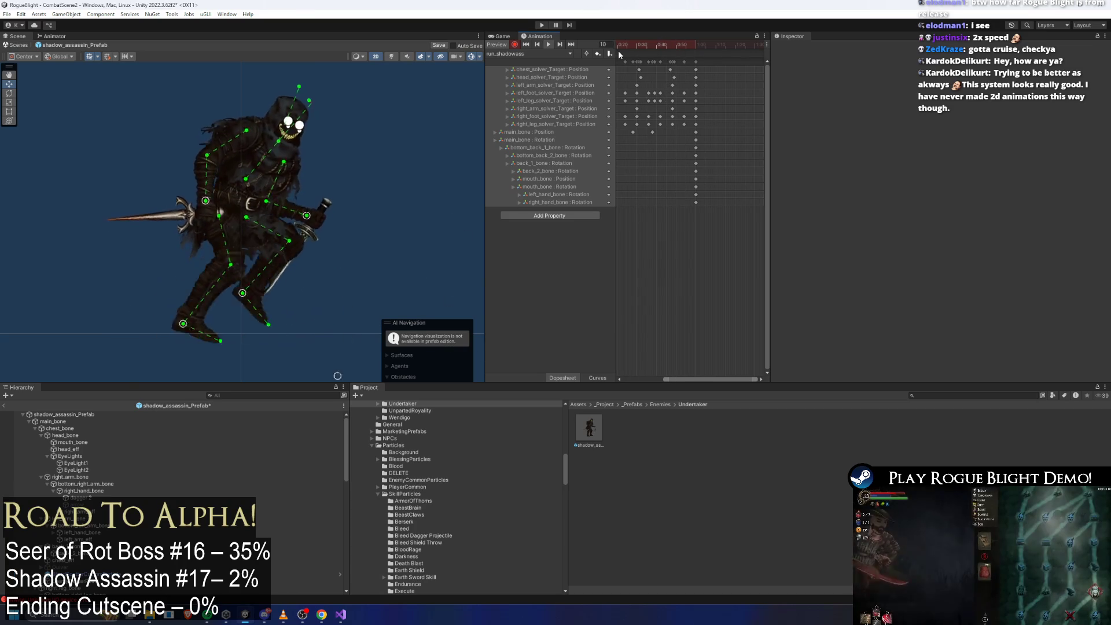
click(650, 46)
drag(651, 46, 659, 48)
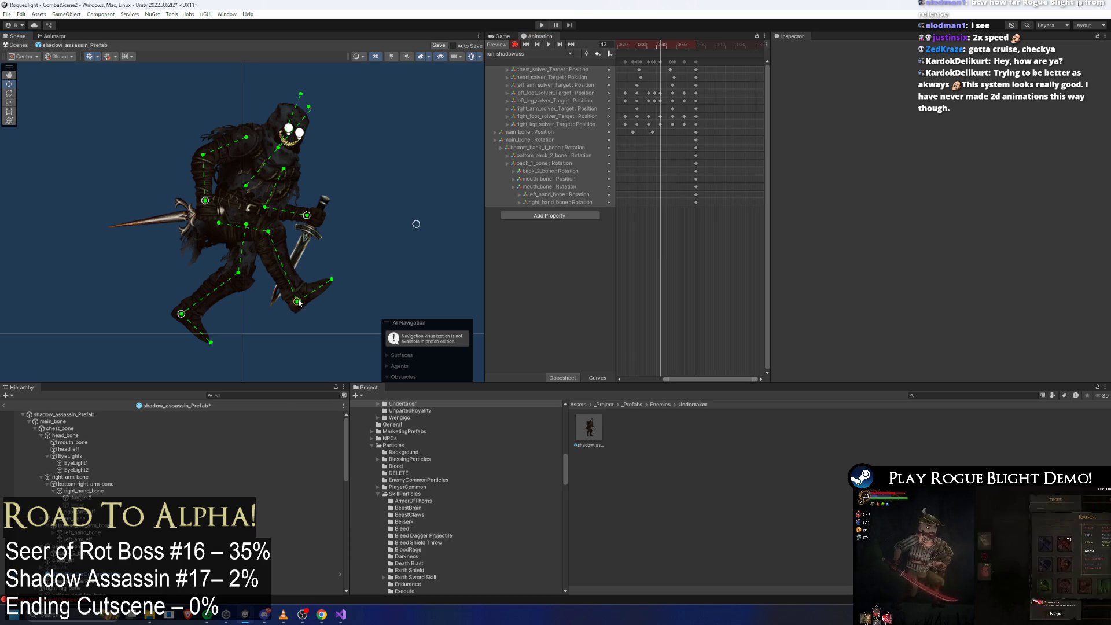
key(space)
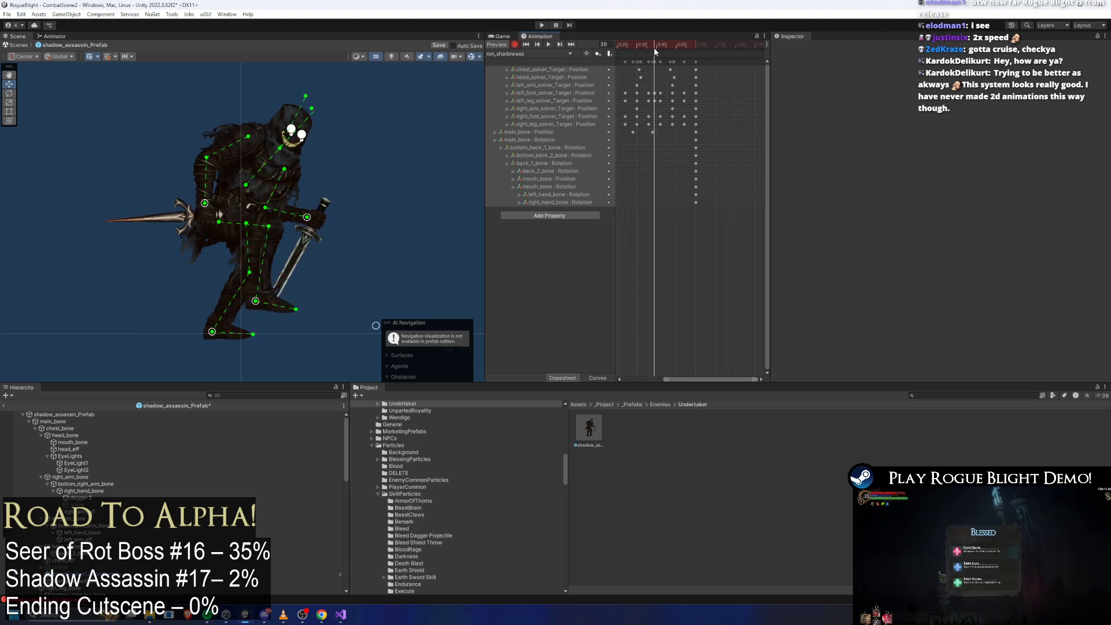
drag(654, 46, 660, 48)
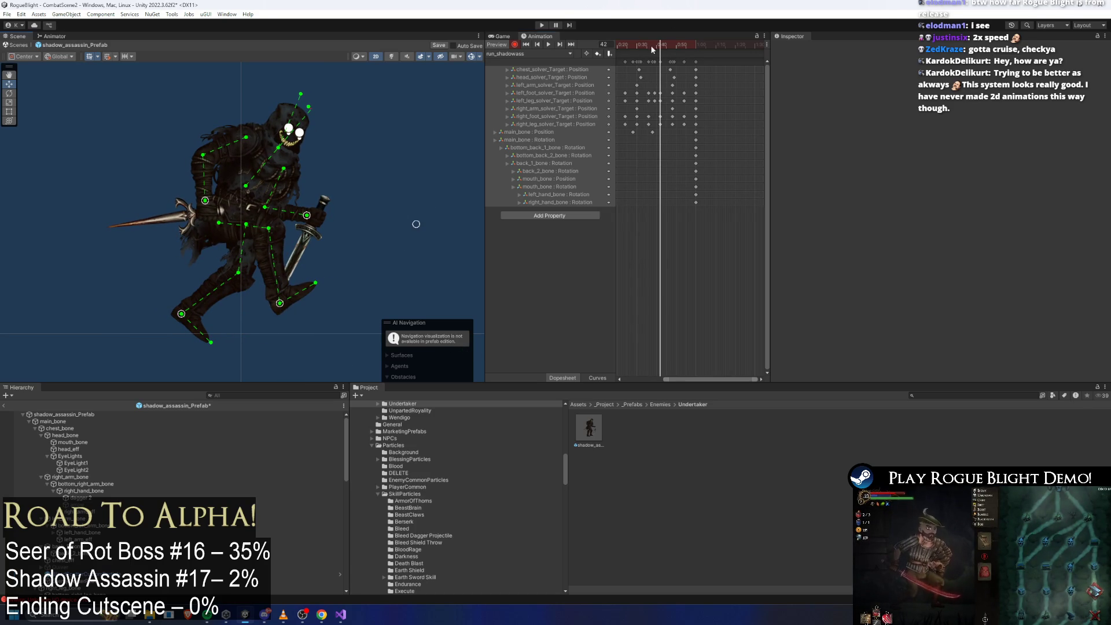
key(space)
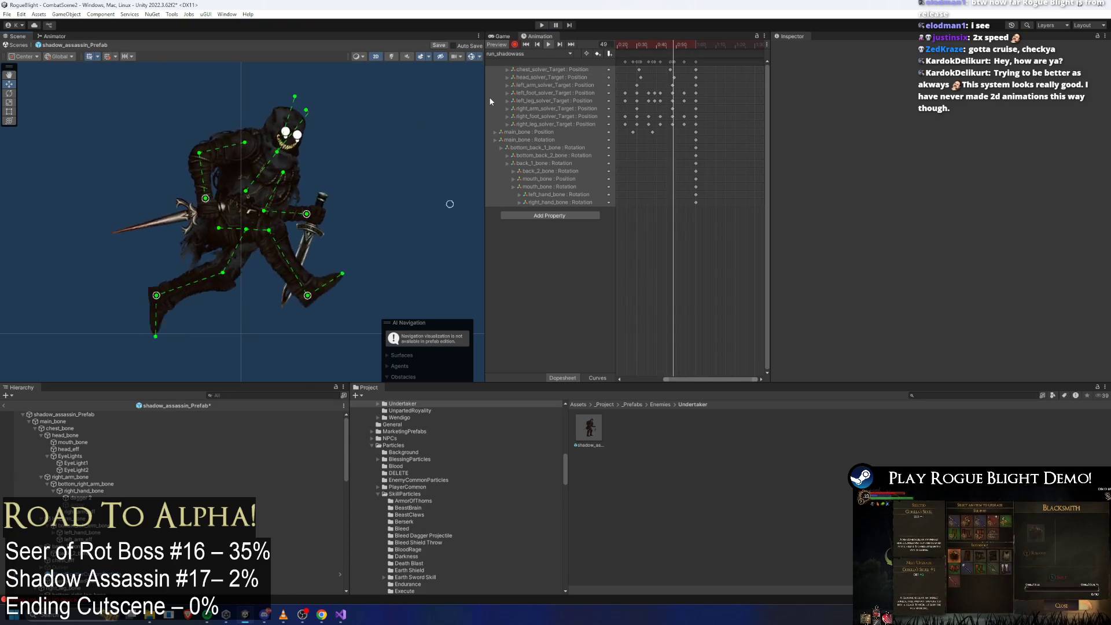
key(ctrl+s)
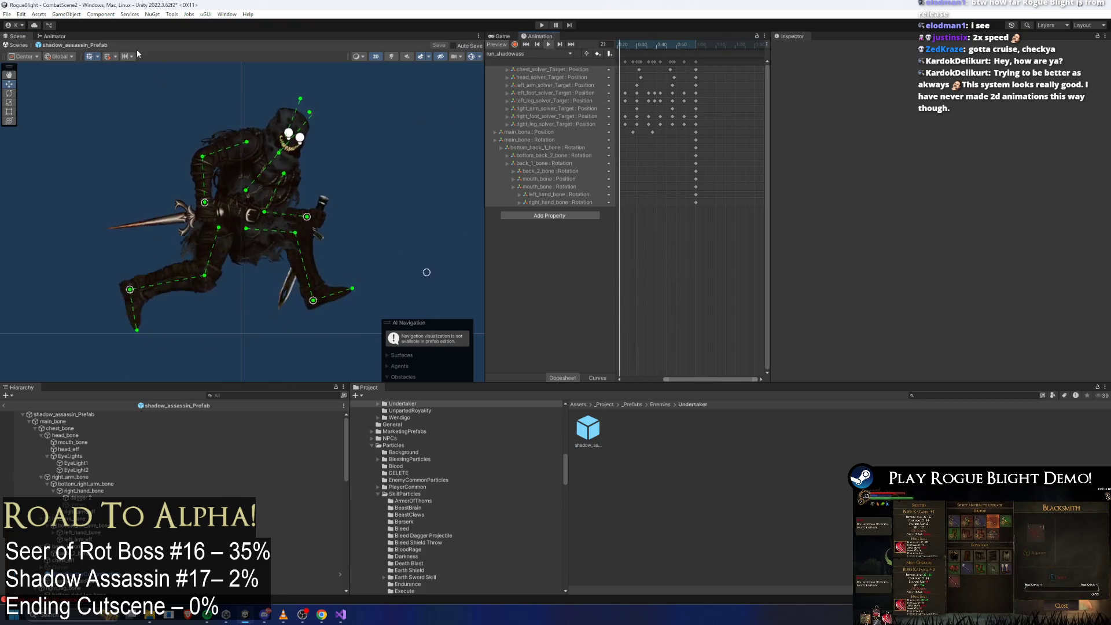
Step: Go from EnemyAI into Movement > MovementBlending and select the blend tree to list its motions
click(54, 36)
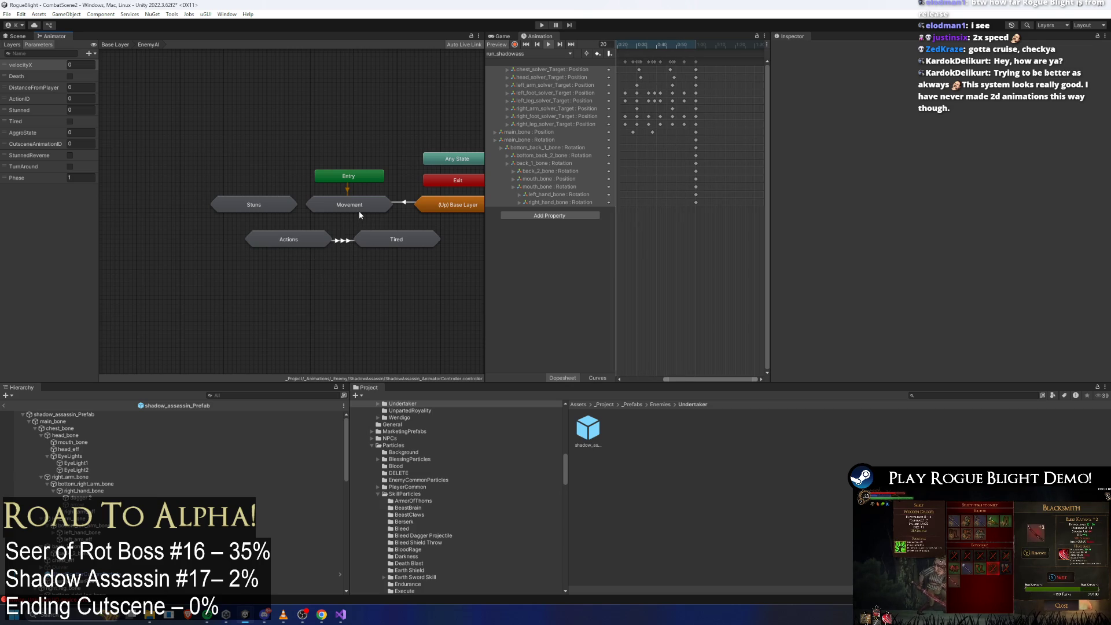
double_click(297, 242)
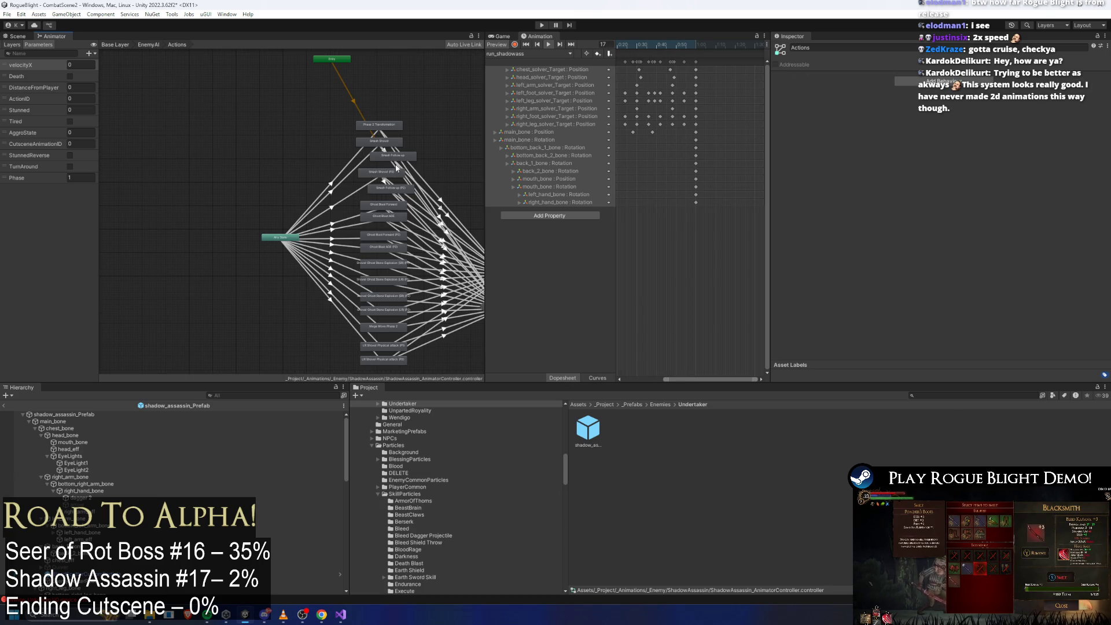
click(148, 44)
double_click(353, 209)
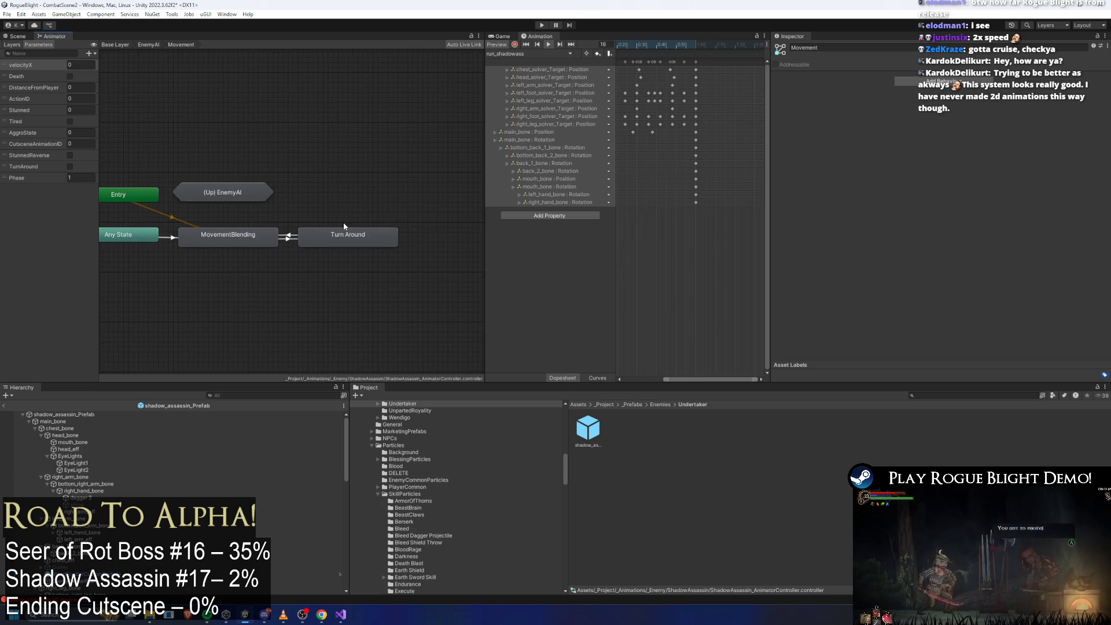
click(312, 227)
double_click(311, 228)
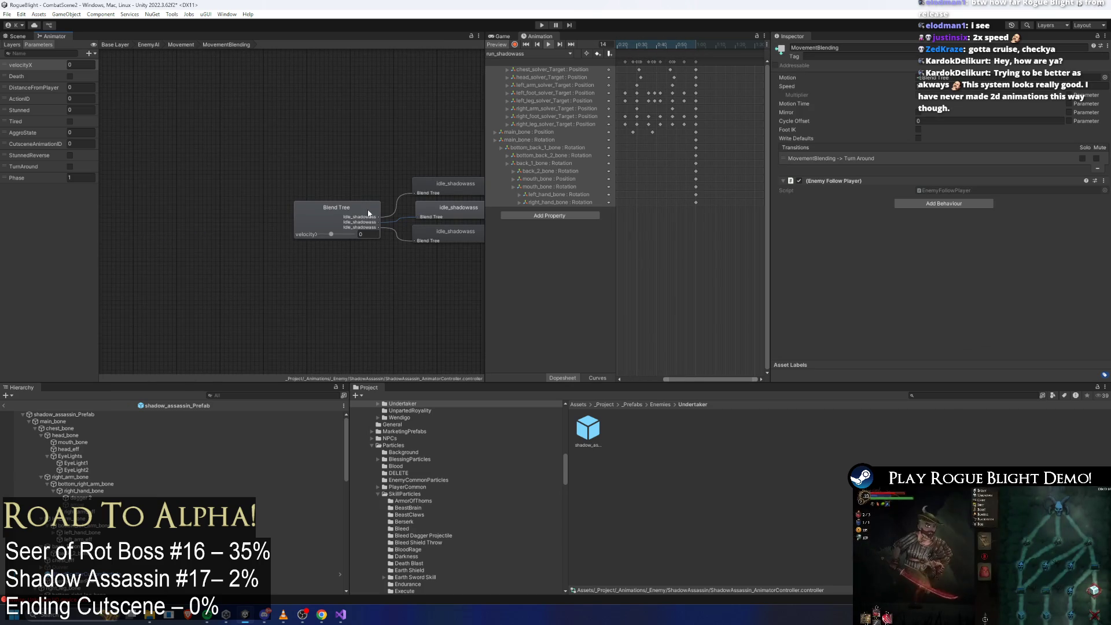
click(315, 207)
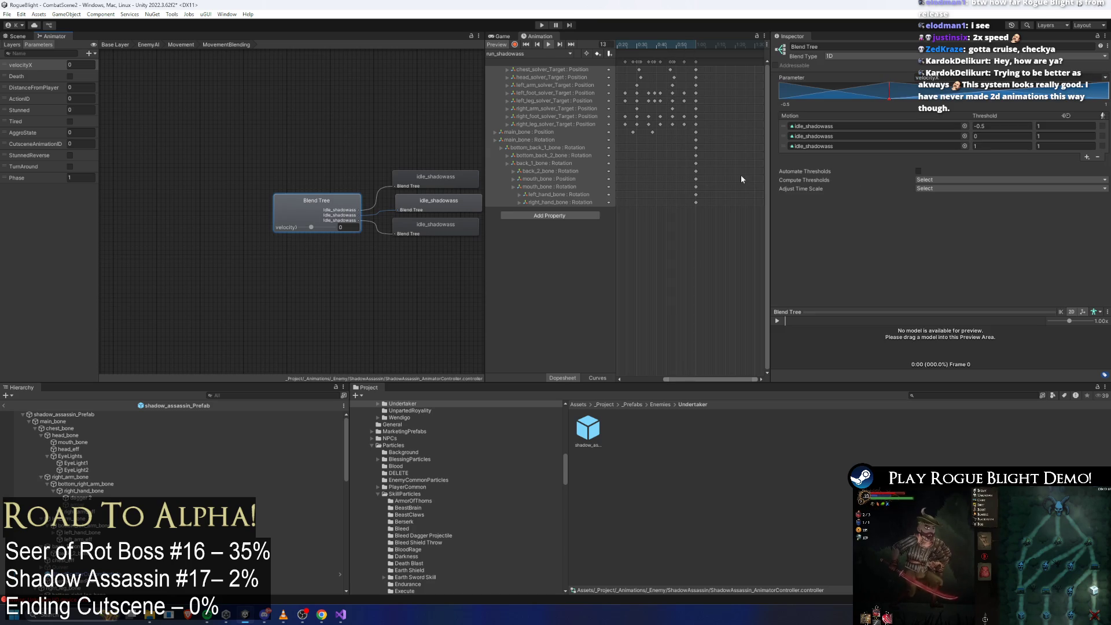
Step: Set the third blend-tree motion to run_shadowass and enter Play mode
click(965, 126)
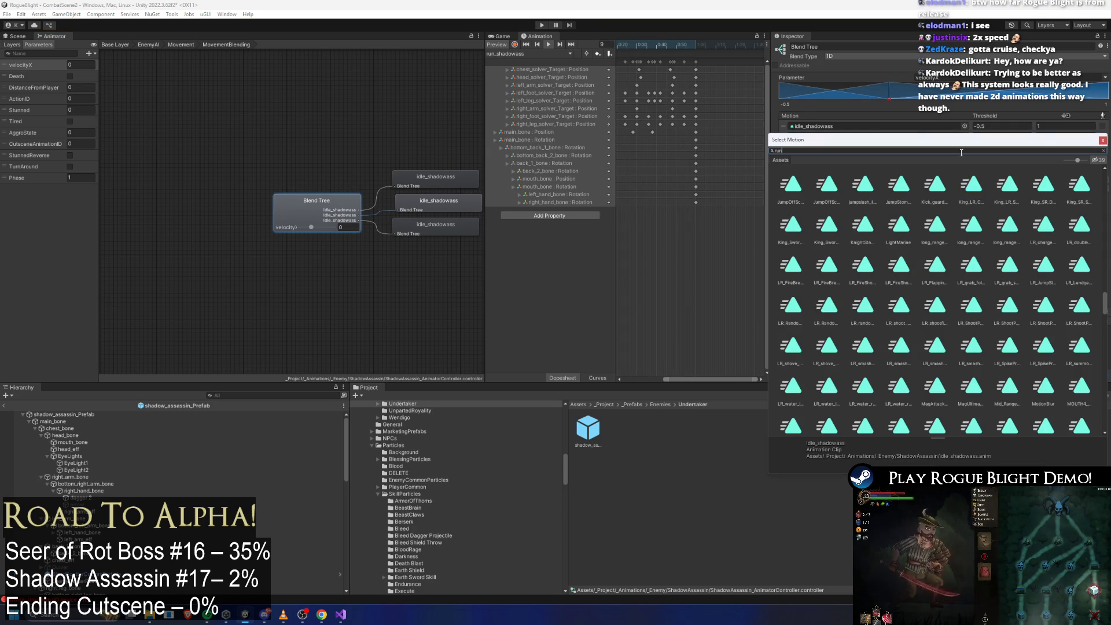
text(un)
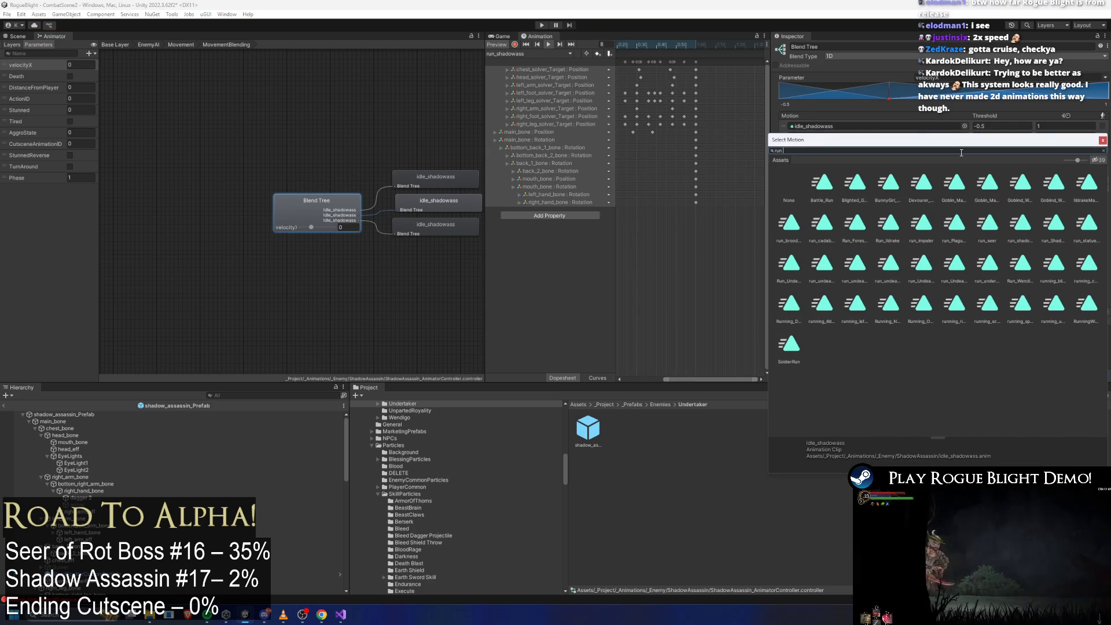
text( ass)
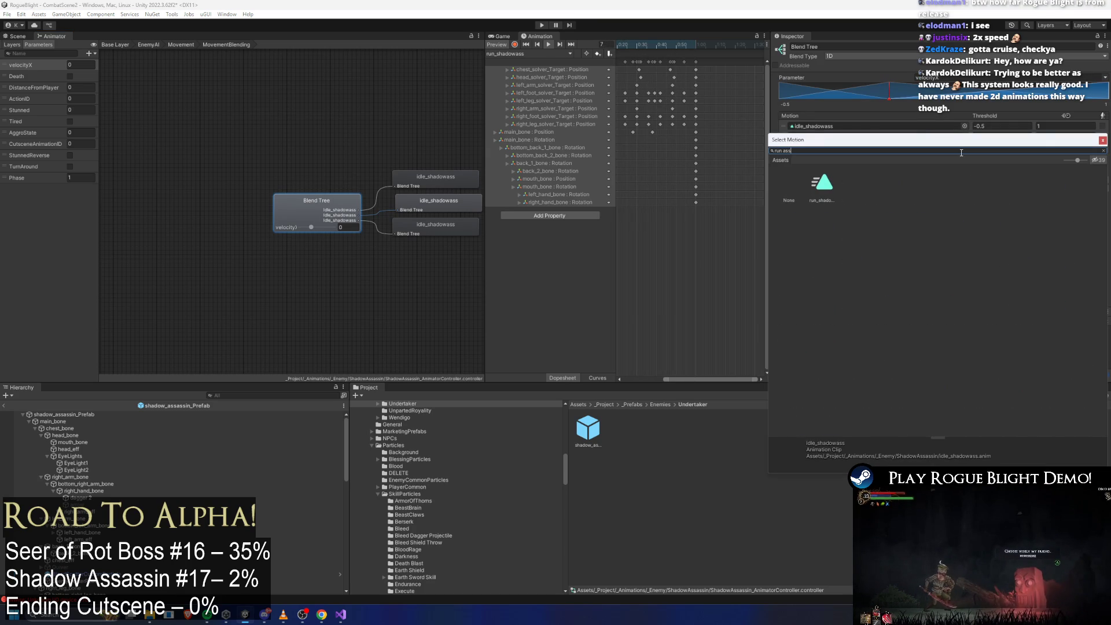
double_click(821, 185)
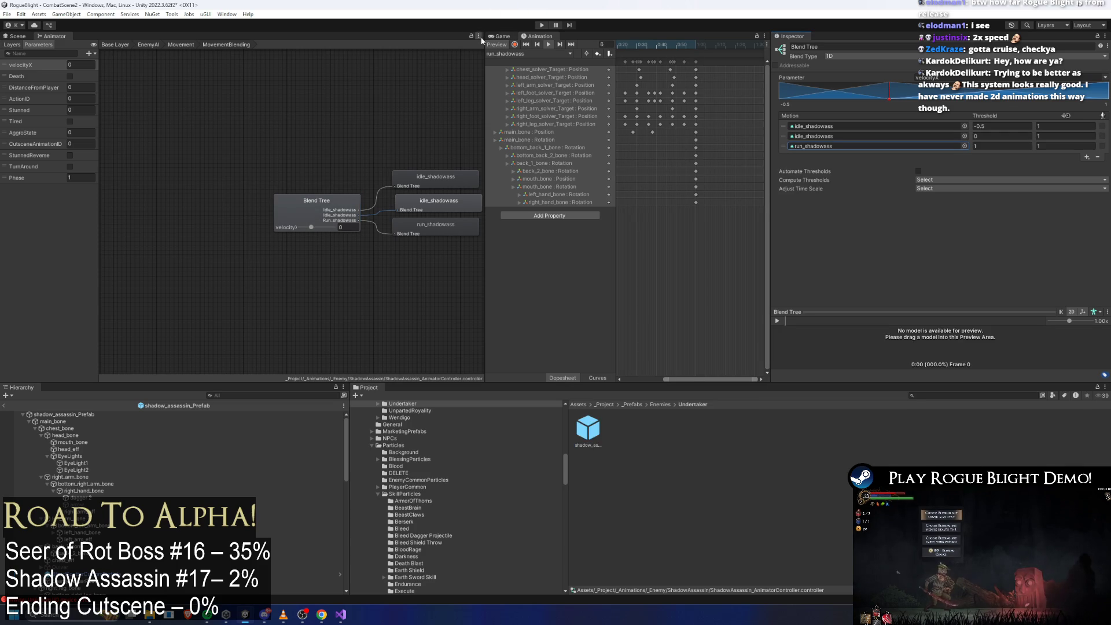
click(542, 25)
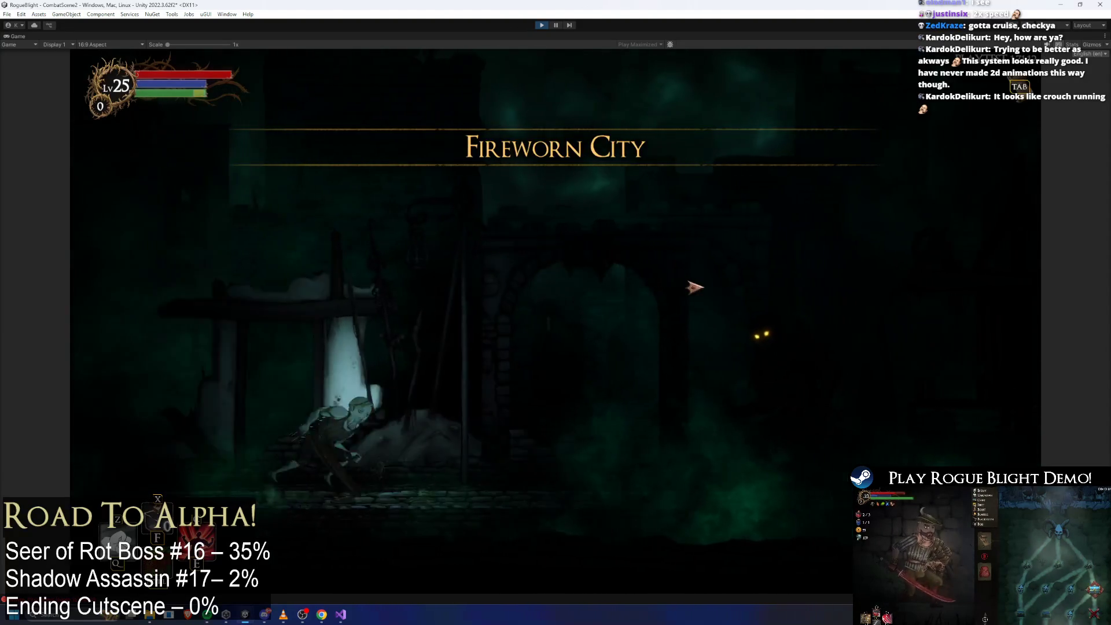
Step: Run left and right around the shadow assassin boss, then close in and slash it
key(a)
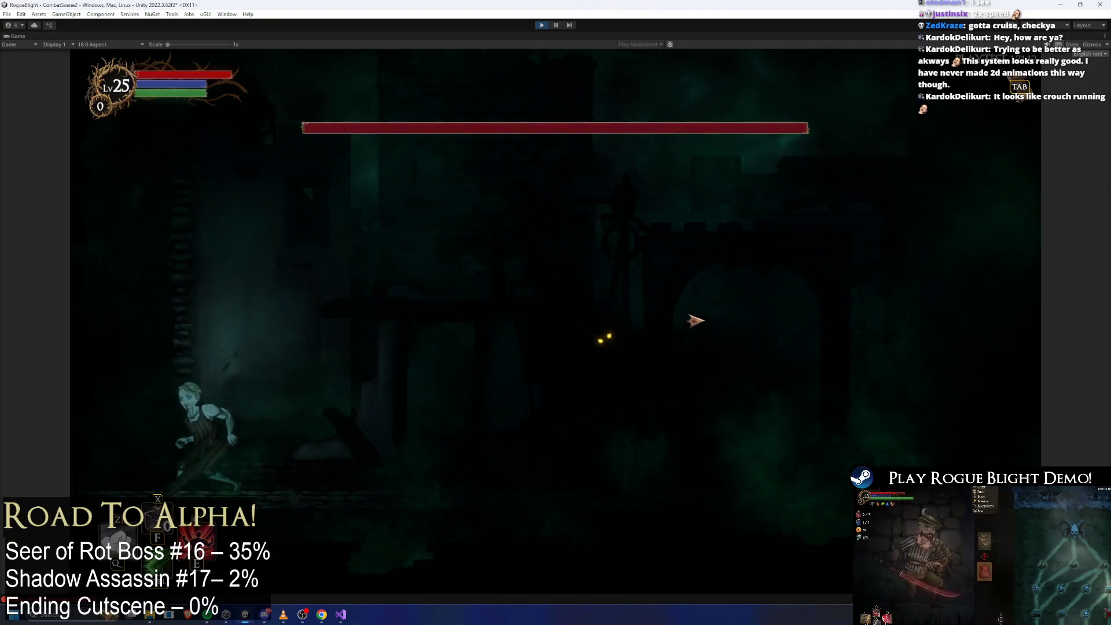
key(d)
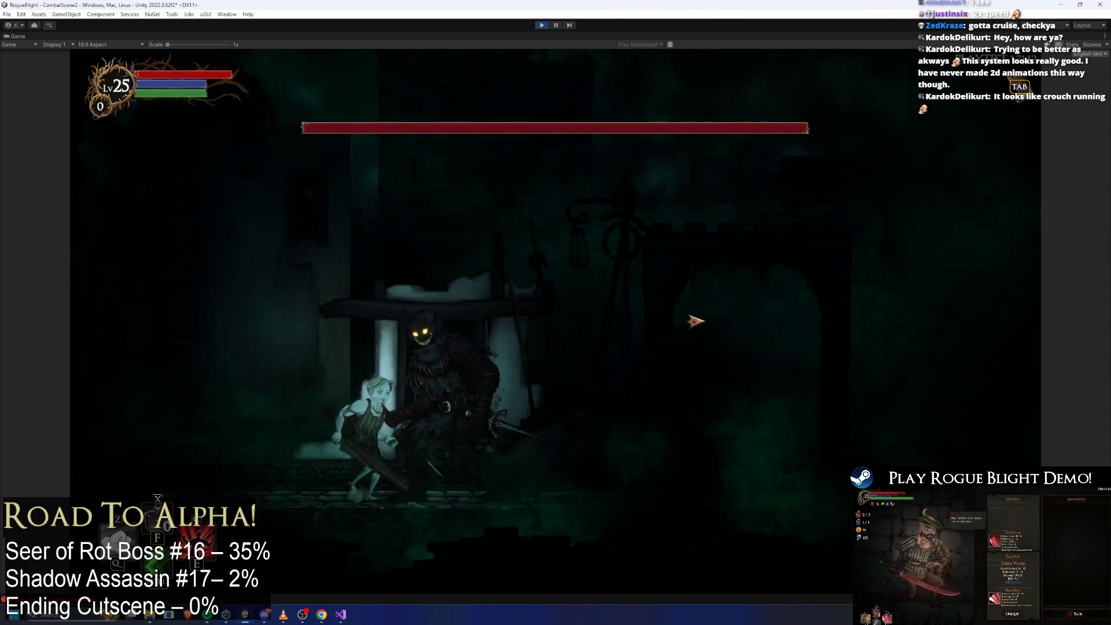
key(d)
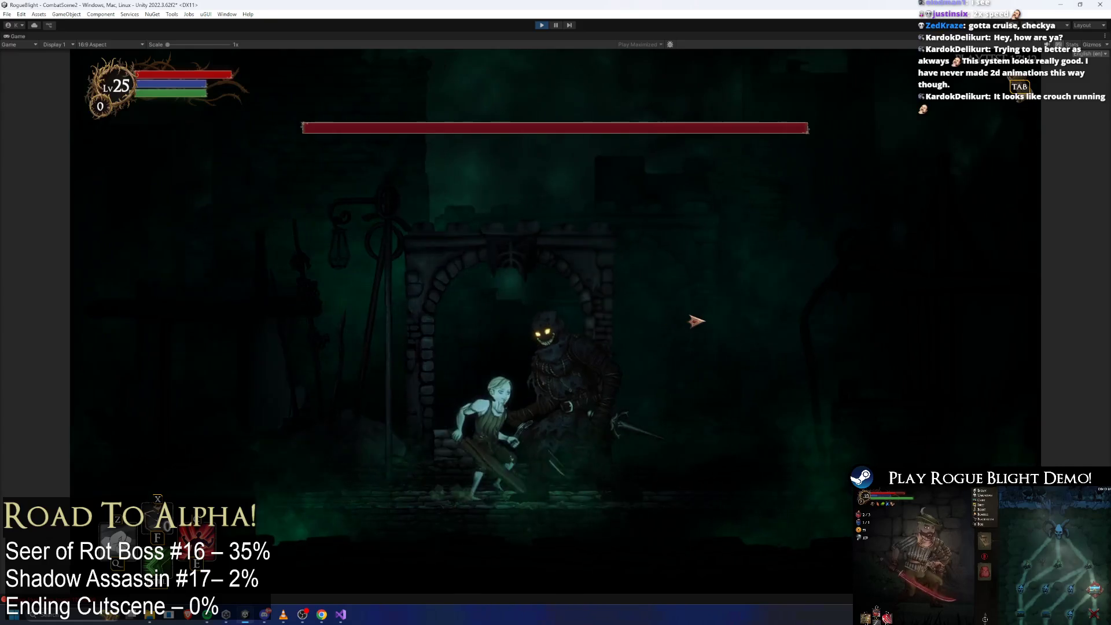
key(a)
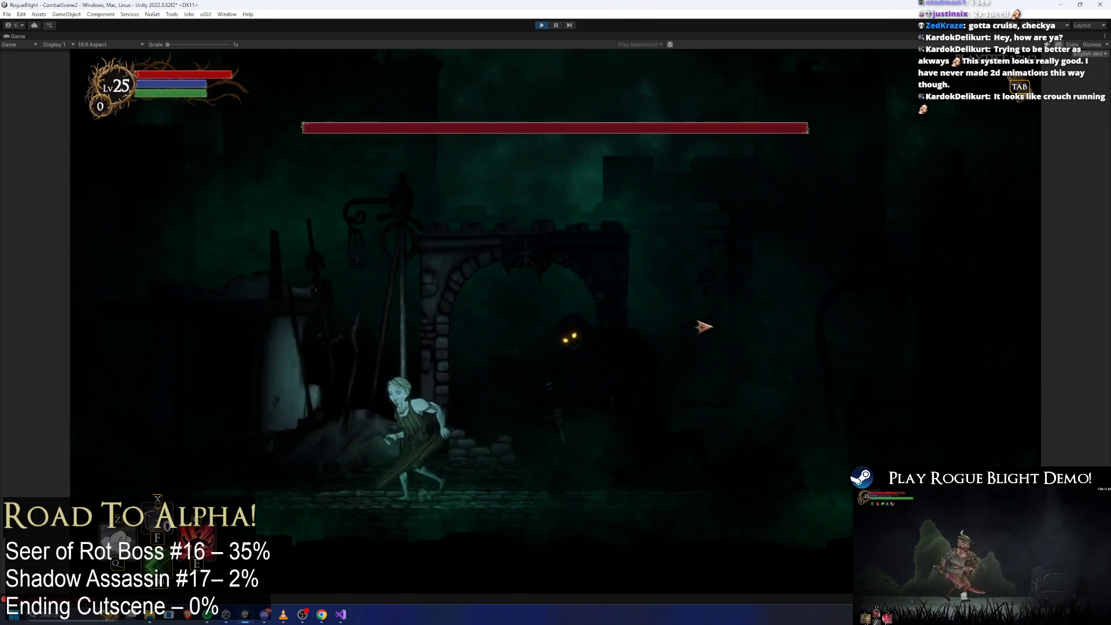
key(a)
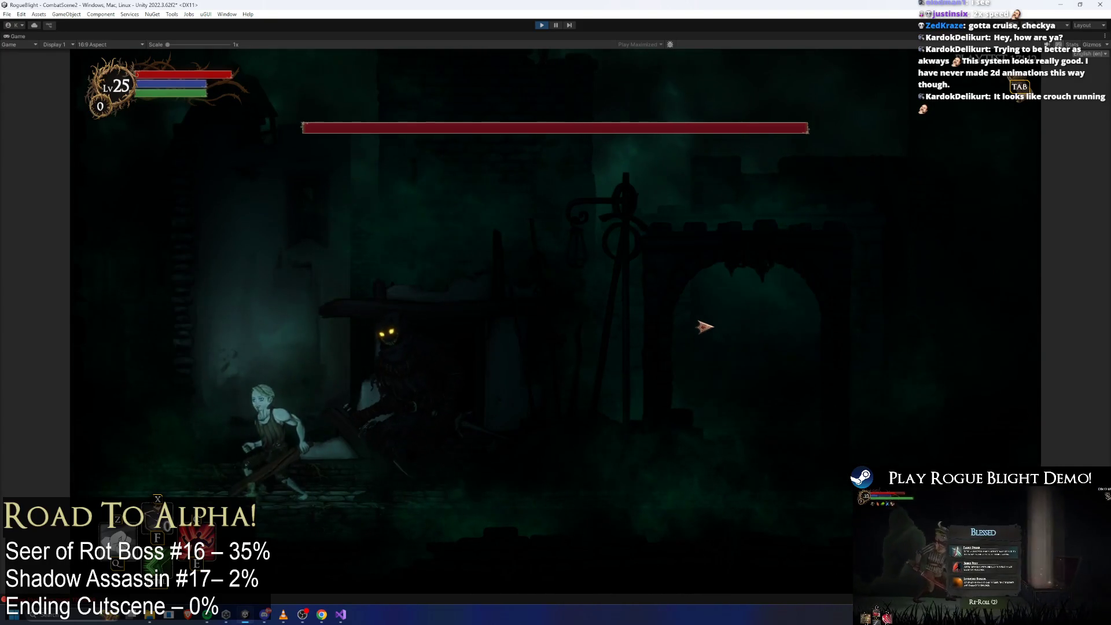
key(d)
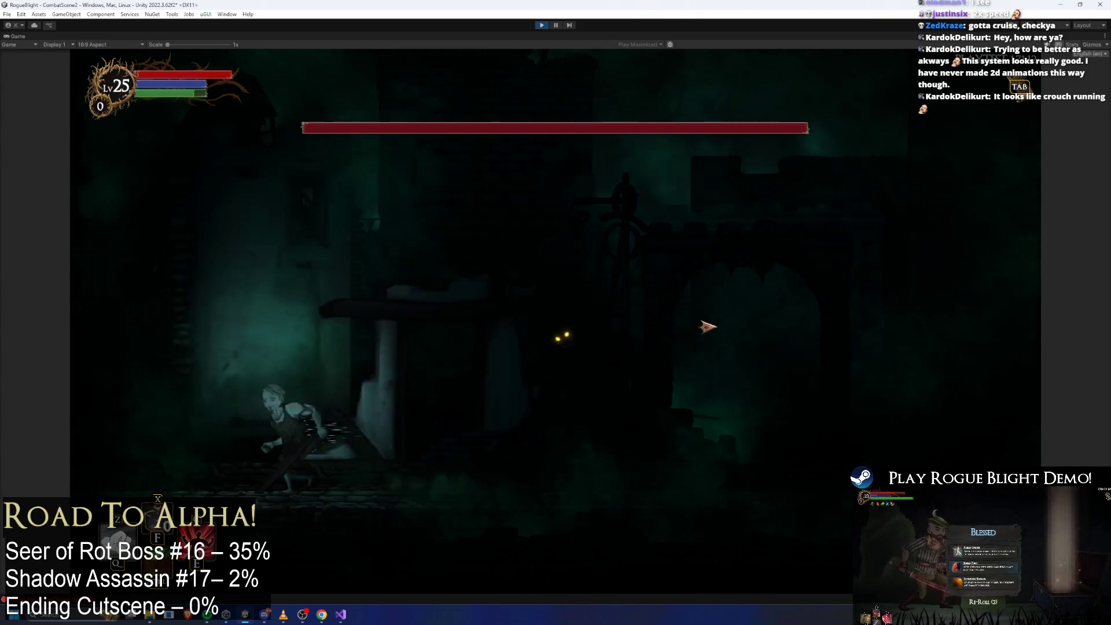
key(a)
key(d)
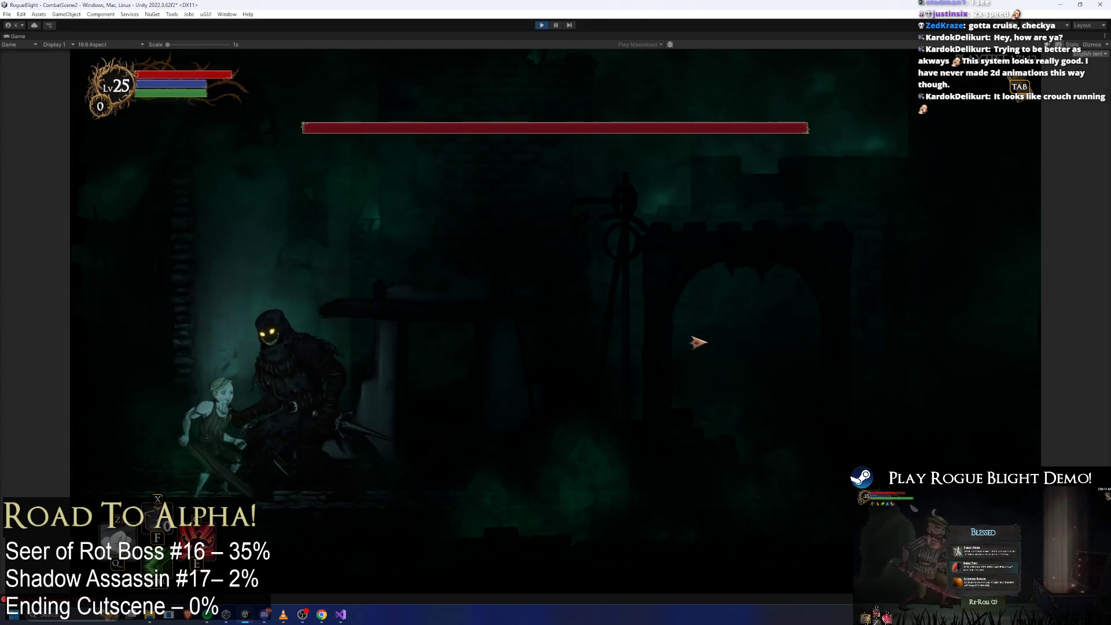
key(d)
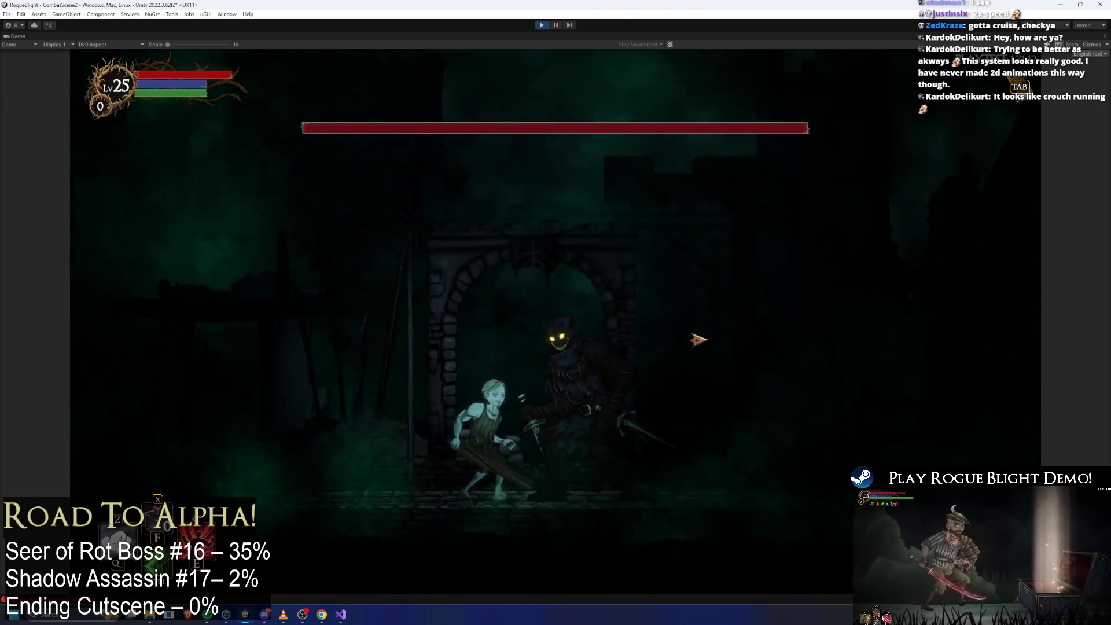
key(a)
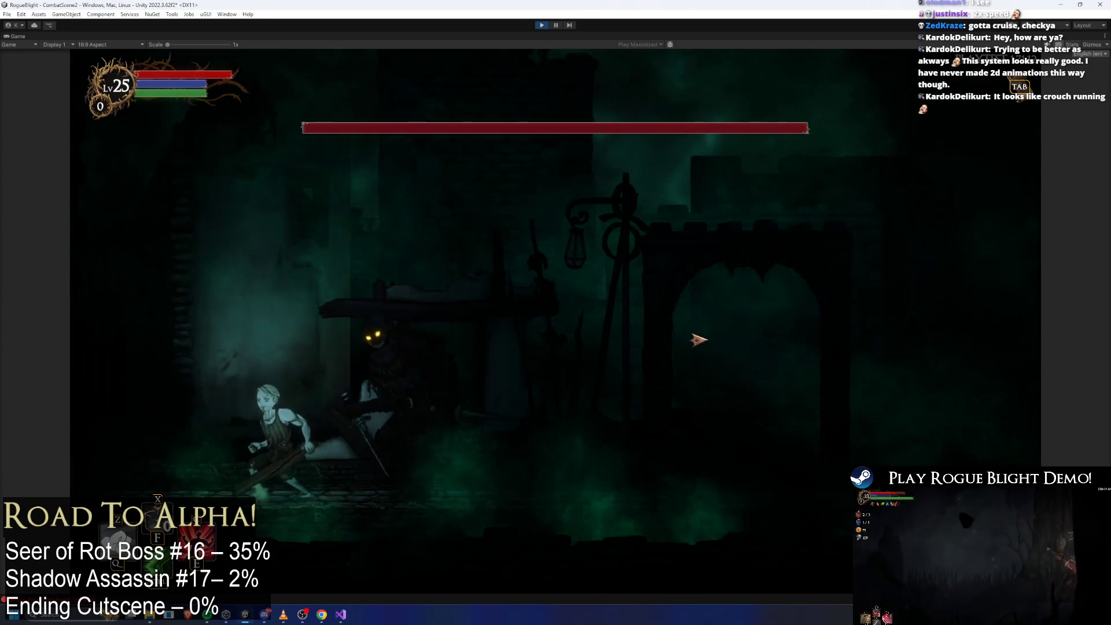
key(d)
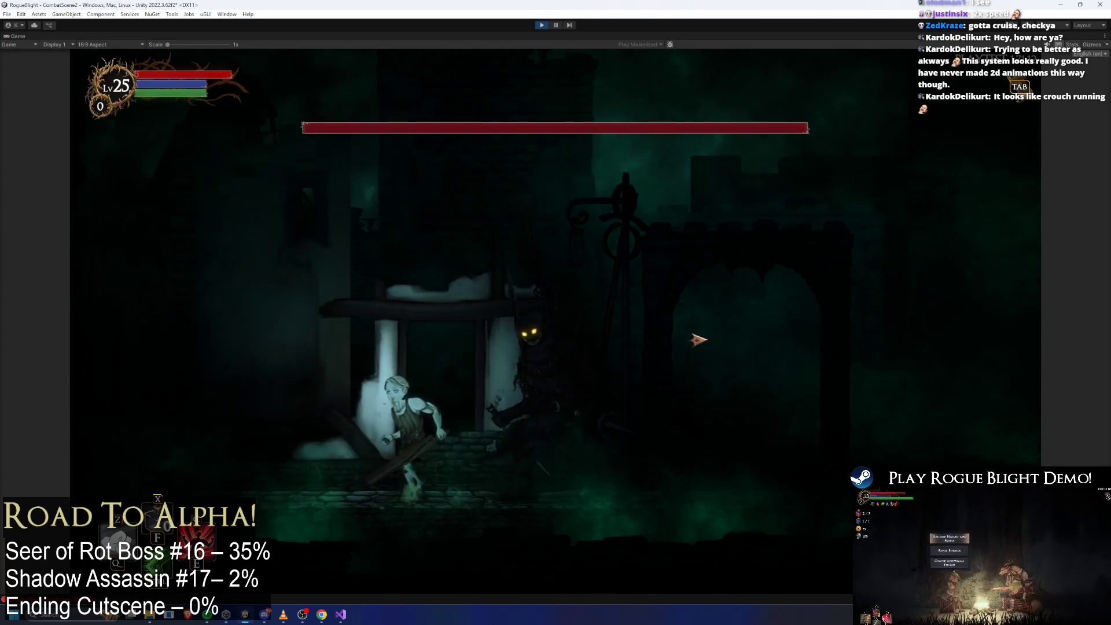
key(a)
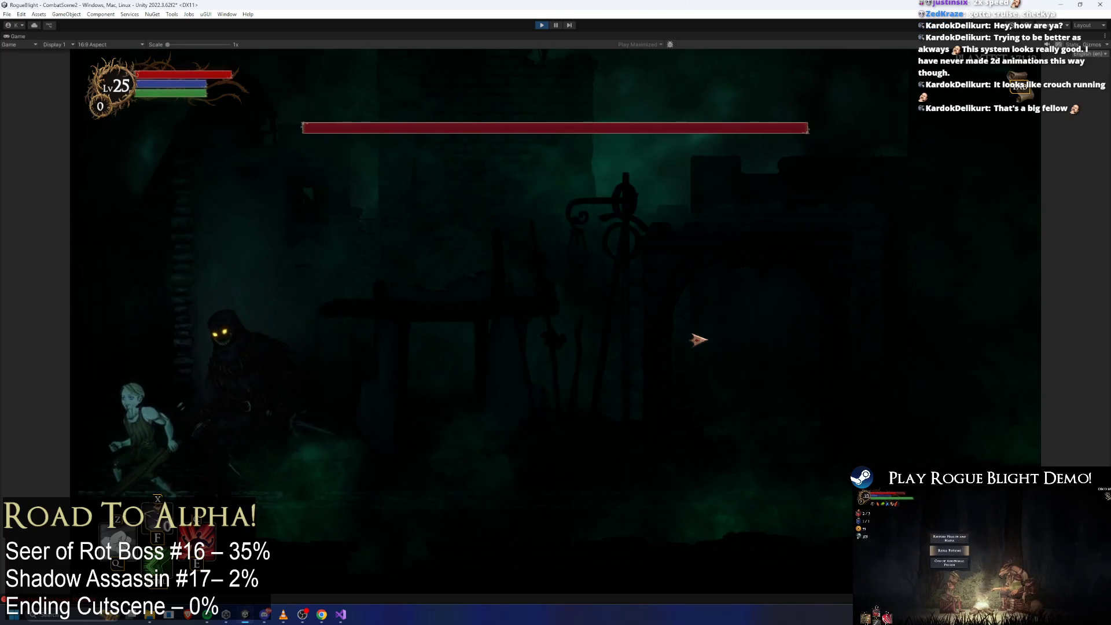
key(d)
key(d)
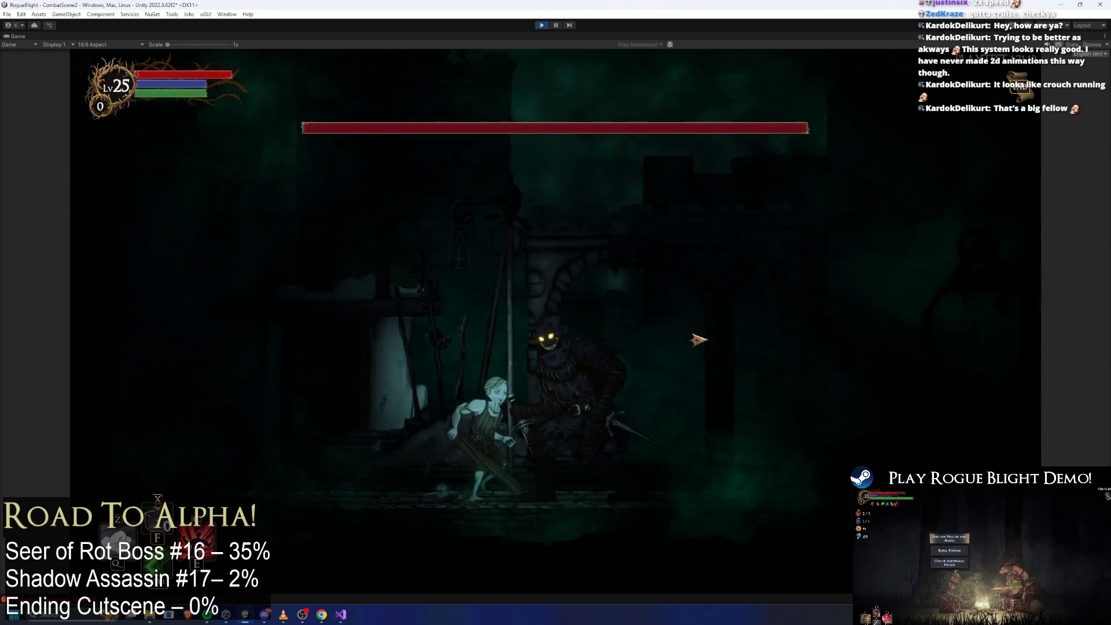
key(d)
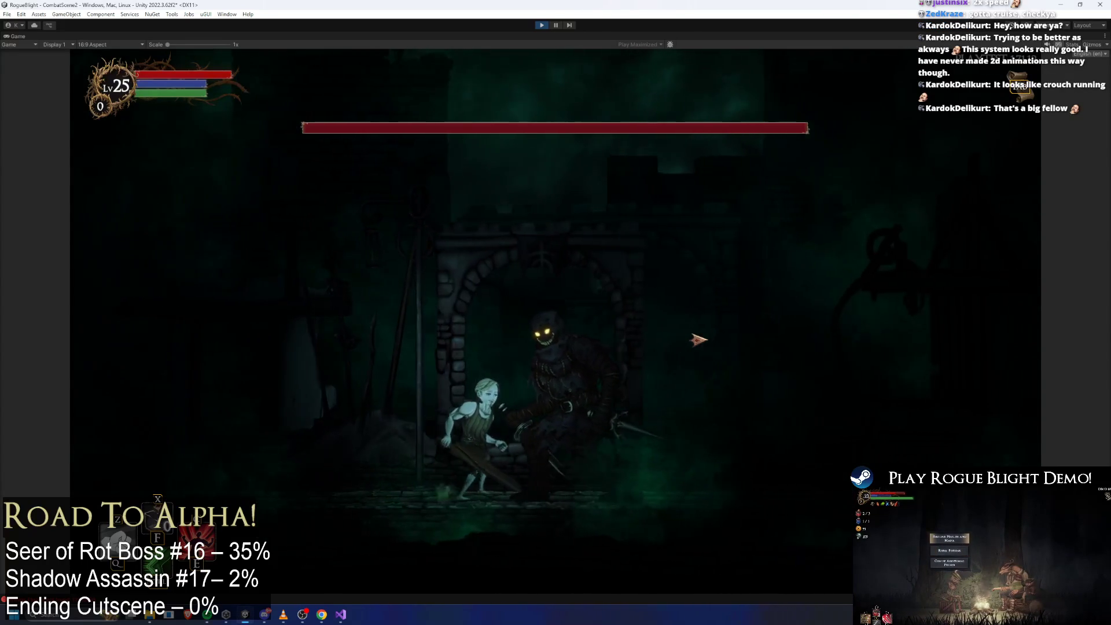
key(a)
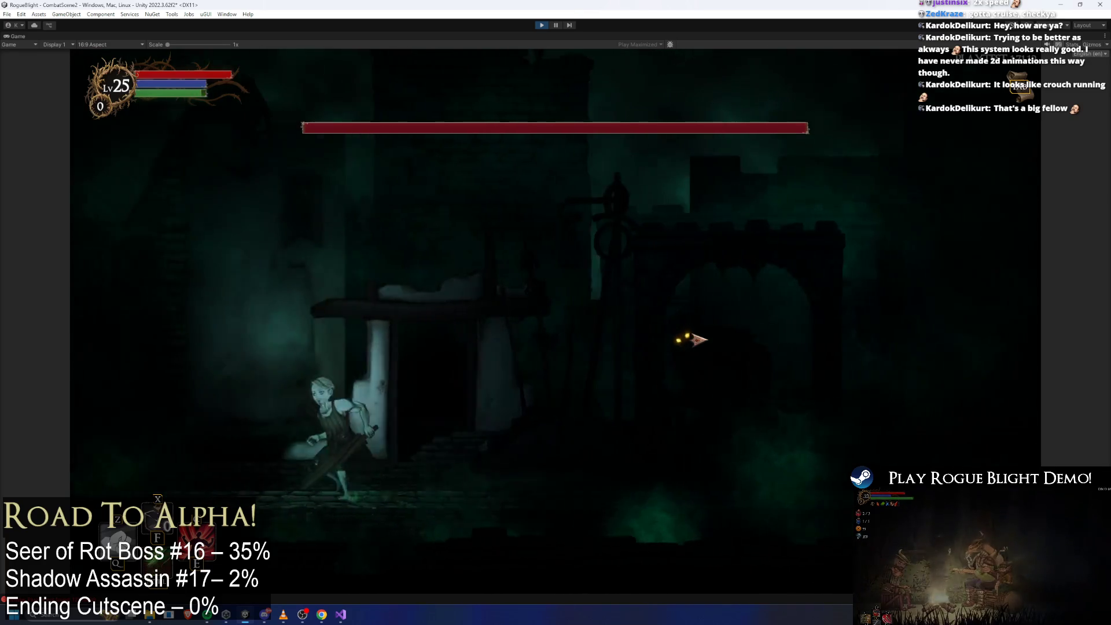
key(a)
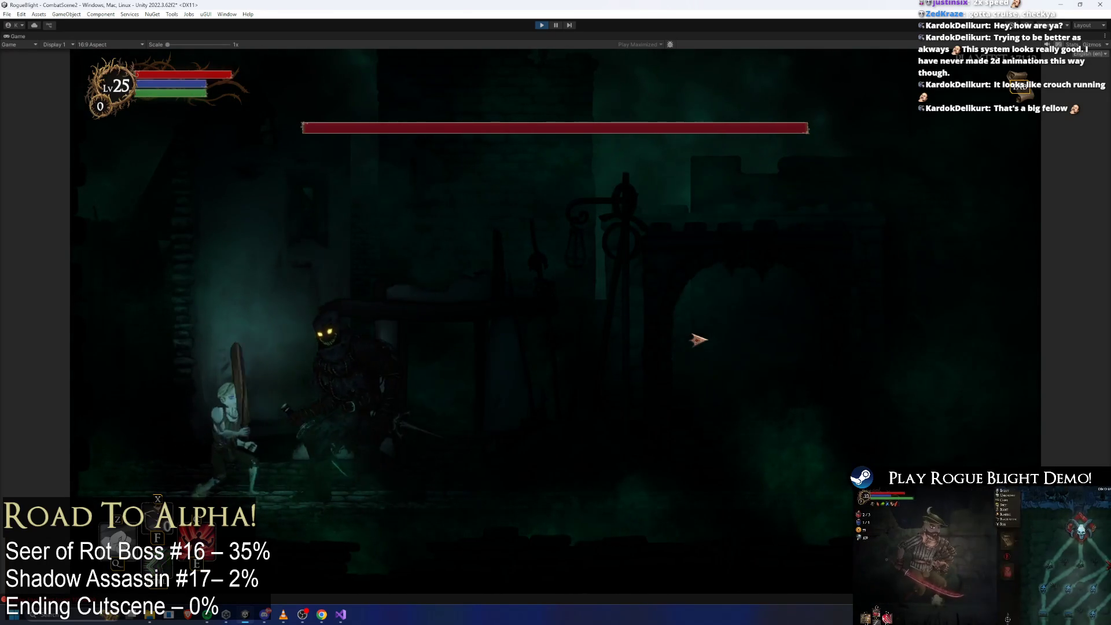
key(d)
click(699, 340)
Step: Keep dodging the advancing boss, land another weapon swing, then exit Play mode
key(d)
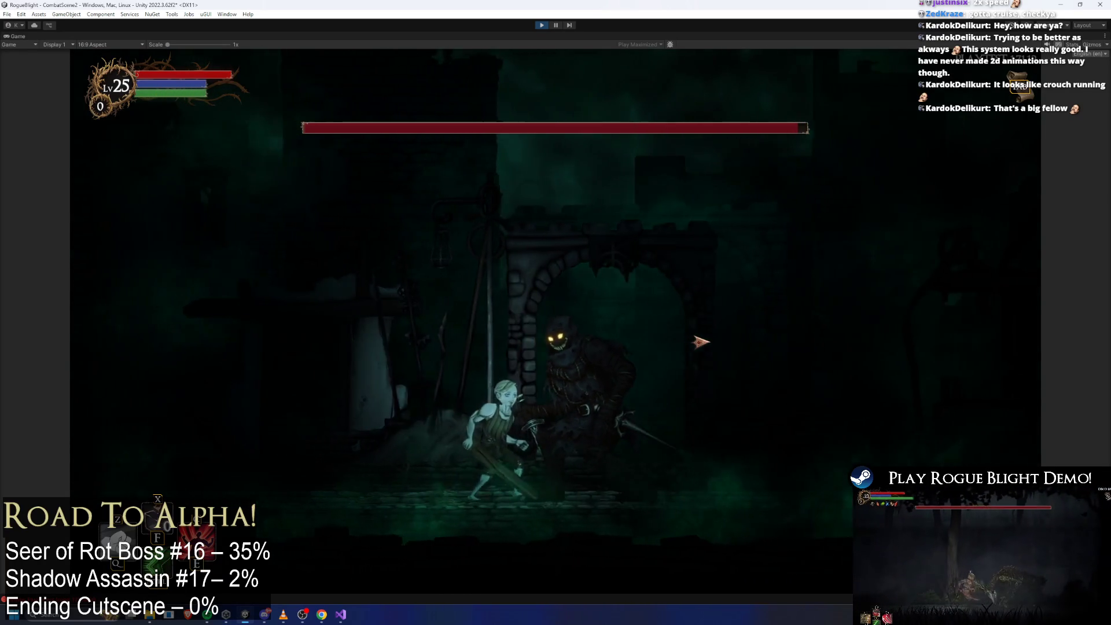
key(d)
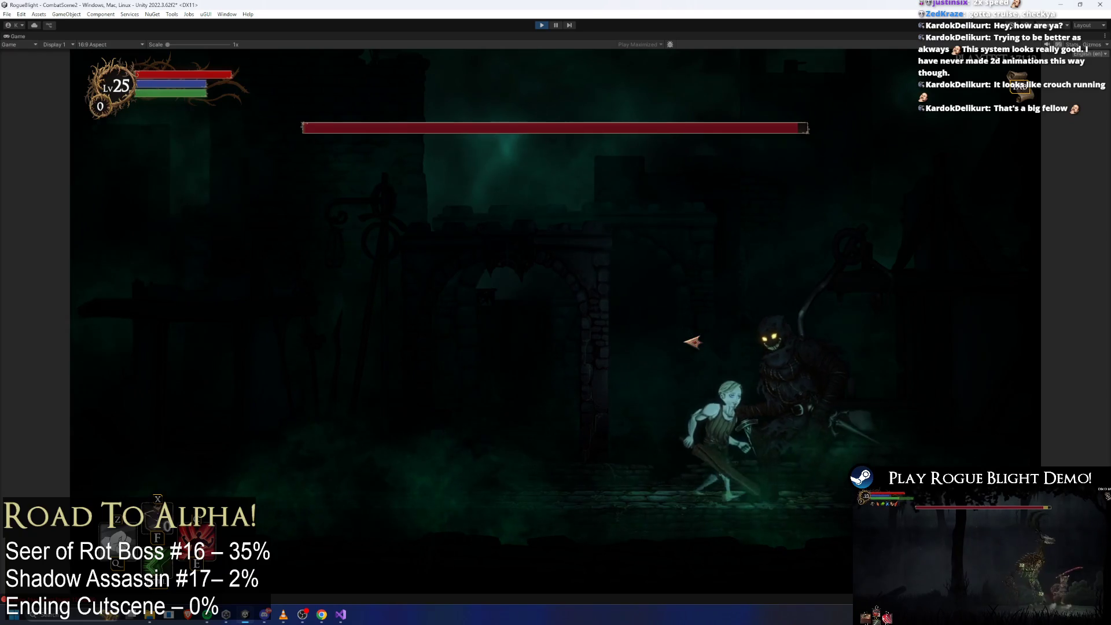
key(a)
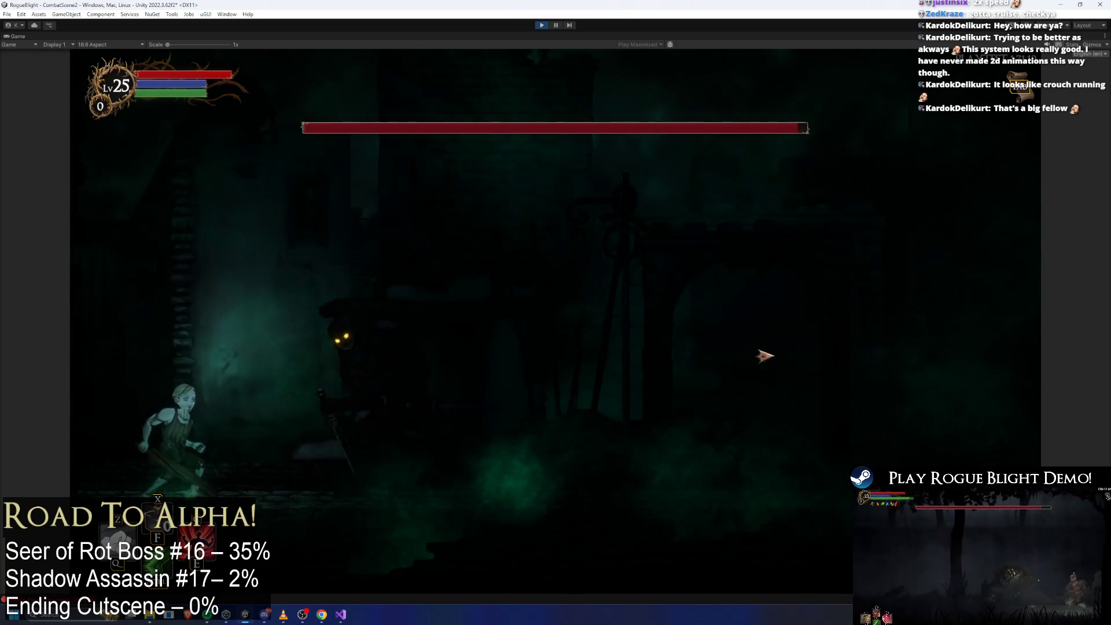
key(d)
key(a)
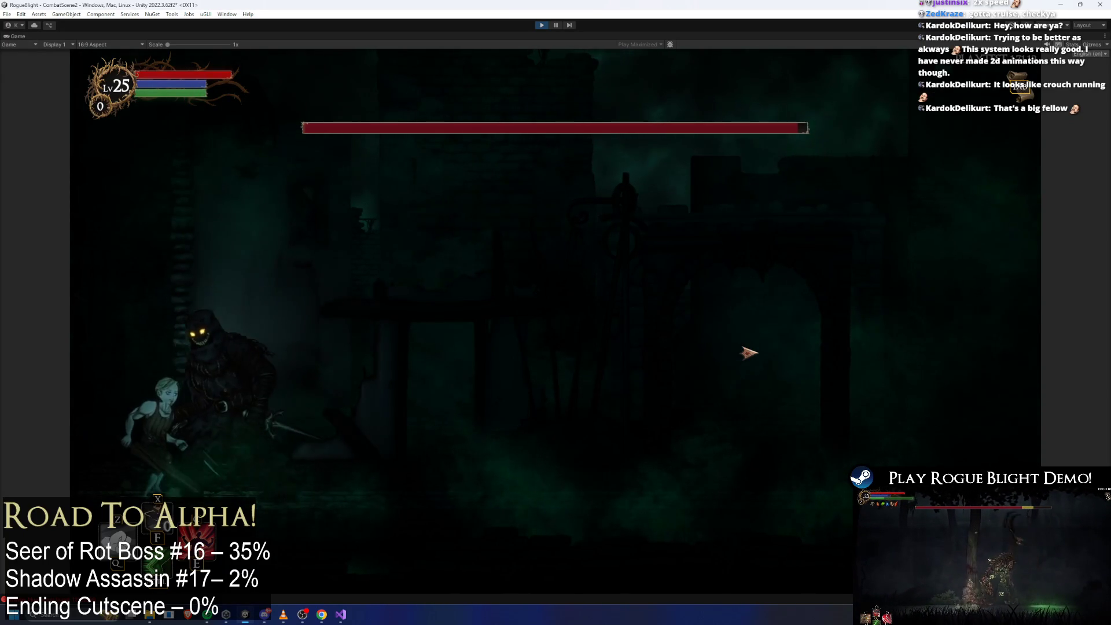
key(d)
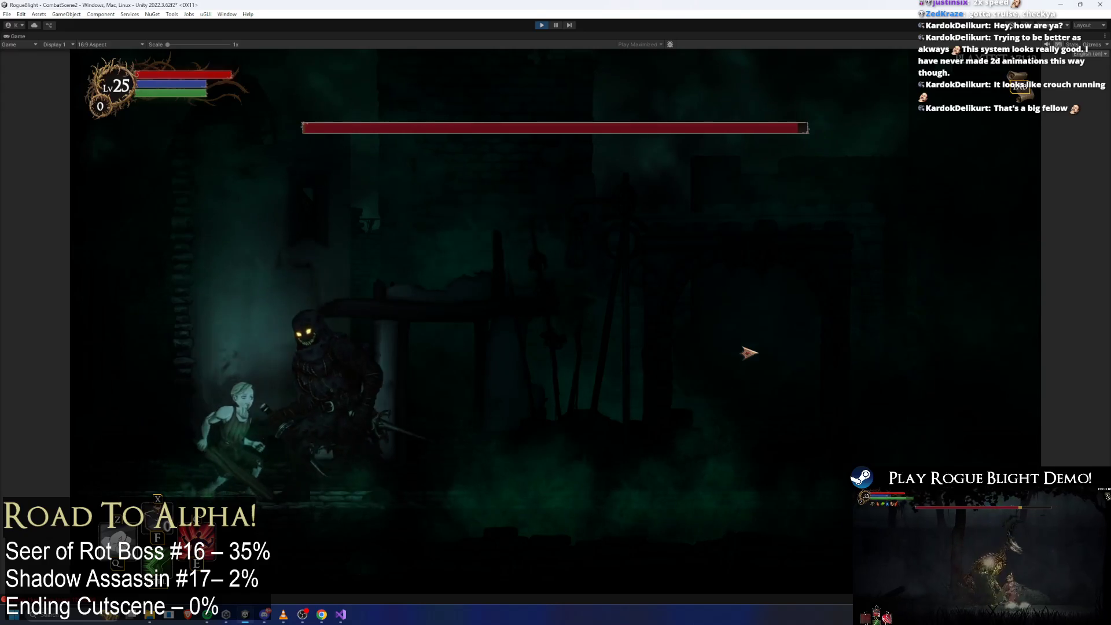
key(d)
key(d)
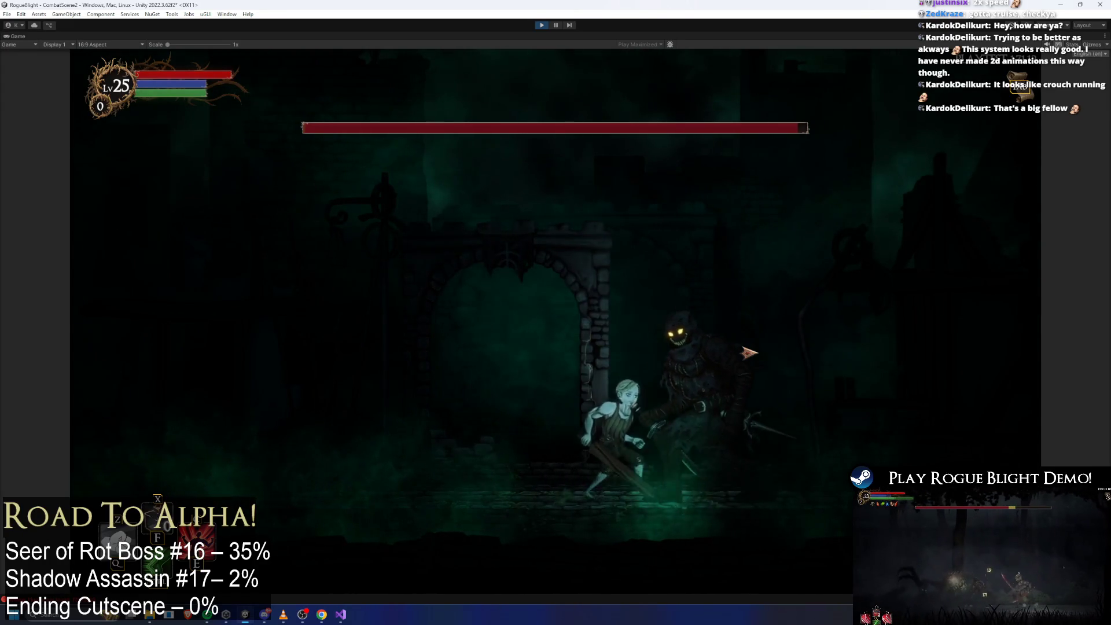
key(a)
key(a)
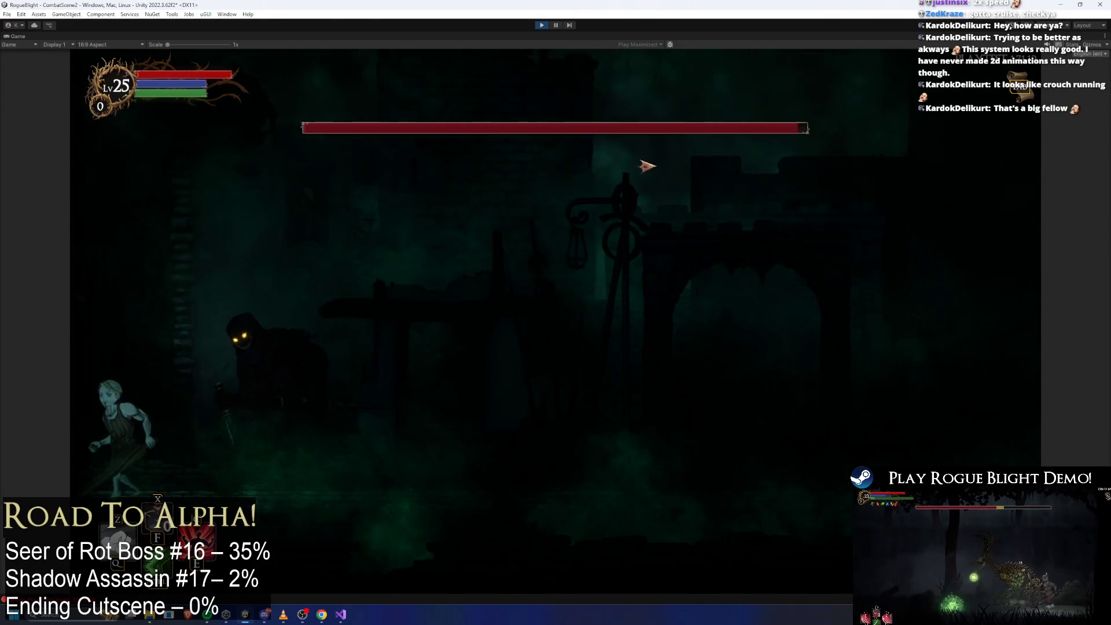
key(d)
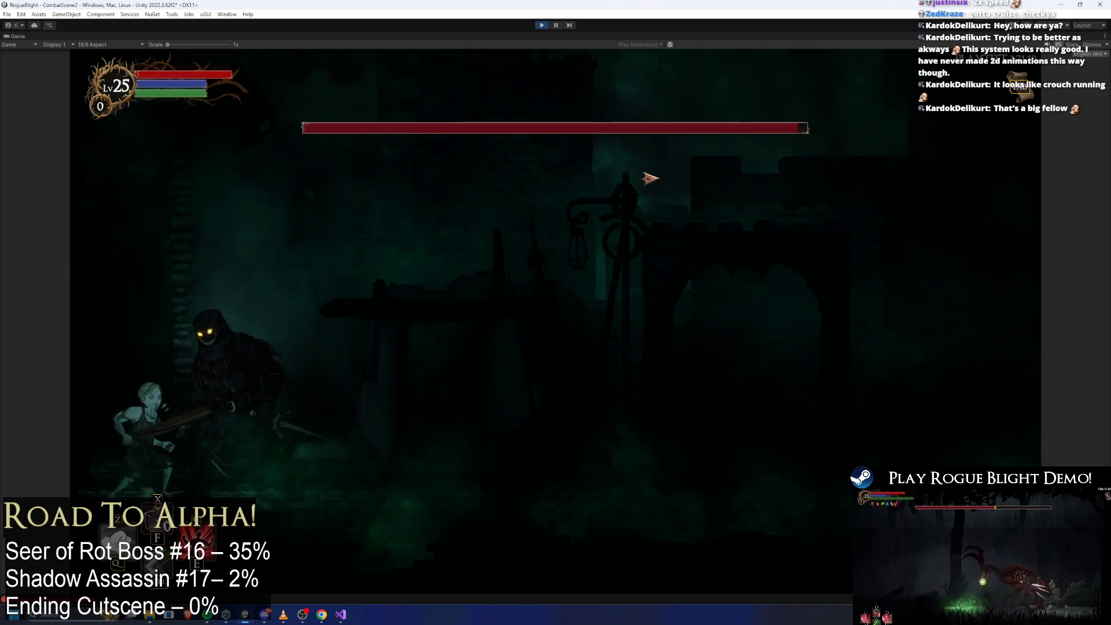
click(651, 180)
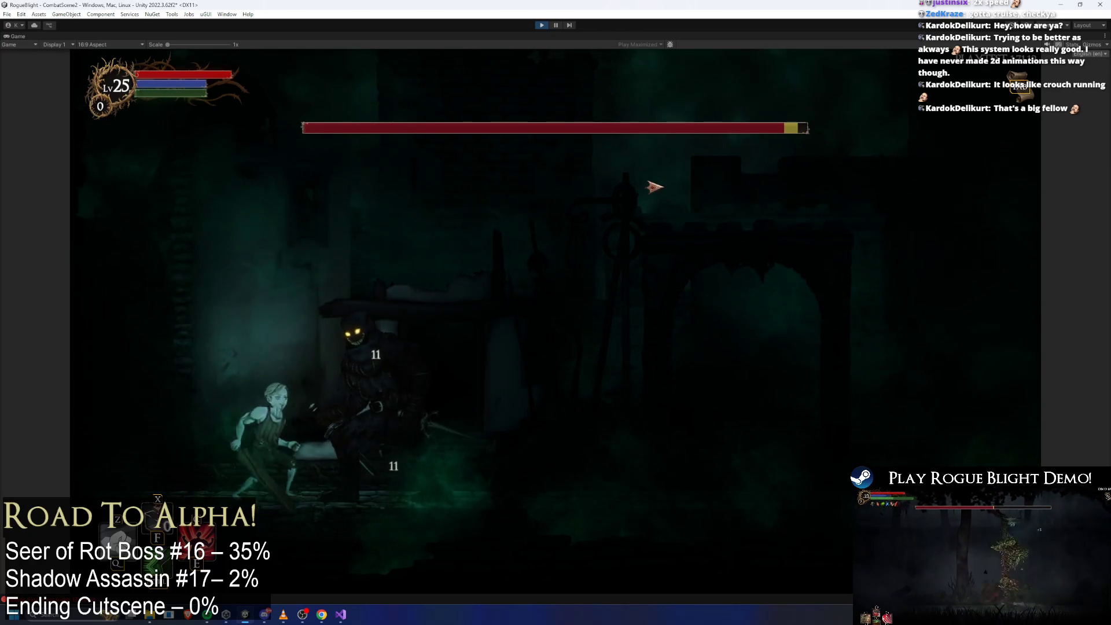
key(d)
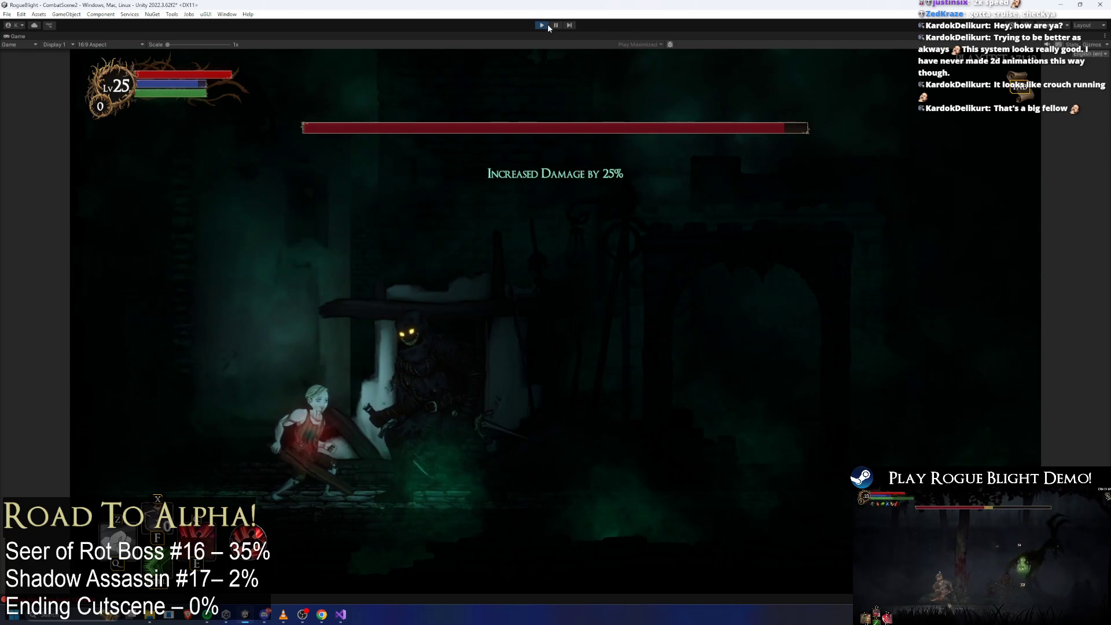
click(541, 25)
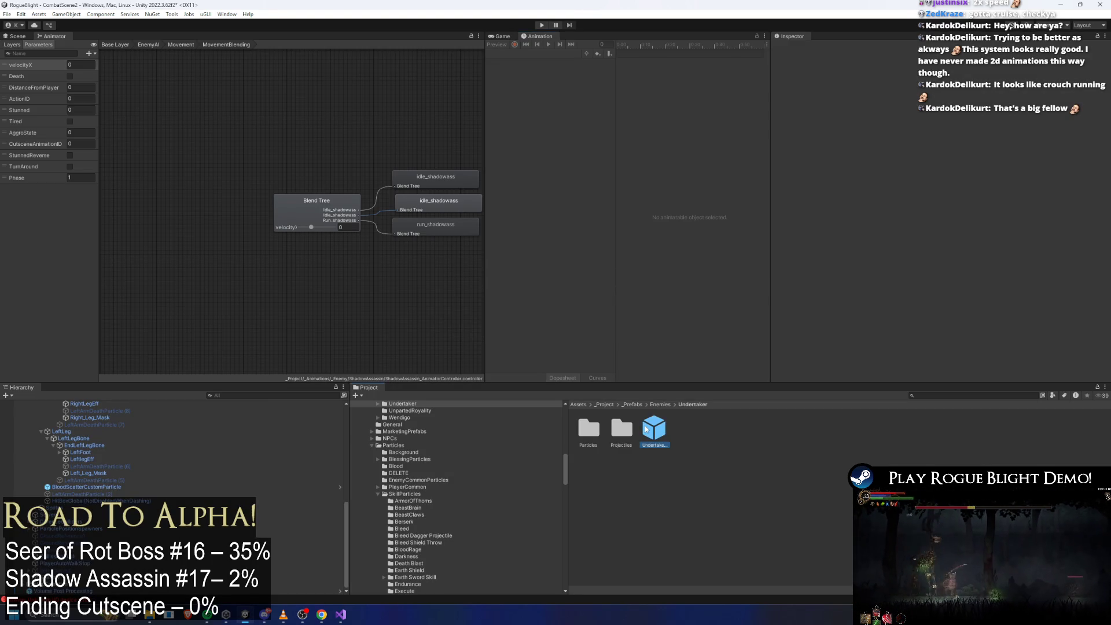
Step: Open the shadow assassin prefab and choose Create New Clip from its clip list
click(507, 53)
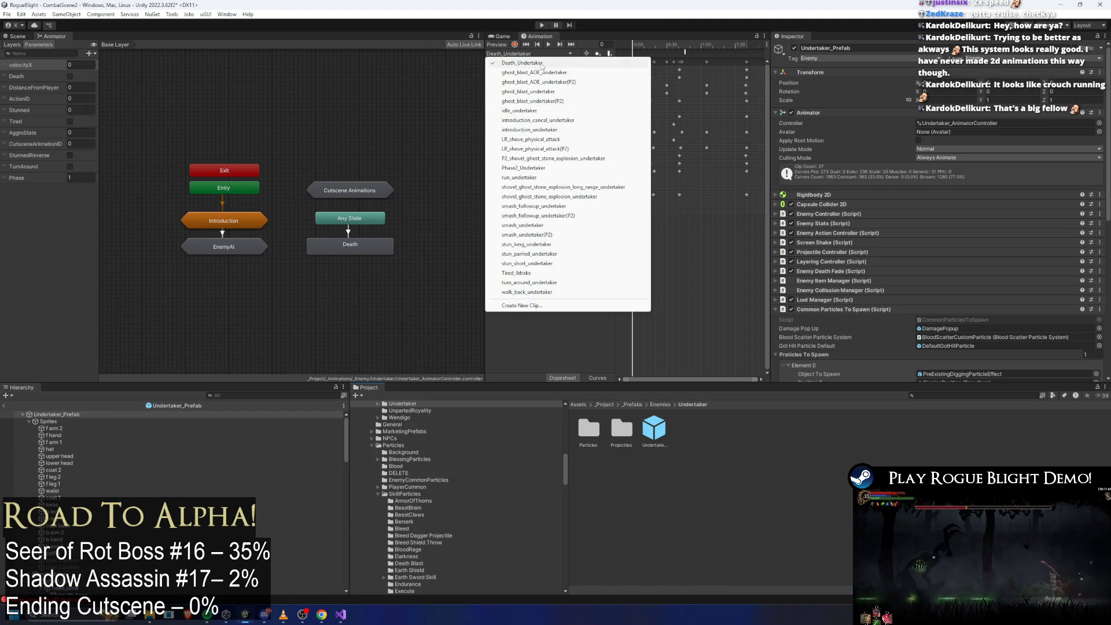
click(1016, 394)
text(shadow ass prefa)
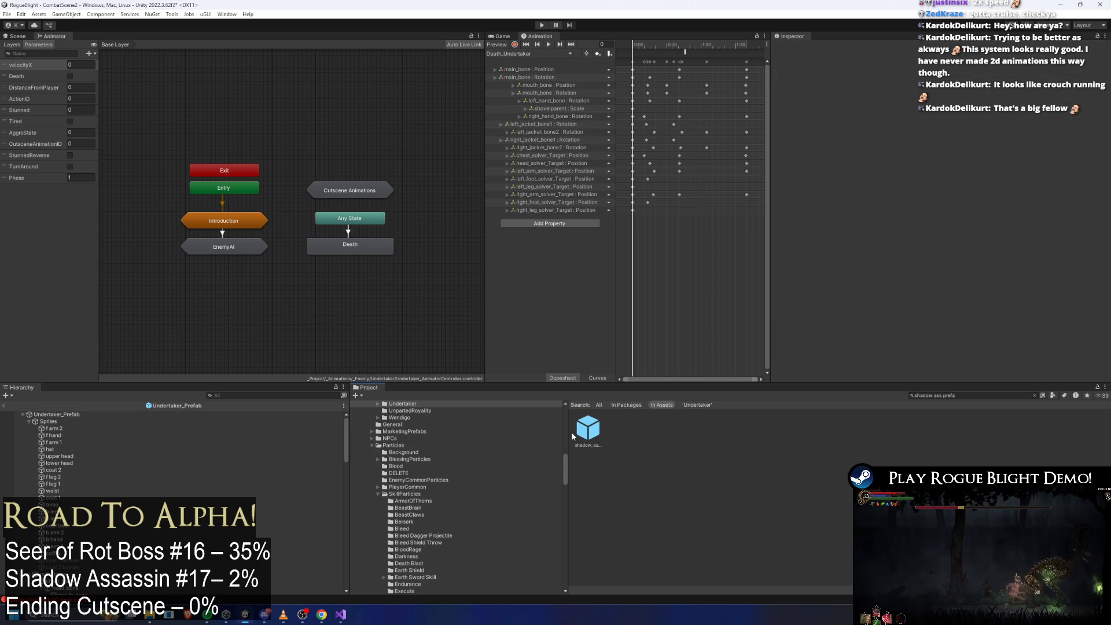
double_click(587, 428)
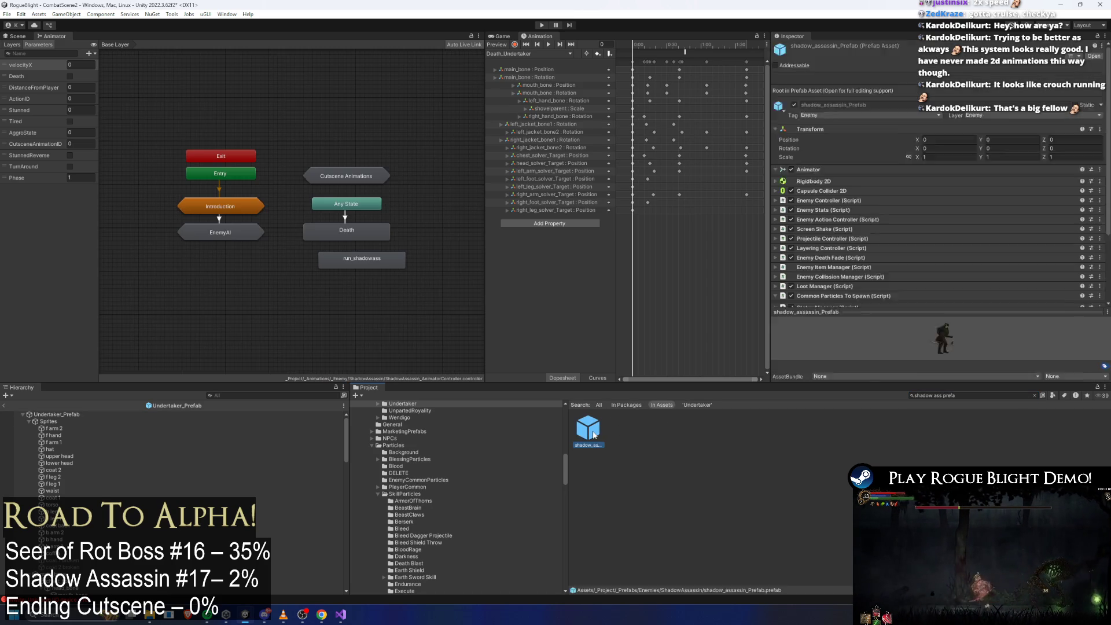
click(506, 54)
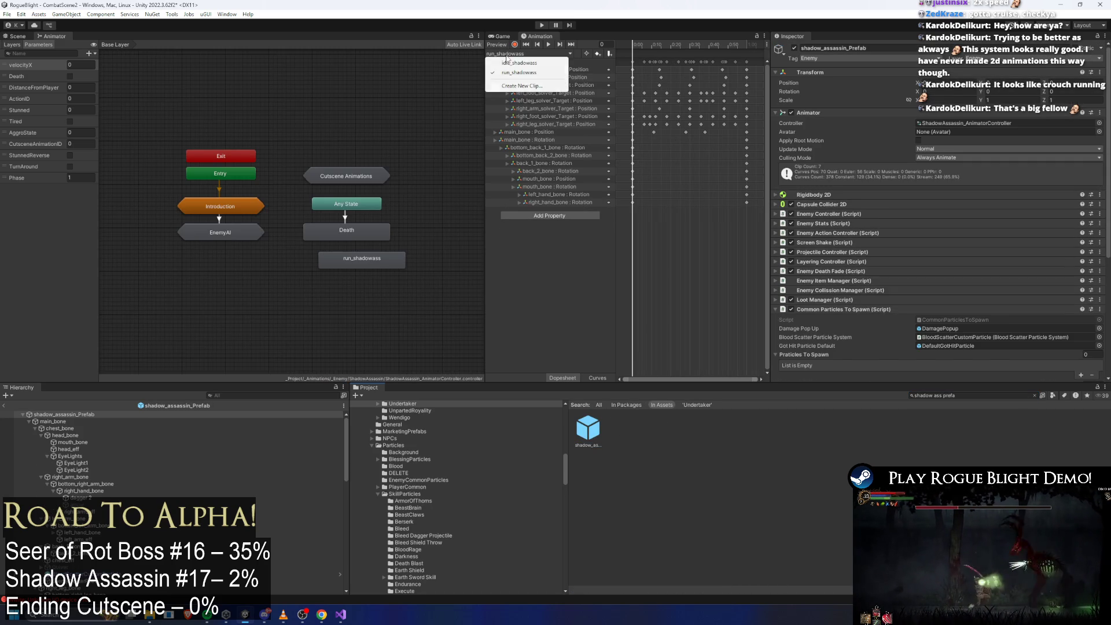
click(521, 86)
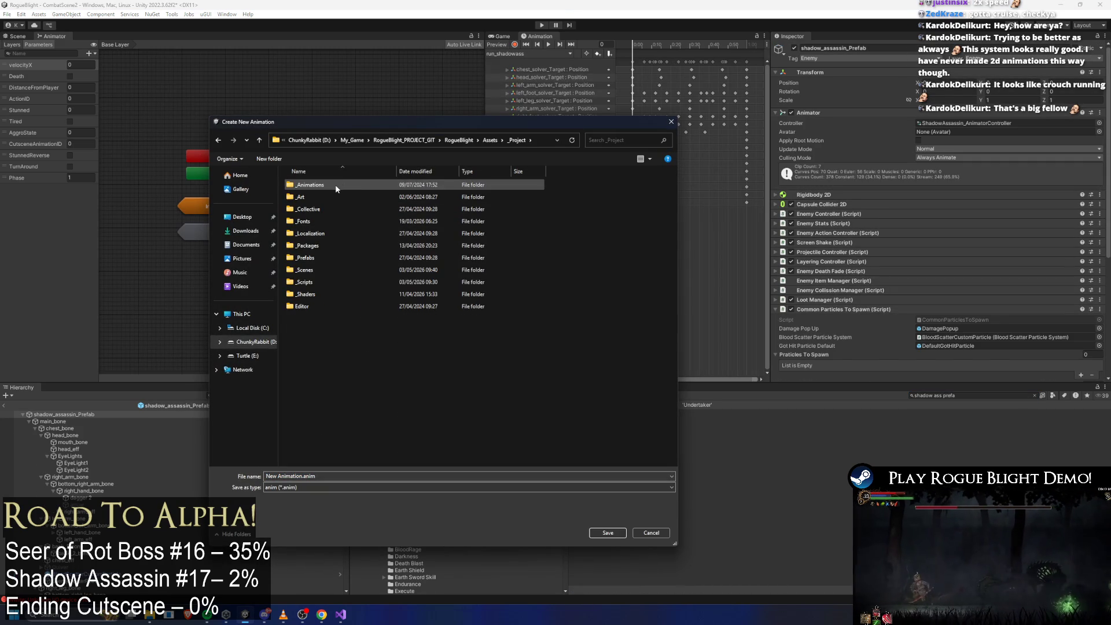
Step: Save the new clip as turn_around_shadowass.anim in _Animations/_Enemy/ShadowAssassin
double_click(335, 184)
double_click(332, 208)
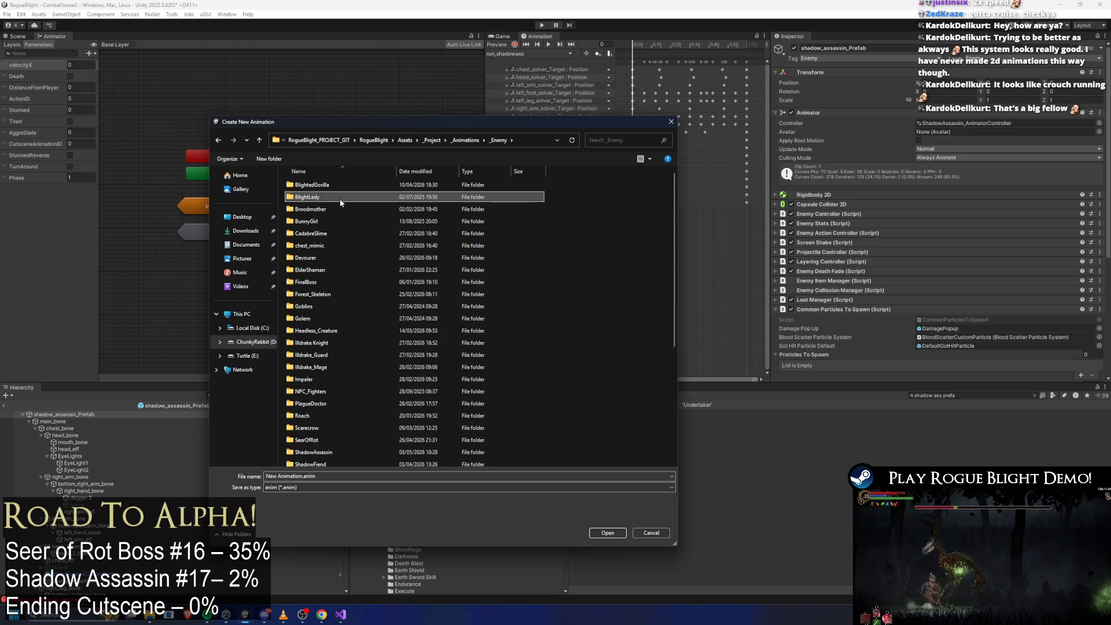
text(sha)
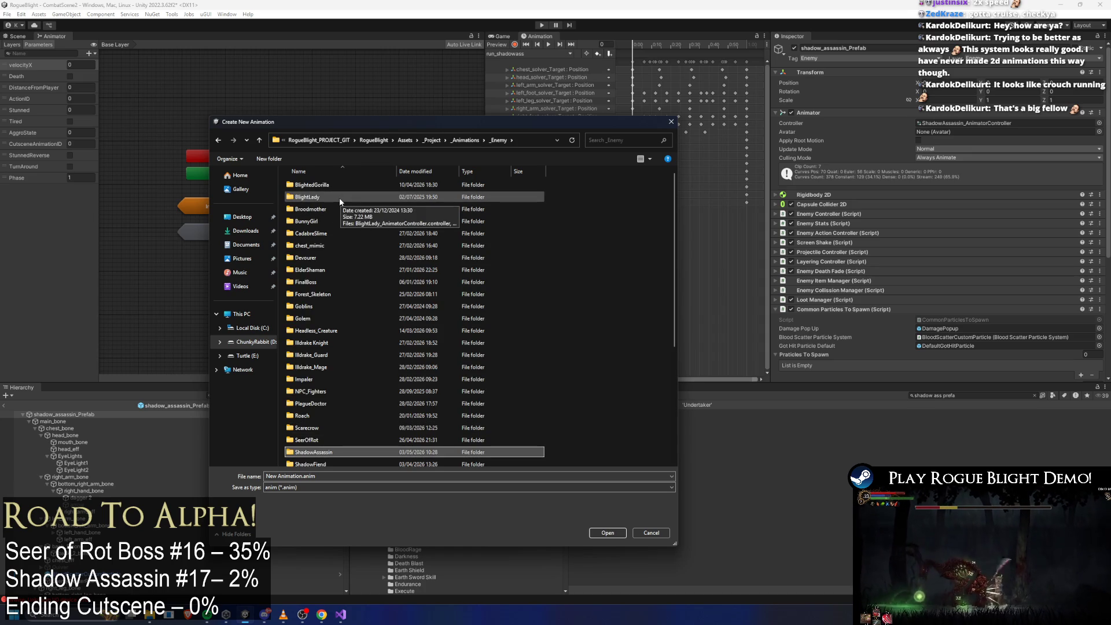
key(Return)
click(340, 198)
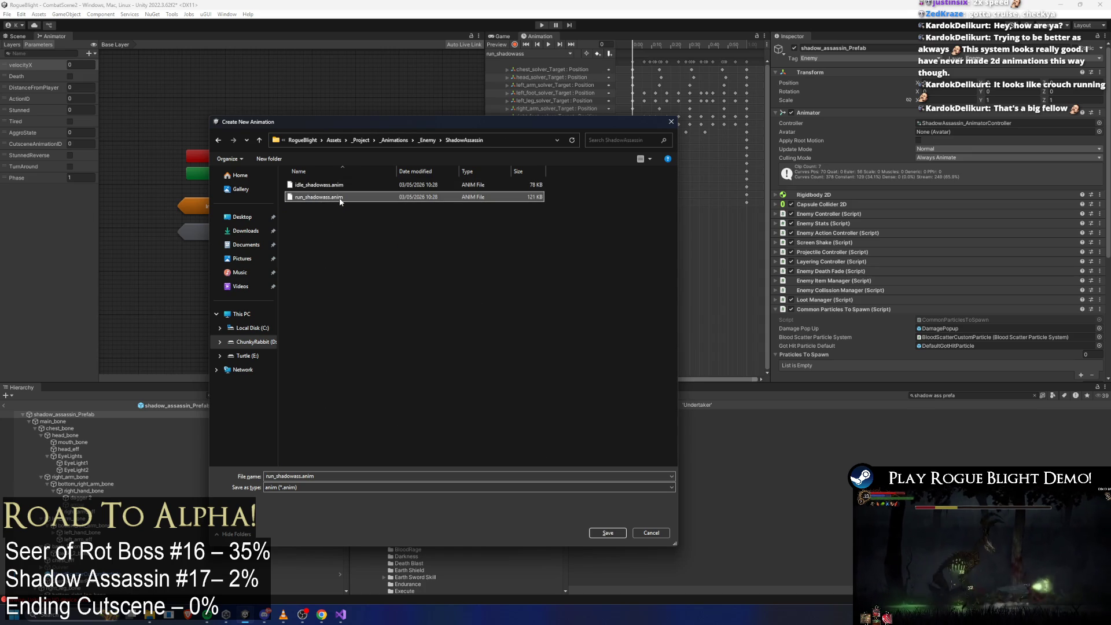
click(272, 476)
click(266, 476)
key(Delete)
key(Delete)
key(Delete)
text(tu)
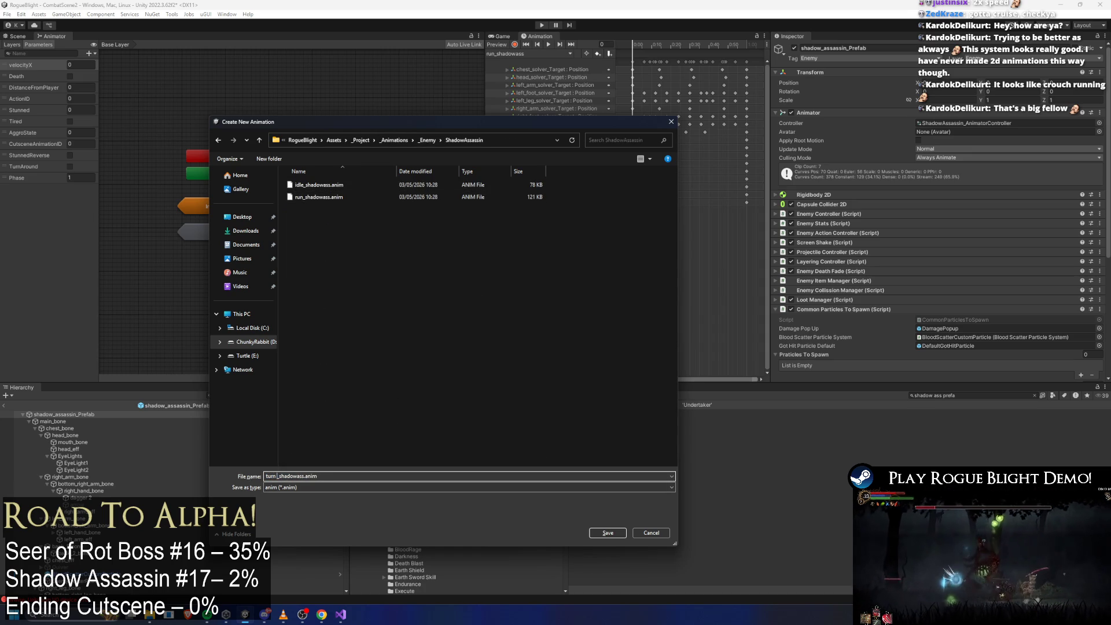
text(nd)
key(Return)
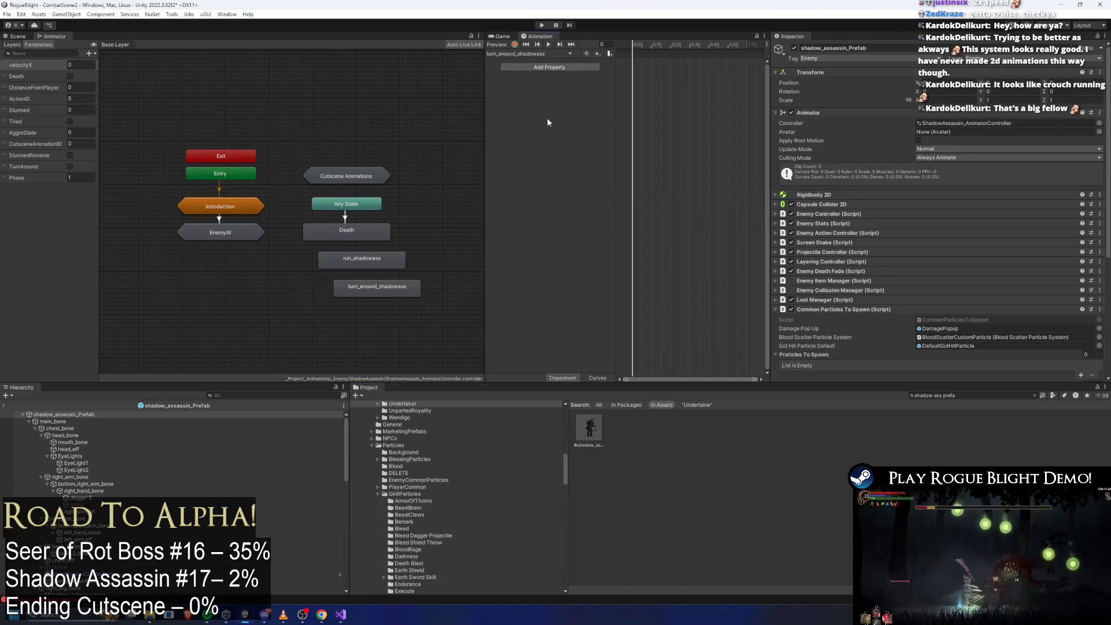
Step: Navigate into EnemyAI > Movement and select the Turn Around state
click(393, 293)
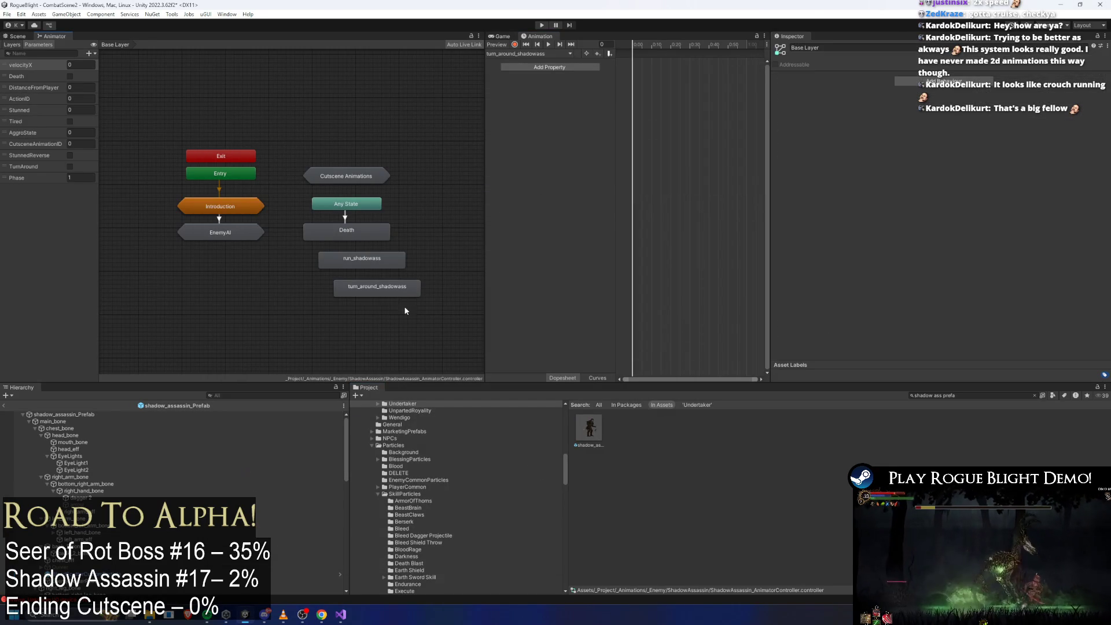
click(350, 256)
double_click(230, 234)
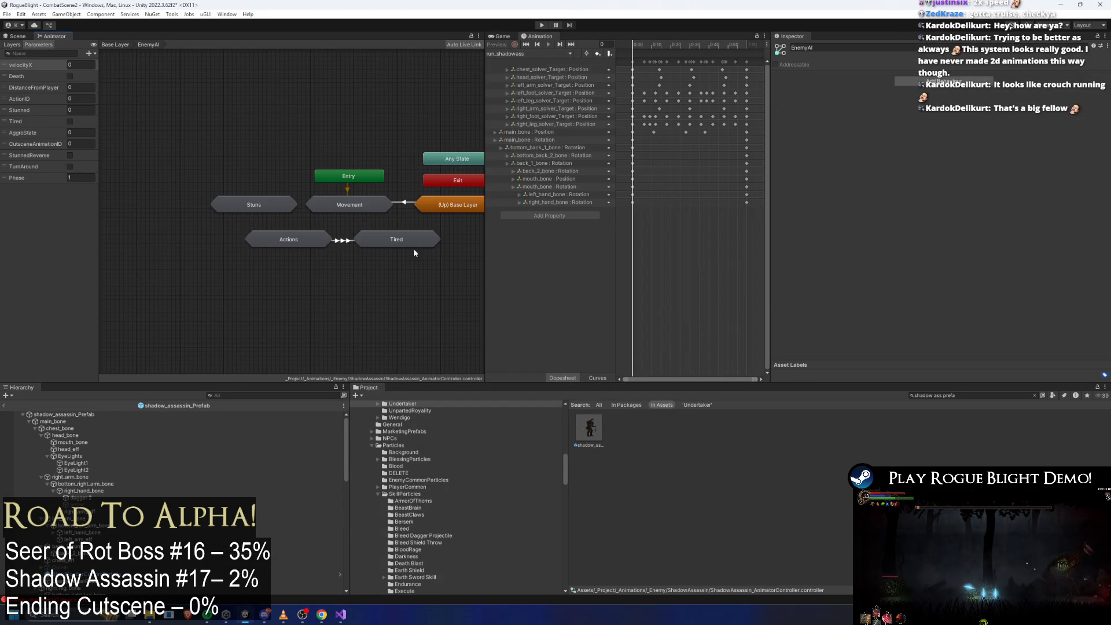
double_click(323, 206)
click(398, 226)
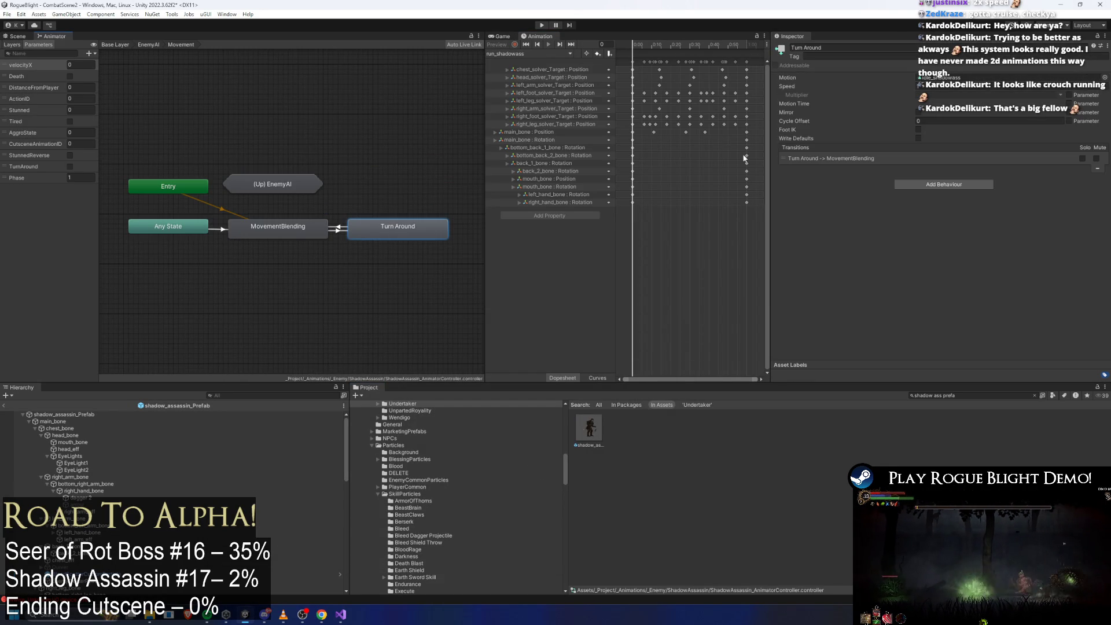
Step: Assign turn_around_shadowass as its motion, enable Loop Time on the clip, and save
click(1103, 78)
text(turn shad)
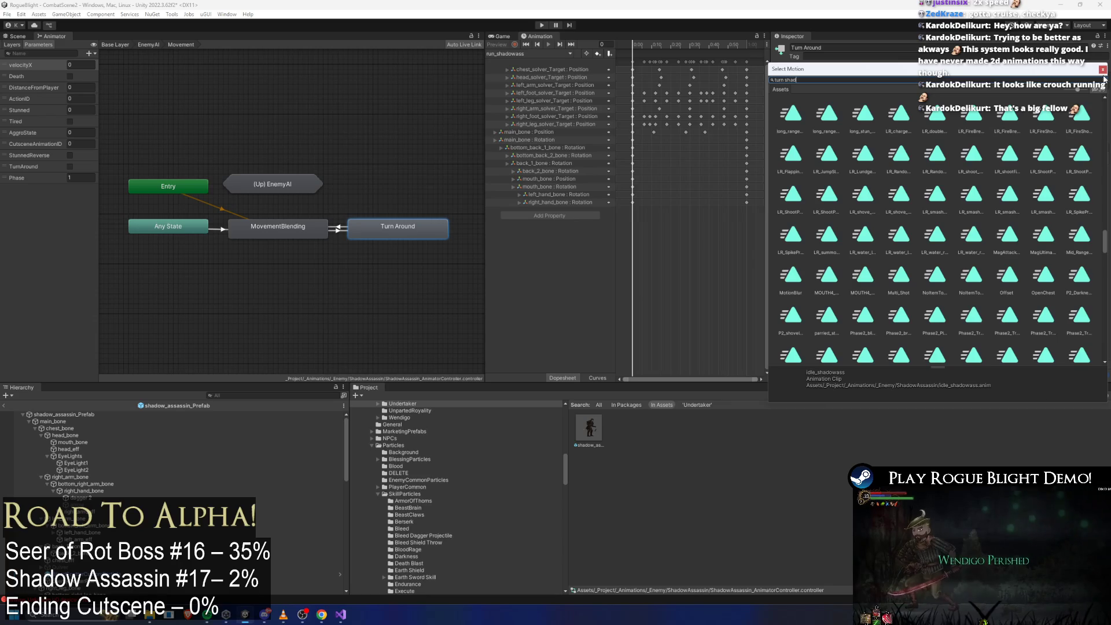
text(ss)
double_click(827, 116)
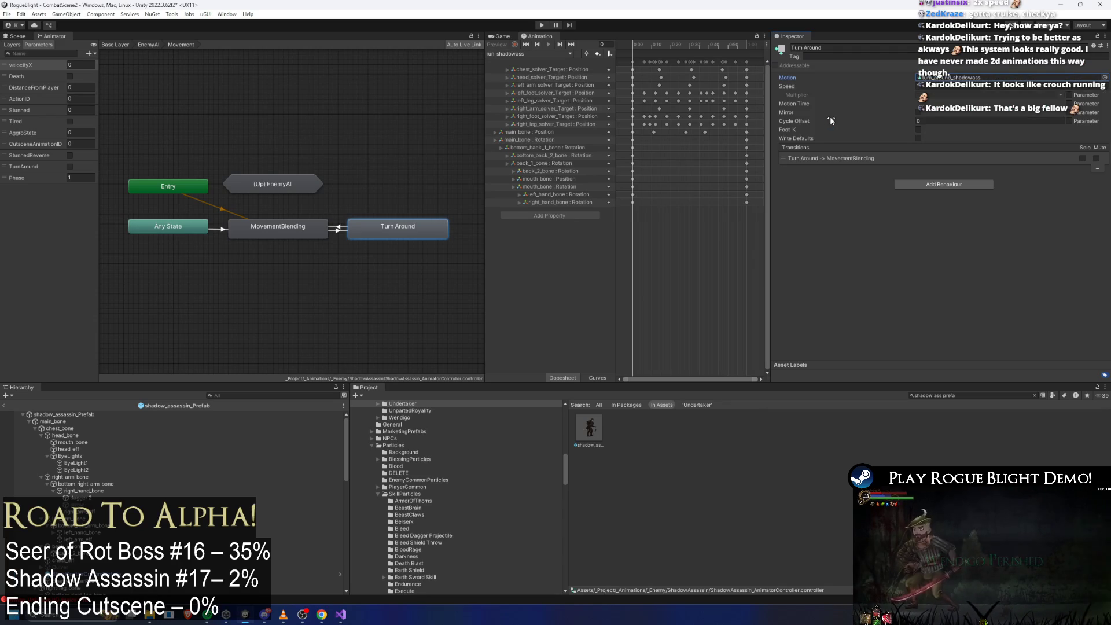
double_click(964, 78)
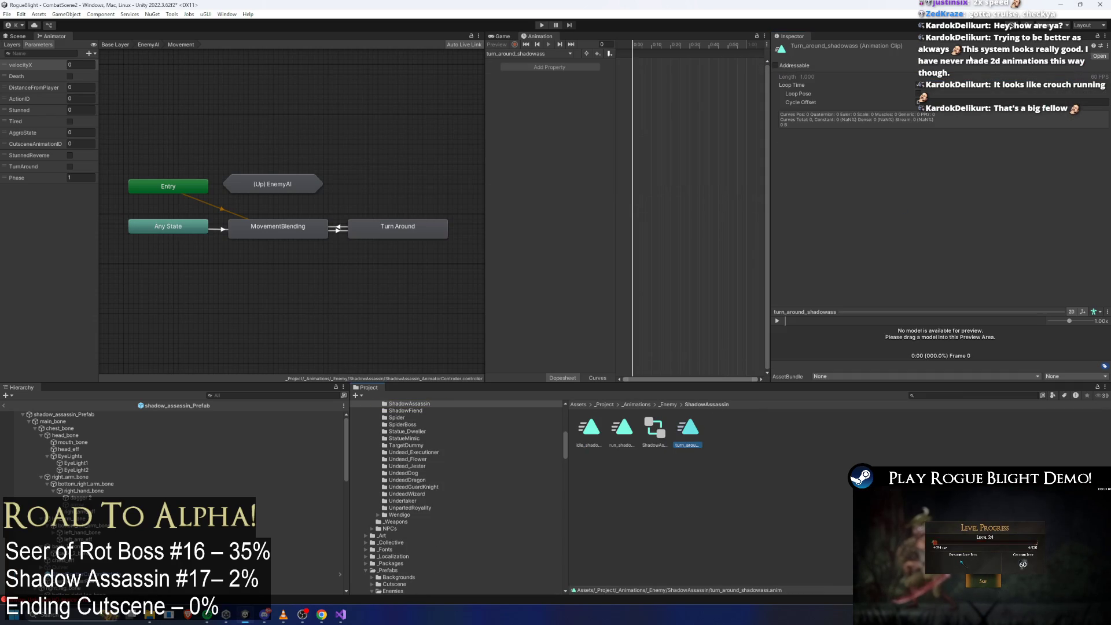
click(918, 86)
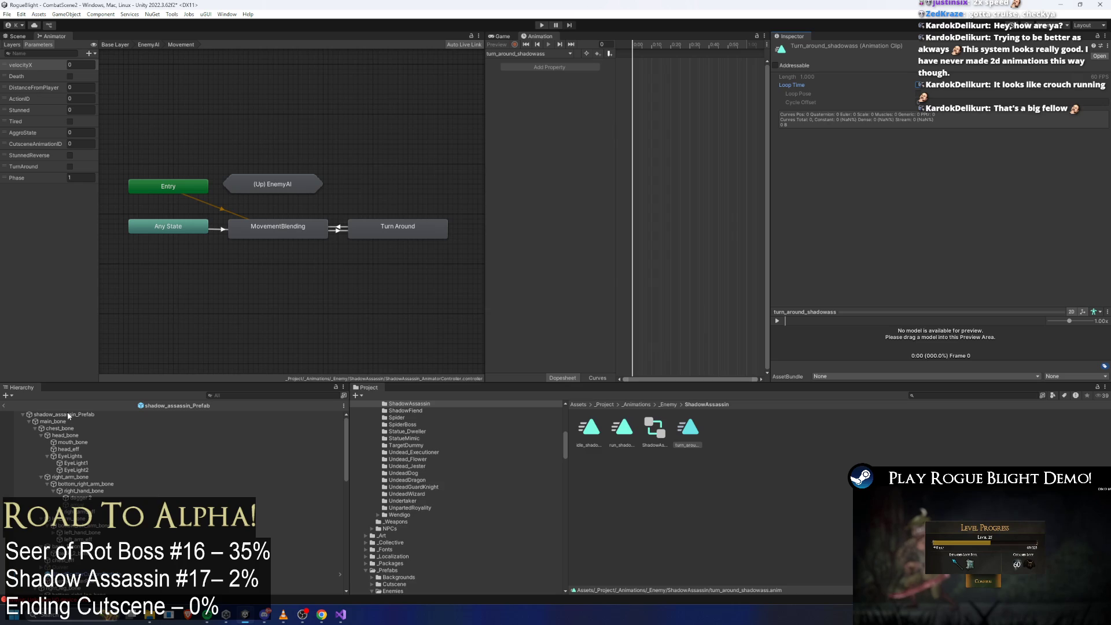
key(ctrl+s)
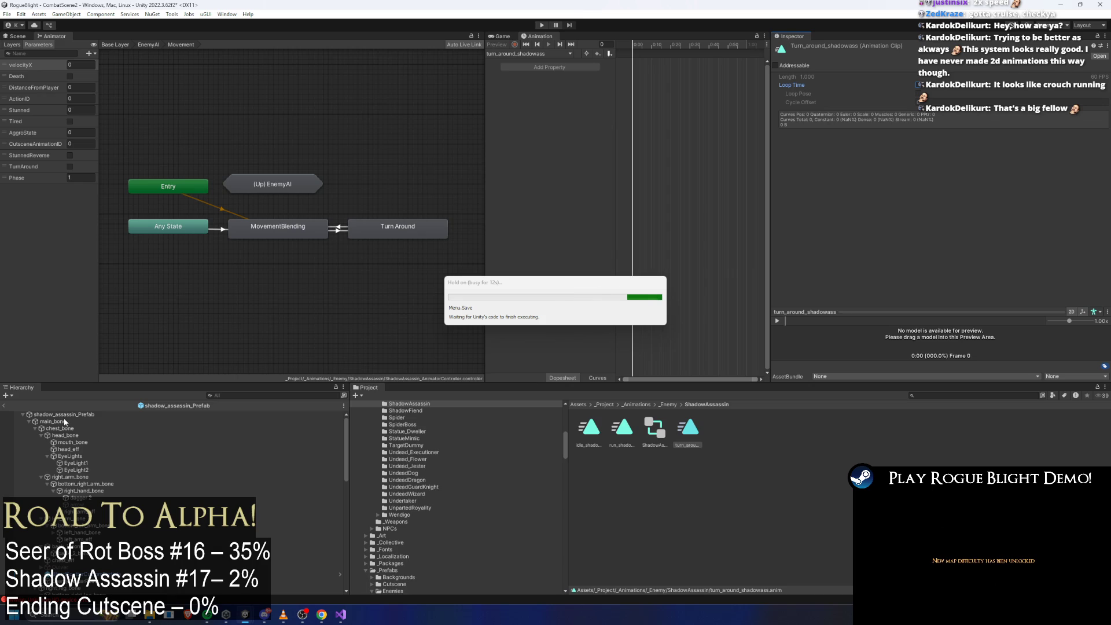
Step: Search 'shadow prefab', review the shadow assassin prefab's Inspector components, and open it
click(67, 412)
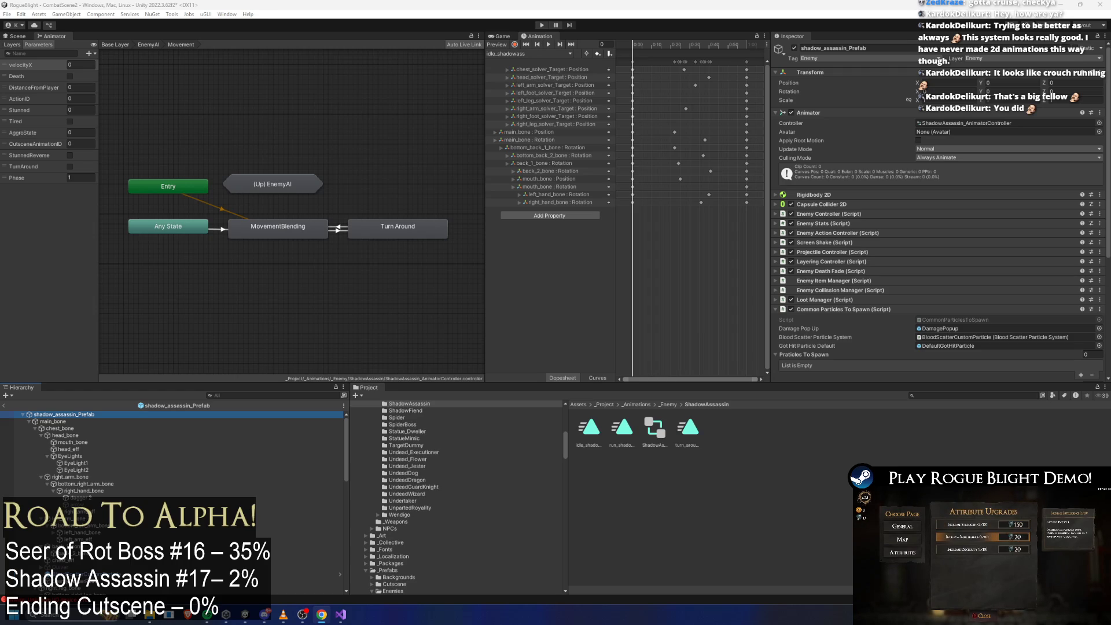
click(918, 395)
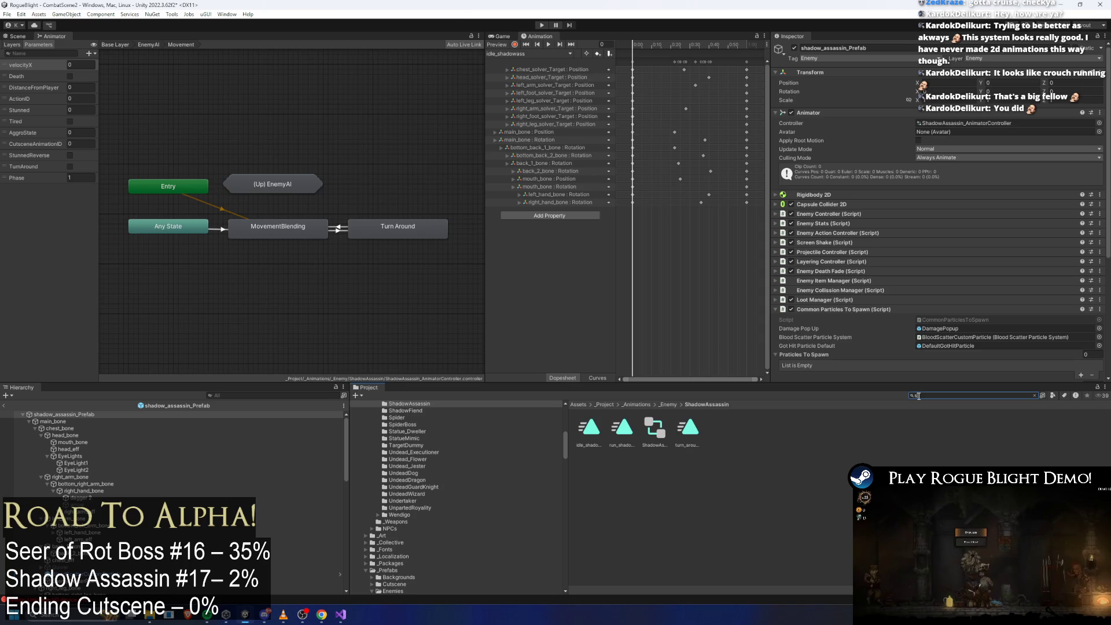
text(shadow prefab)
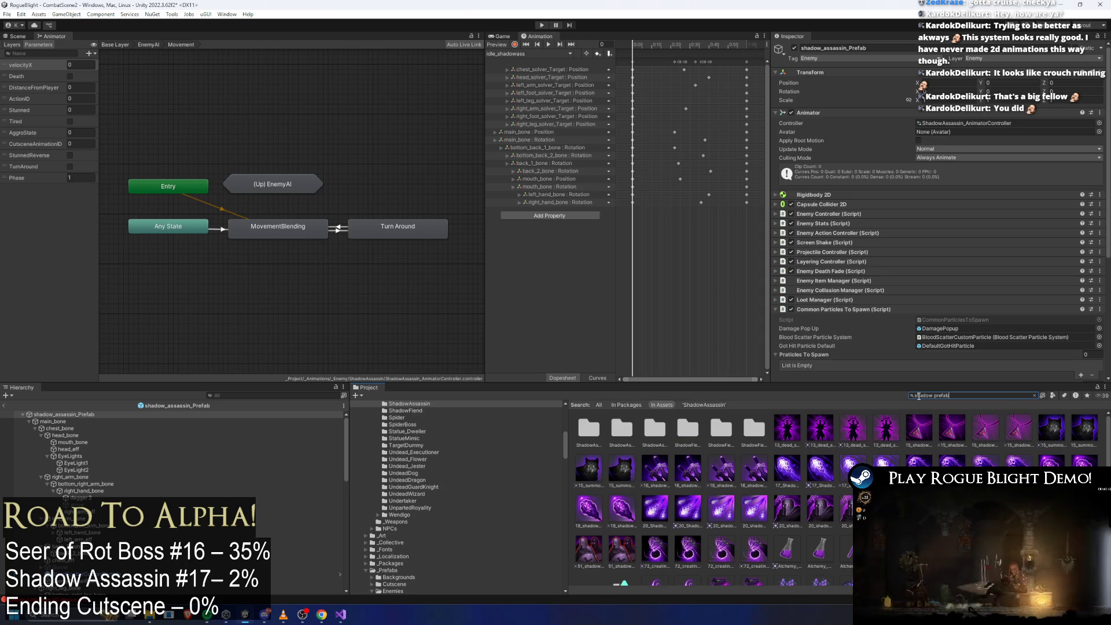
key(Down)
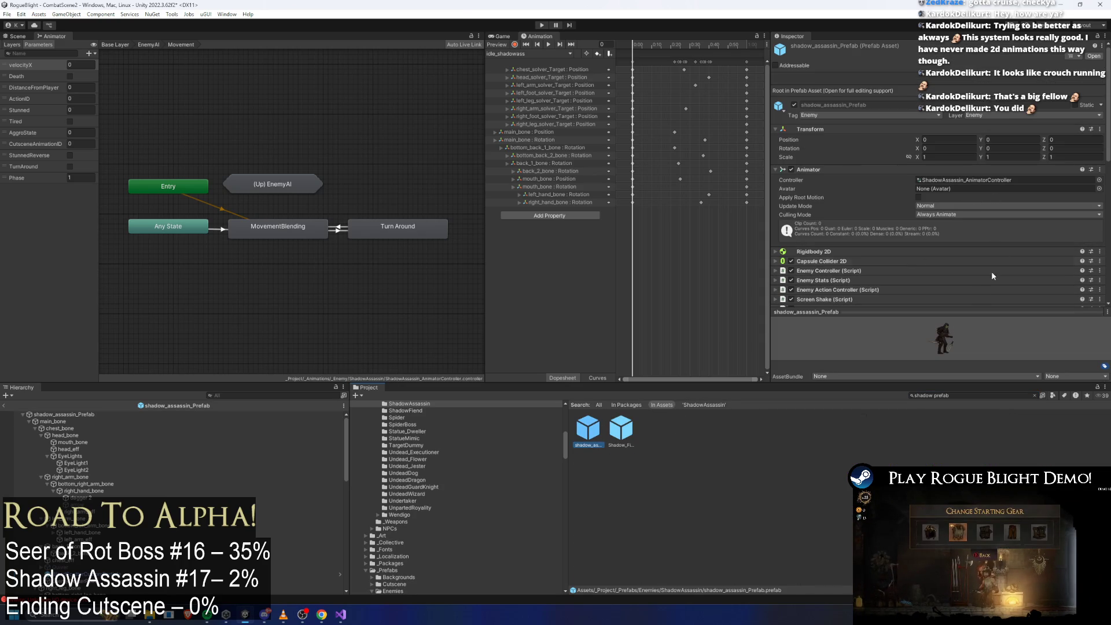
scroll(925, 272, down, 8)
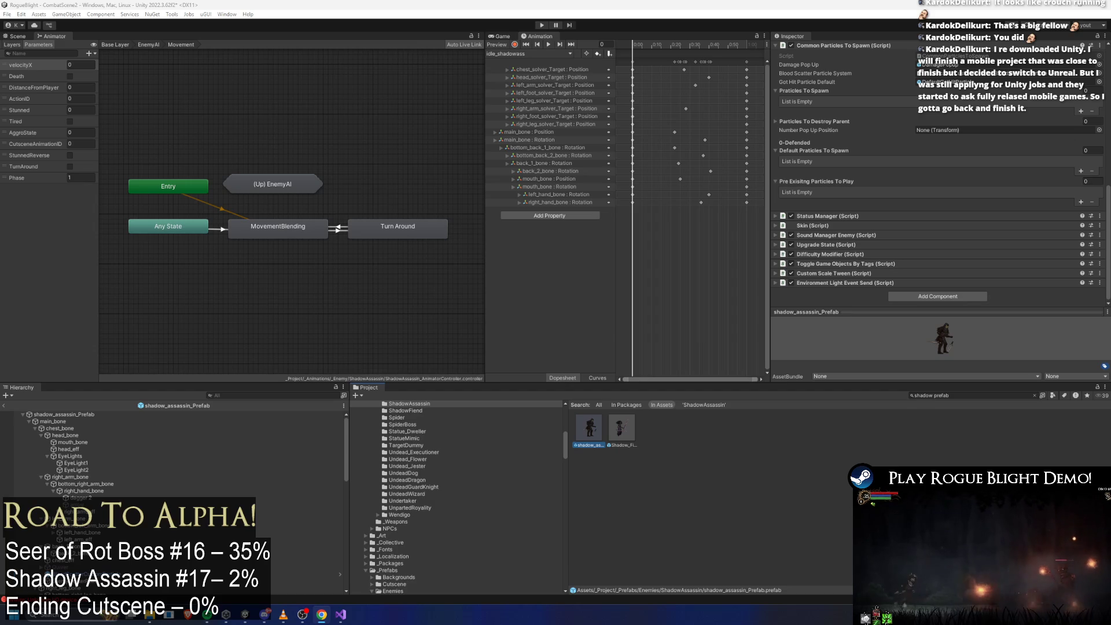
double_click(588, 426)
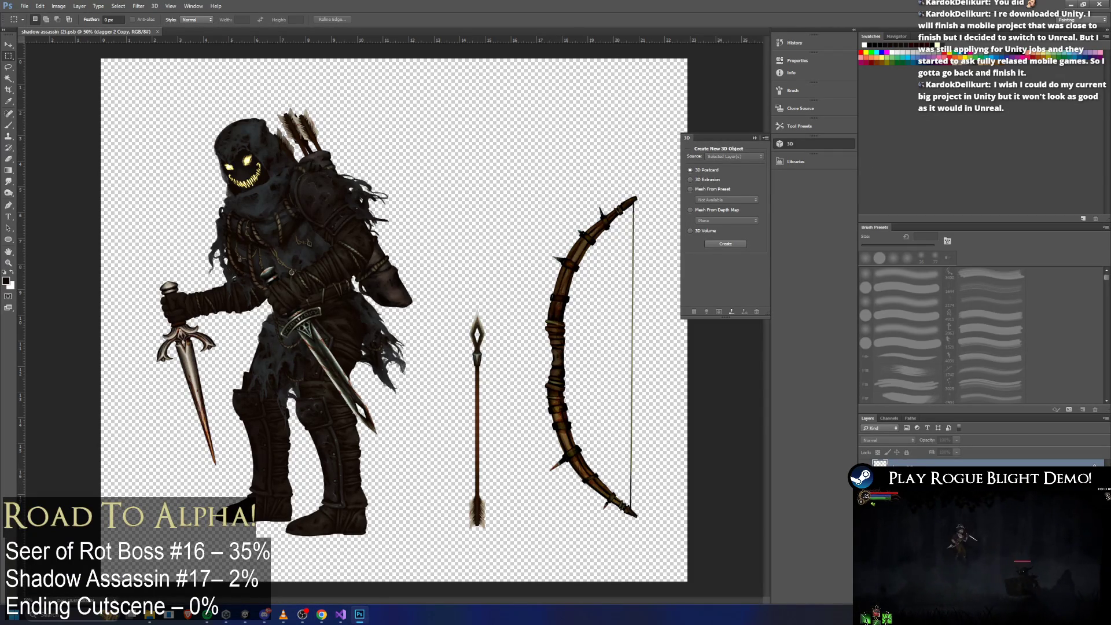
Step: Flip the canvas horizontally via Image Rotation and make the torso layer active
click(67, 7)
mouse_move(103, 87)
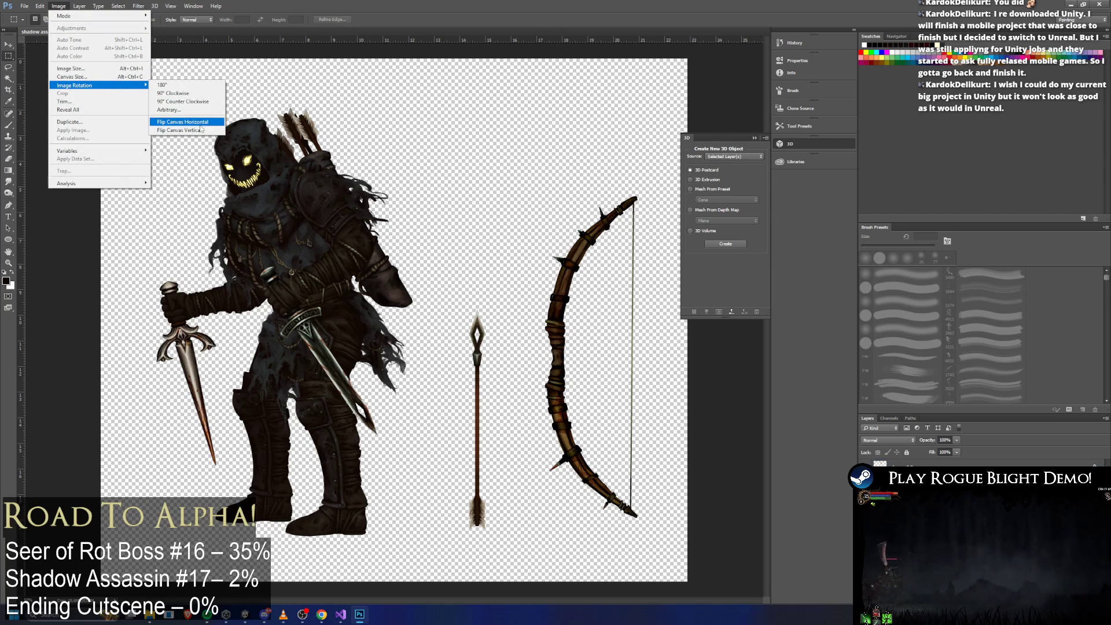
click(200, 122)
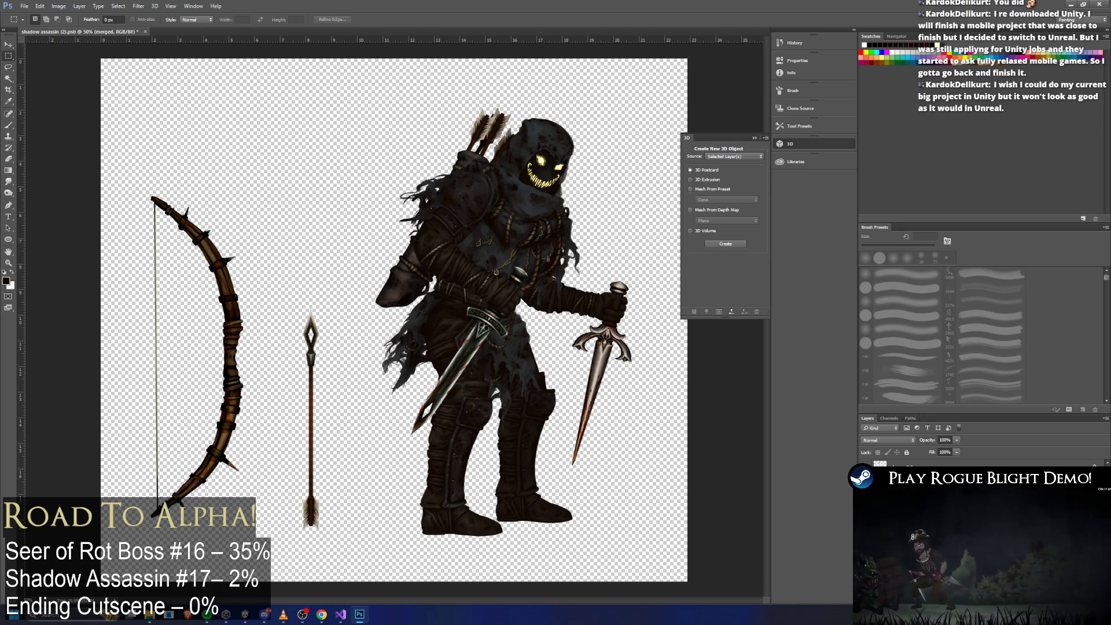
key(alt+bracketleft)
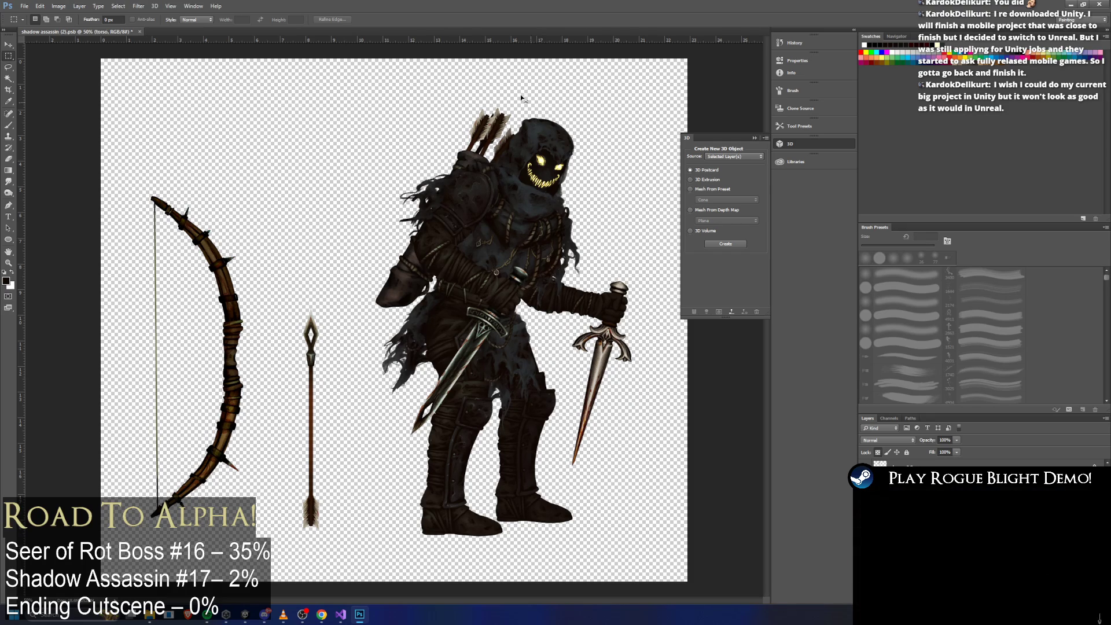
Step: Back in Unity, search 'shadow art' and open shadow_assassin_art in Photoshop
key(alt+Tab)
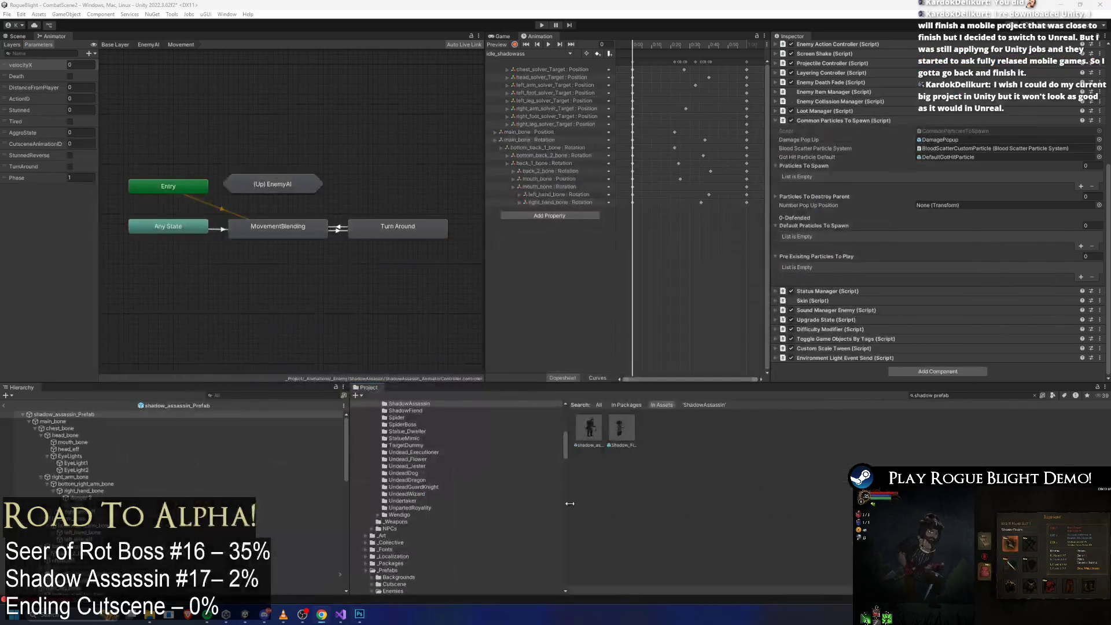
click(948, 397)
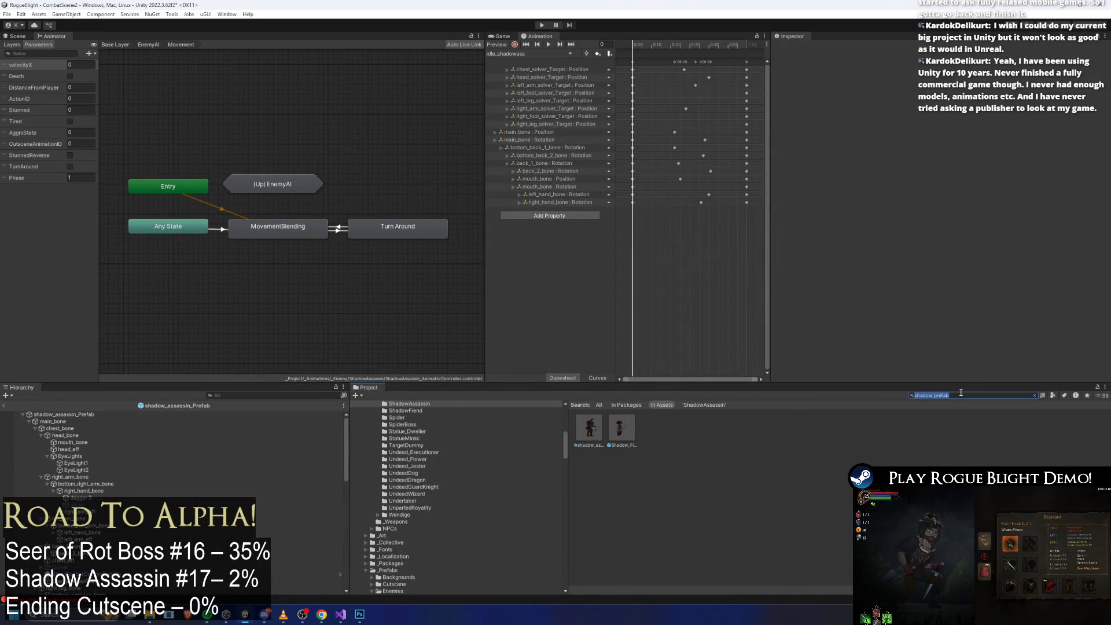
text(shadow ar)
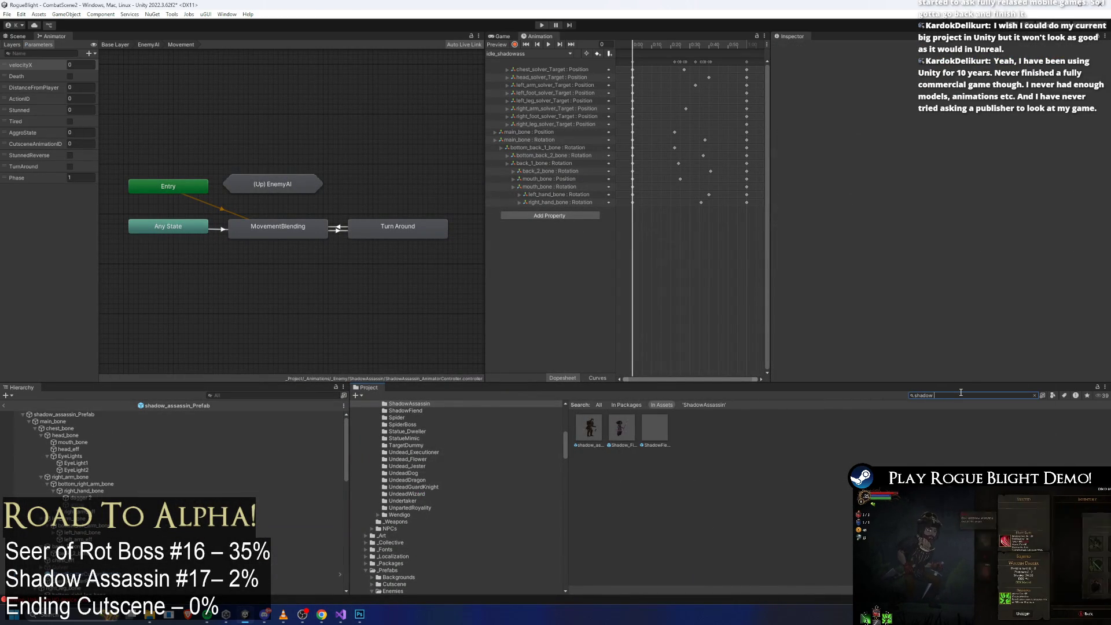
text(t)
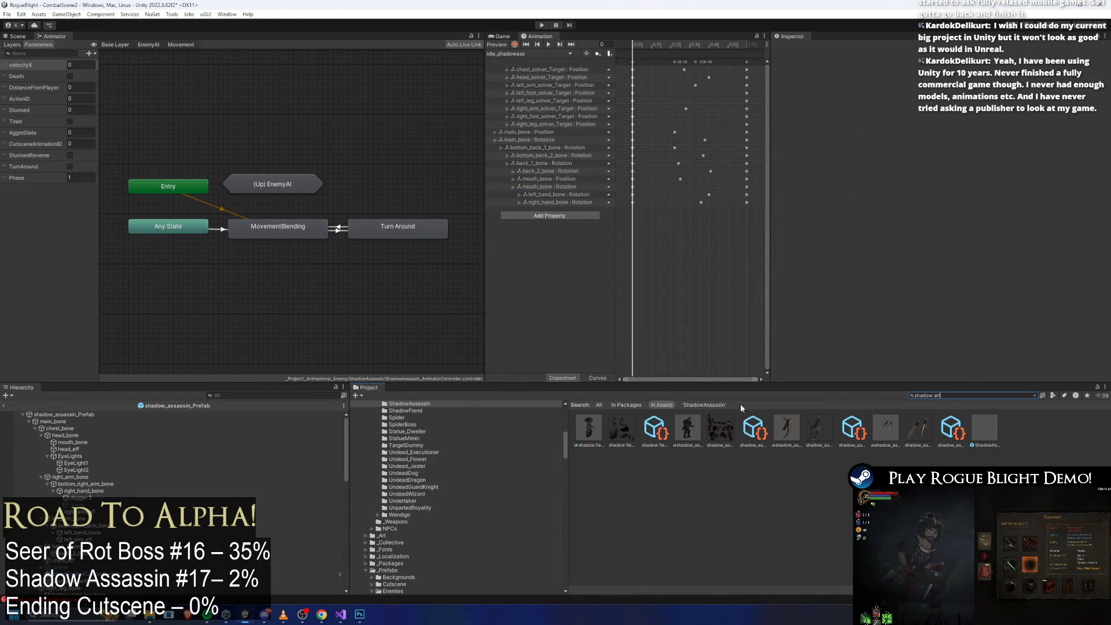
click(693, 433)
double_click(693, 433)
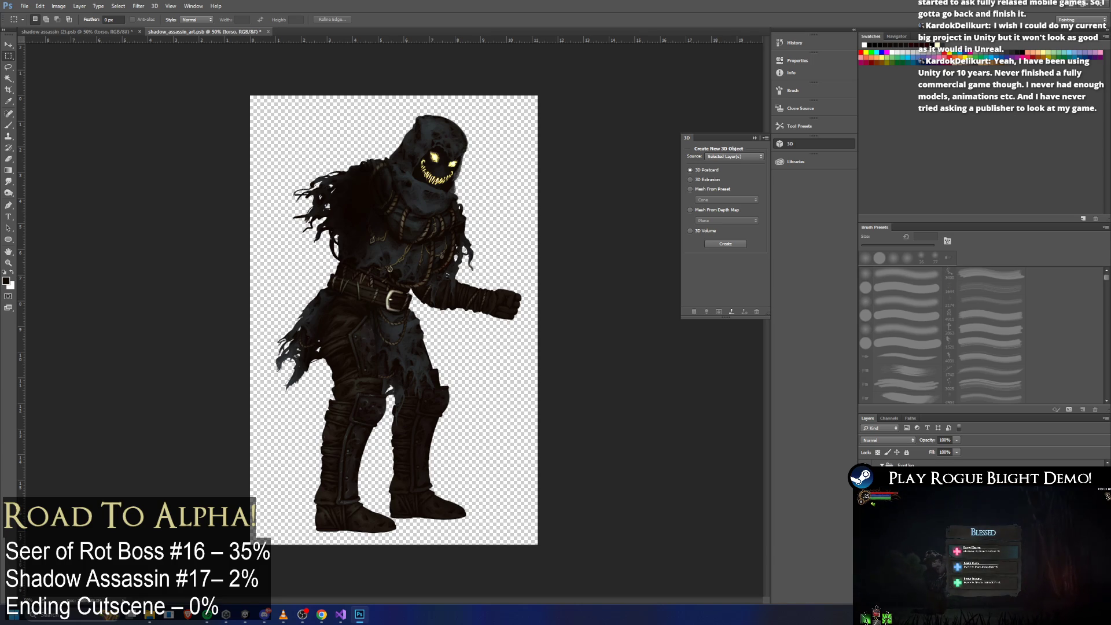
Step: Paste the cloak piece and transform it up and left over the shoulder
key(ctrl+v)
key(ctrl+z)
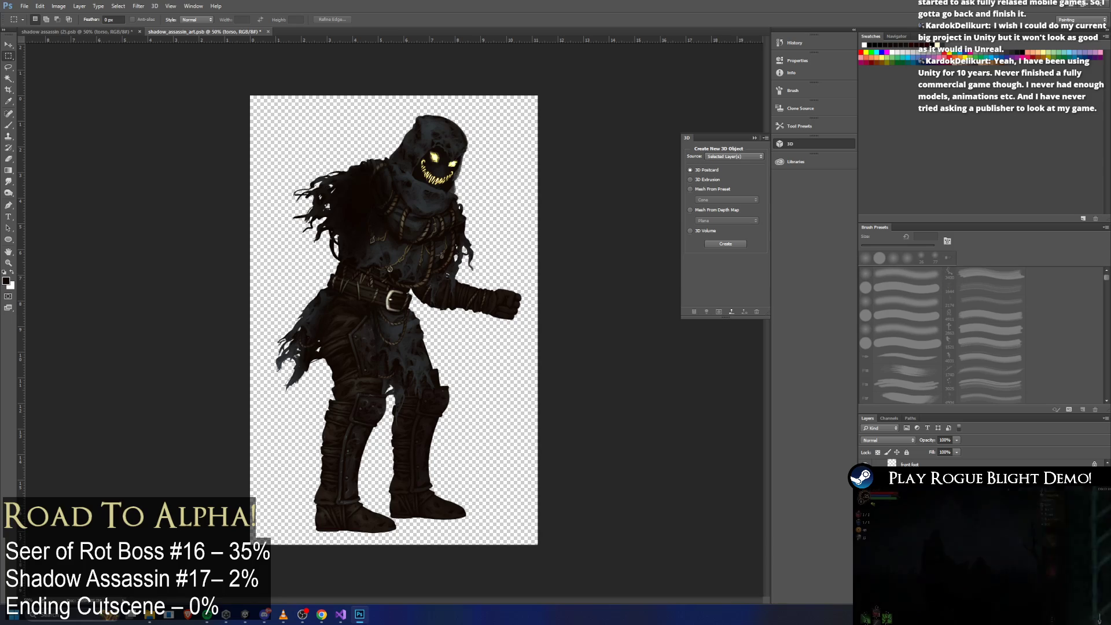
key(ctrl+z)
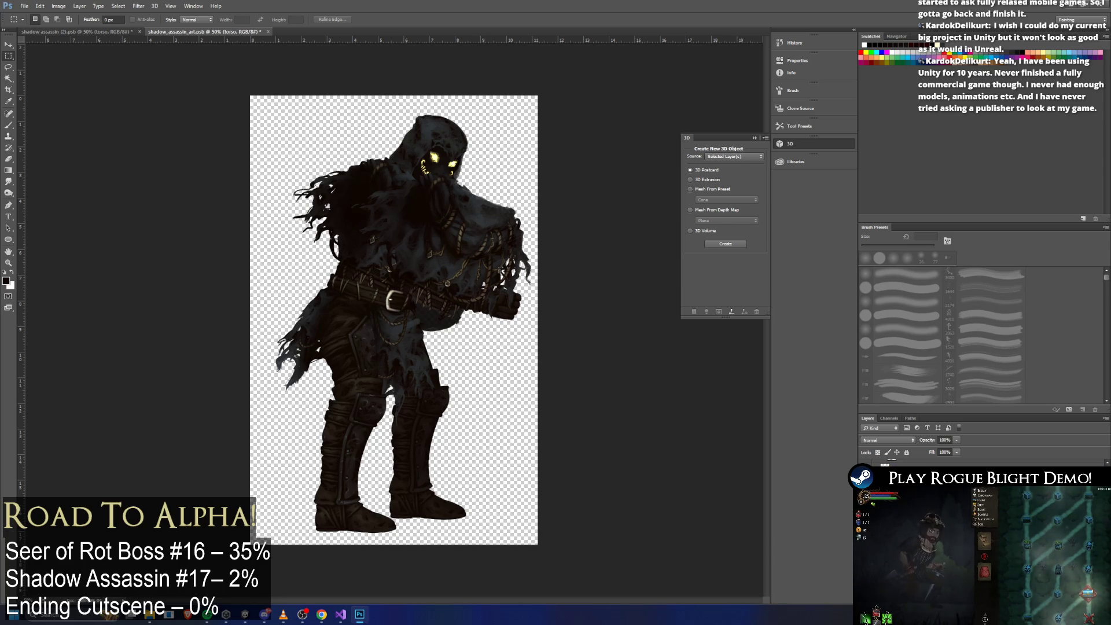
key(ctrl+t)
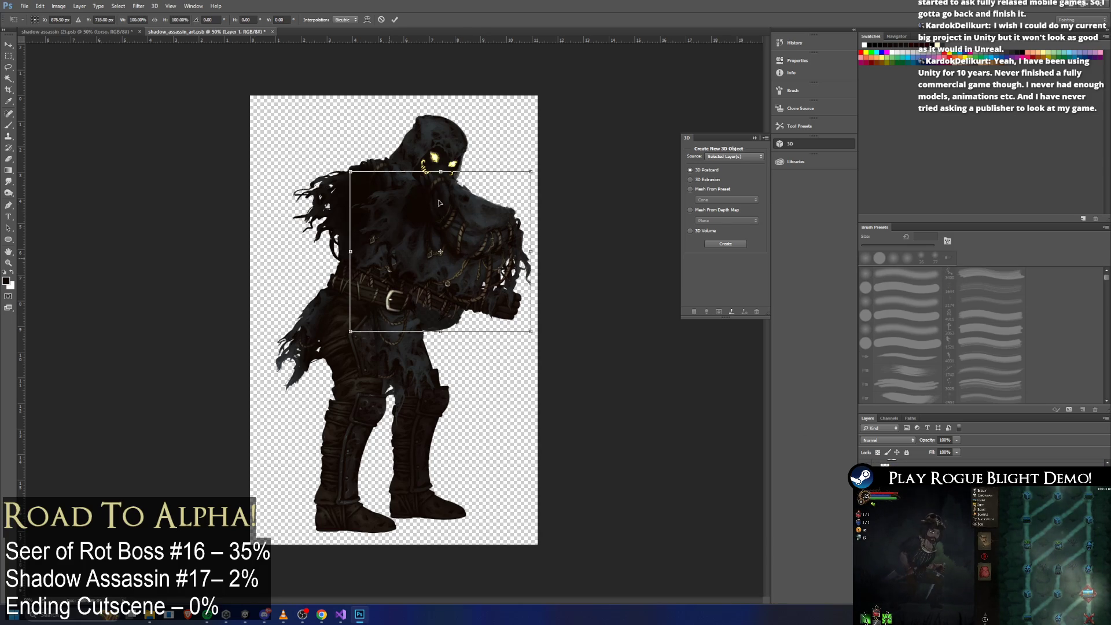
mouse_move(451, 231)
mouse_down()
mouse_move(401, 216)
mouse_move(409, 212)
mouse_up()
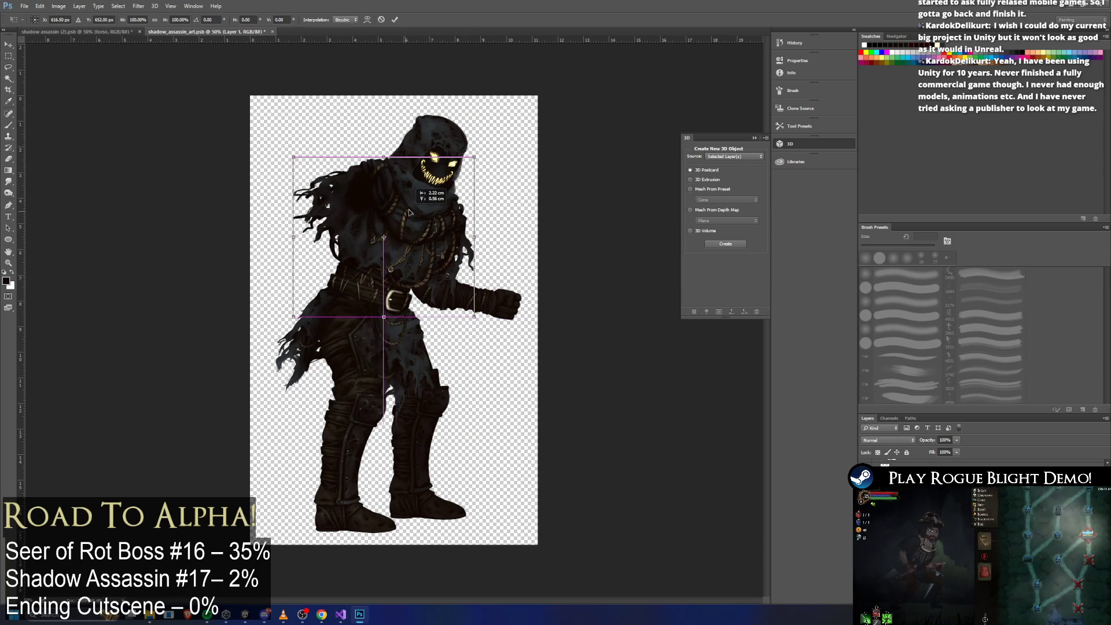
scroll(408, 213, up, 4)
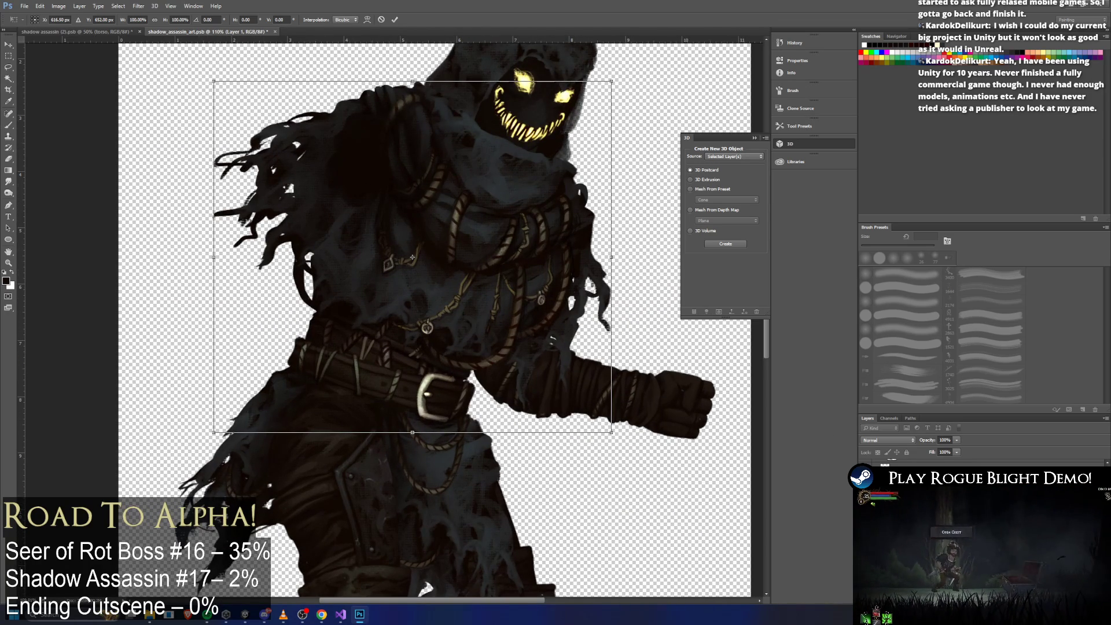
key(Return)
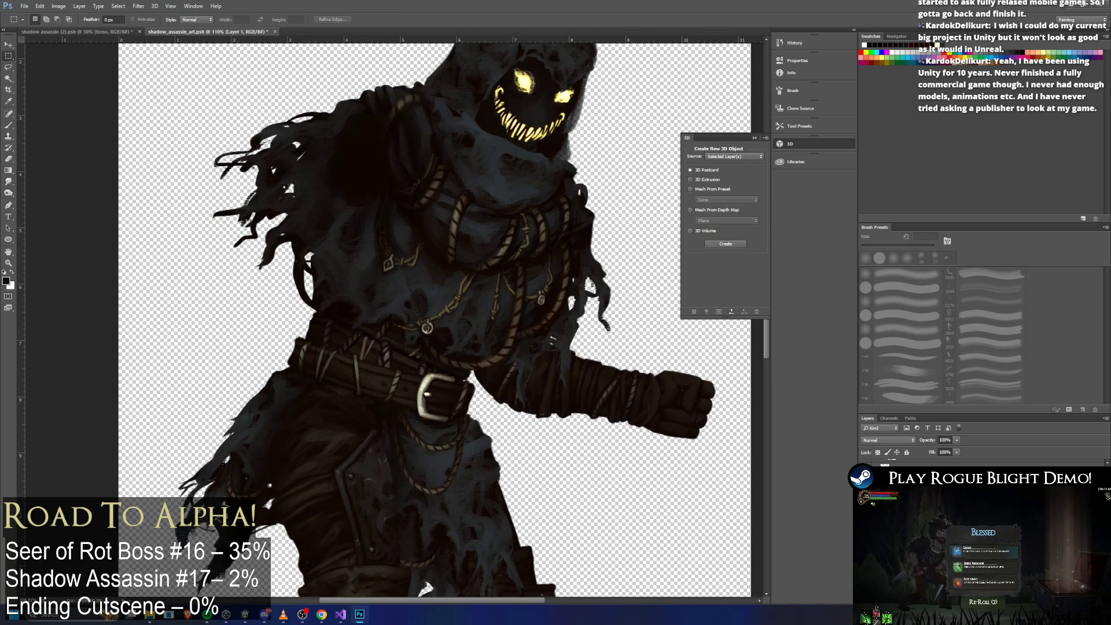
Step: Move the upper-body artwork down with the Move tool, comparing before and after via undo
click(9, 45)
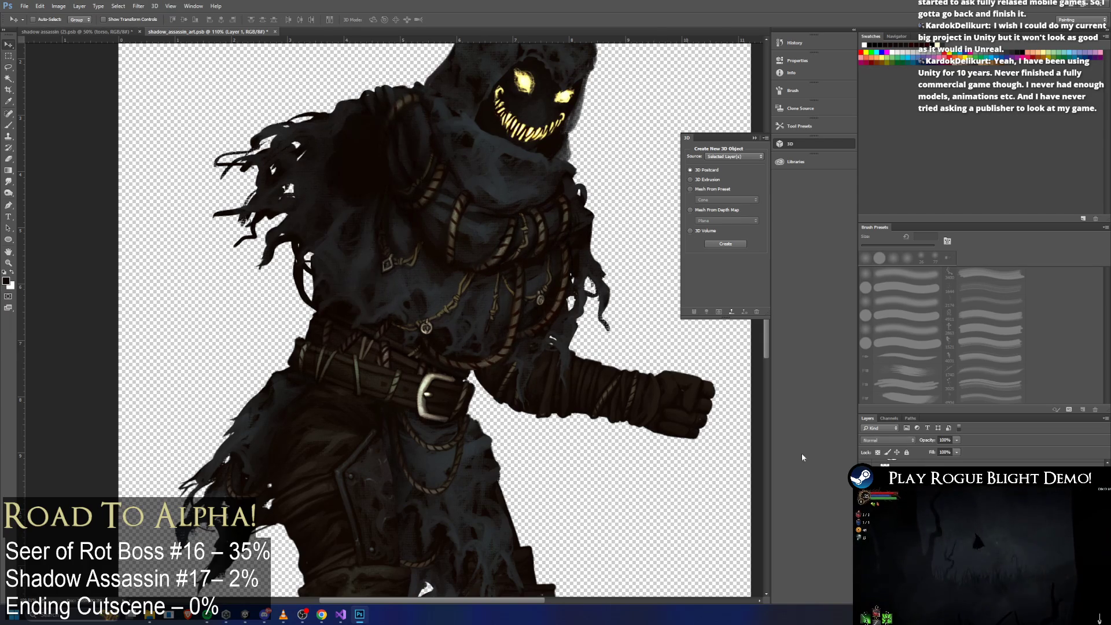
drag(477, 218, 477, 262)
scroll(477, 261, left, 2)
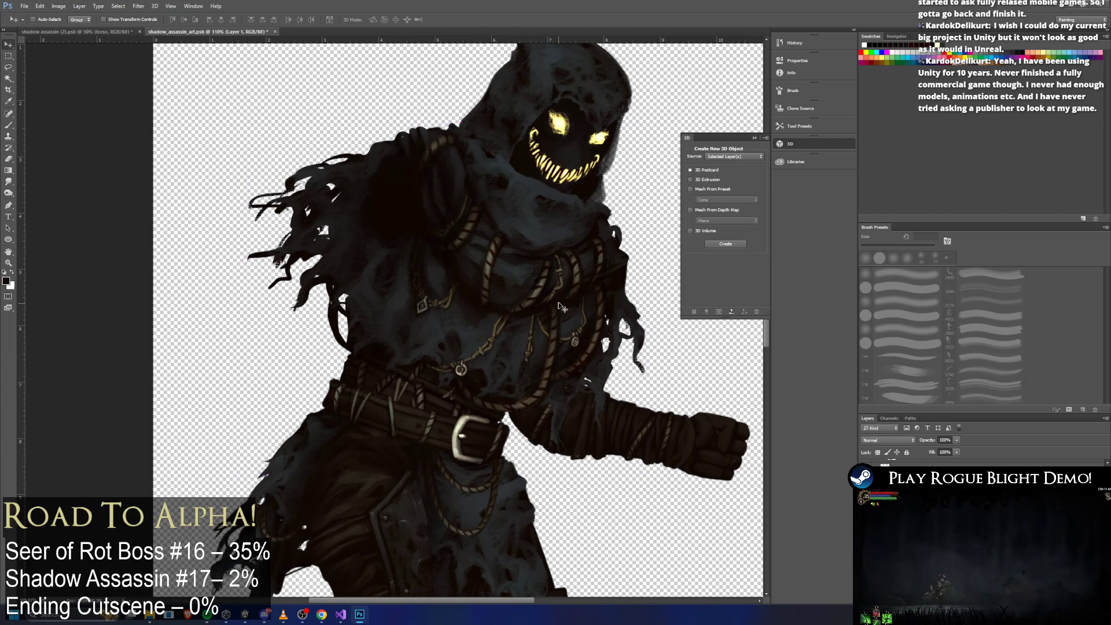
scroll(560, 306, up, 3)
key(ctrl+z)
key(ctrl+z)
key(ctrl+z)
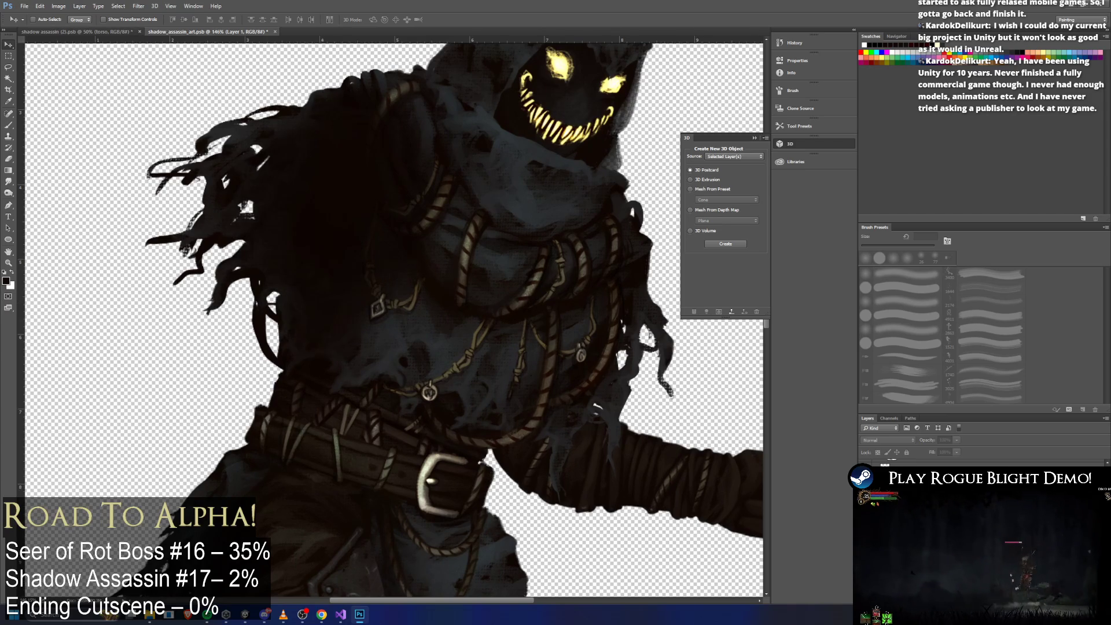
key(ctrl+z)
key(ctrl+z)
key(ctrl+z)
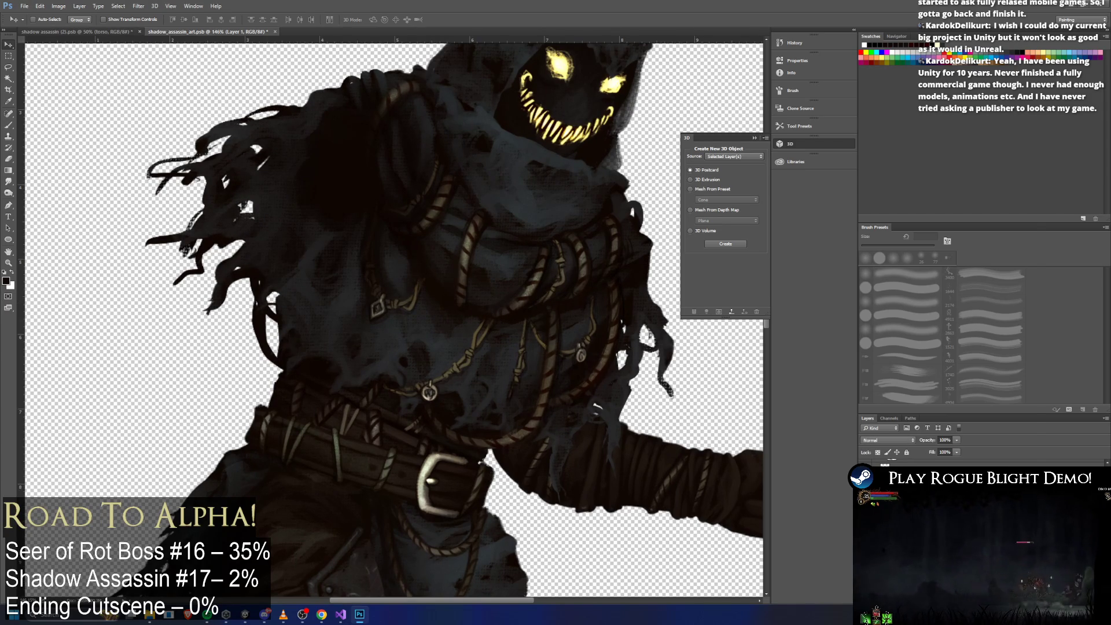
Step: Select the torso layer from the layers listed under the figure
right_click(907, 466)
click(954, 356)
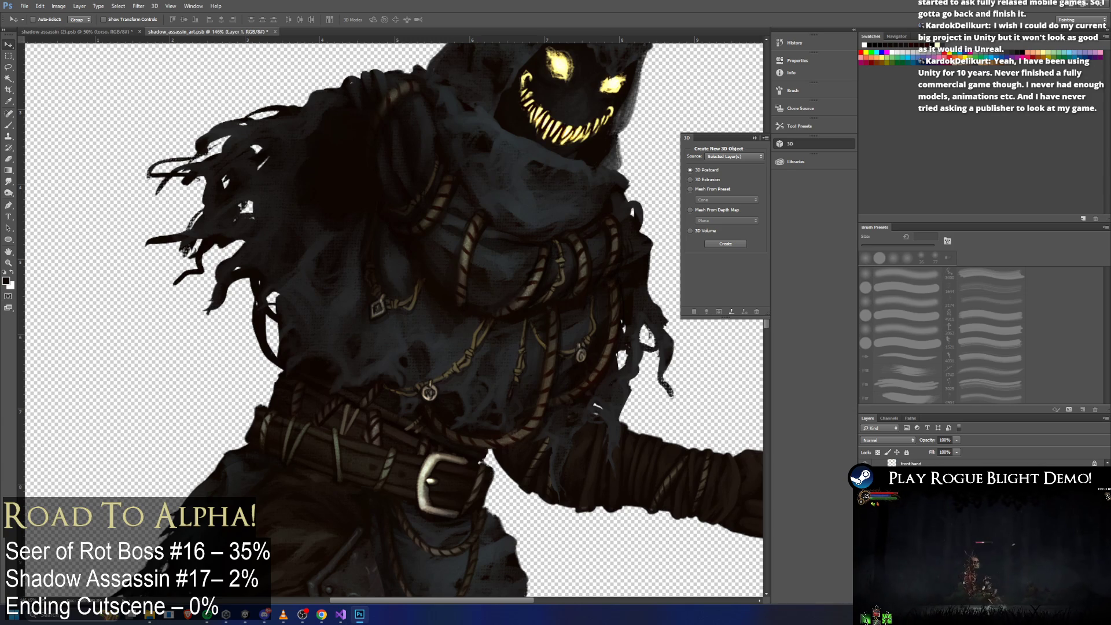
scroll(589, 450, down, 5)
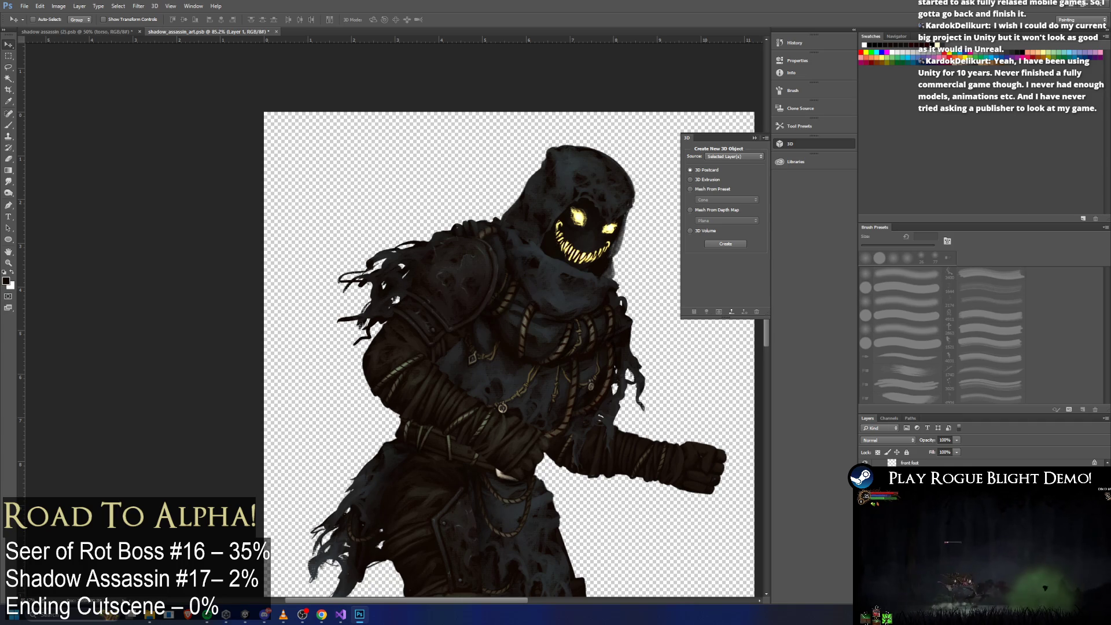
right_click(890, 467)
click(954, 360)
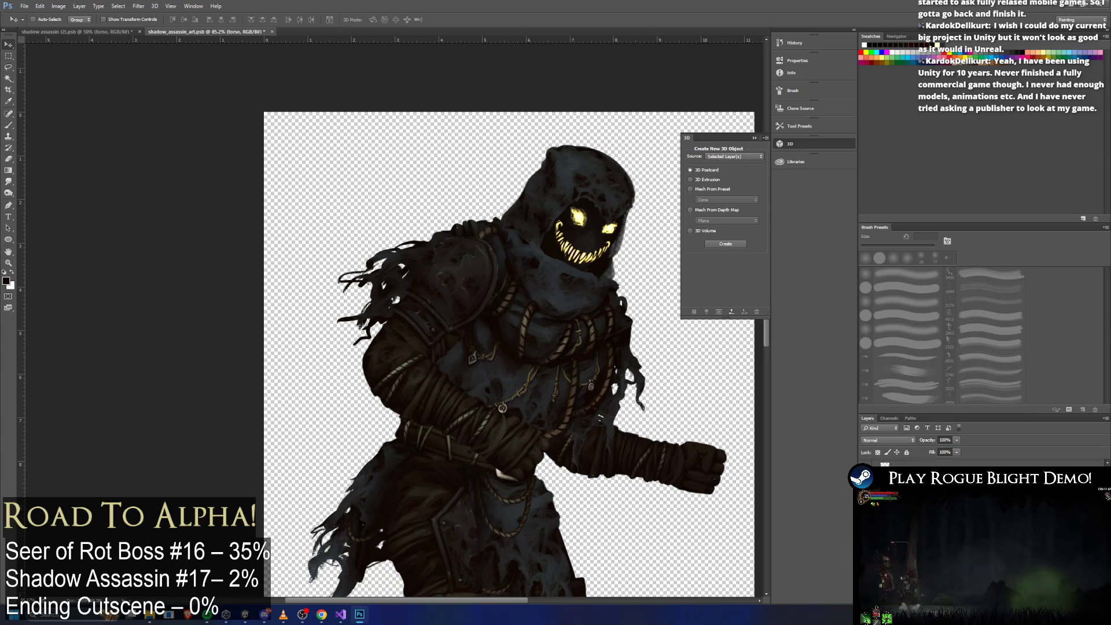
scroll(926, 463, up, 2)
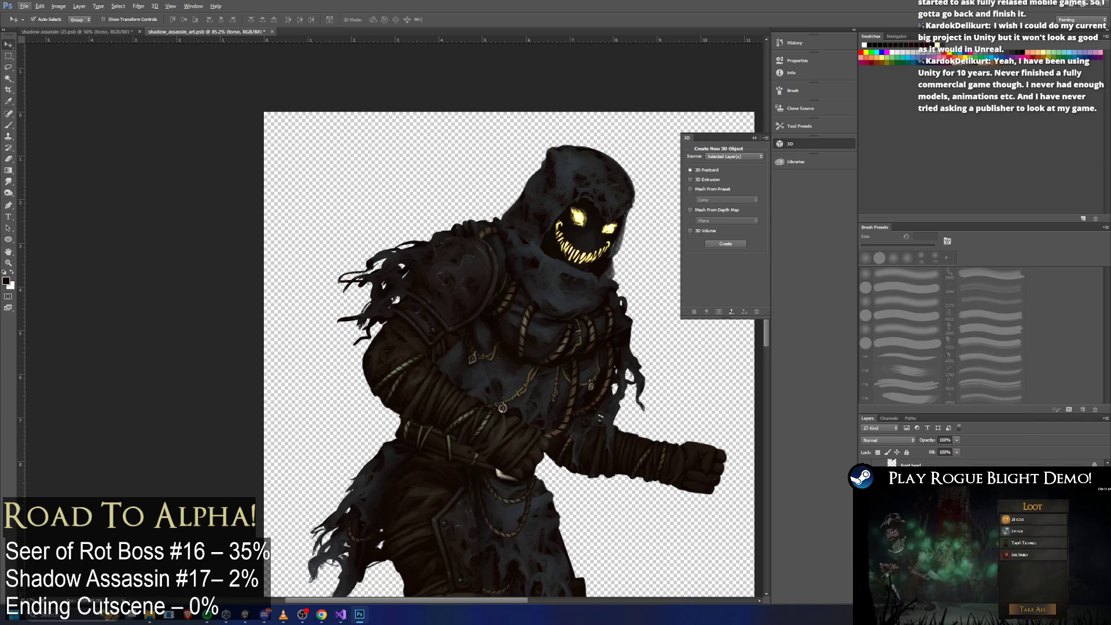
scroll(925, 463, up, 2)
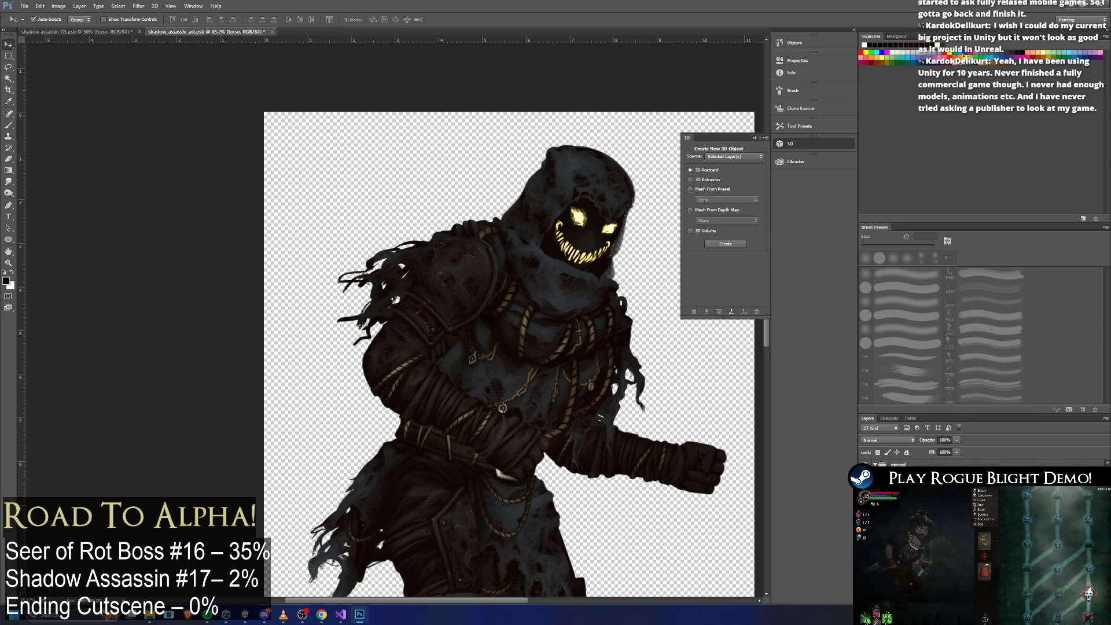
Step: Minimize Photoshop and start Play mode in Unity, accepting the modifications warning
click(1063, 9)
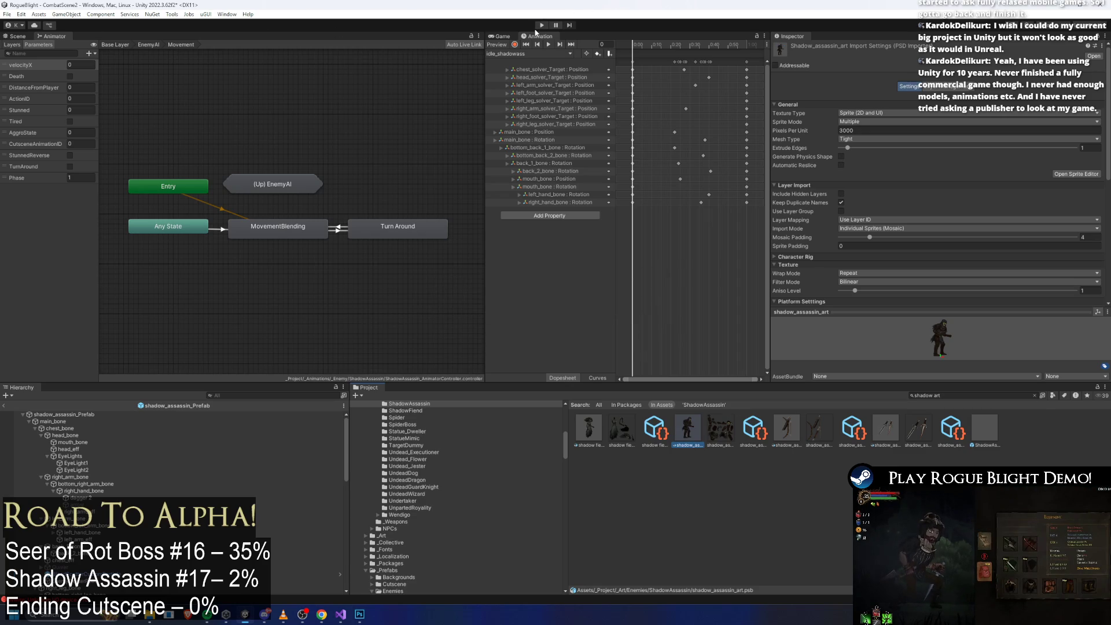
click(541, 24)
key(Return)
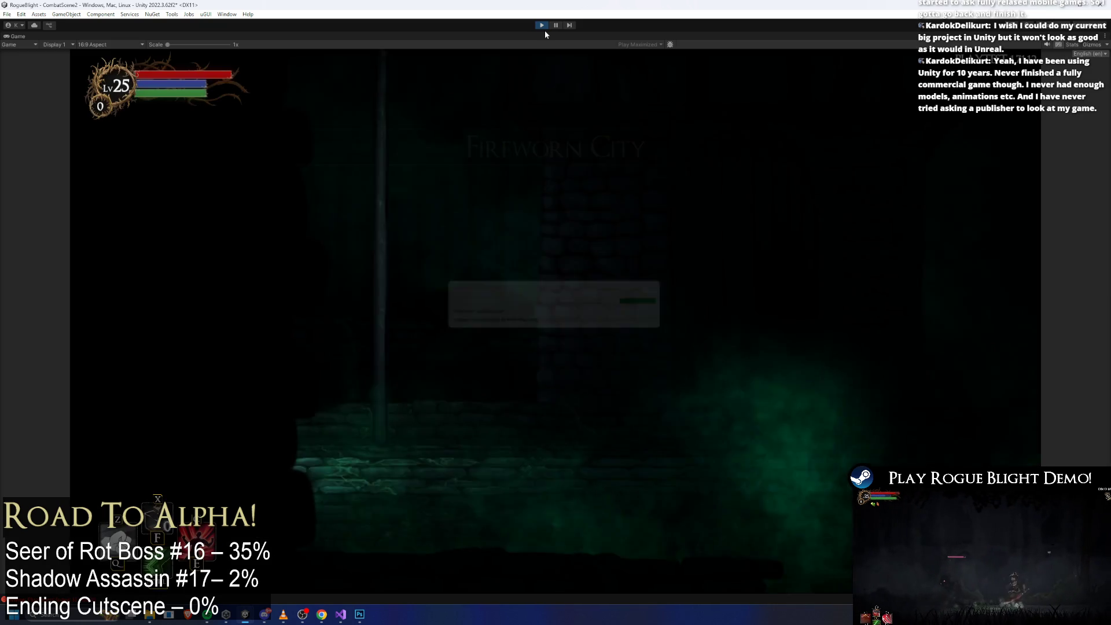
Step: Run the player left and right across the level, jumping onto the building
key(Right)
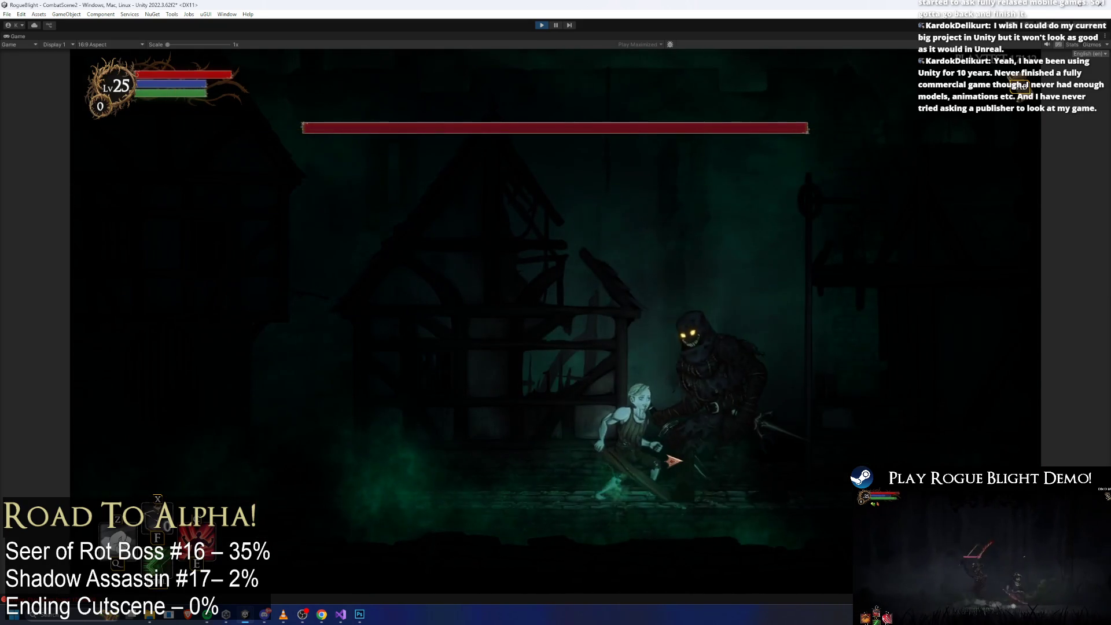
key(Left)
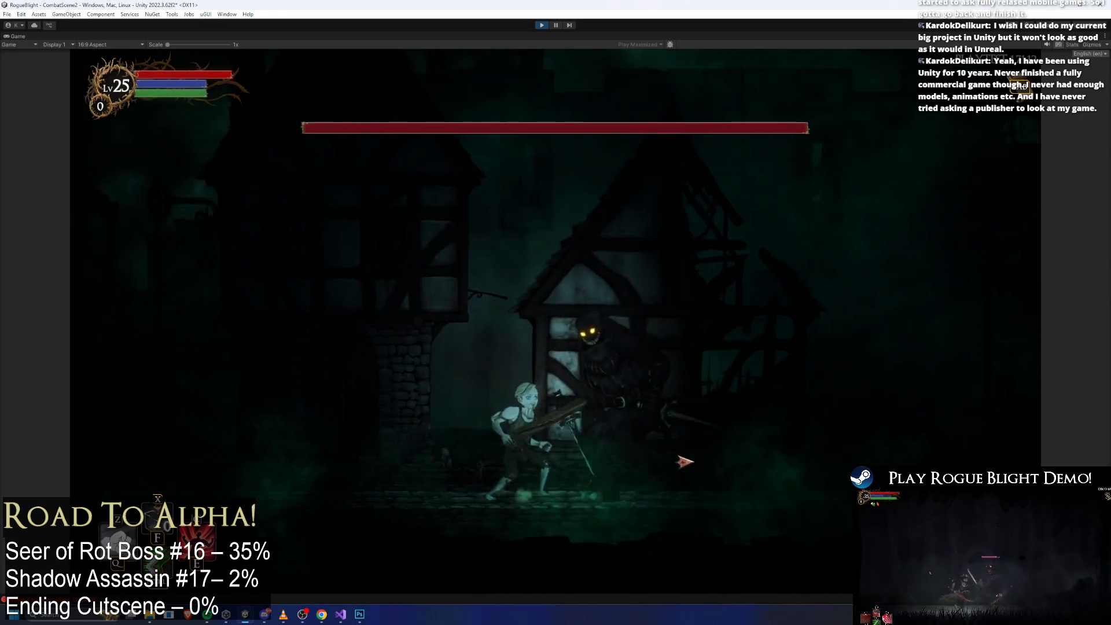
key(Left)
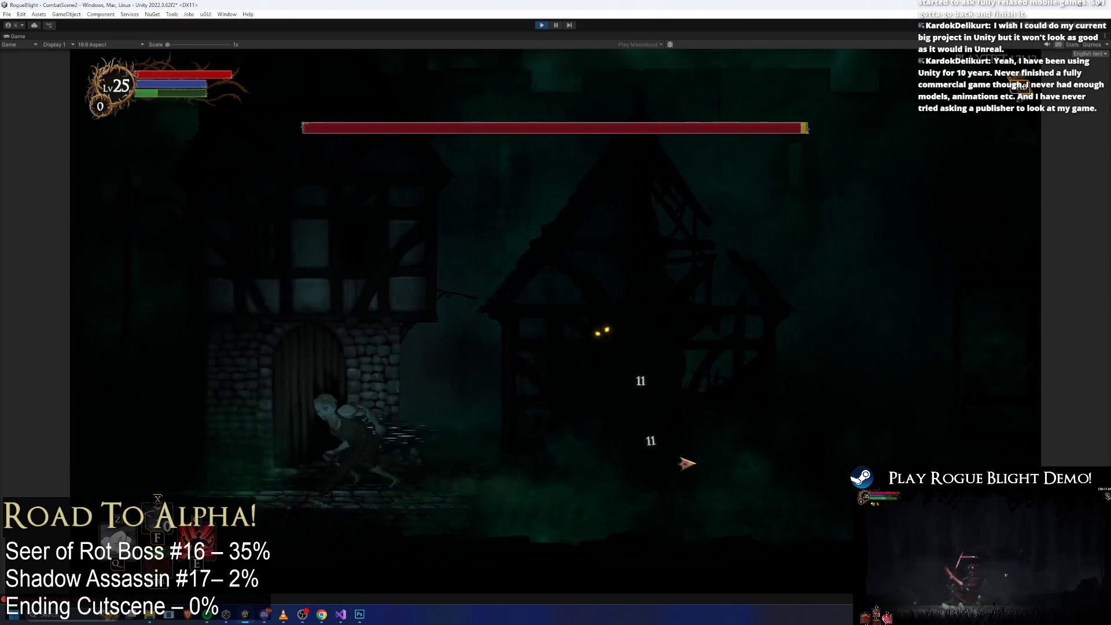
key(space)
key(Left)
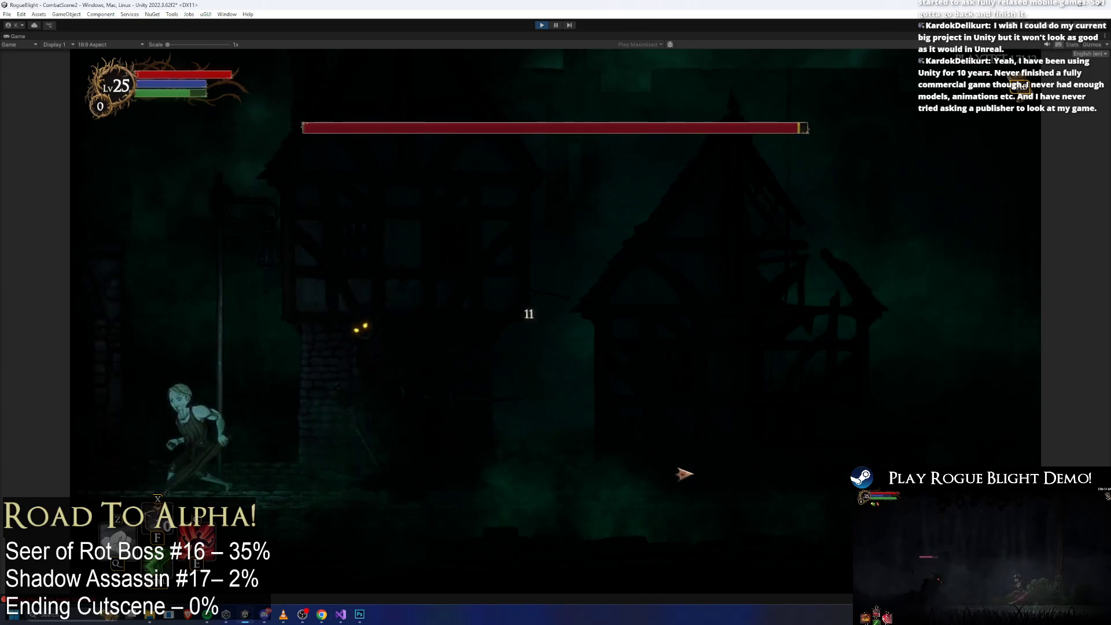
key(Right)
key(Right)
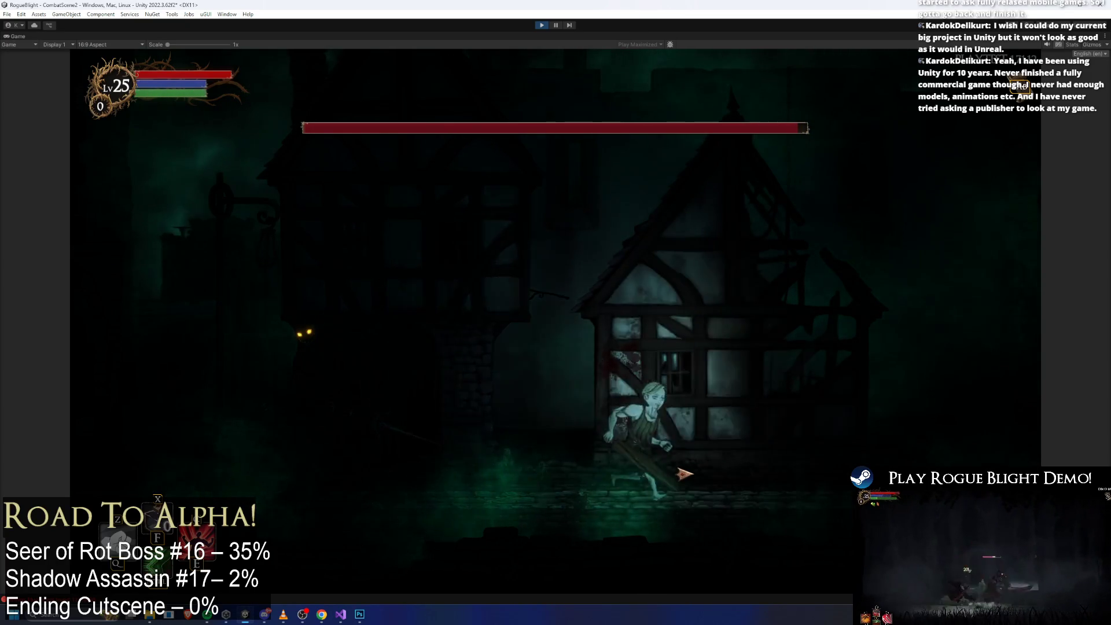
key(space)
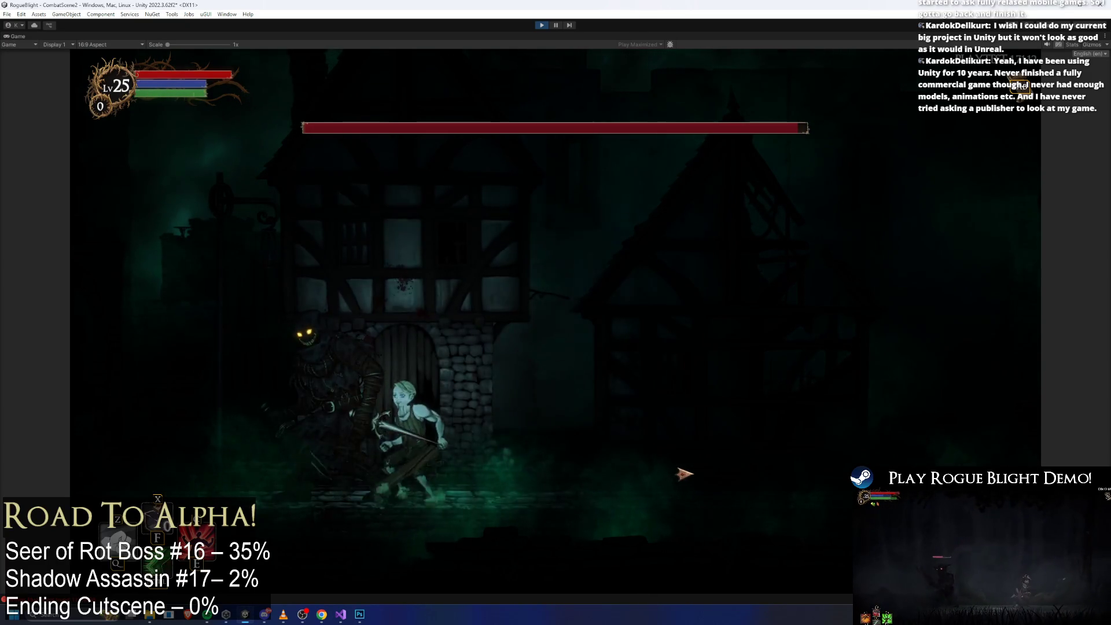
key(Left)
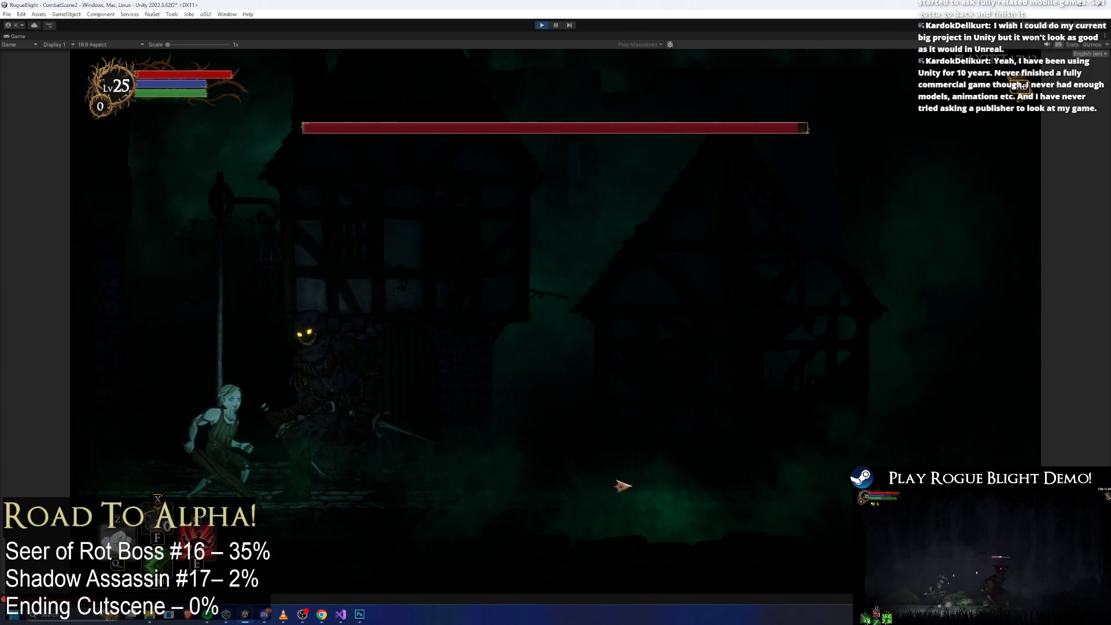
Step: Slash the shadow assassin boss up close, jumping away and slipping underneath it
click(679, 512)
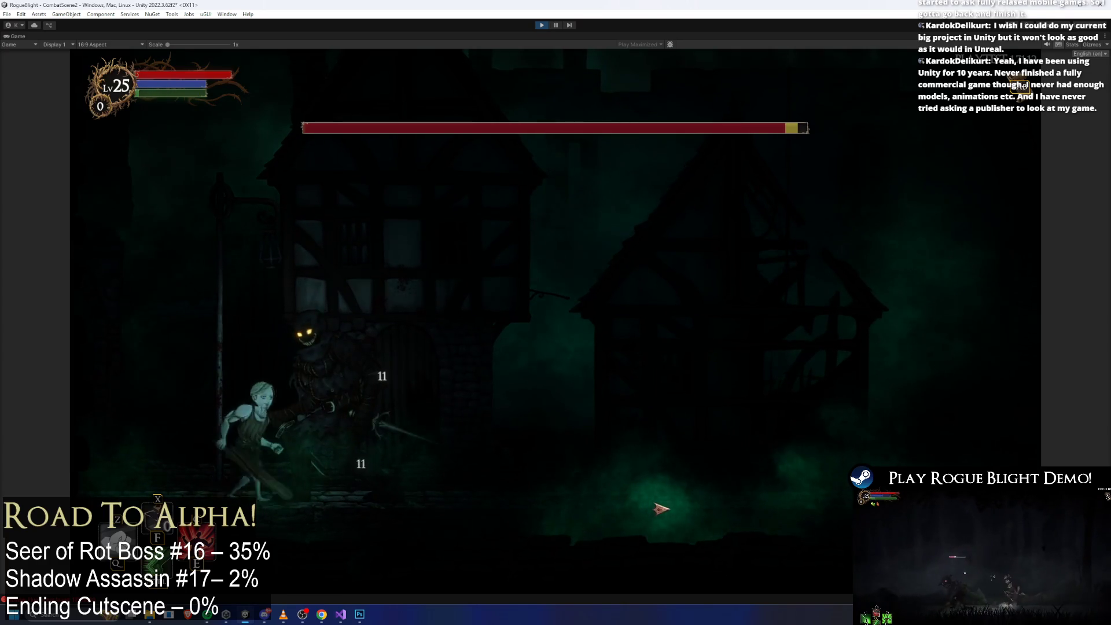
key(Left)
click(617, 481)
key(space)
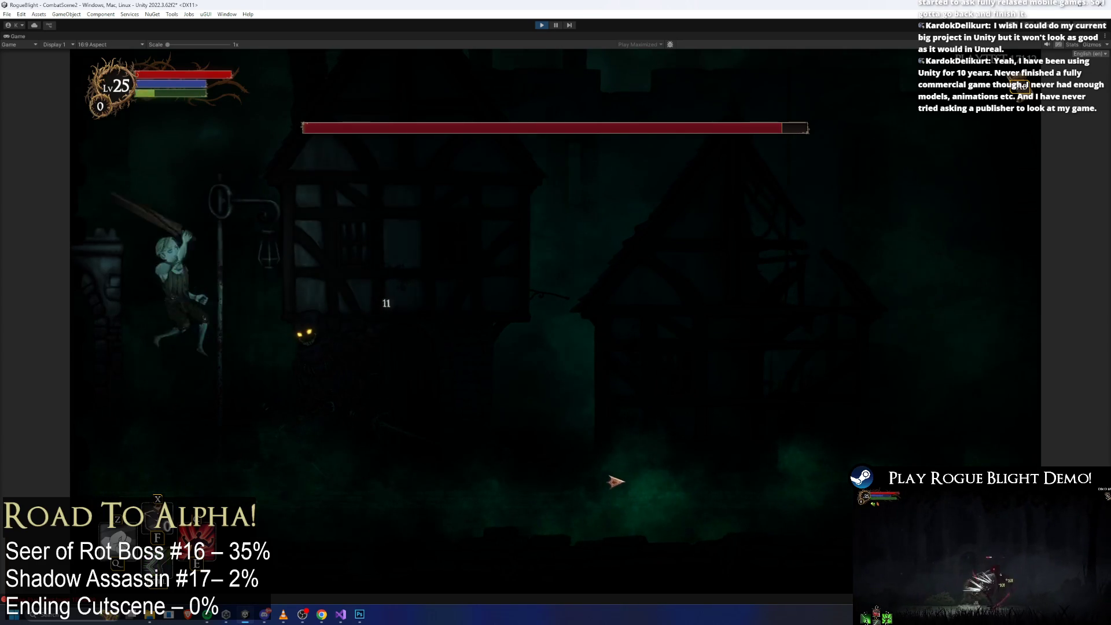
click(617, 481)
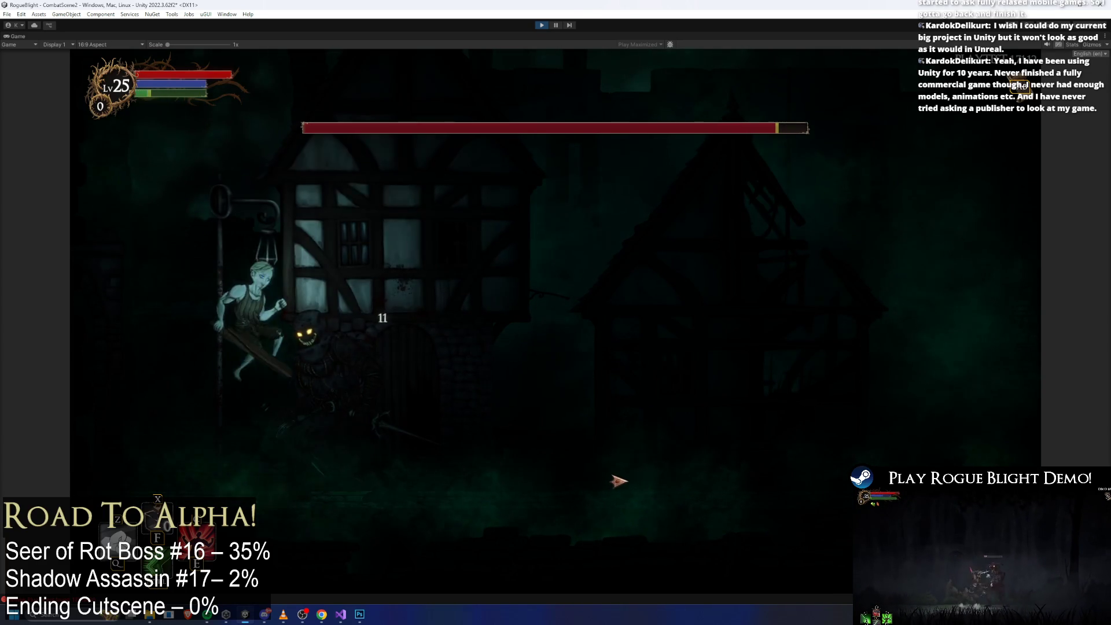
click(618, 480)
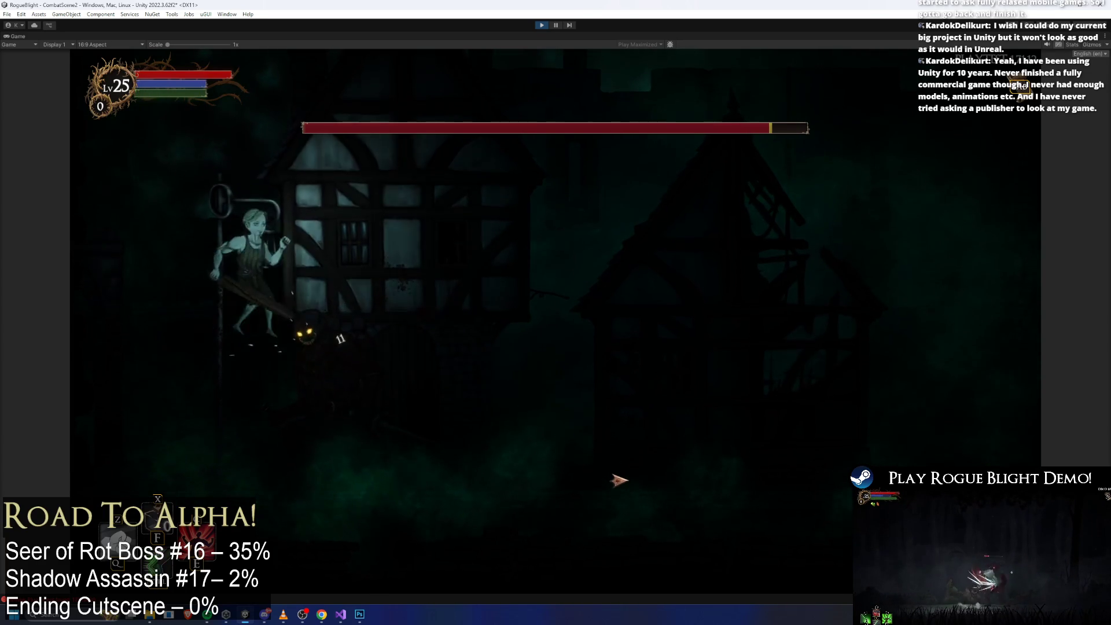
click(619, 479)
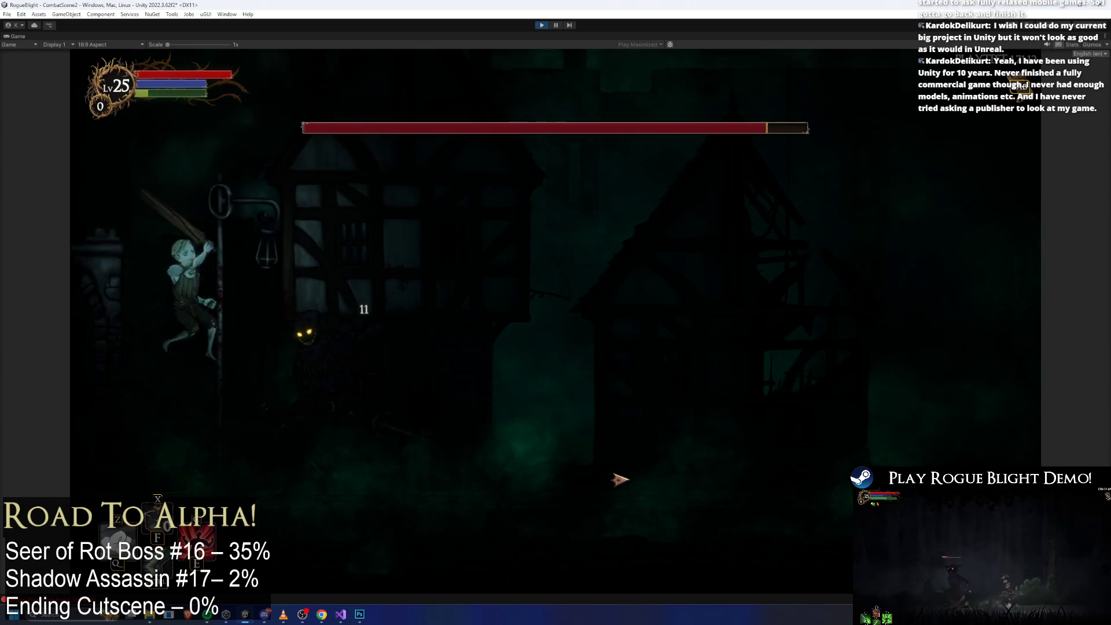
click(618, 480)
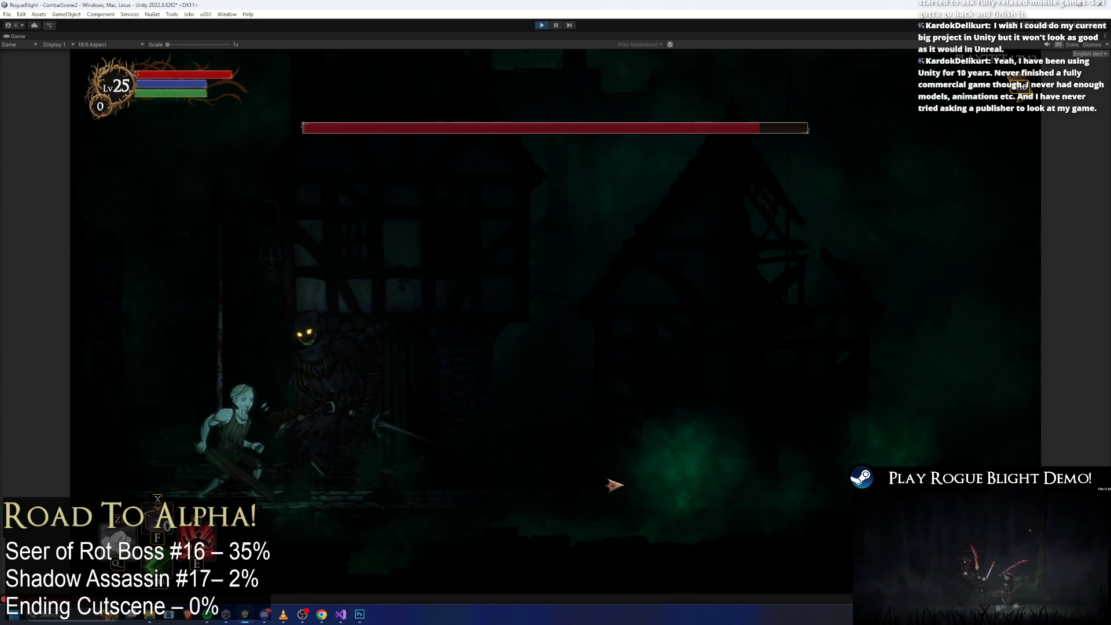
click(633, 494)
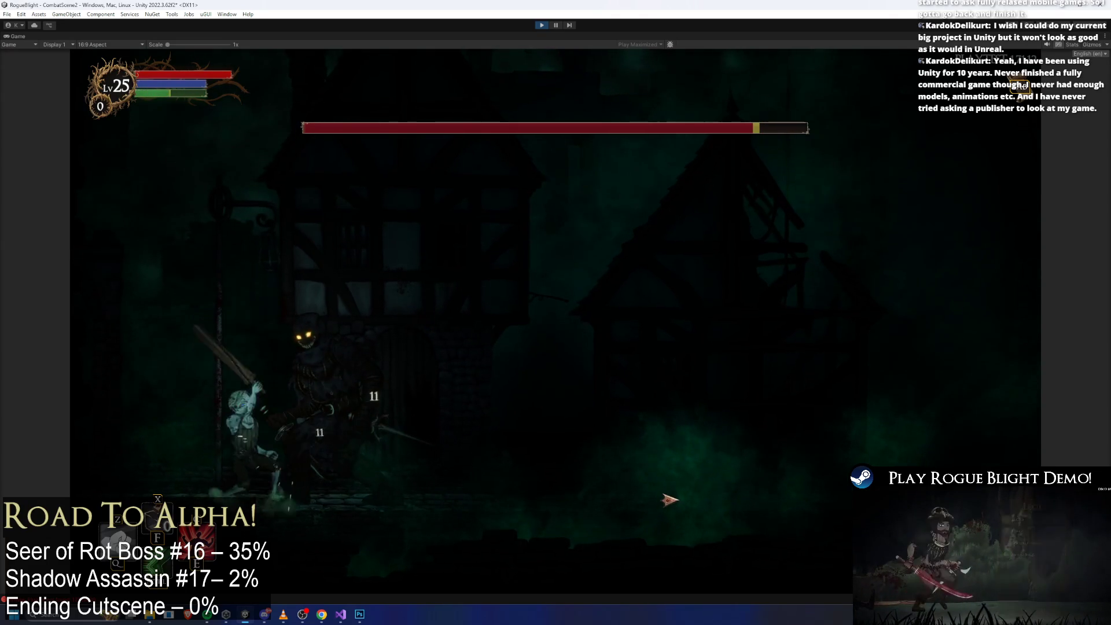
key(space)
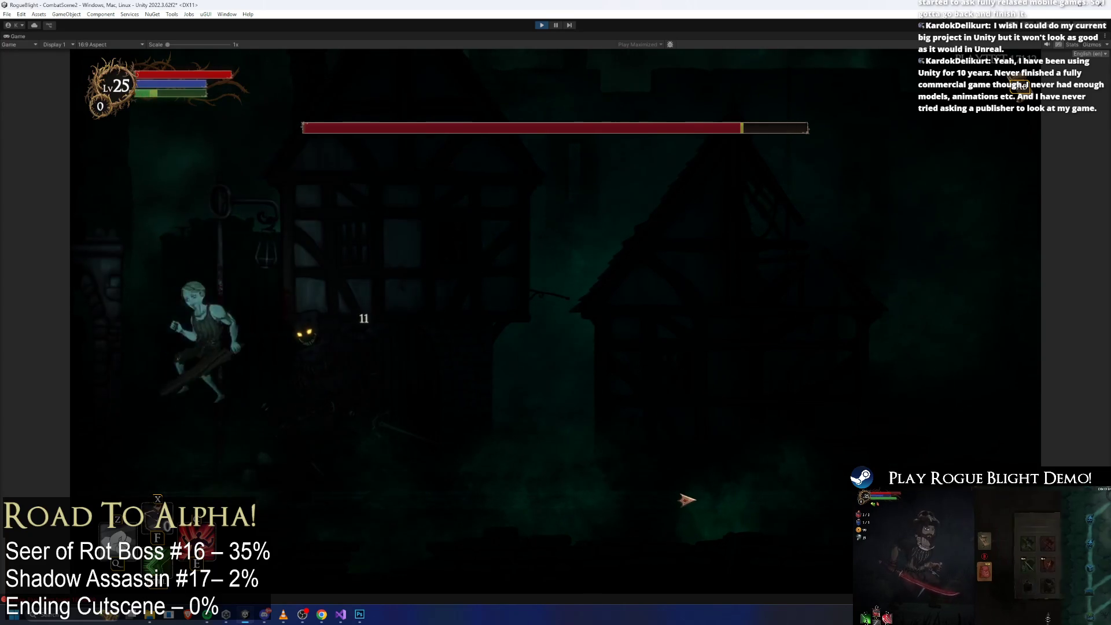
Step: Leap between the walls and strike the boss from them, landing a critical hit
click(694, 491)
click(701, 489)
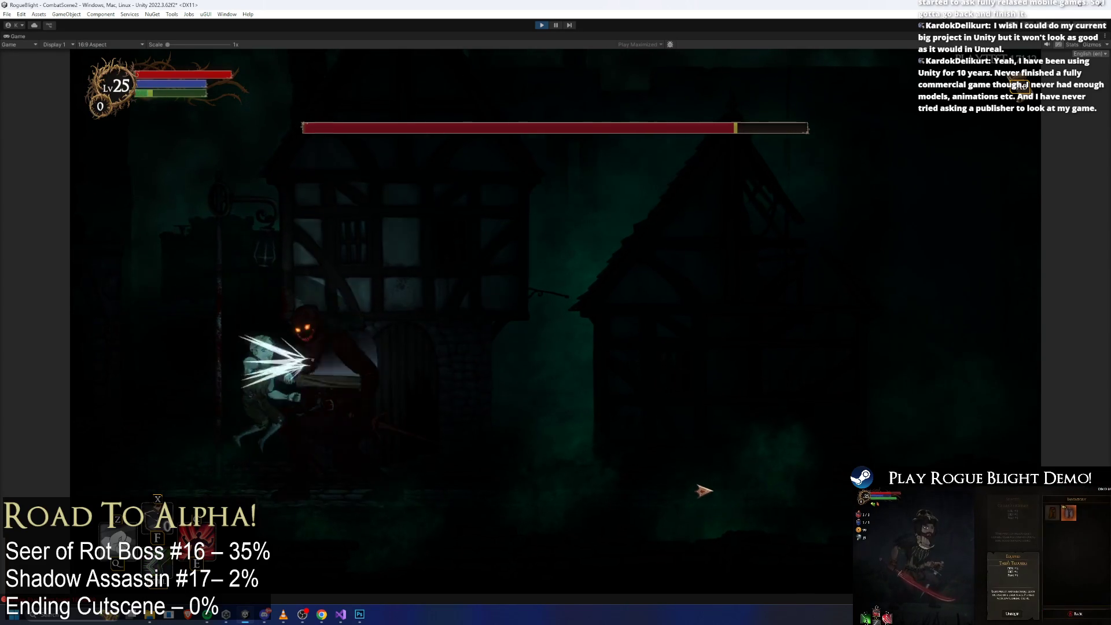
key(space)
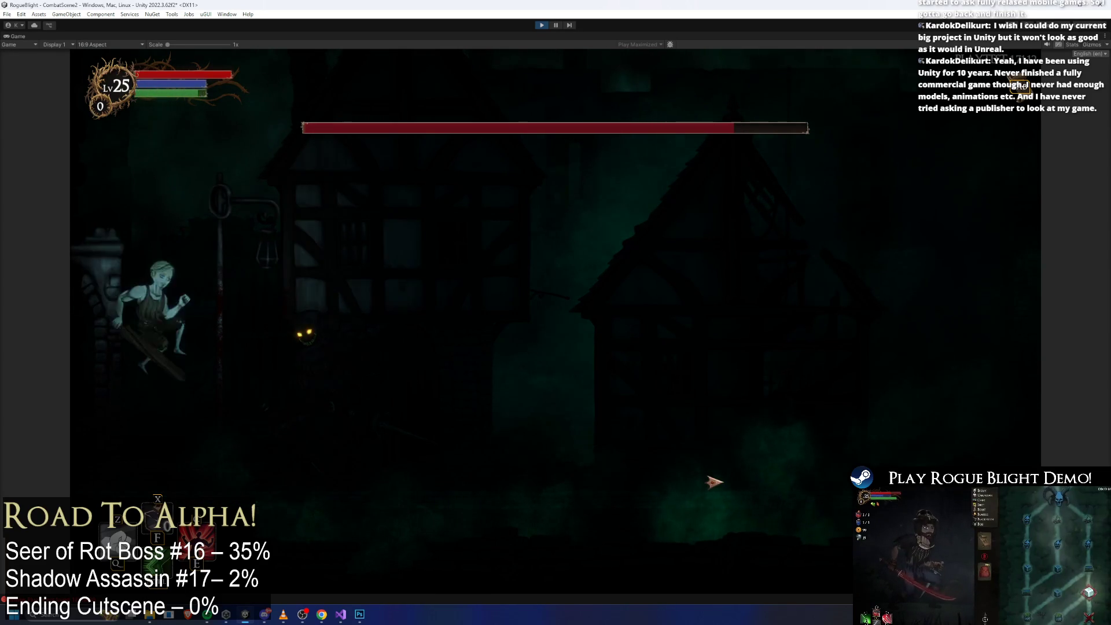
click(715, 482)
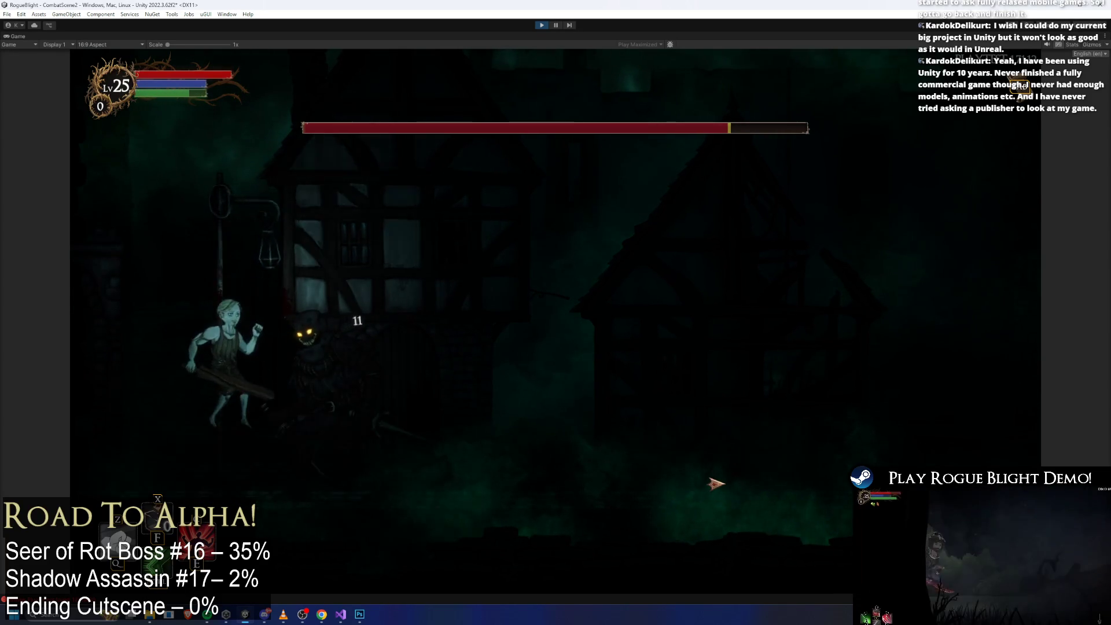
key(space)
click(716, 485)
key(space)
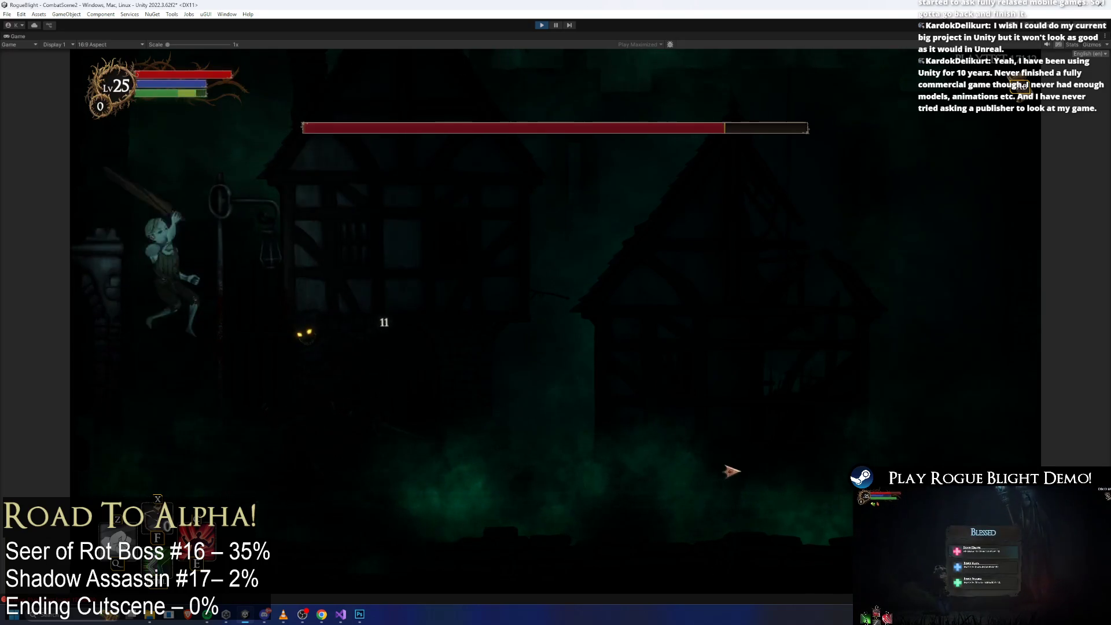
click(730, 467)
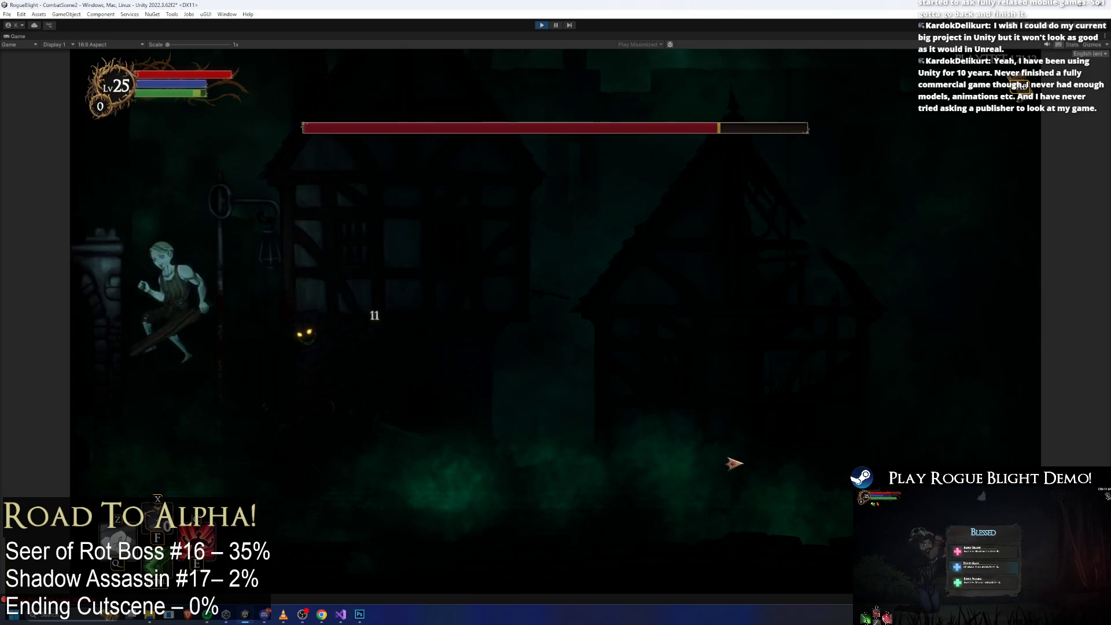
click(731, 466)
key(space)
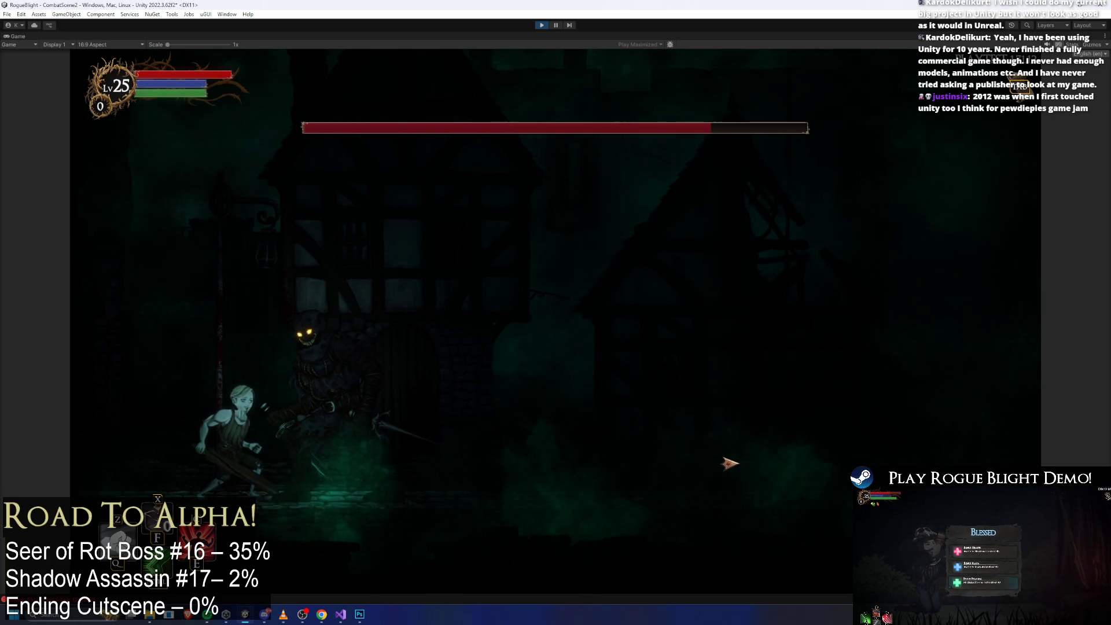
key(space)
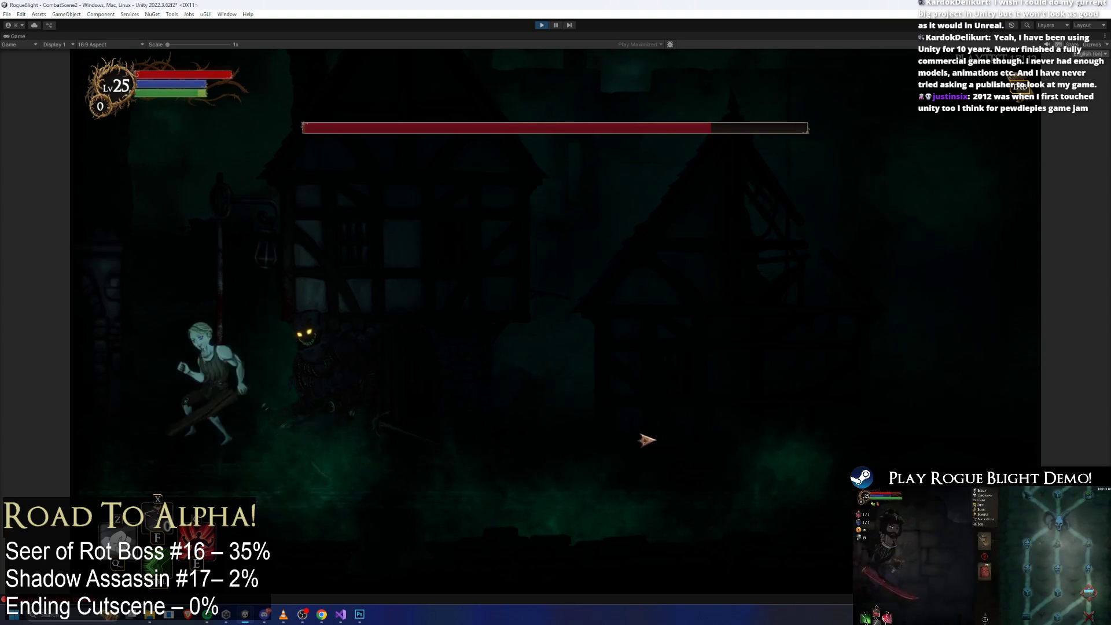
Step: Keep landing 11-damage hits on the boss, then exit Play mode
click(640, 428)
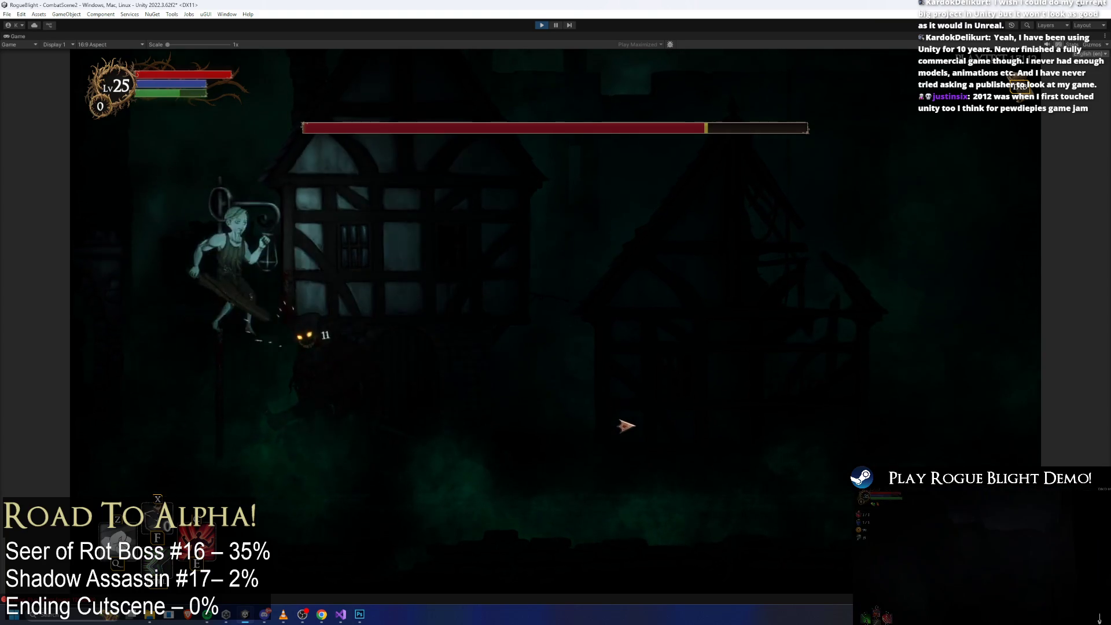
click(633, 428)
key(space)
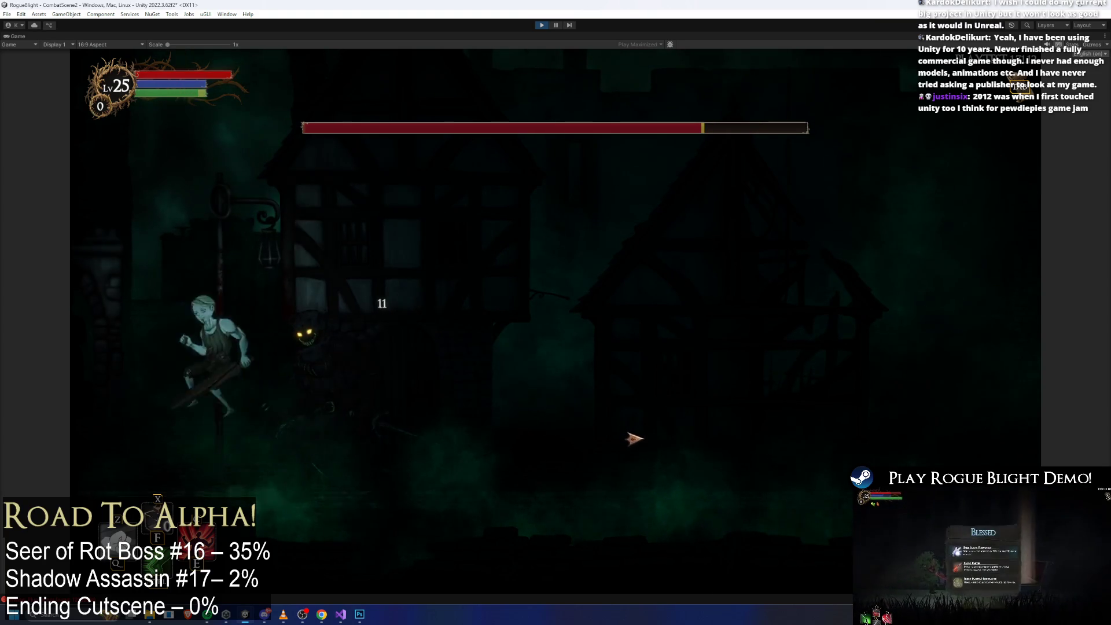
click(638, 422)
key(space)
click(643, 411)
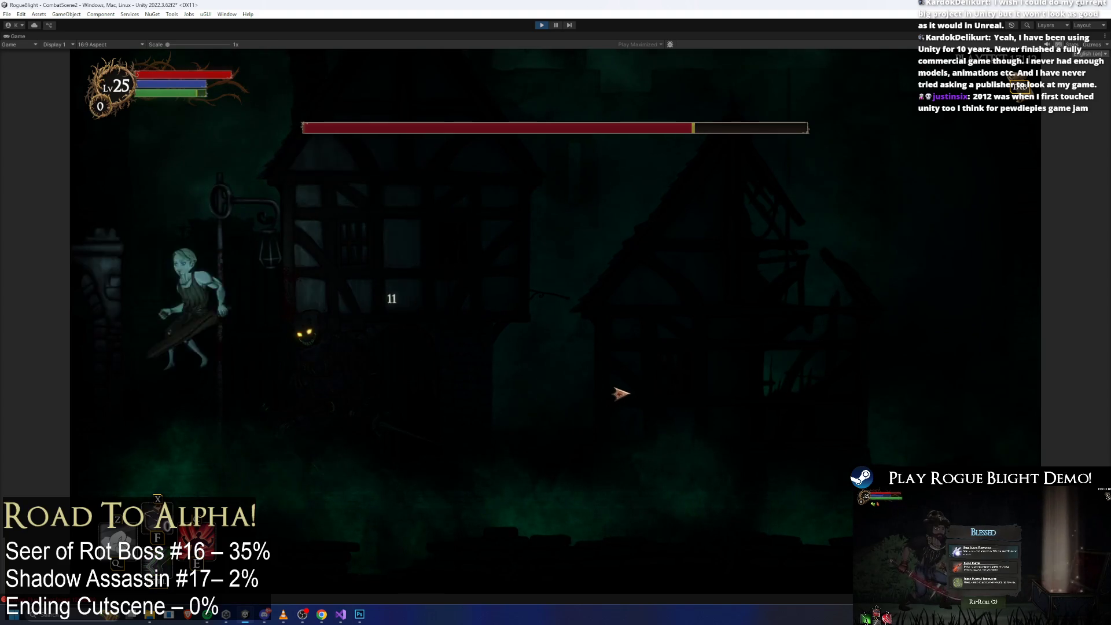
click(620, 323)
click(622, 442)
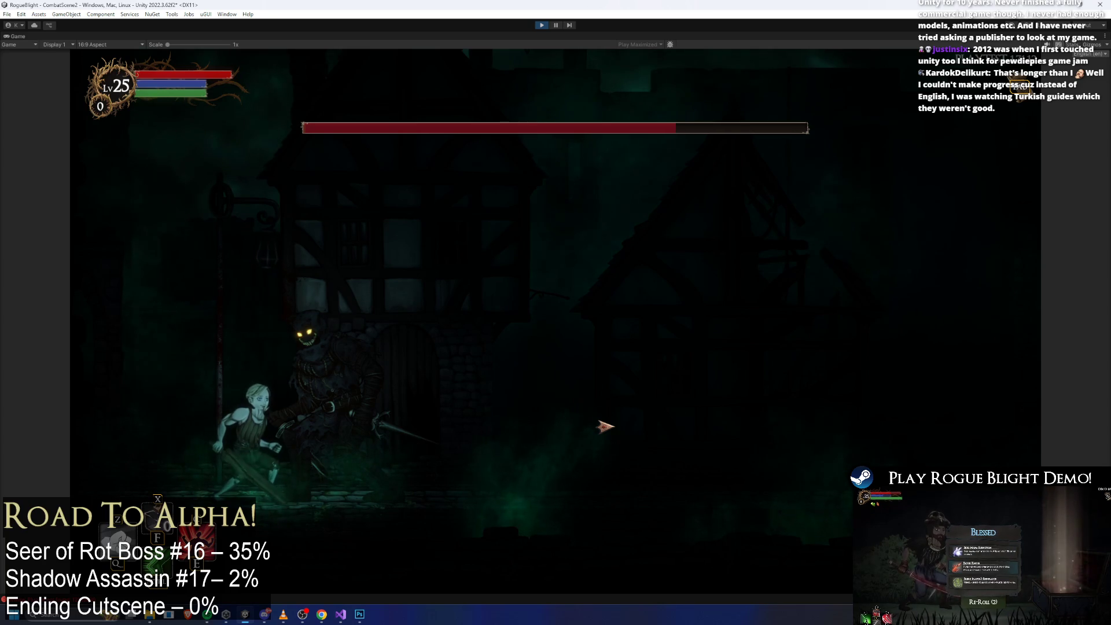
click(645, 454)
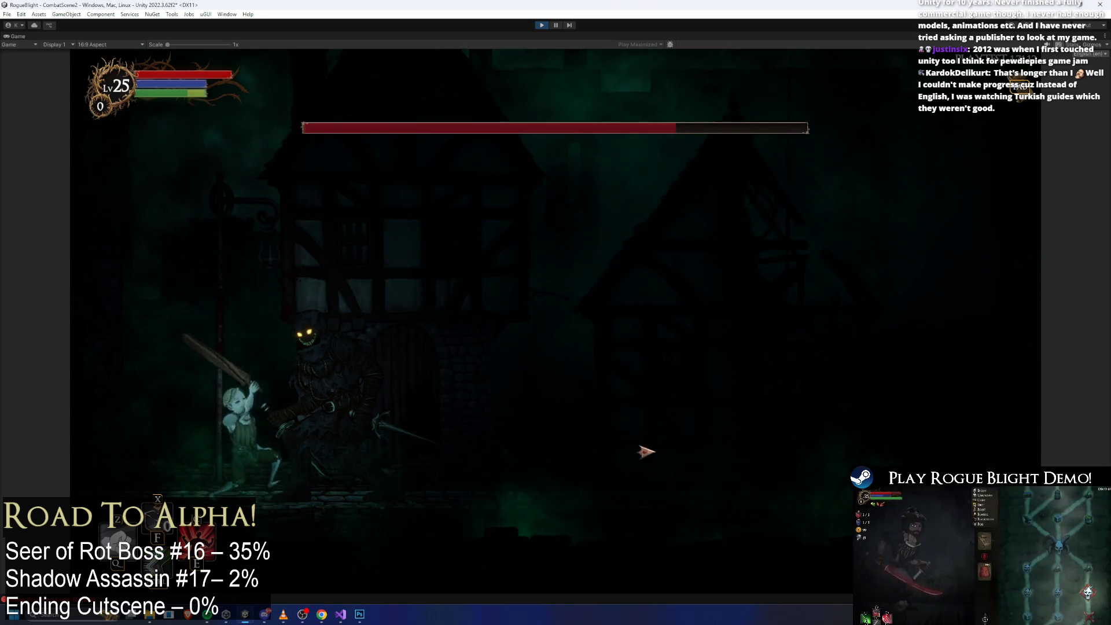
click(669, 466)
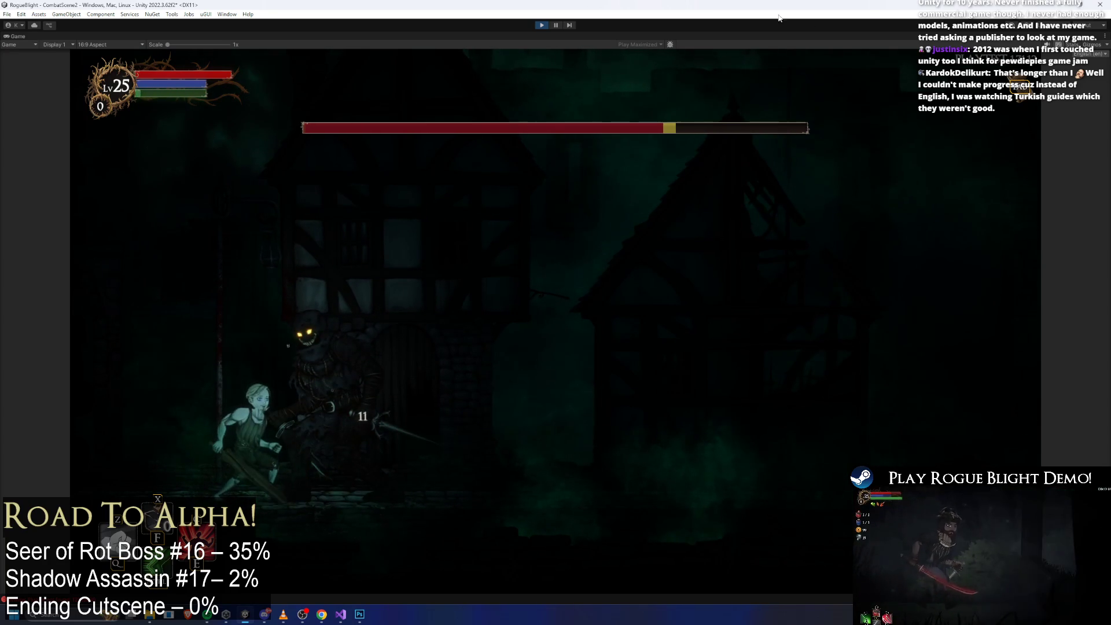
click(541, 24)
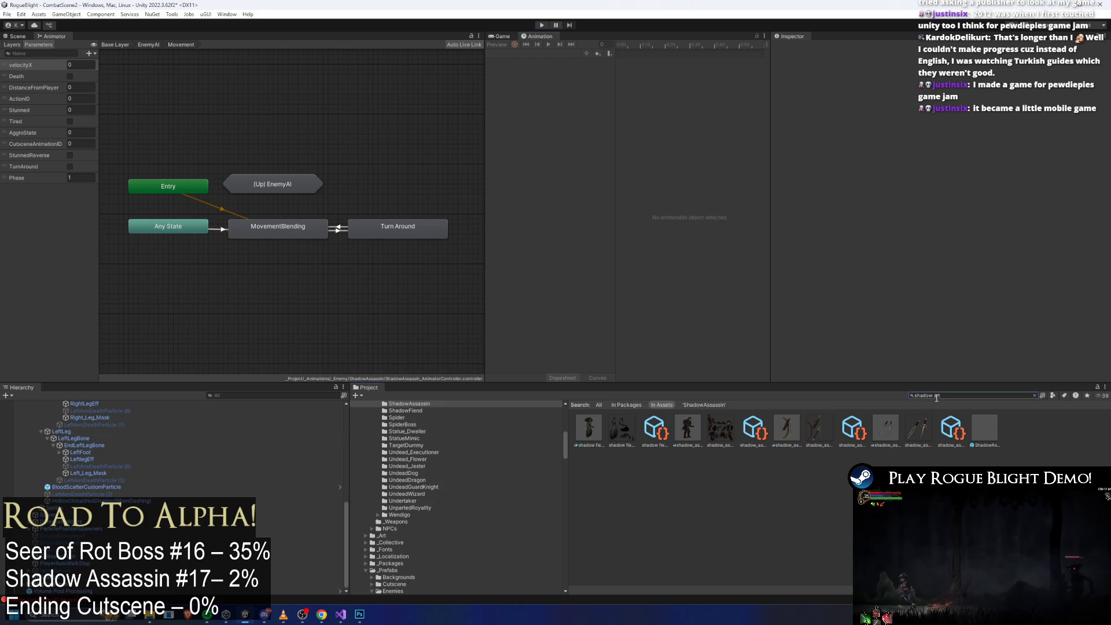
Step: Replace the Project search text with the query 'SHJADOWEFAB'
key(ctrl+a)
text(SHJADOW)
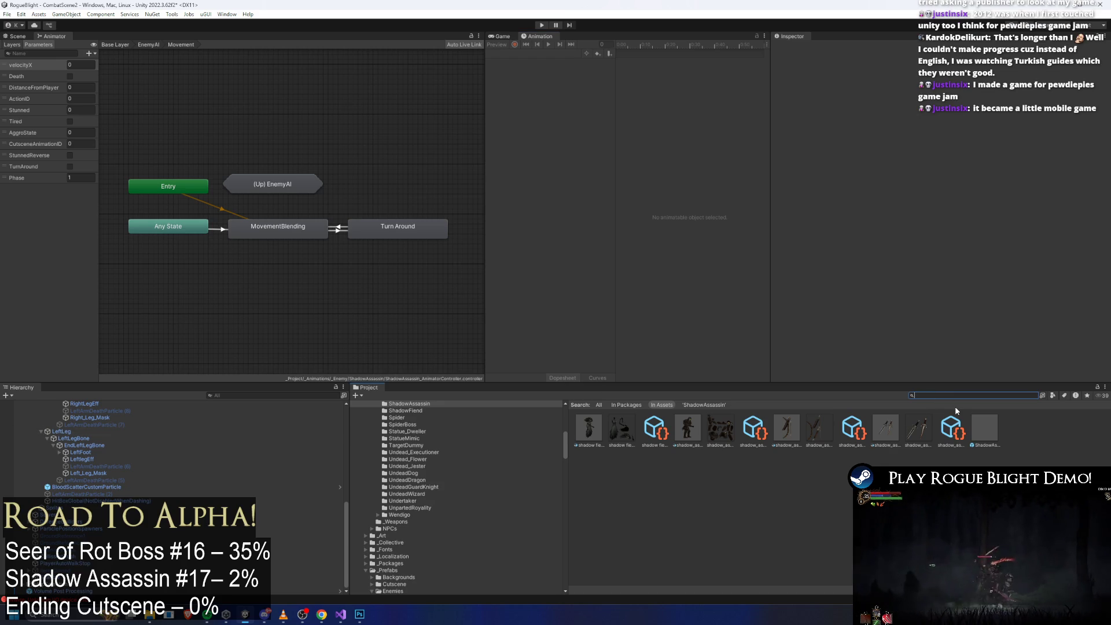
text(EFAB)
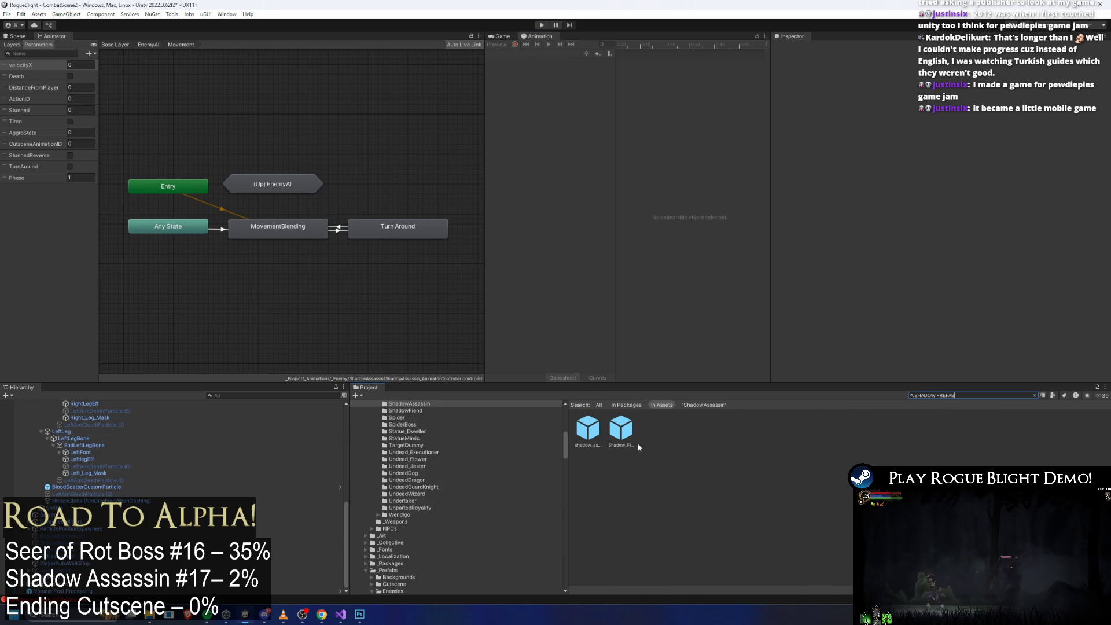
Step: Open shadow_assassin_Prefab in Prefab Mode and show its rig in the Scene view
click(586, 434)
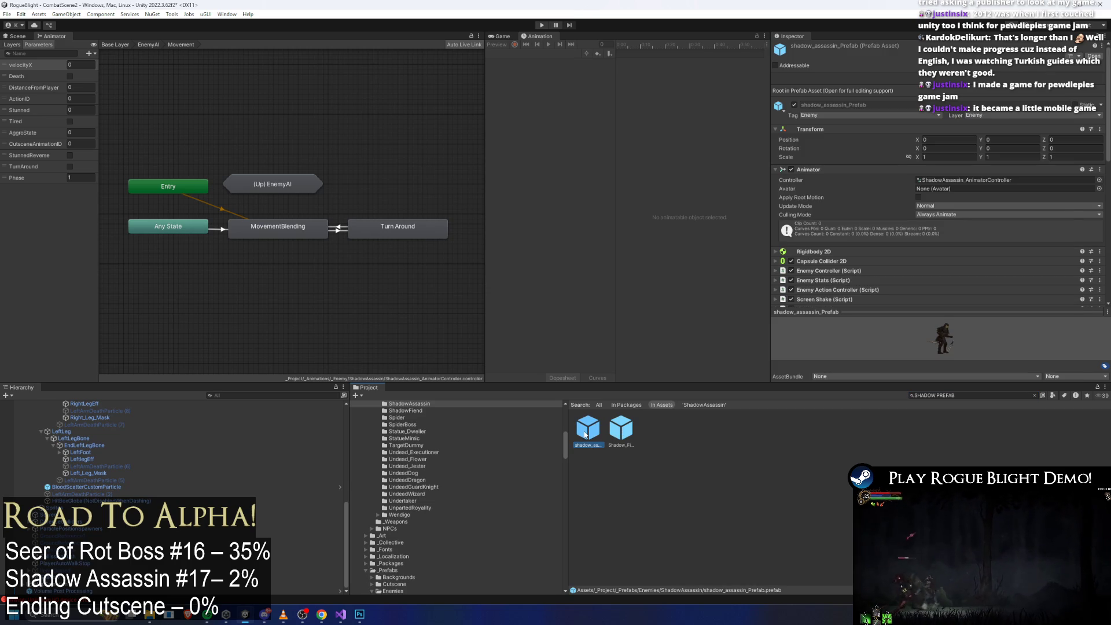
double_click(586, 433)
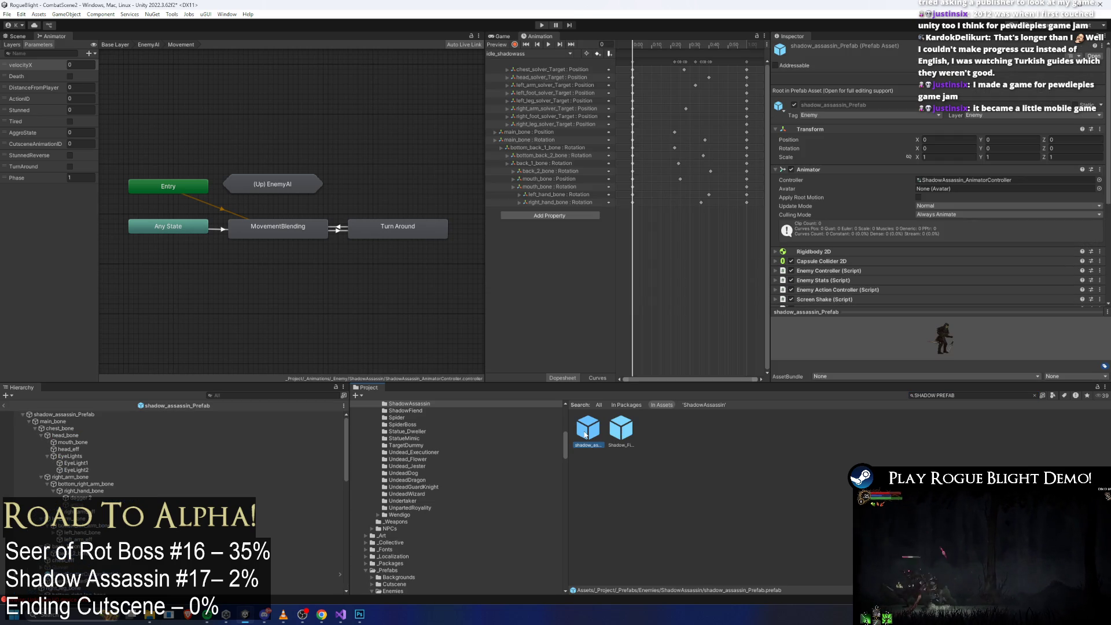
click(14, 37)
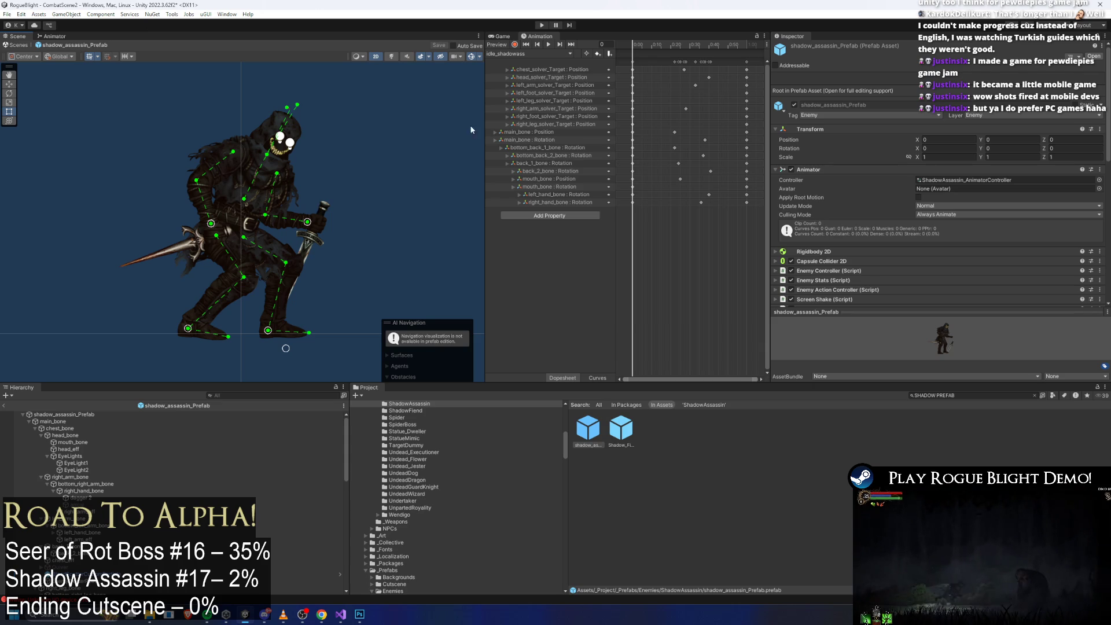
Step: Center the character, preview the idle_shadowass animation, then load the run_shadowass clip
drag(370, 205, 407, 216)
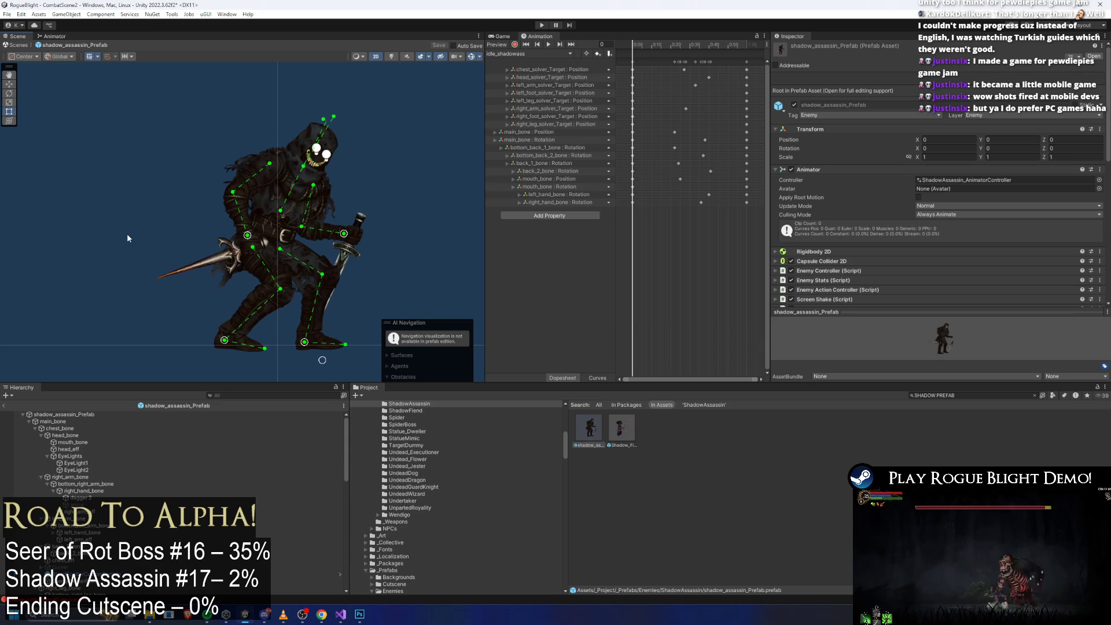
click(533, 56)
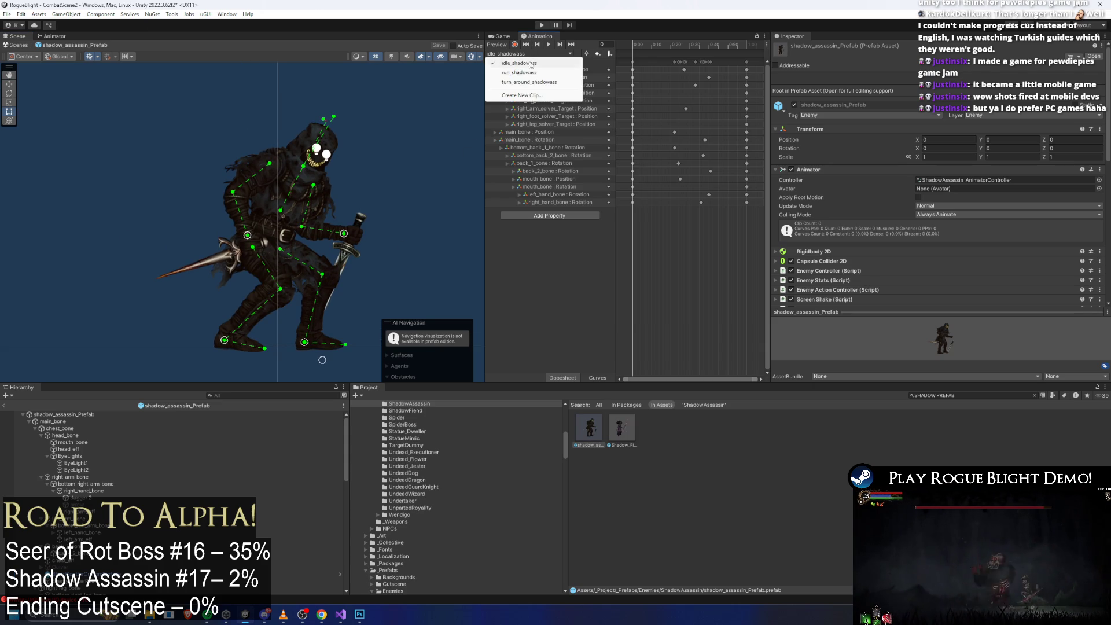
click(542, 54)
click(546, 45)
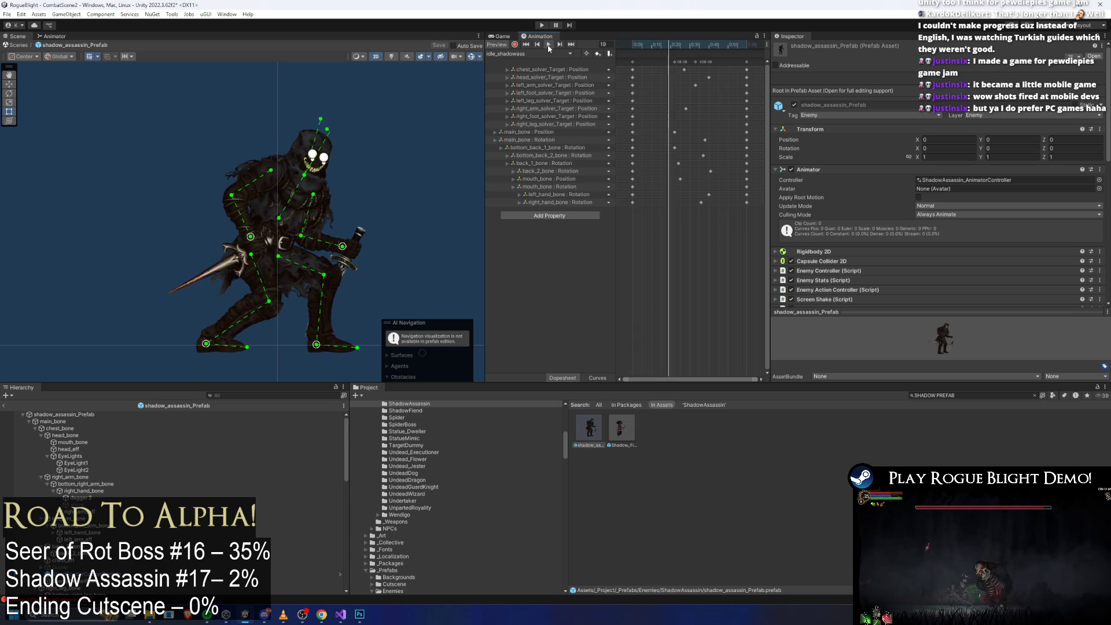
click(411, 122)
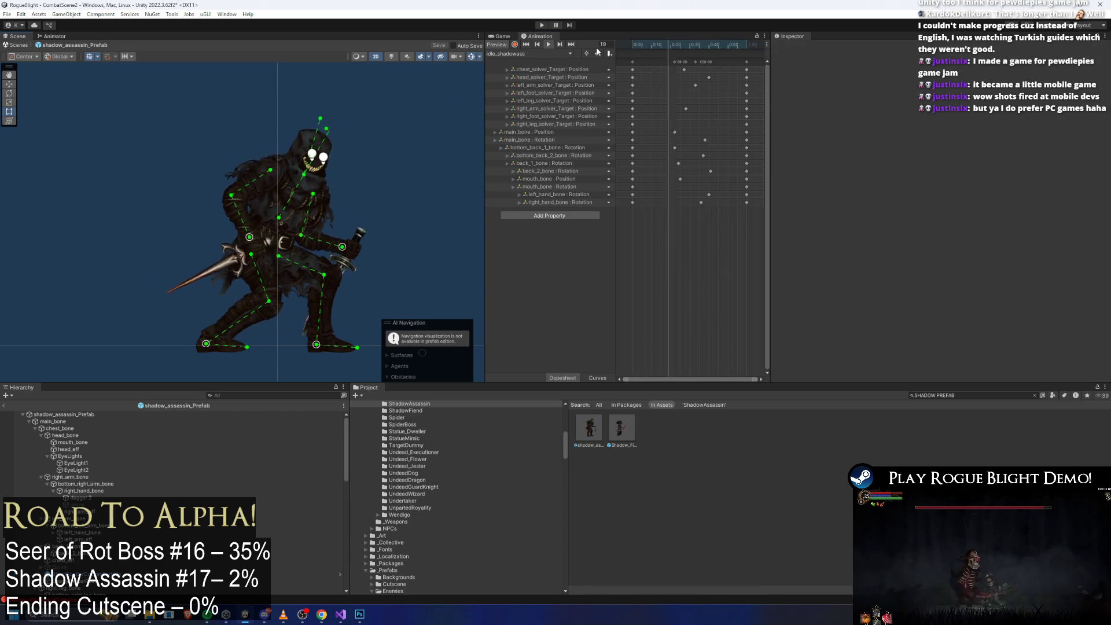
click(575, 53)
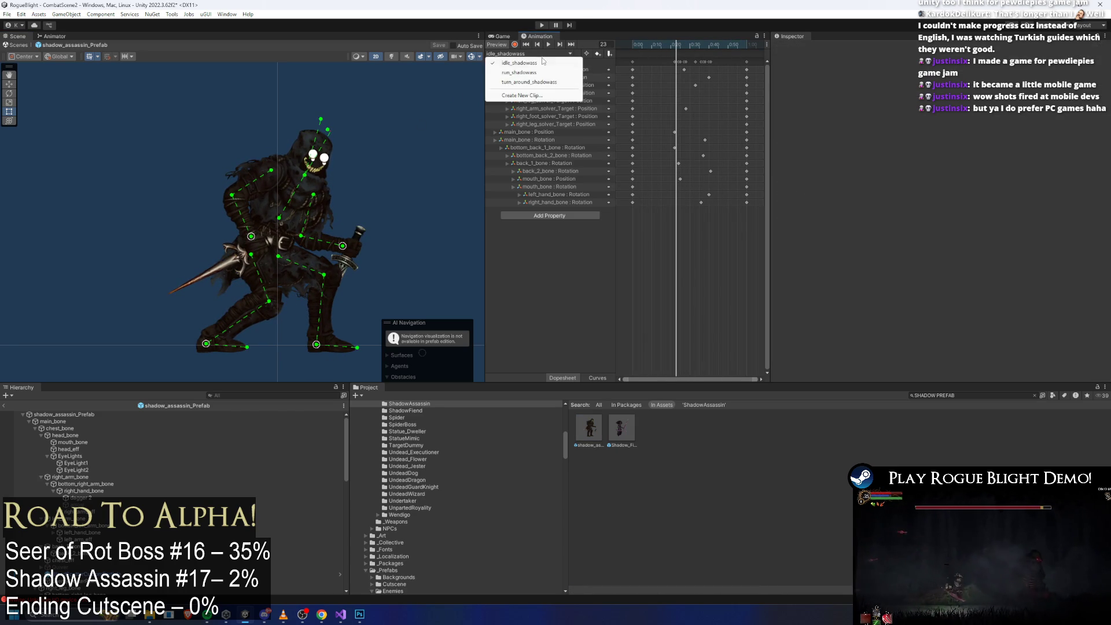
click(539, 73)
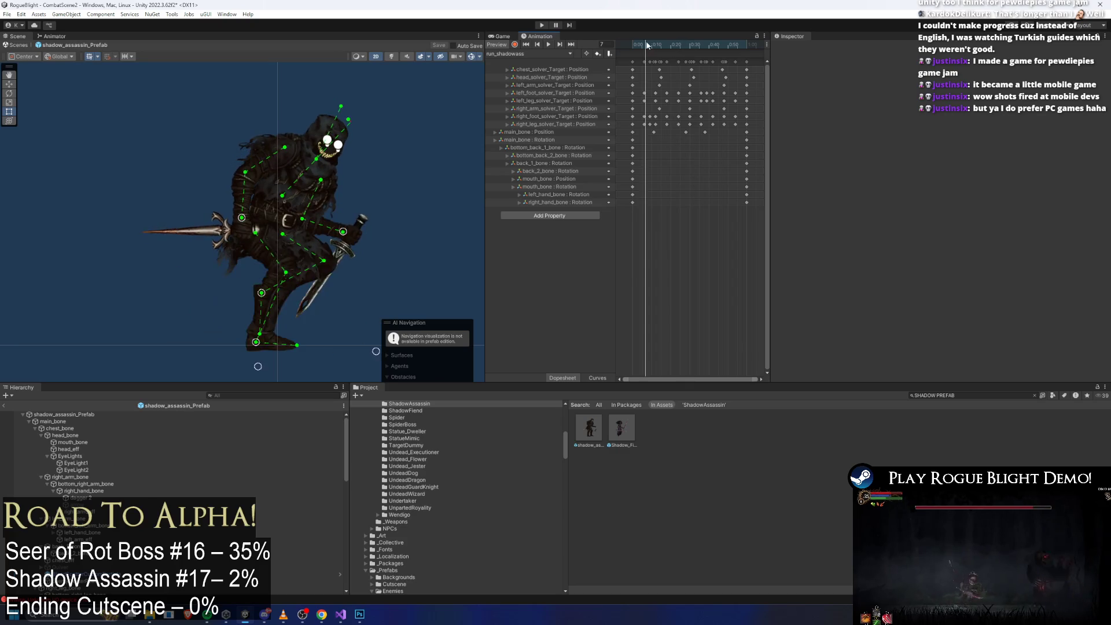
Step: Select the back bones and shift their rotation keys one frame later, scrubbing to frame 23
scroll(244, 141, up, 5)
click(246, 137)
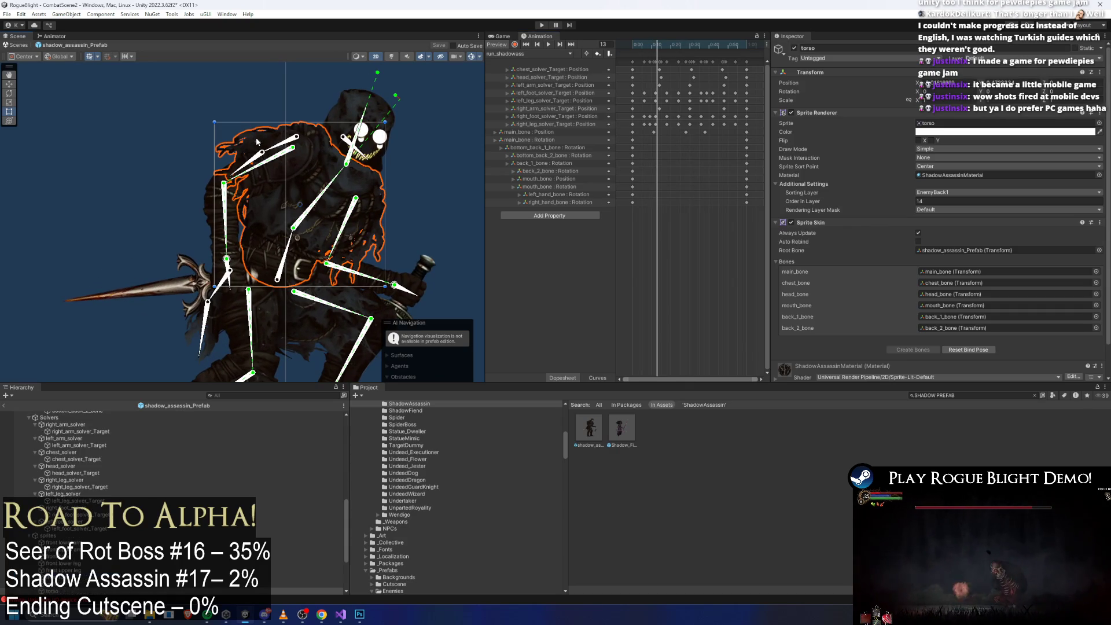
click(277, 148)
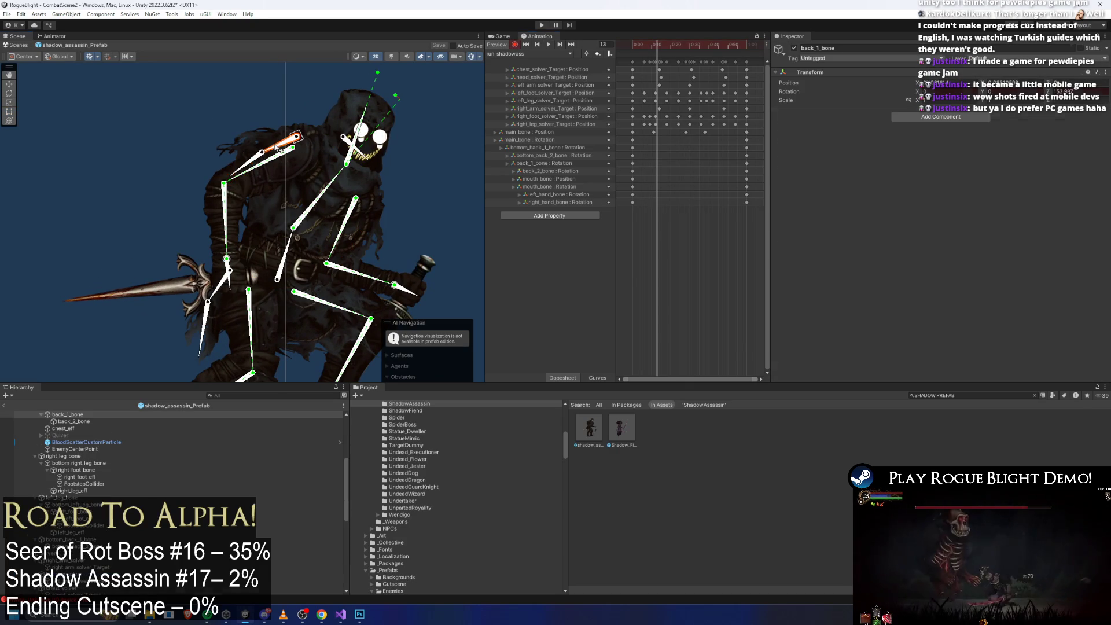
click(251, 164)
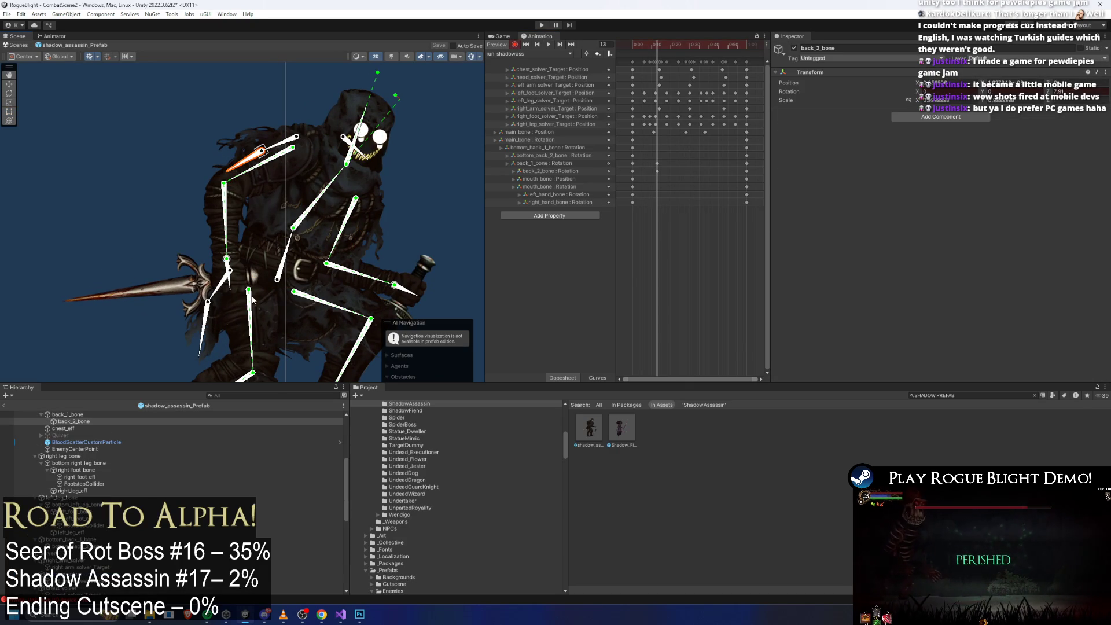
drag(253, 299, 258, 273)
click(213, 293)
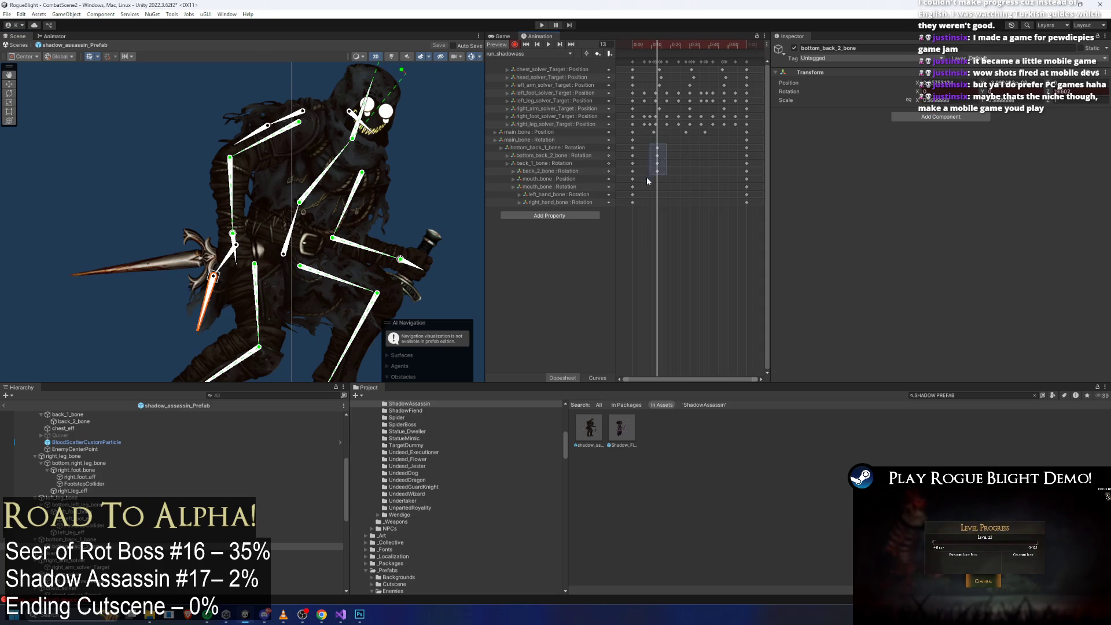
drag(647, 176, 664, 145)
key(ctrl+v)
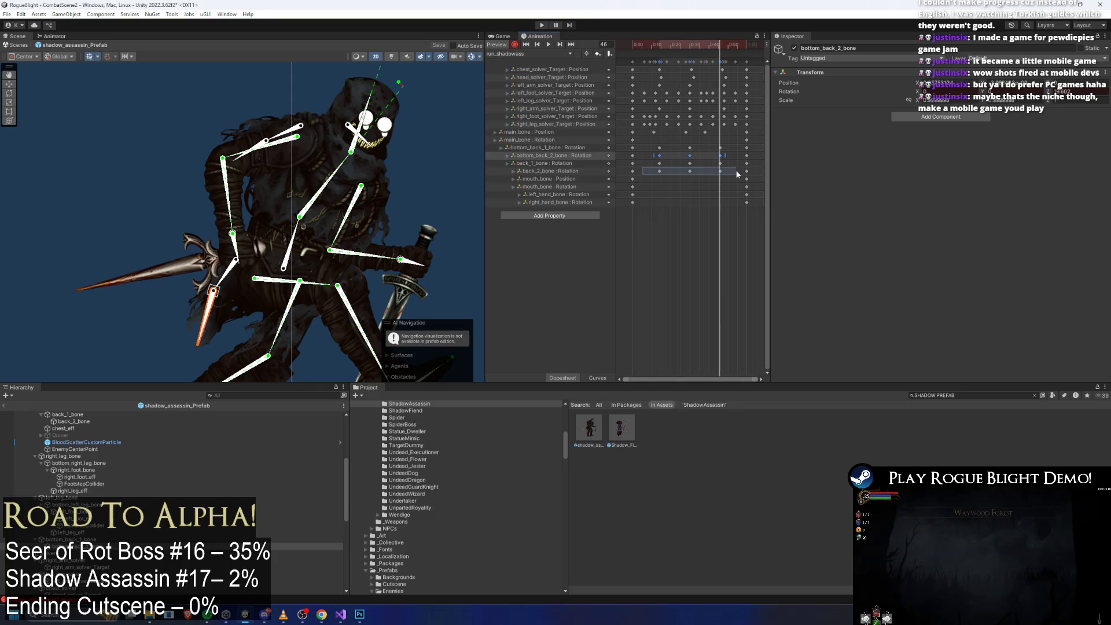
mouse_move(659, 171)
mouse_down()
mouse_move(700, 159)
mouse_move(723, 173)
mouse_up()
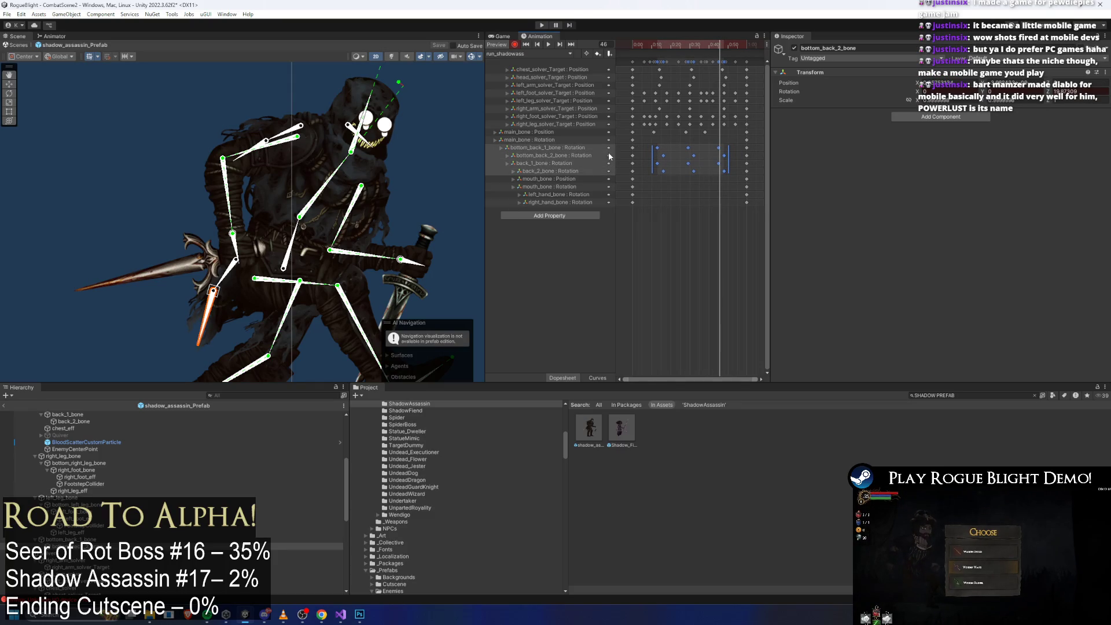
drag(655, 46, 692, 44)
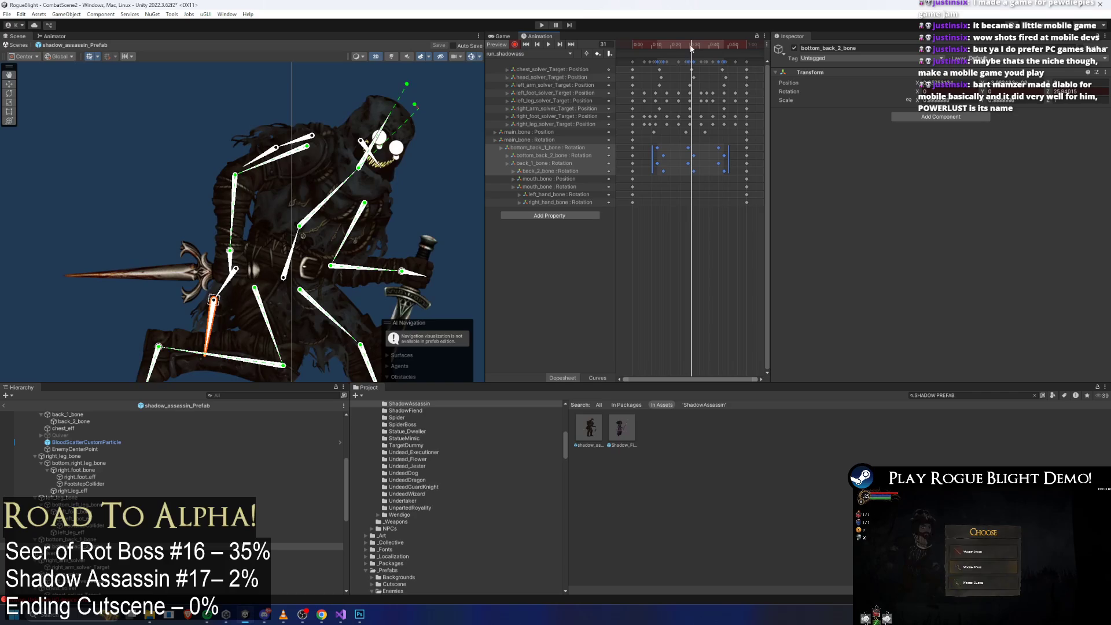
Step: Select the dagger hand bone and move its rotation keys earlier in the clip
scroll(372, 138, up, 5)
scroll(370, 136, up, 2)
click(342, 122)
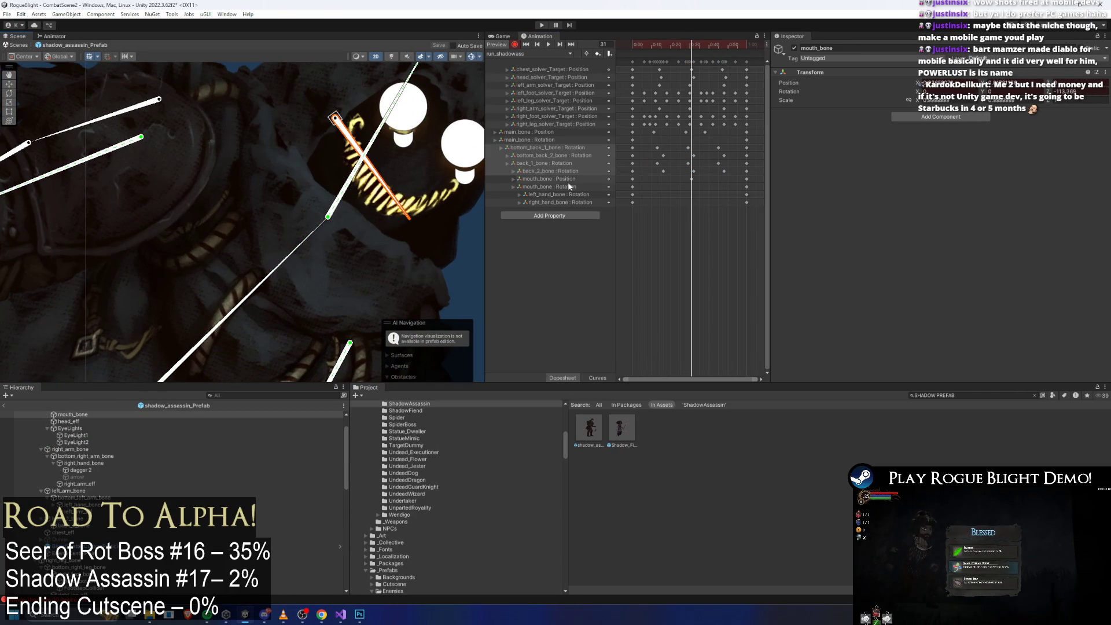
scroll(667, 195, down, 2)
scroll(175, 313, down, 3)
scroll(178, 259, up, 3)
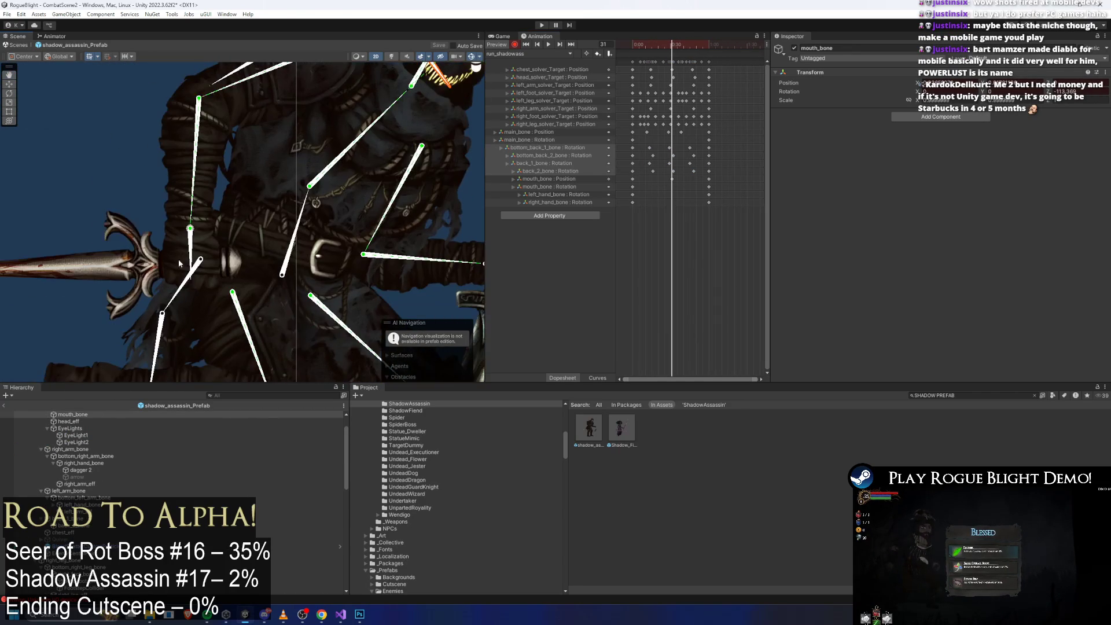
scroll(182, 255, up, 2)
click(183, 255)
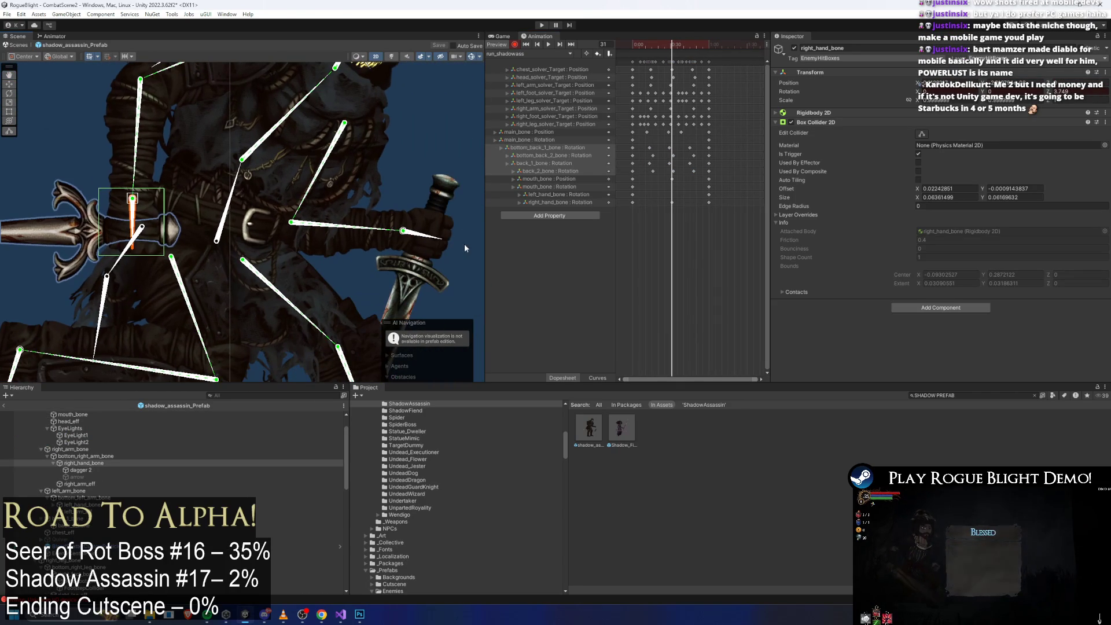
click(435, 242)
mouse_move(652, 215)
mouse_down()
mouse_move(675, 191)
mouse_move(651, 207)
mouse_up()
click(631, 202)
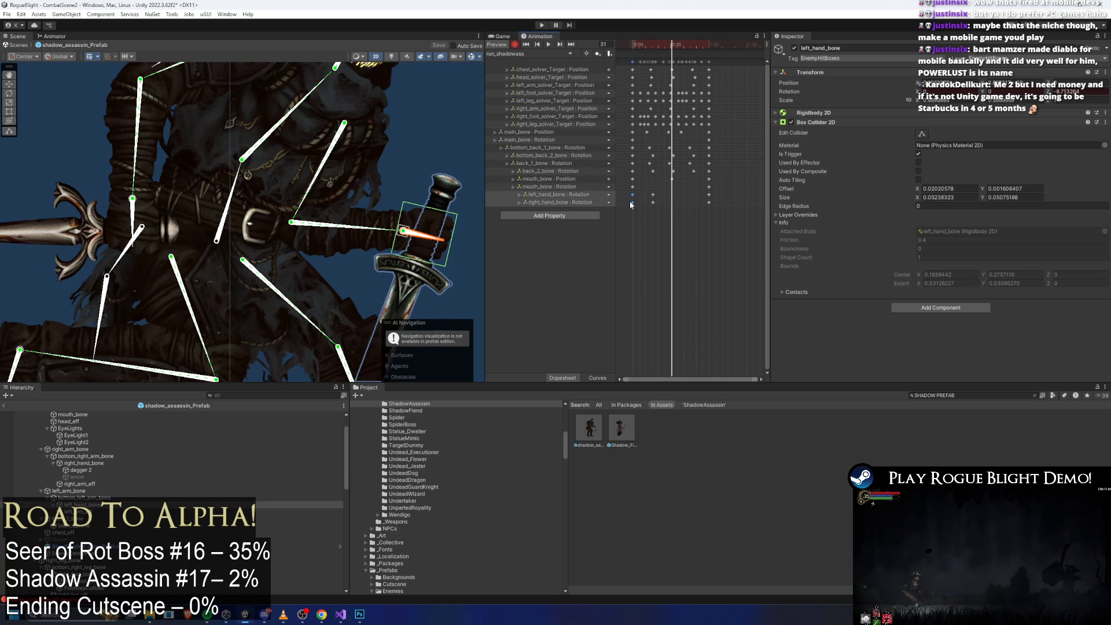
click(658, 194)
Step: Jump to frame 45 and play the run preview with the selection cleared
click(690, 62)
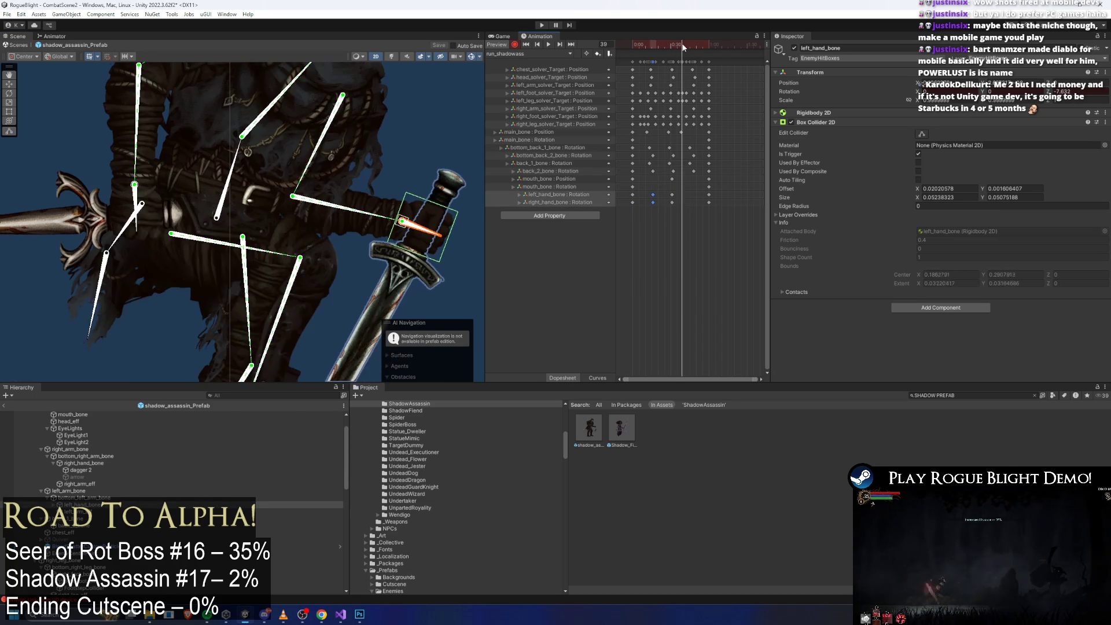
key(space)
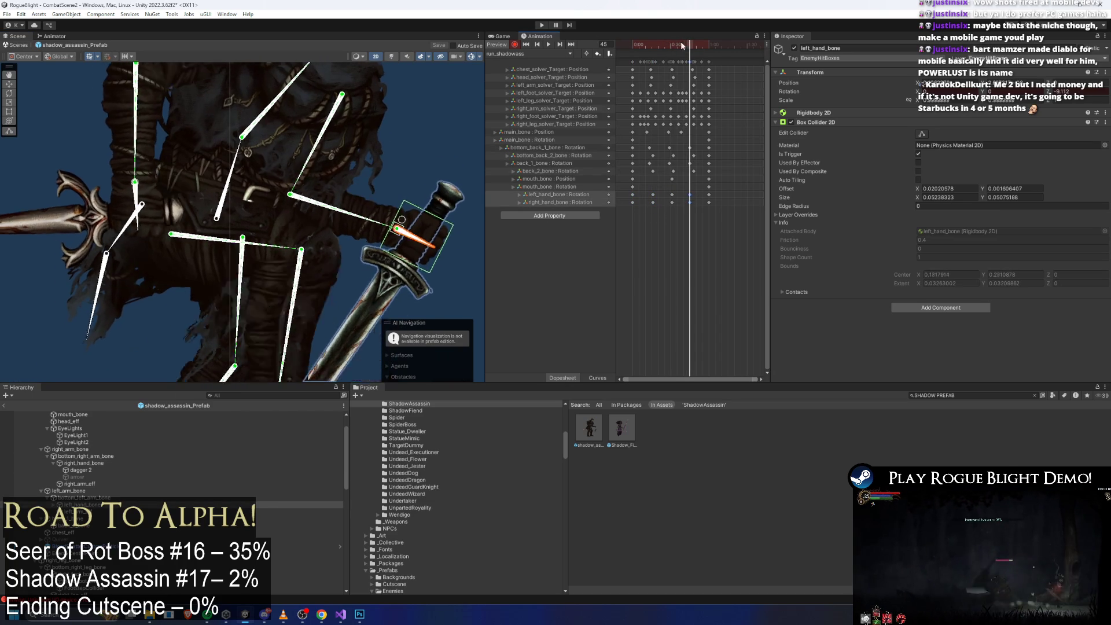
scroll(226, 220, down, 6)
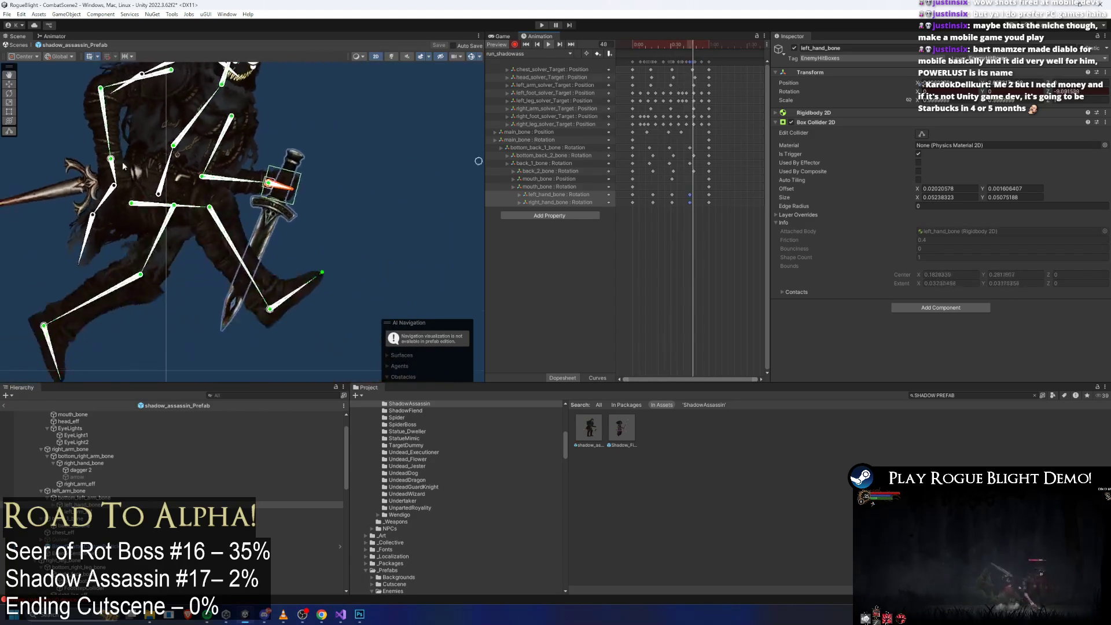
click(400, 173)
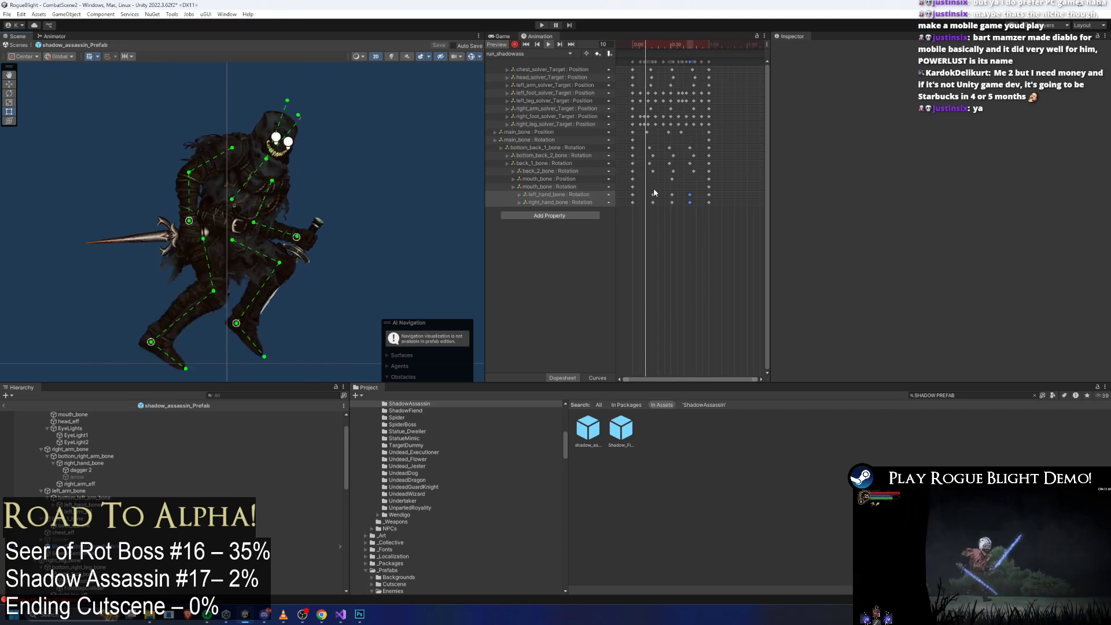
Step: Load turn_around_shadowass via idle_shadowass and scrub the playhead between frames 62 and 30
click(528, 53)
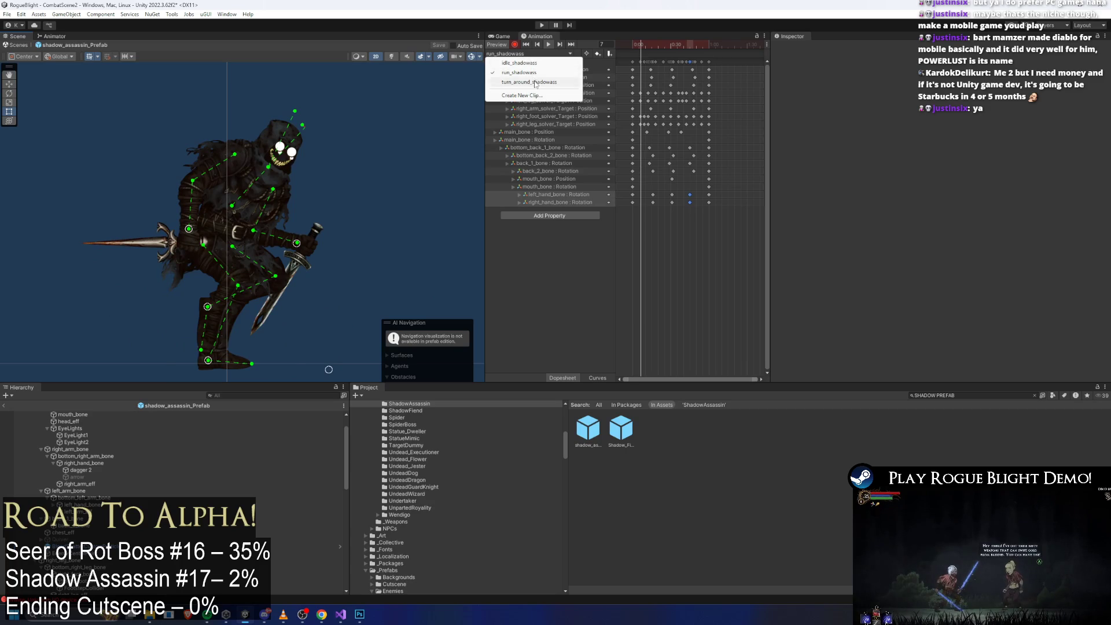
click(535, 83)
click(527, 53)
click(519, 62)
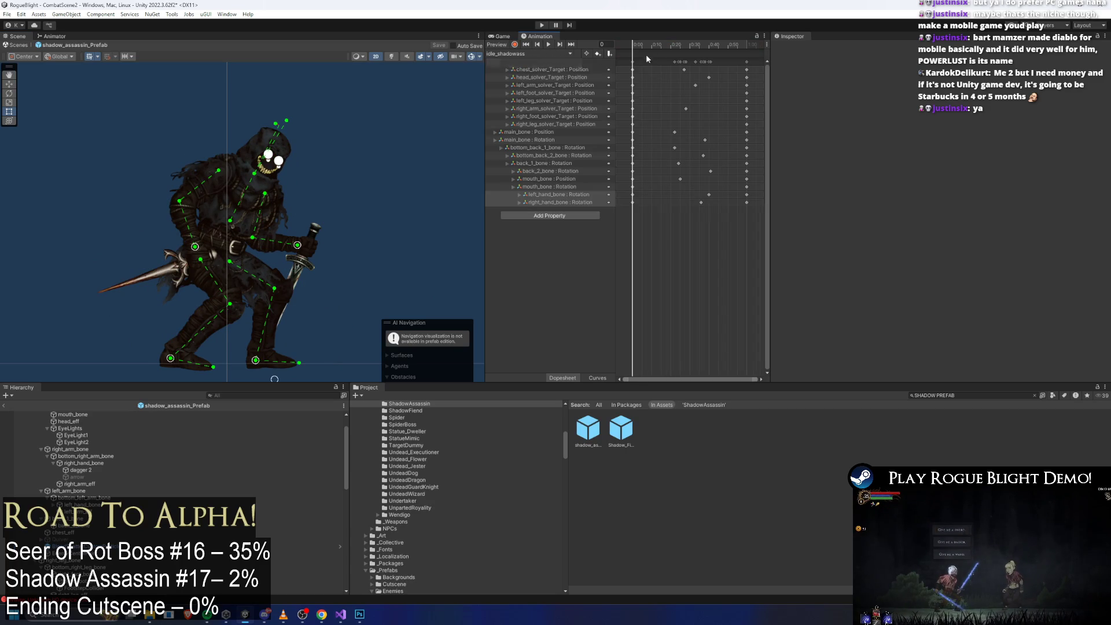
click(632, 61)
click(515, 53)
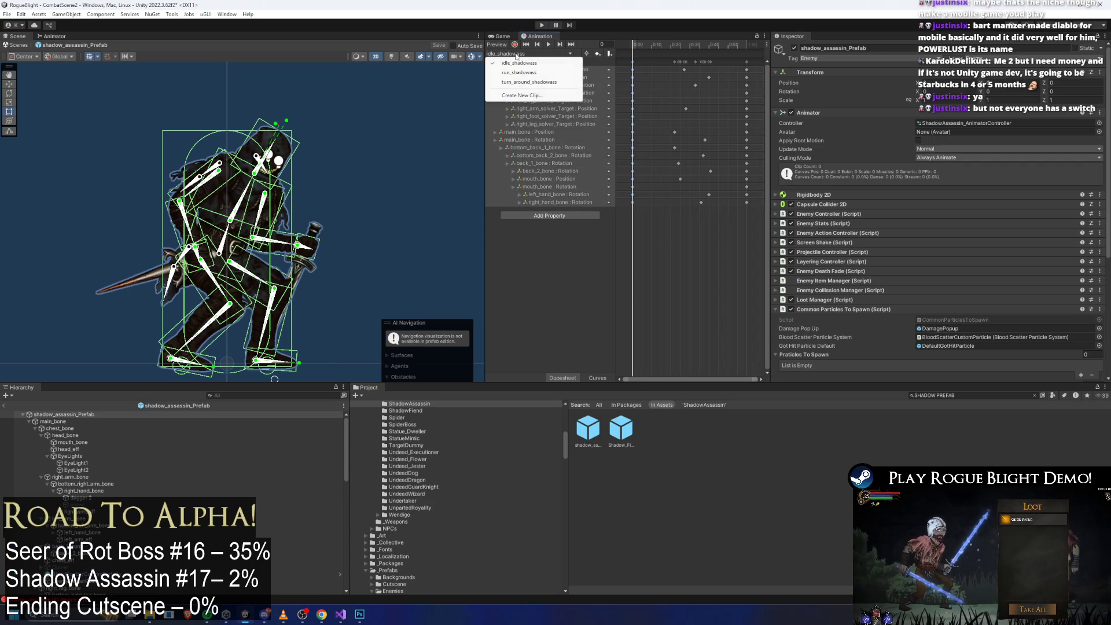
click(522, 82)
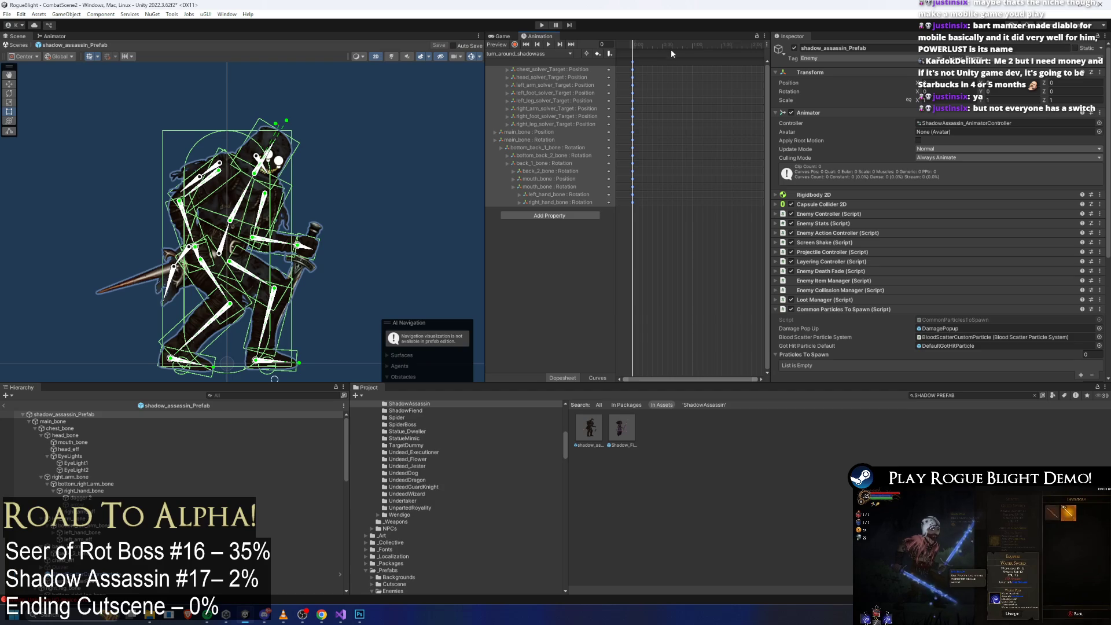
drag(702, 46, 693, 47)
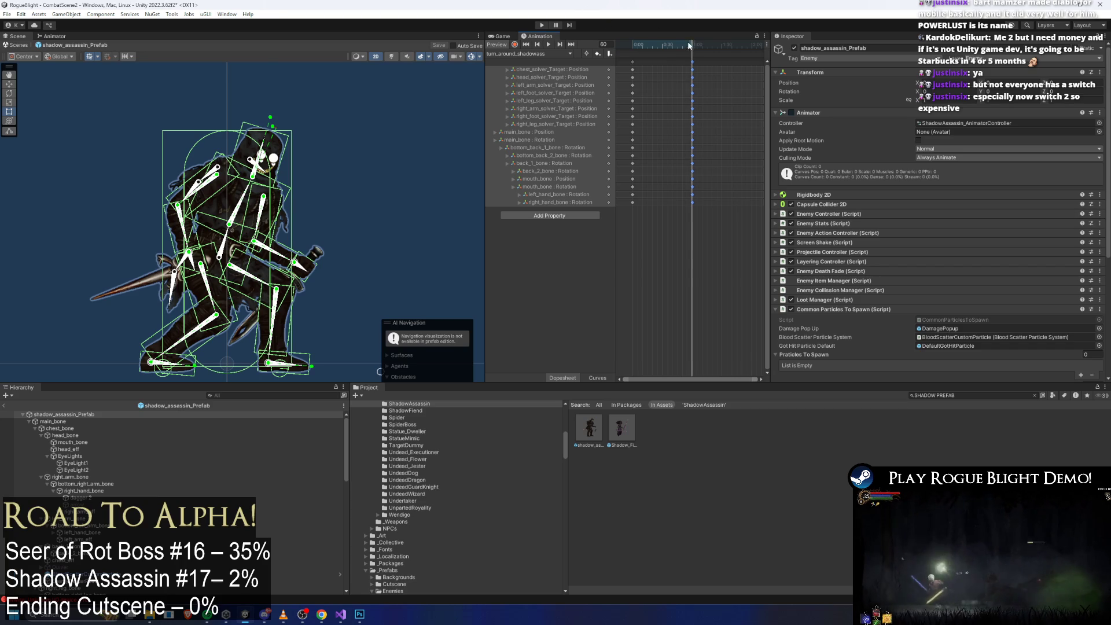
drag(664, 50, 678, 62)
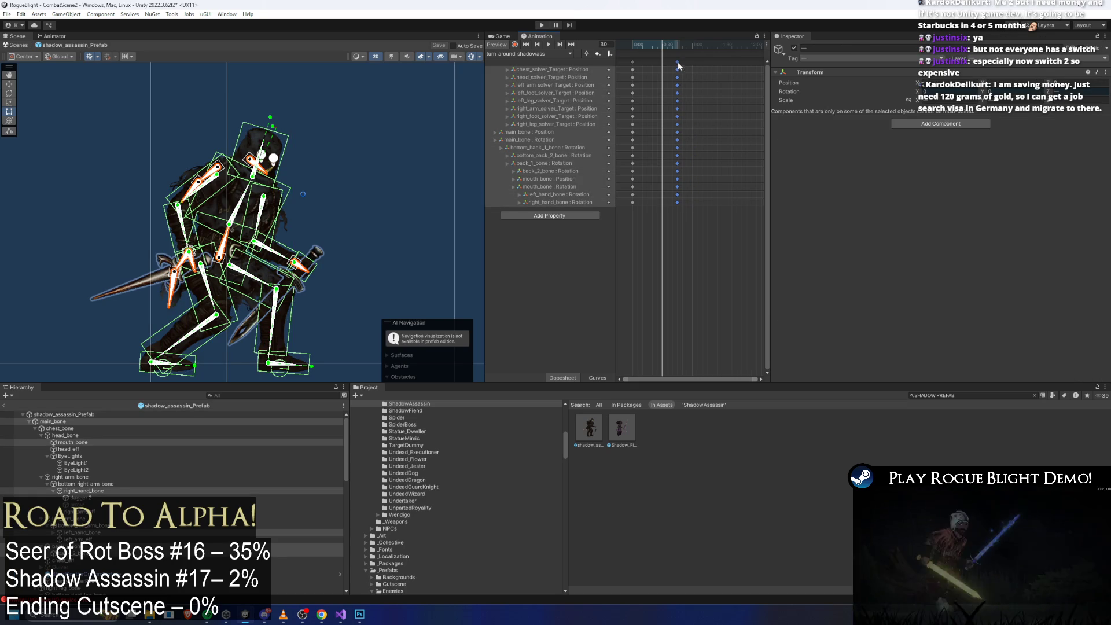
Step: Deselect the keys, select the shadow_assassin_Prefab root, and collapse its Animator component
click(716, 77)
click(986, 397)
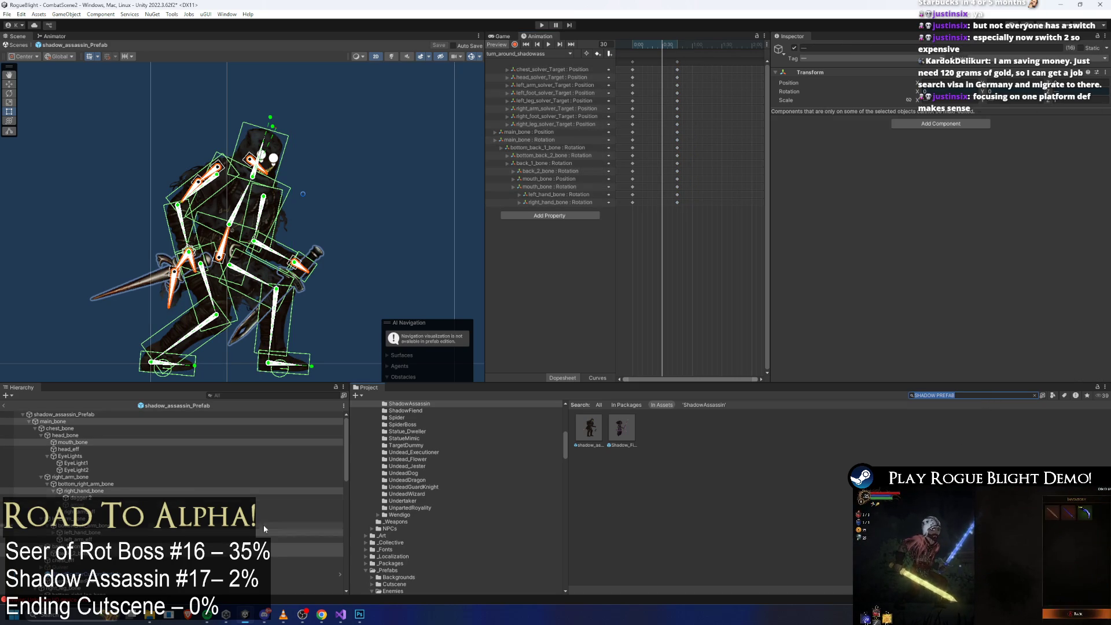
click(142, 416)
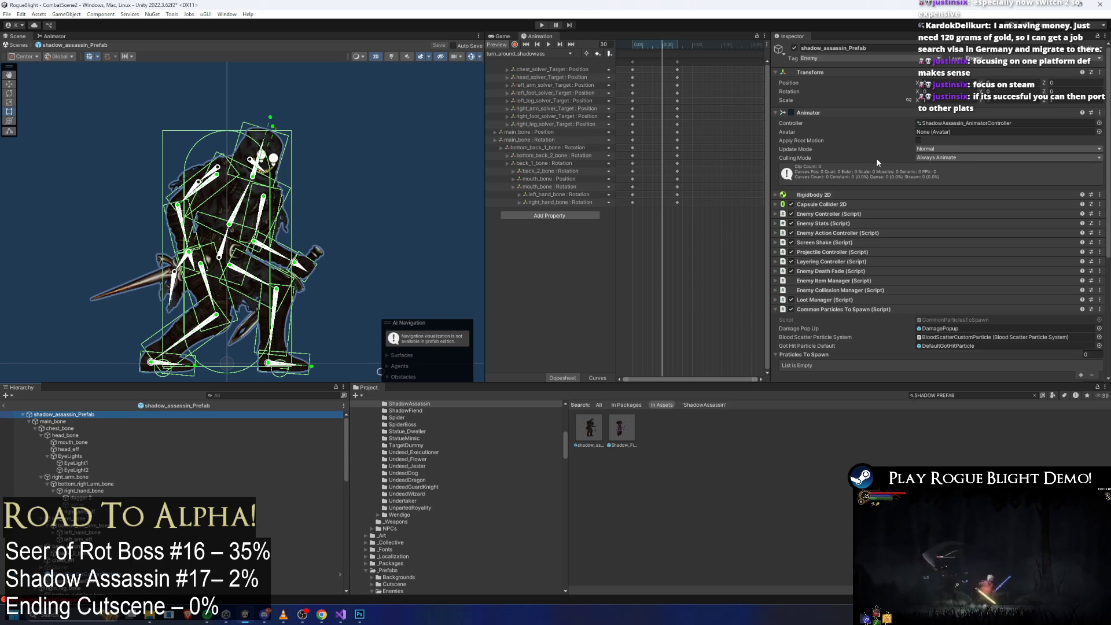
click(825, 111)
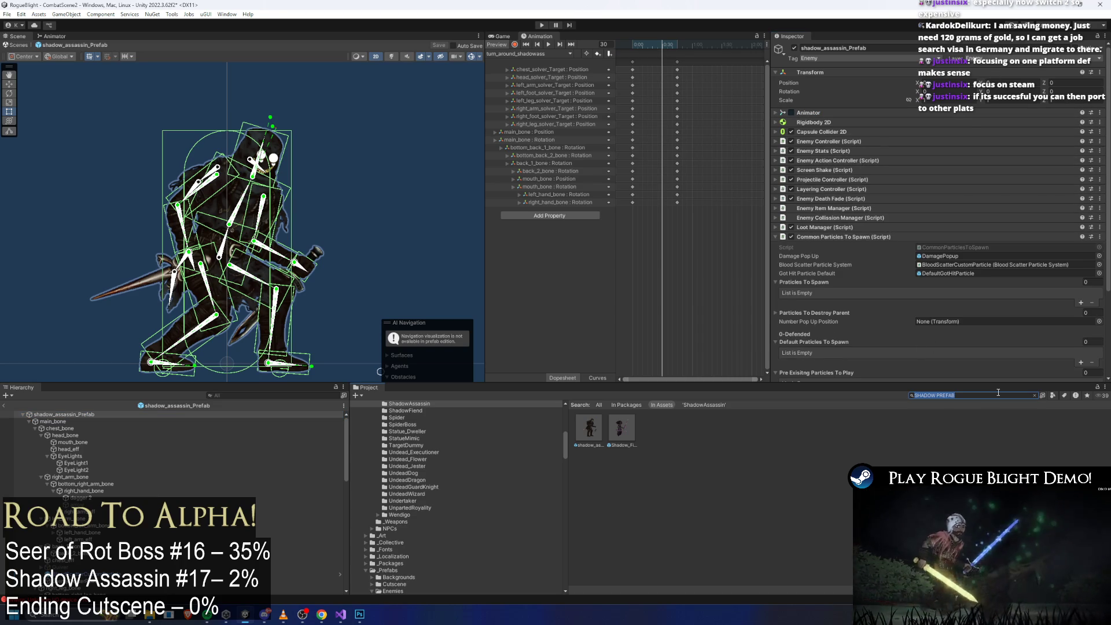
Step: Search 'PLAGUE DOCTOR PREFA', open the Plague Doctor prefab and load turn_around_PlagueDoctor
text(PLA)
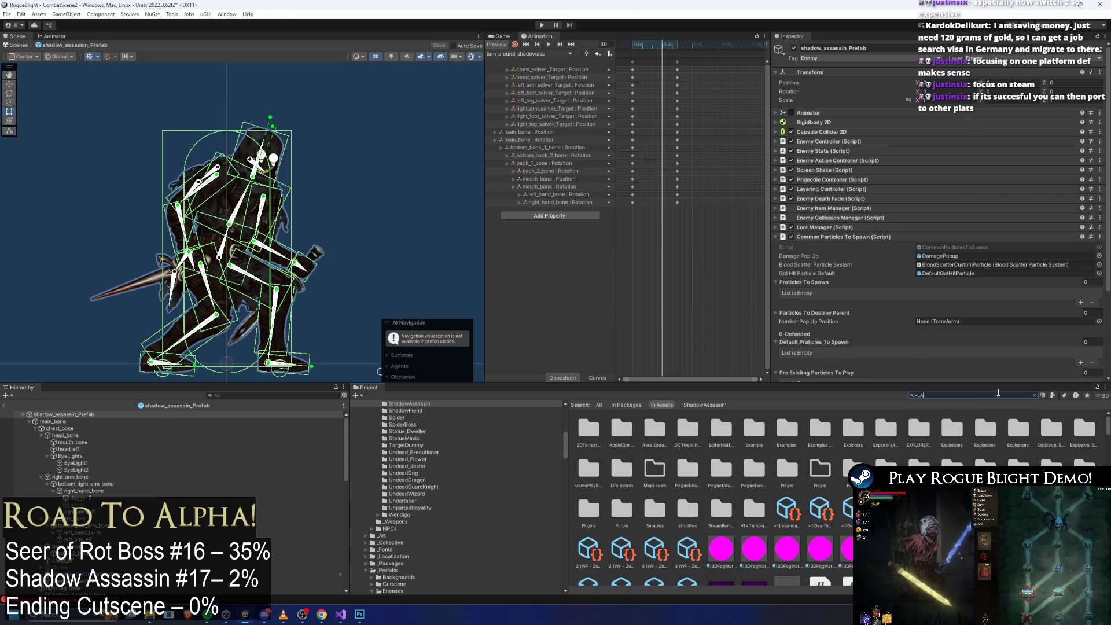
text(GUE DOC)
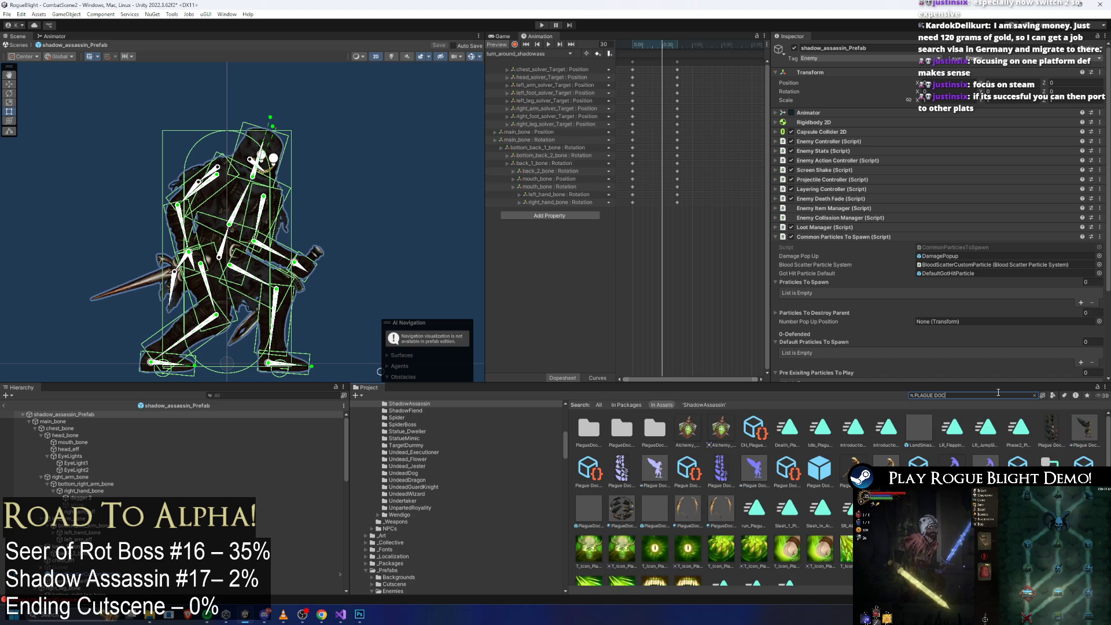
text(TOR PREFA)
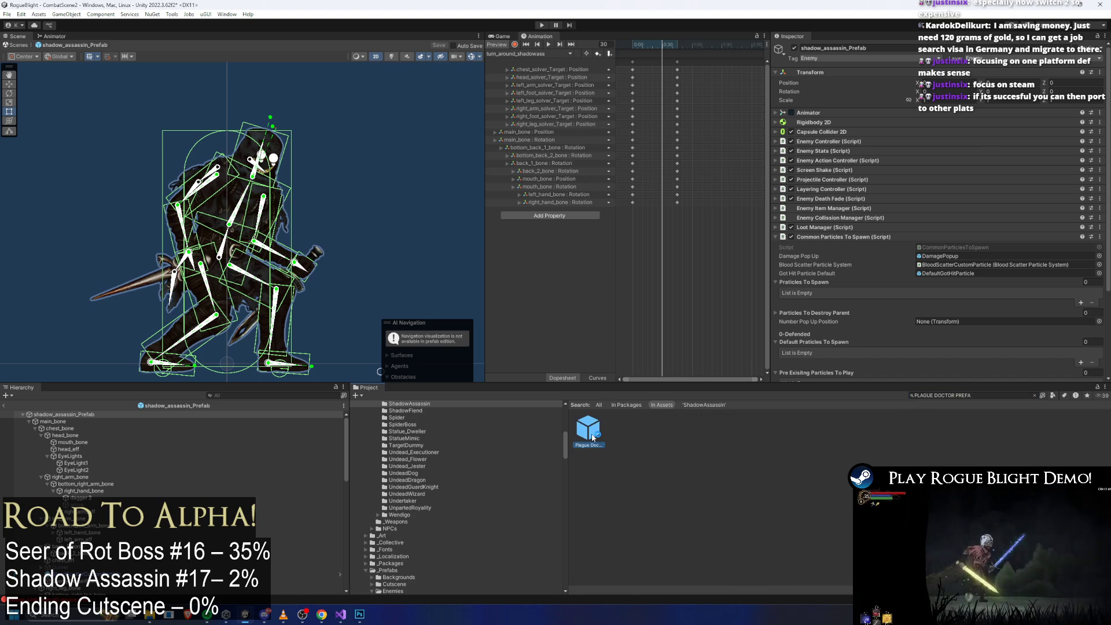
double_click(593, 437)
click(527, 53)
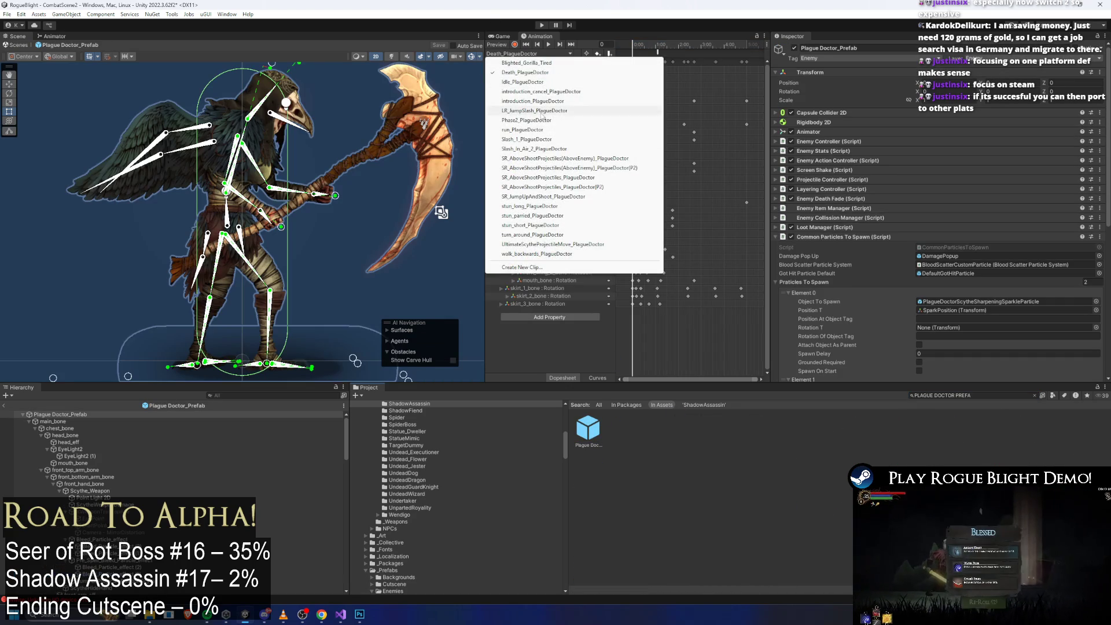
click(549, 236)
click(748, 47)
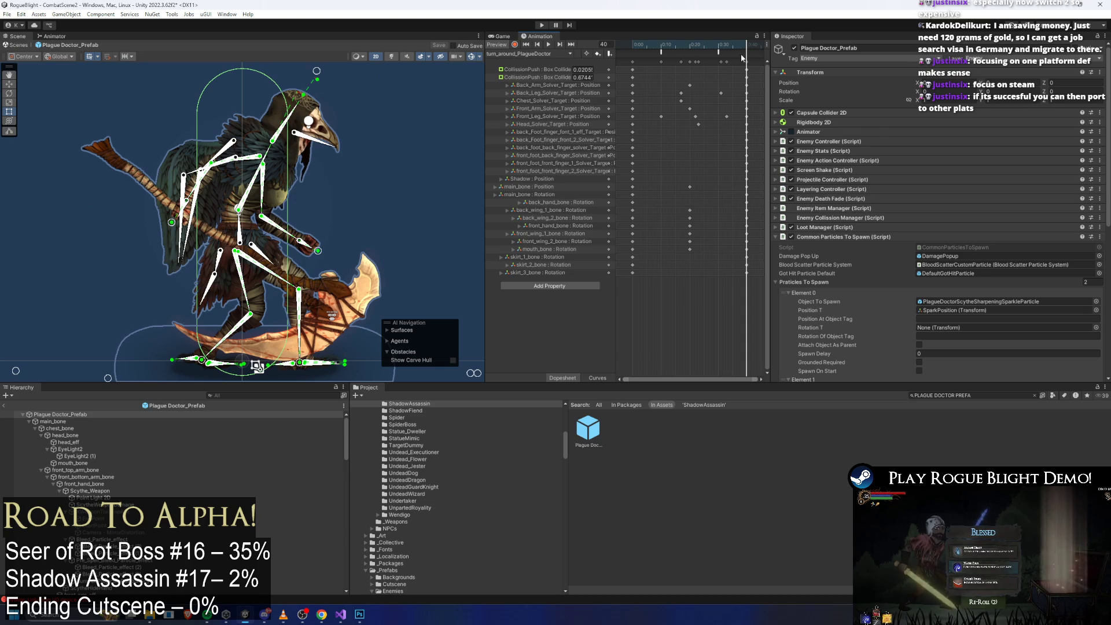
click(992, 394)
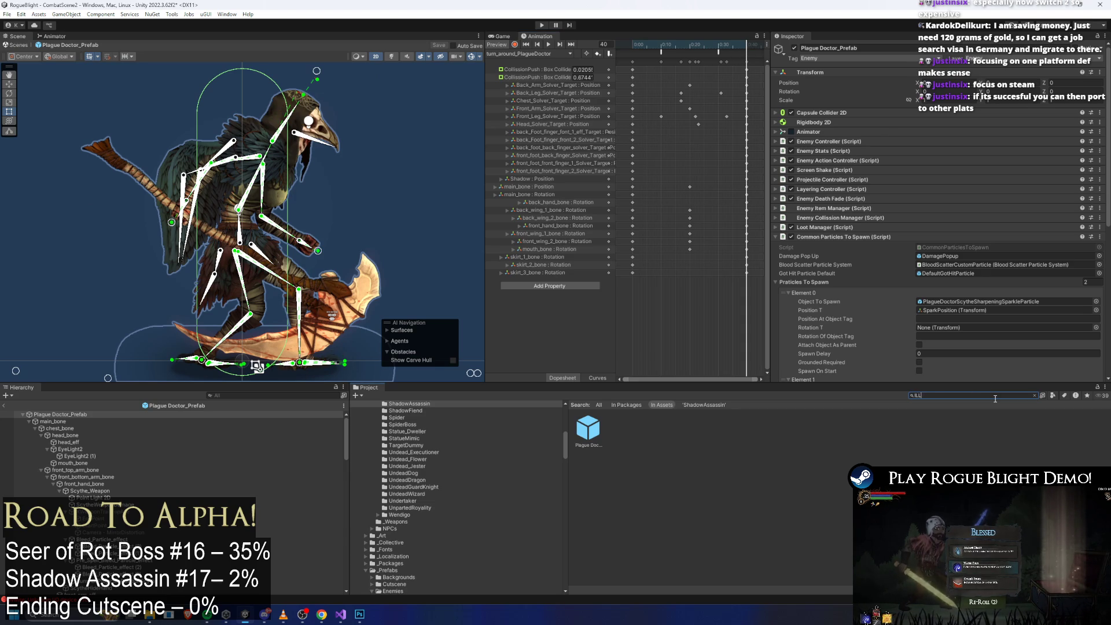
Step: Open the Illdrake Knight prefab, load its TurnAround_Illdrake clip and select both animation events
text(DRAKE KNIGHT PREFA)
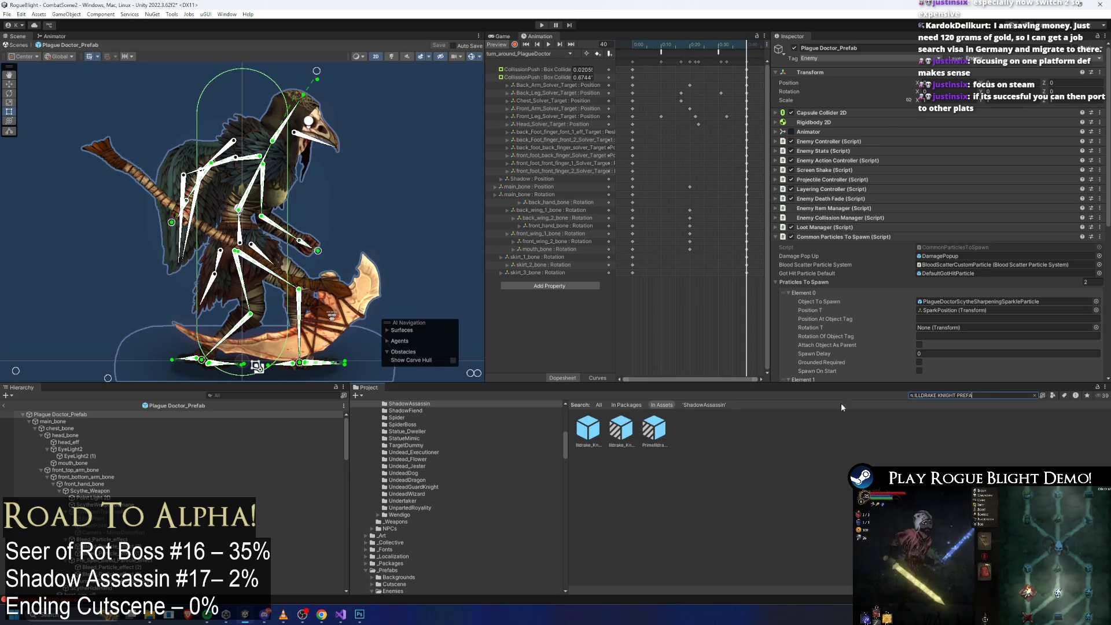
double_click(588, 428)
click(512, 54)
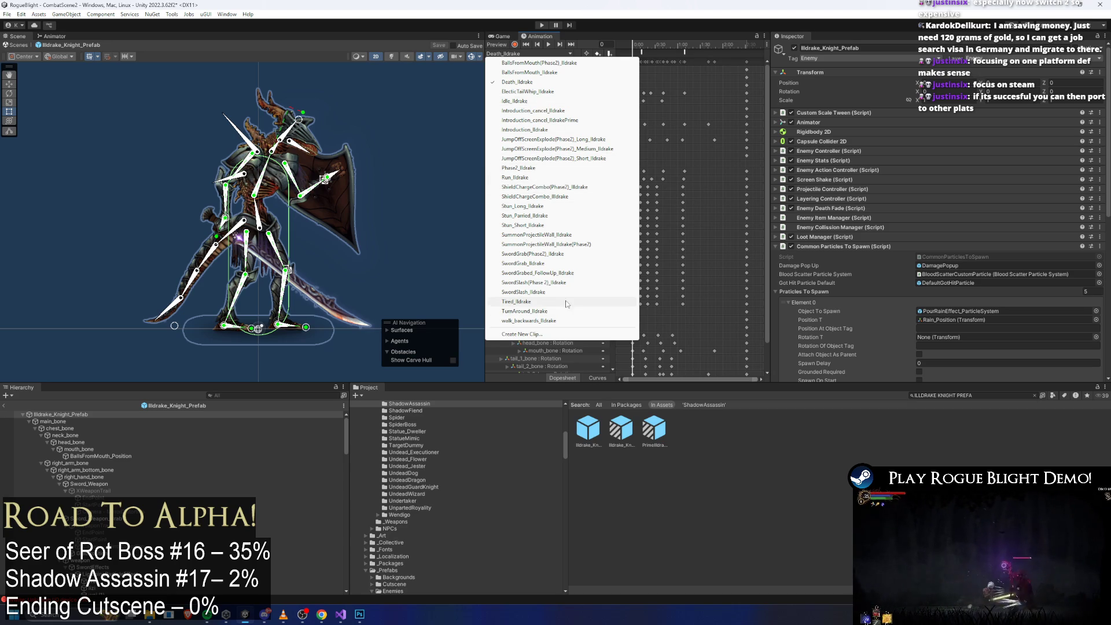
click(516, 310)
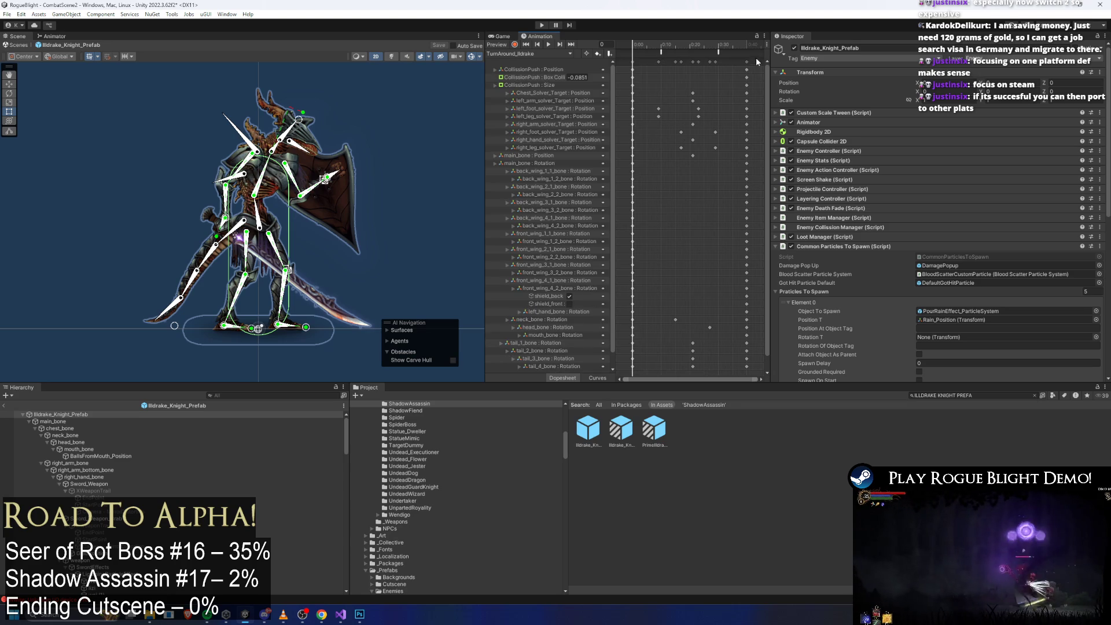
drag(756, 58, 668, 49)
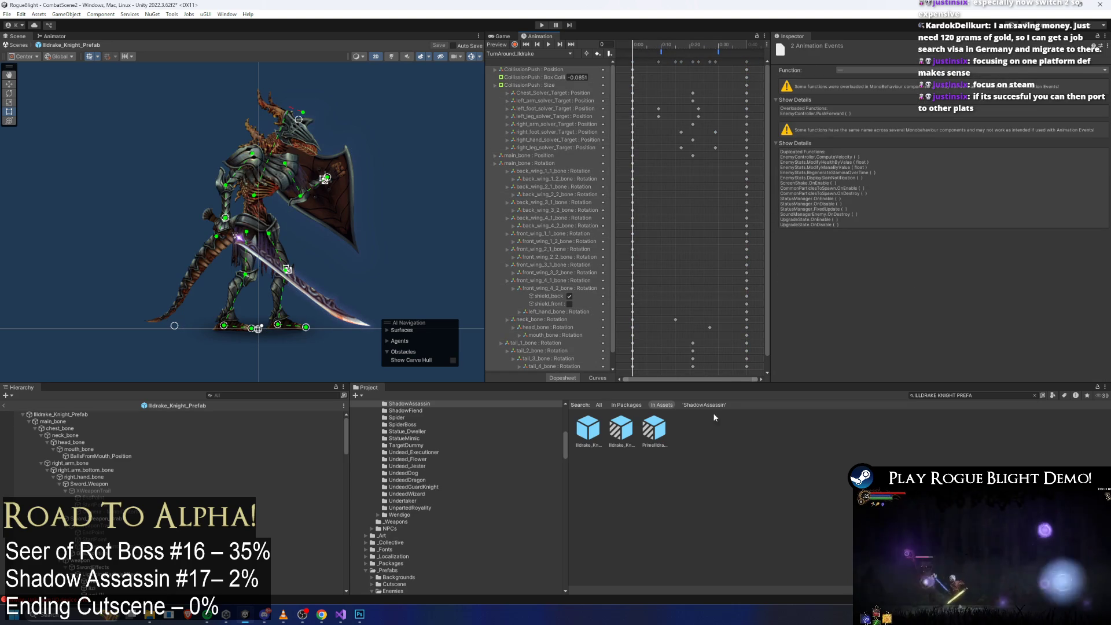
click(1002, 394)
text(SHADO)
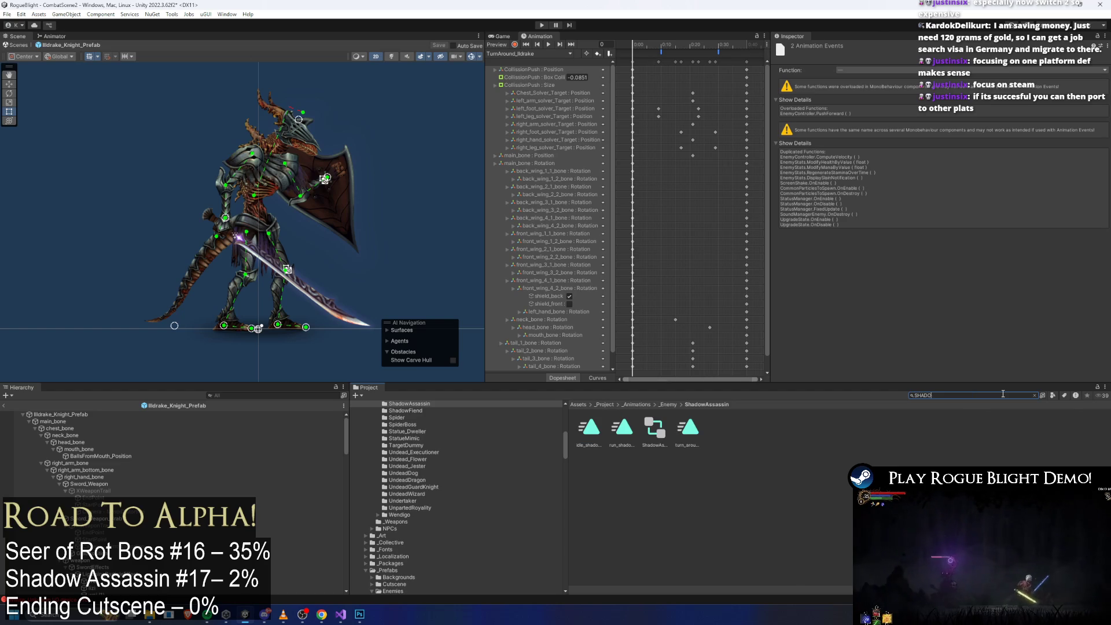
Step: In shadow_assassin_Prefab's turn_around_shadowass clip, retime the final key column and add an event at frame 10
text(W ASS PREFA)
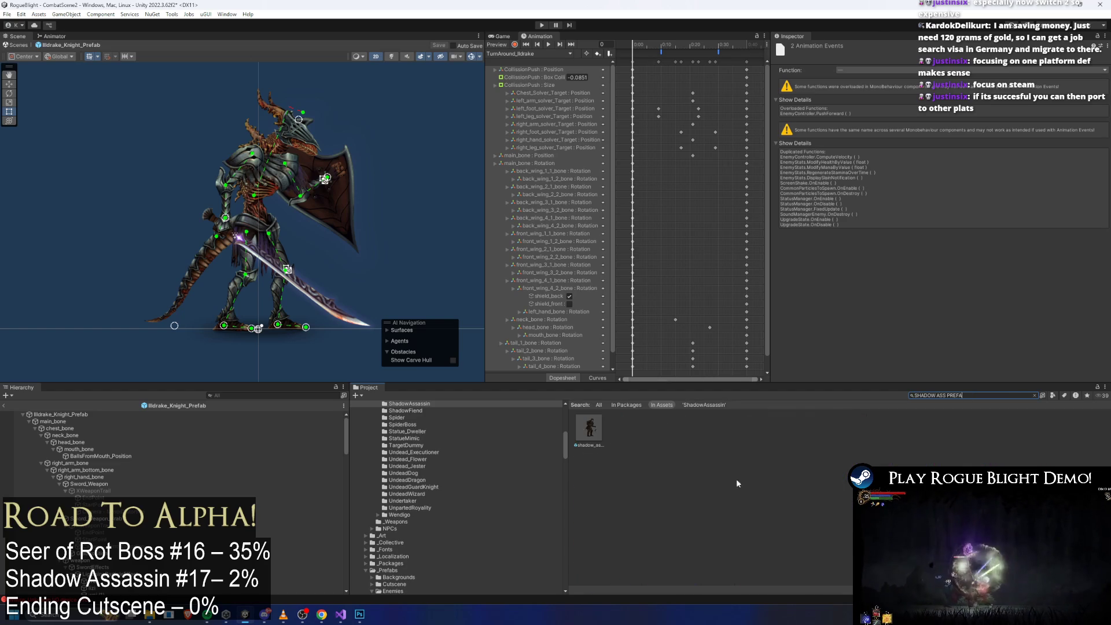
double_click(588, 428)
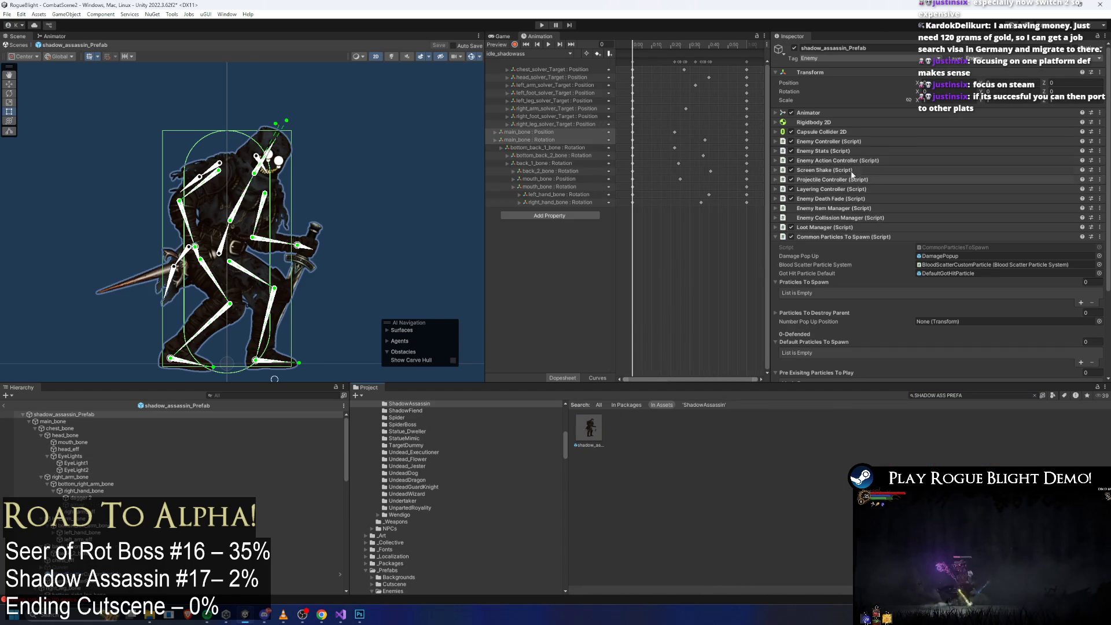
click(528, 53)
click(542, 82)
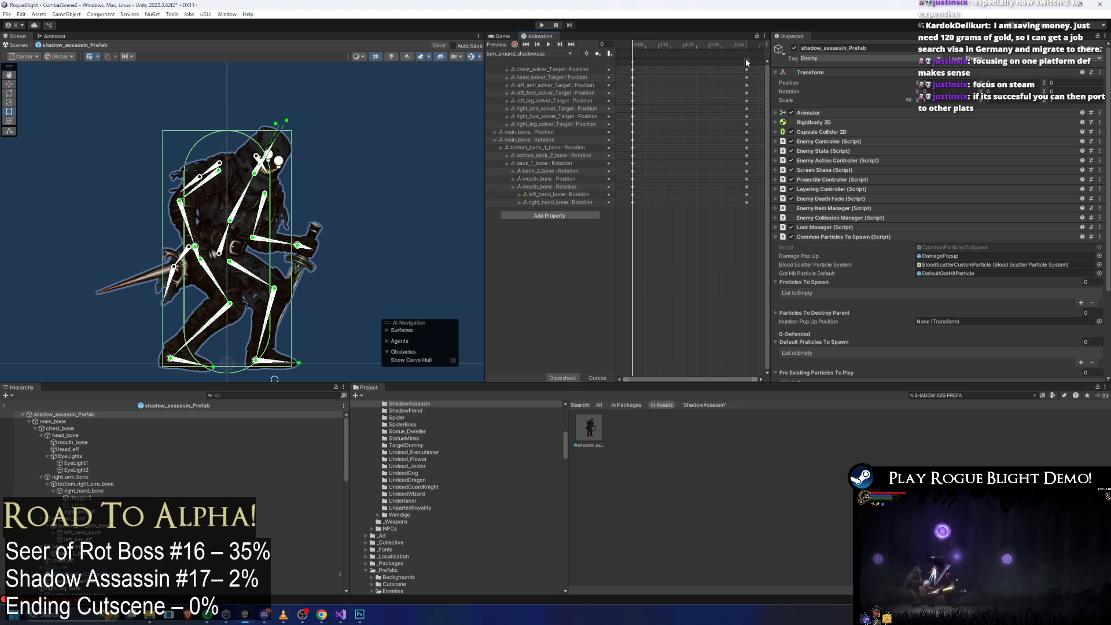
drag(745, 61, 738, 62)
click(658, 45)
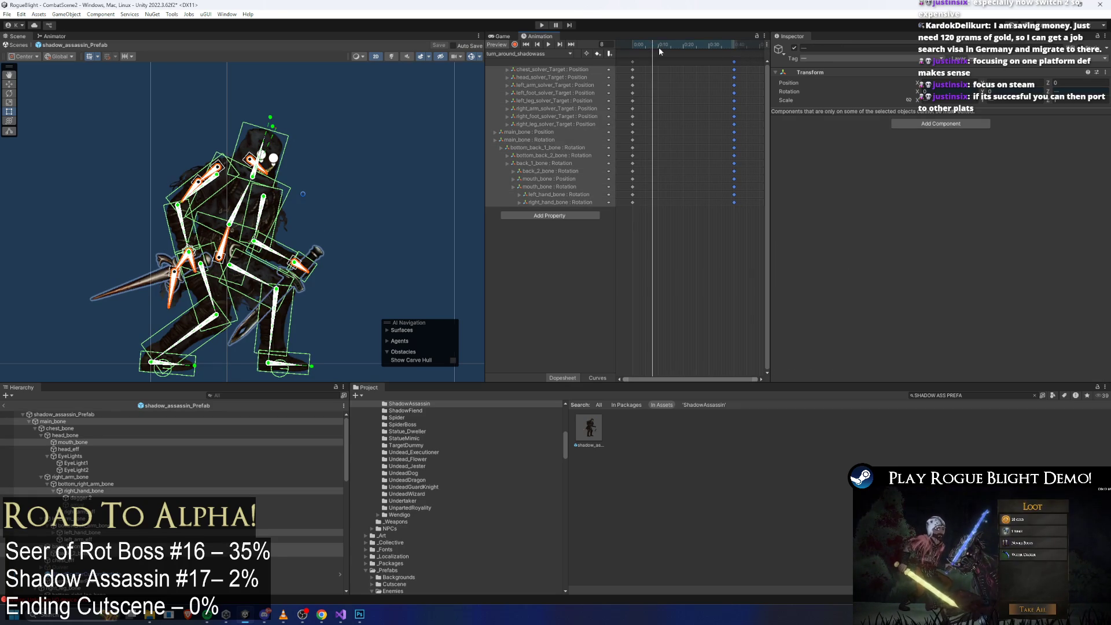
right_click(657, 51)
click(694, 57)
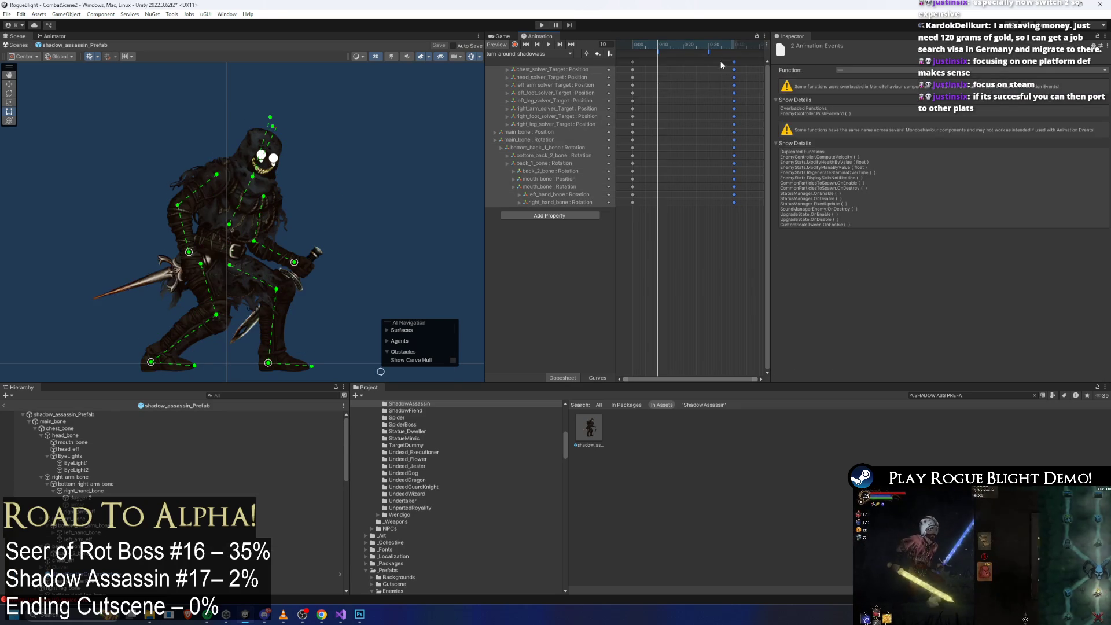
Step: Replace the Project search with 'Illdrake Knight Prefab'
click(63, 414)
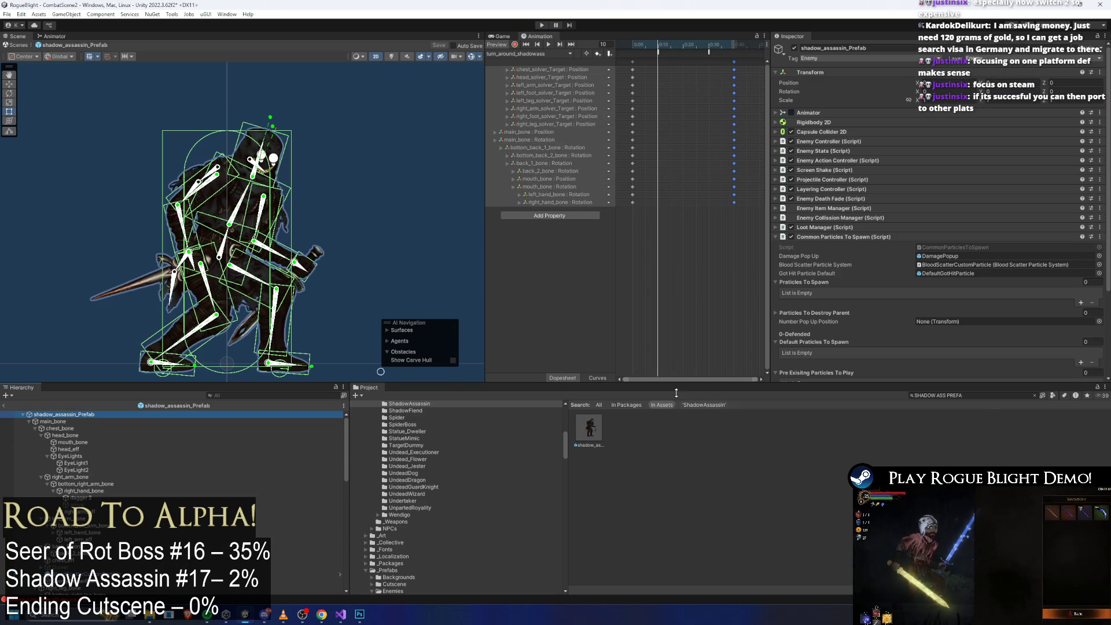
click(995, 399)
key(BackSpace)
text(ILLDRAKE KNI)
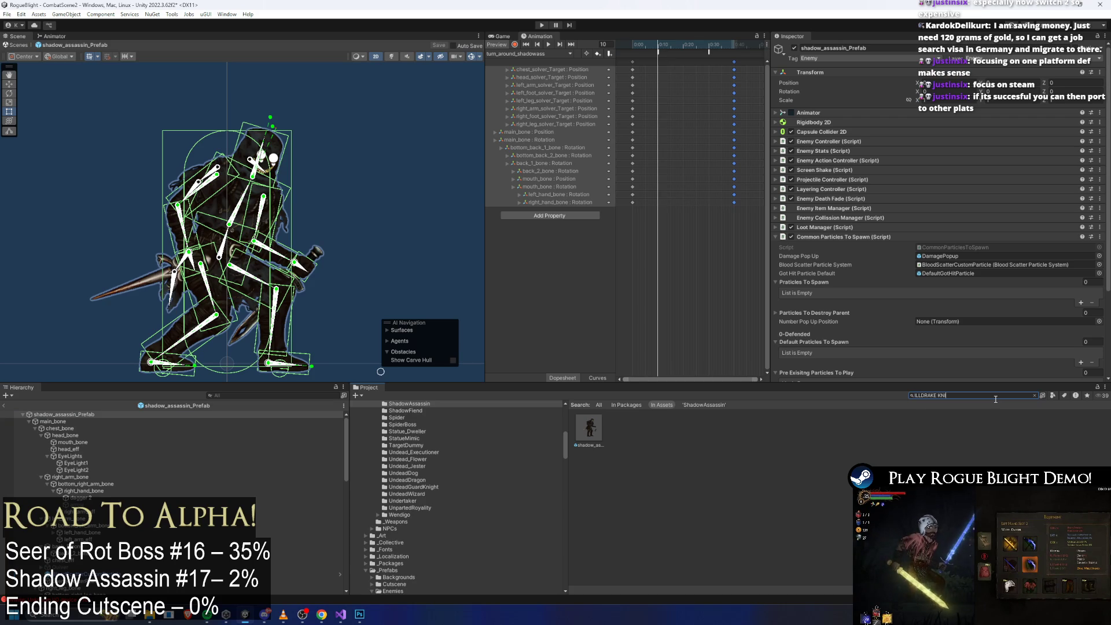
text(GHT PREFA)
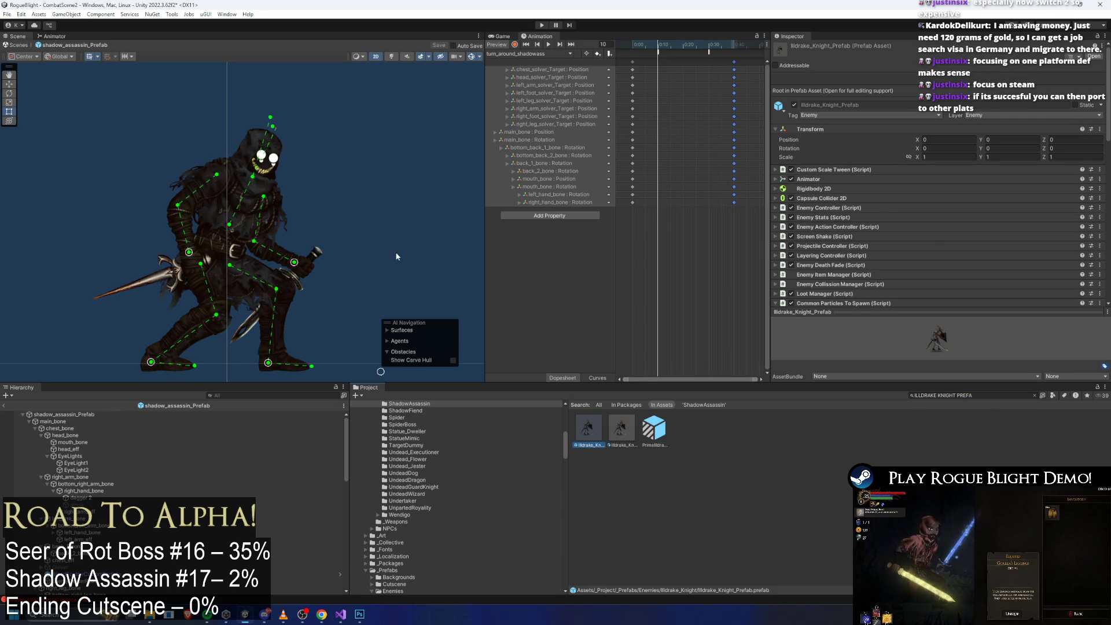
Step: Launch Steam from the system app search
key(super)
text(STEA)
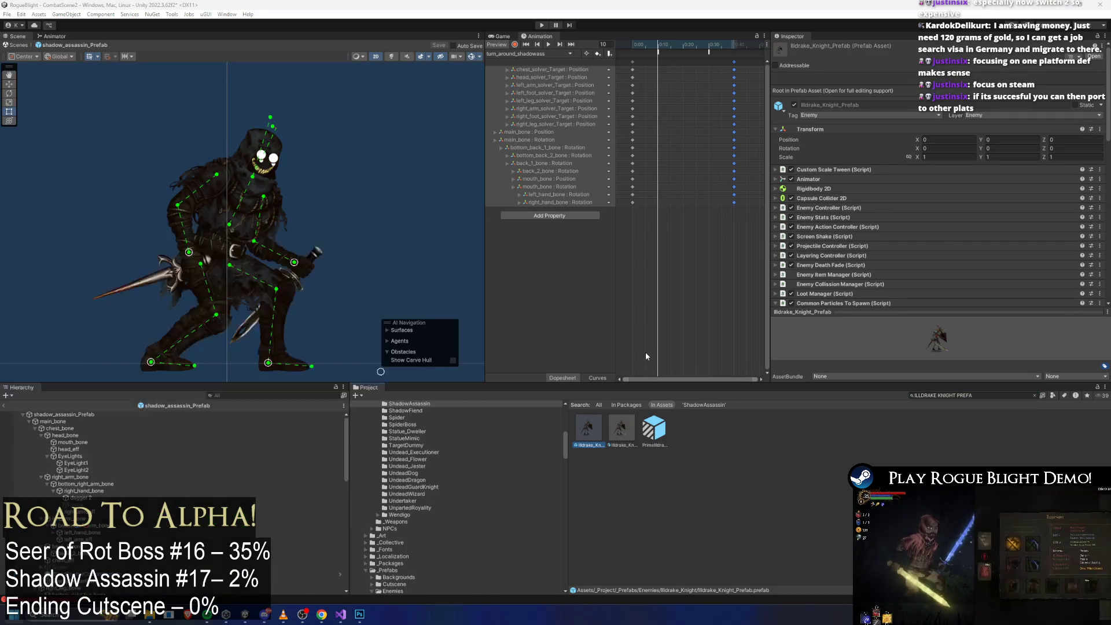
key(Return)
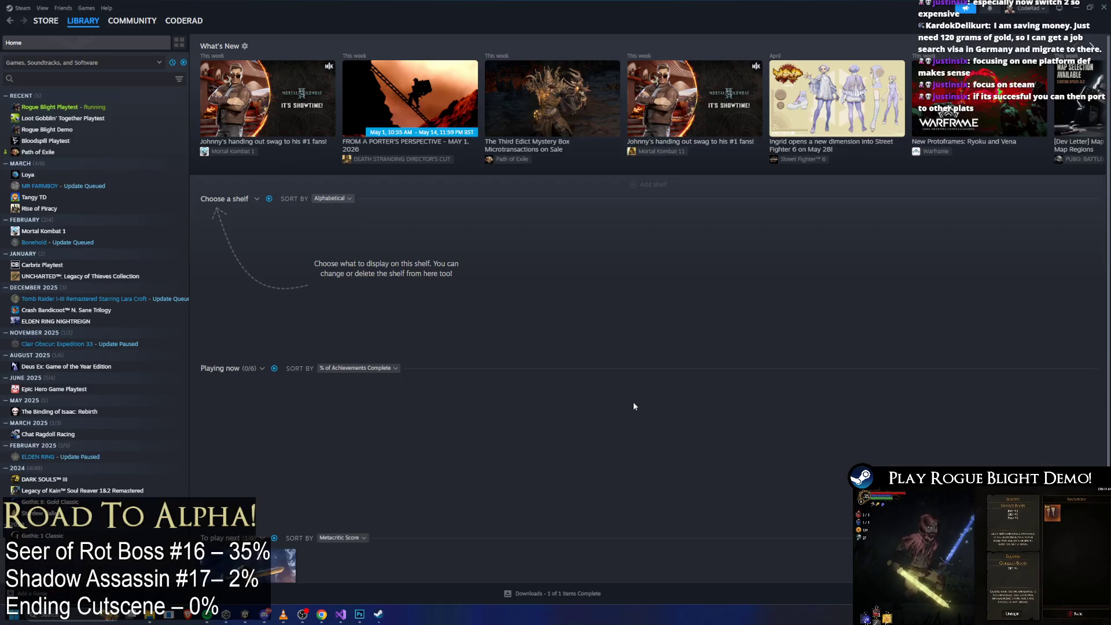
Step: Open the Rogue Blight Playtest library page, then go to the Steam Store
click(101, 108)
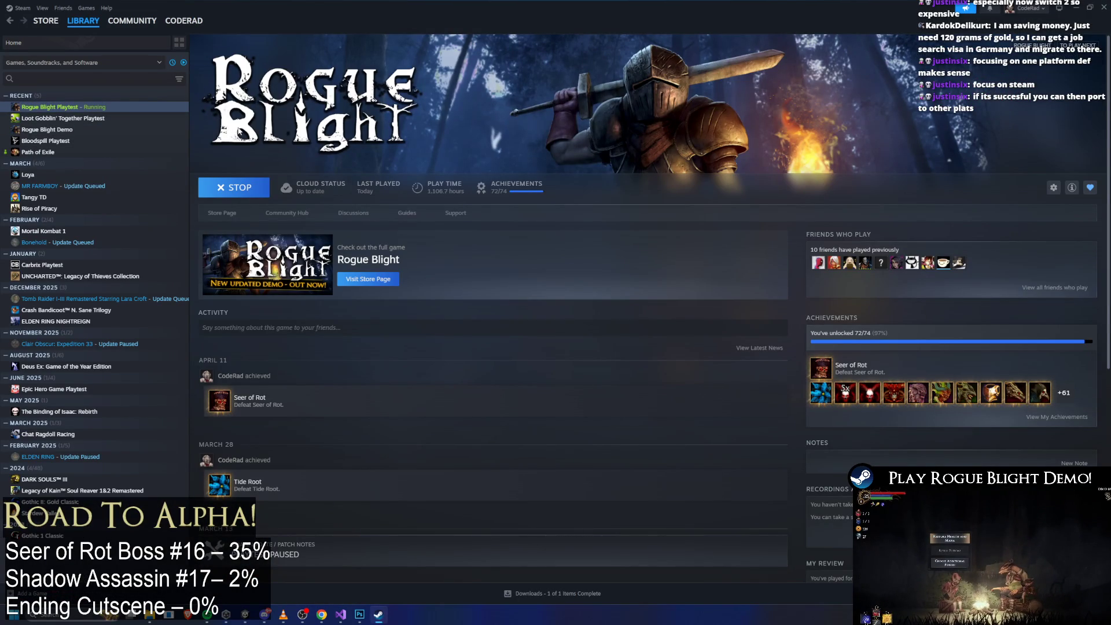
click(46, 20)
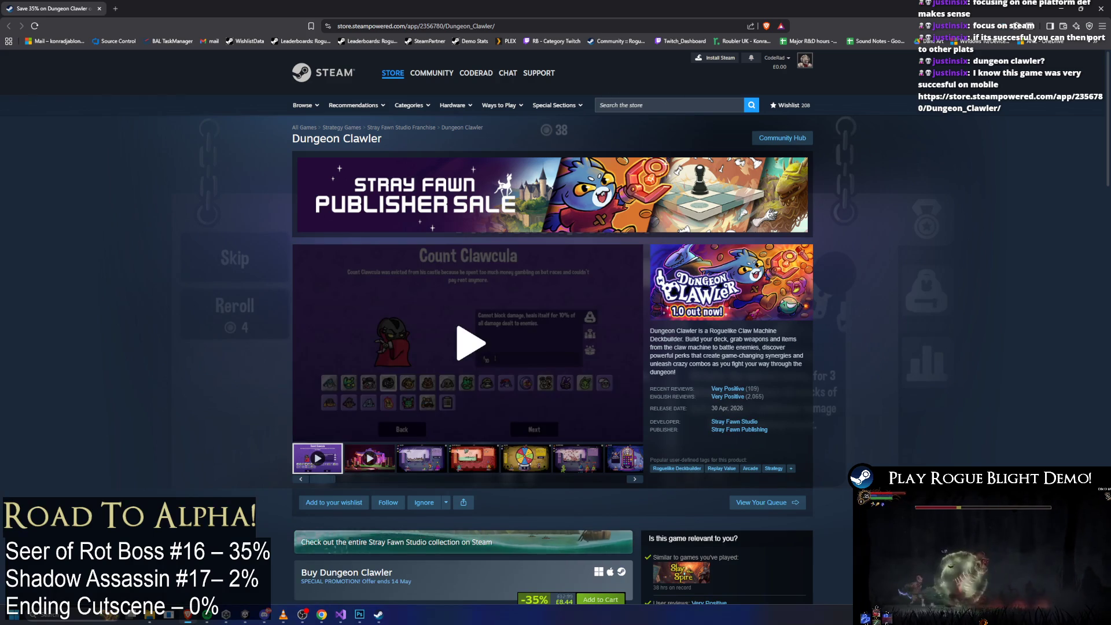
Step: View two Dungeon Clawler screenshots, then return to the Steam client
click(461, 457)
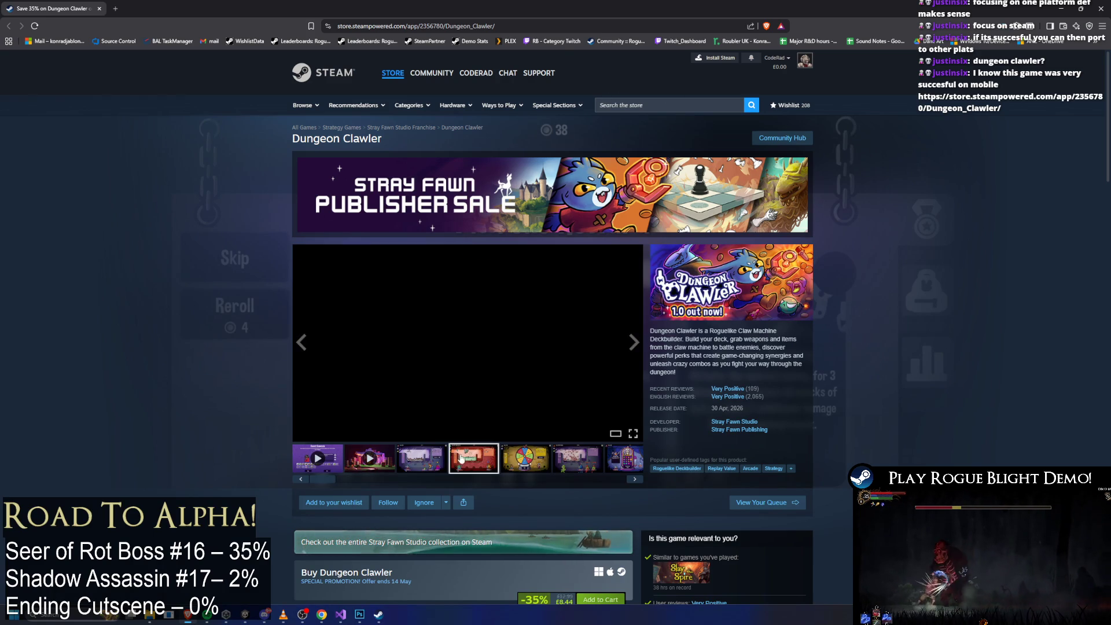
click(421, 458)
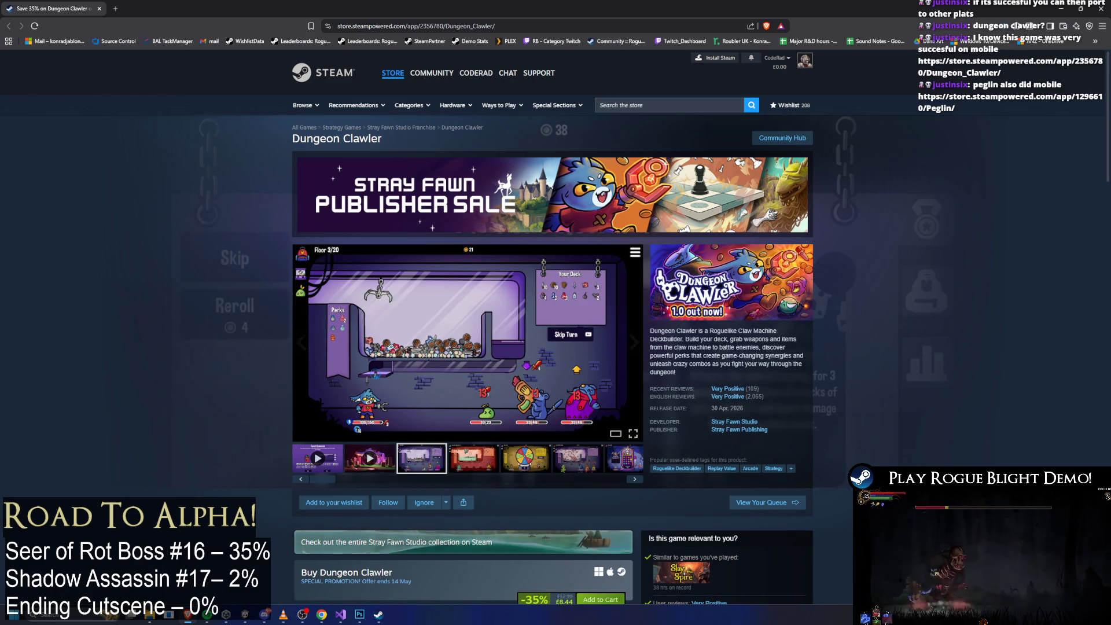
key(alt+Tab)
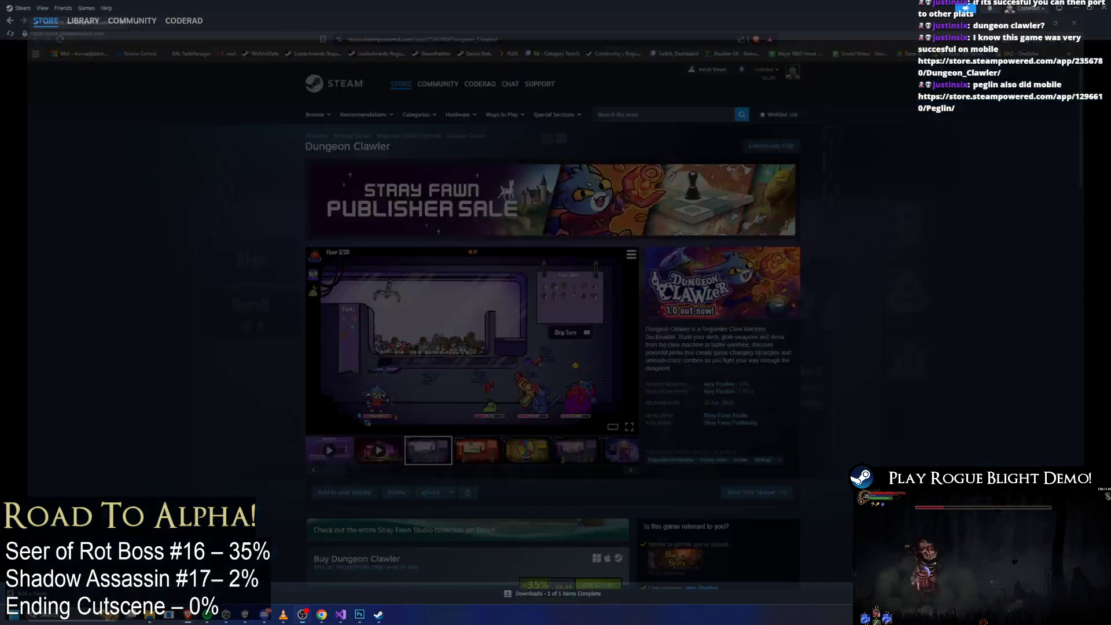
Step: Search the Steam store for 'peglin'
click(662, 46)
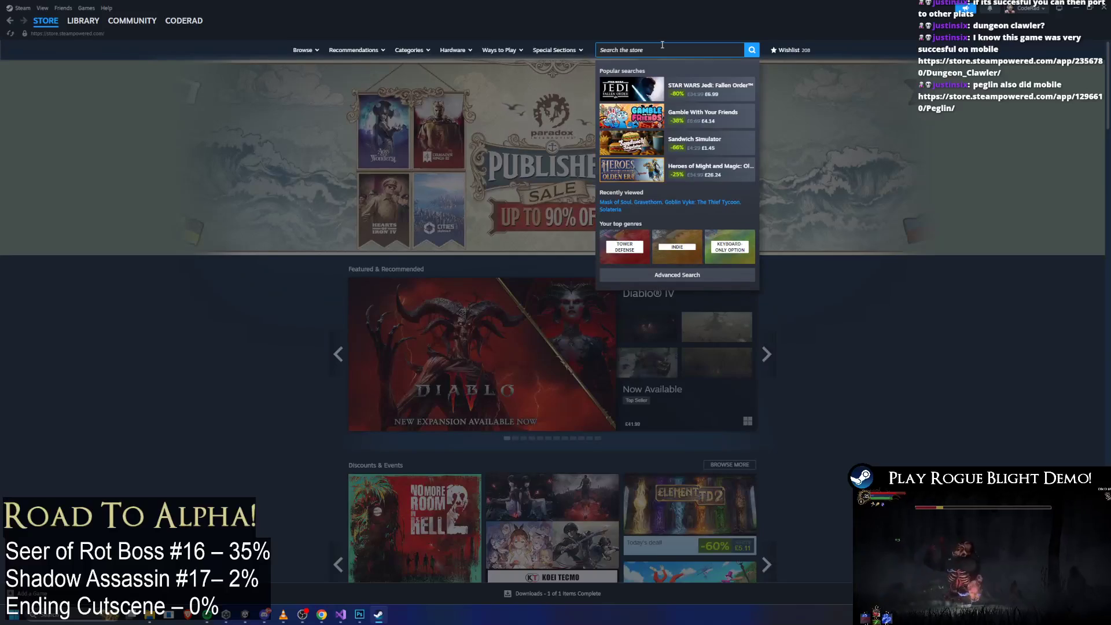
text(peglin)
key(Return)
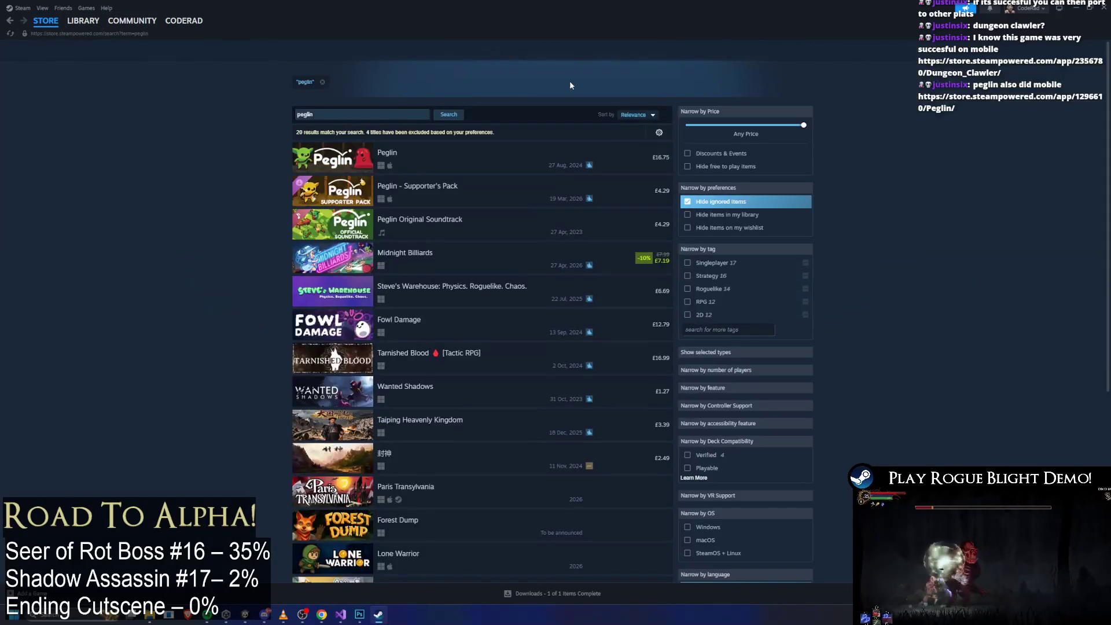
Step: Open the Peglin store page and browse its map, pegboard and dark screenshots
click(376, 159)
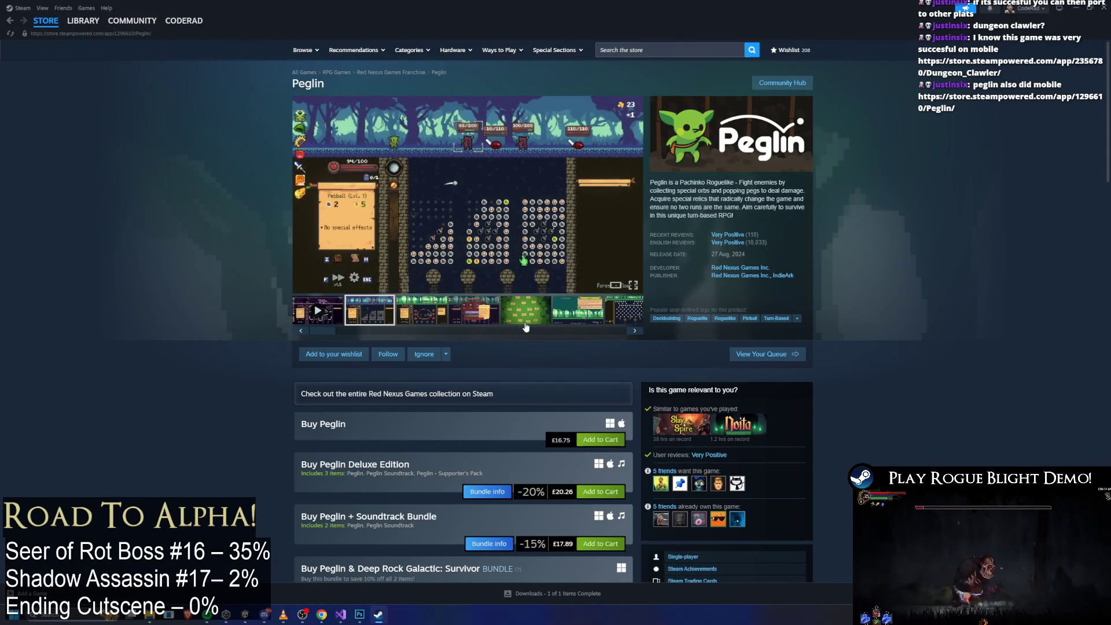
click(525, 323)
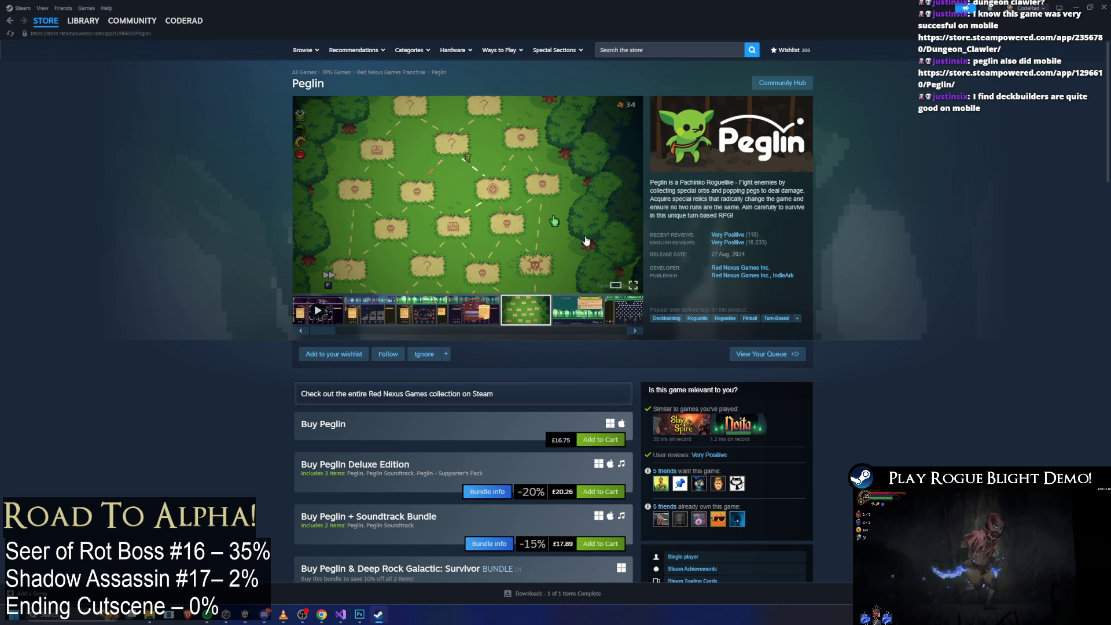
click(635, 313)
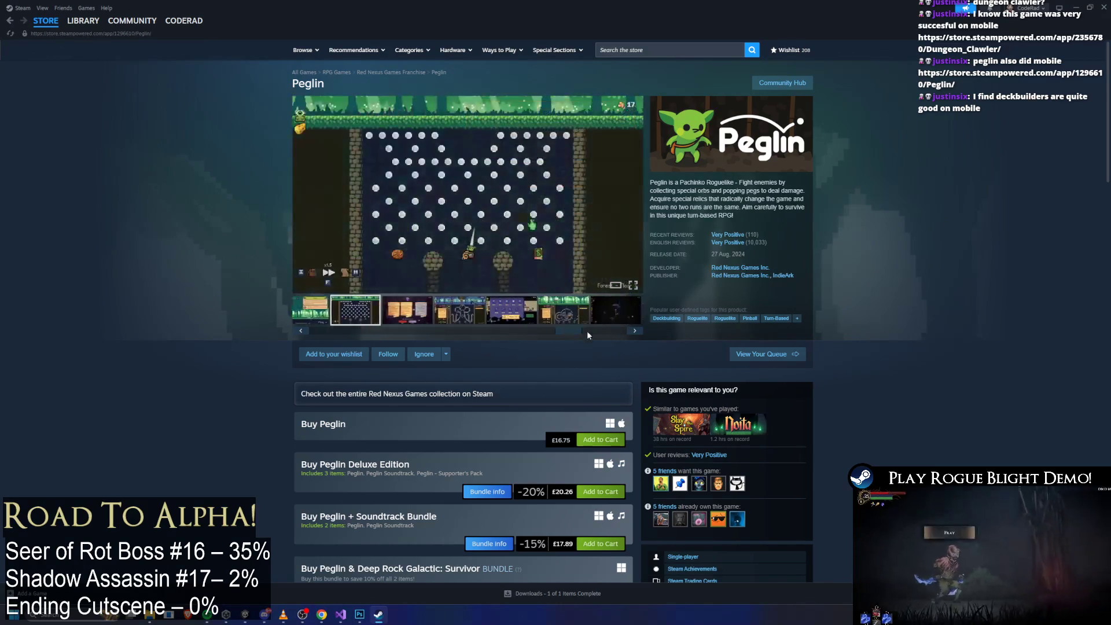
mouse_move(586, 331)
mouse_down()
mouse_move(494, 331)
mouse_move(614, 330)
mouse_up()
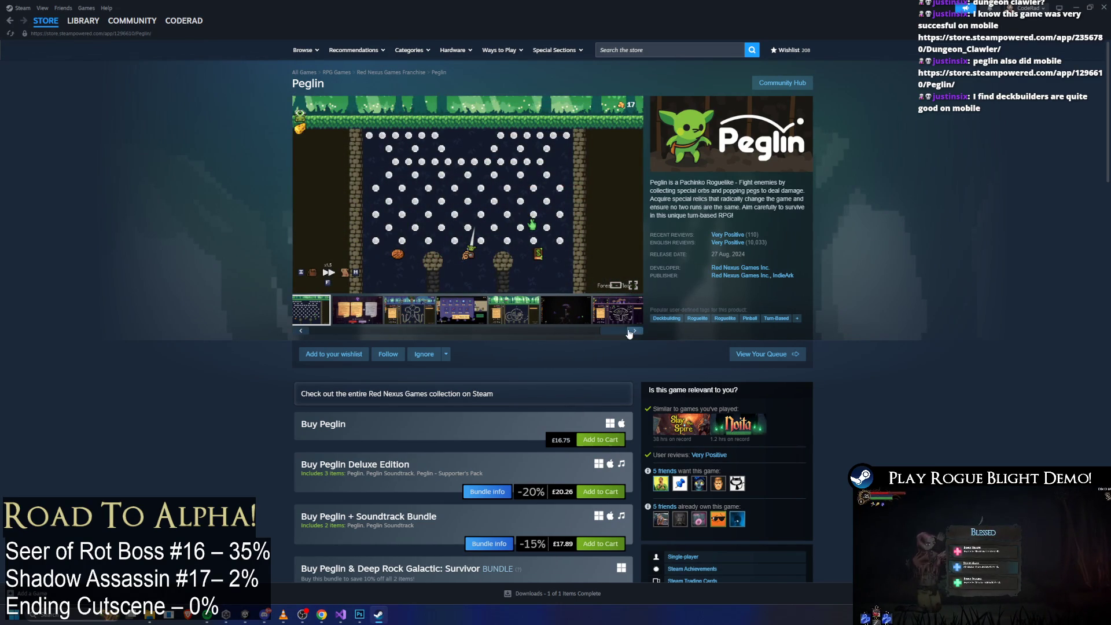
click(585, 317)
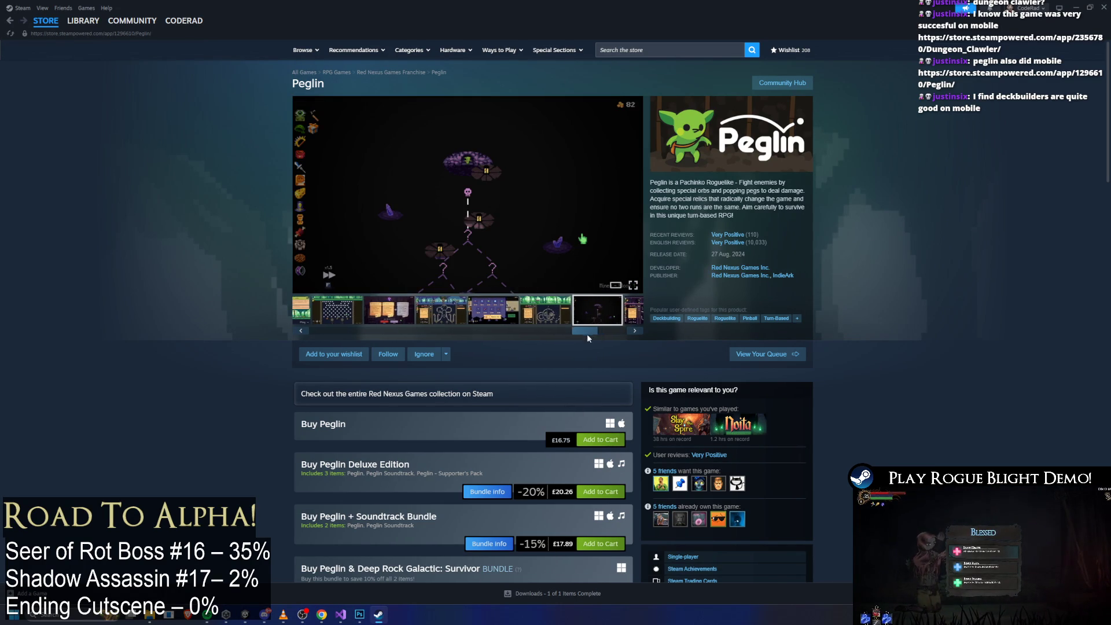
drag(587, 332, 308, 350)
Step: Enlarge the second Peglin screenshot, advance to the next one, then close the full view
click(369, 309)
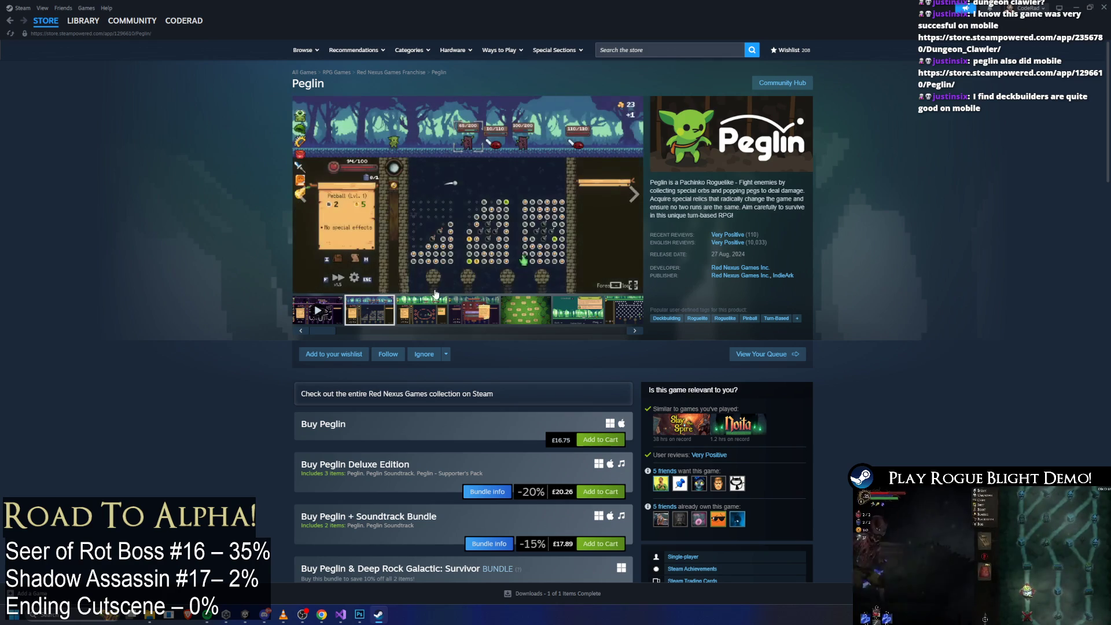
click(432, 288)
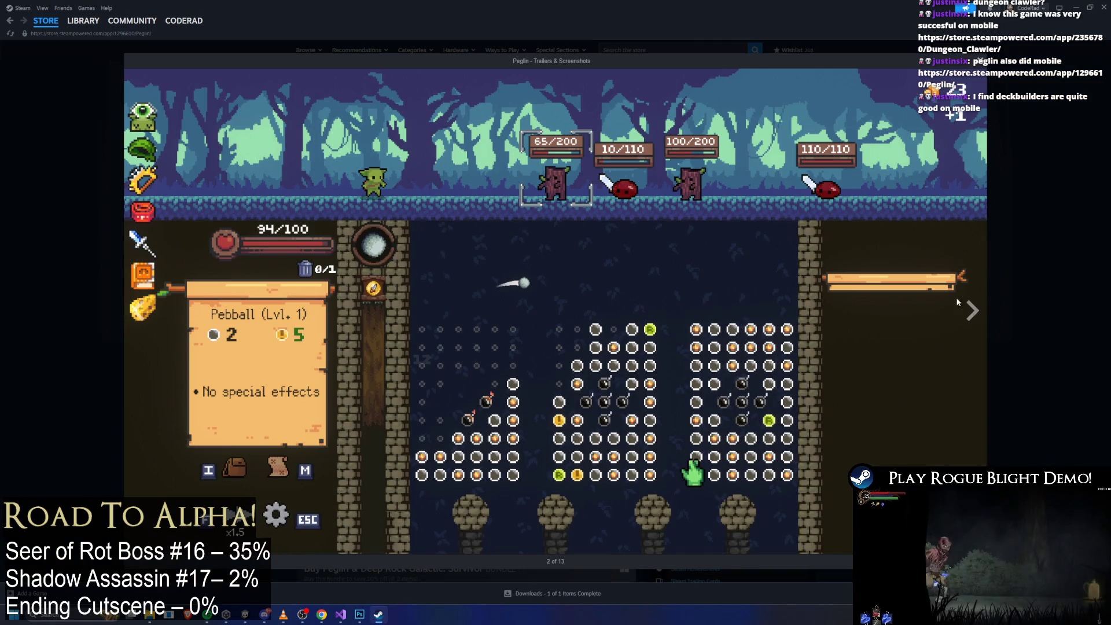
click(976, 307)
click(990, 324)
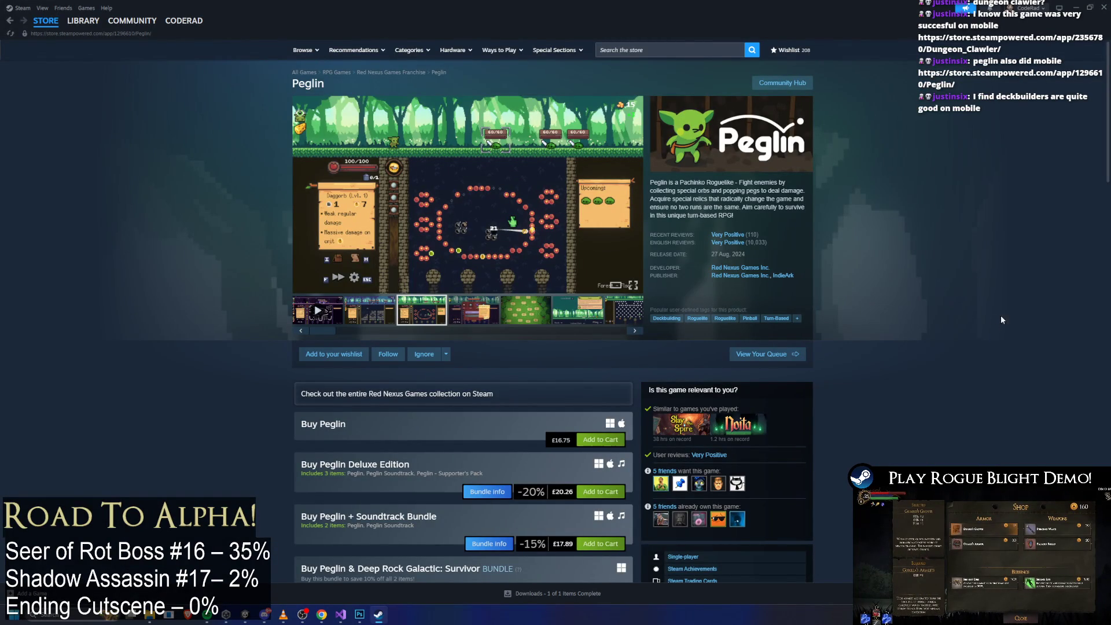
Step: Visit the Rogue Blight Playtest store page and its third screenshot, then close Steam
click(82, 21)
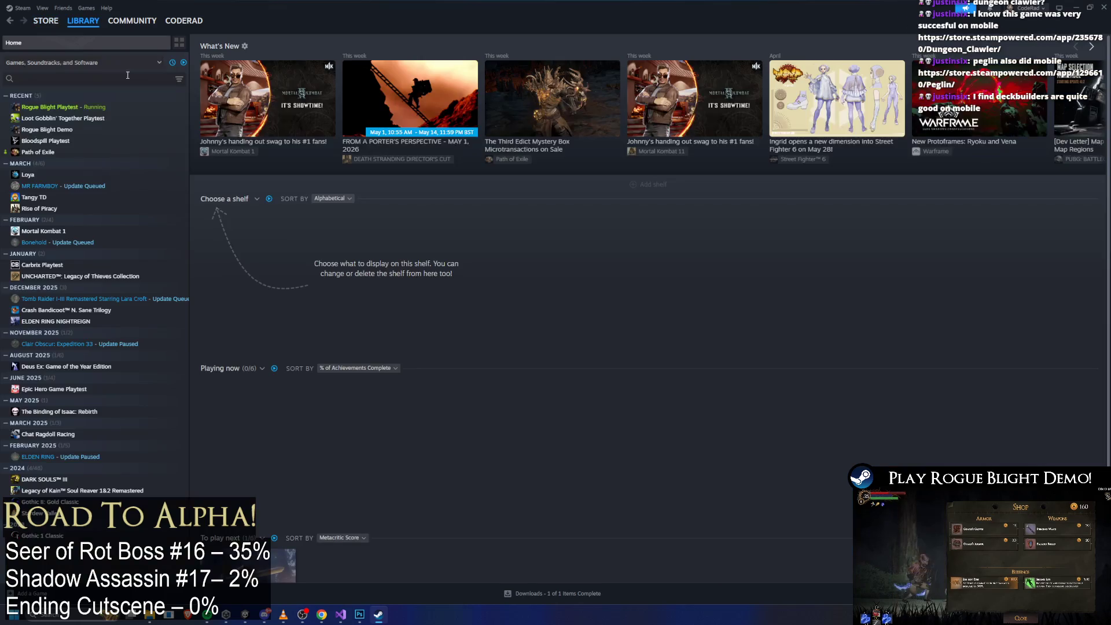
click(92, 108)
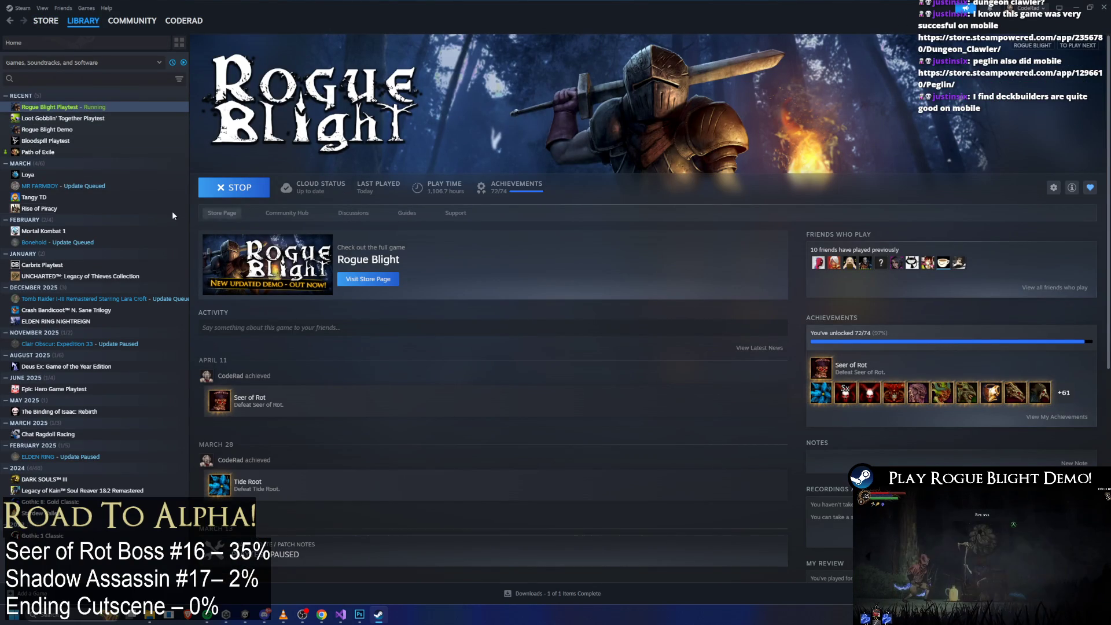
click(222, 214)
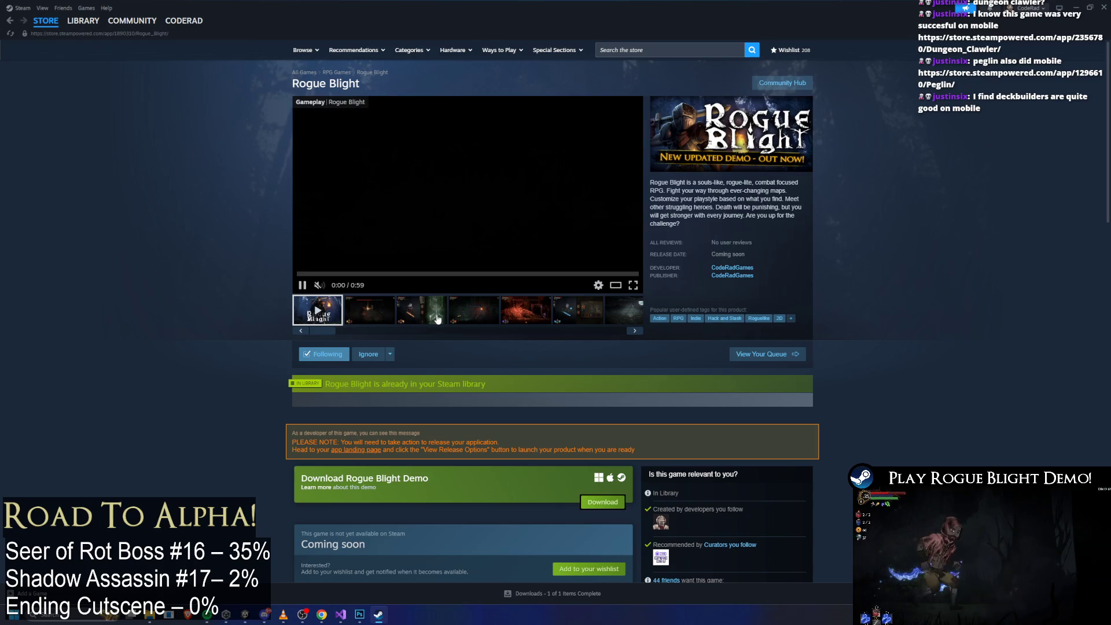
click(442, 303)
click(82, 36)
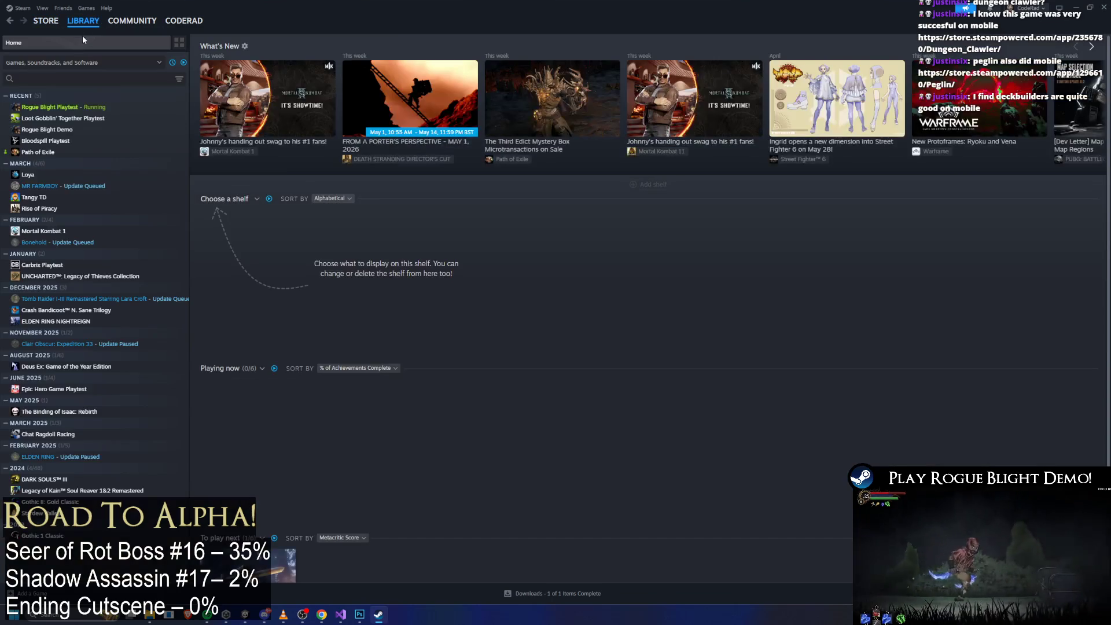
click(1101, 7)
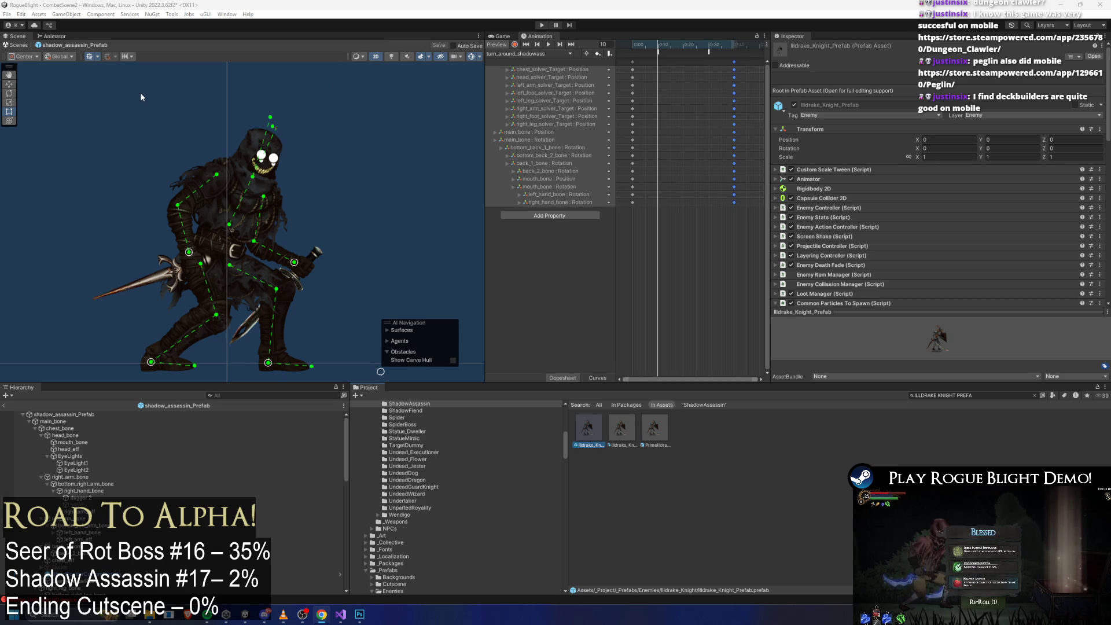
Step: At frame 20 with recording on, pose the dagger arm and select both hand bones
click(683, 45)
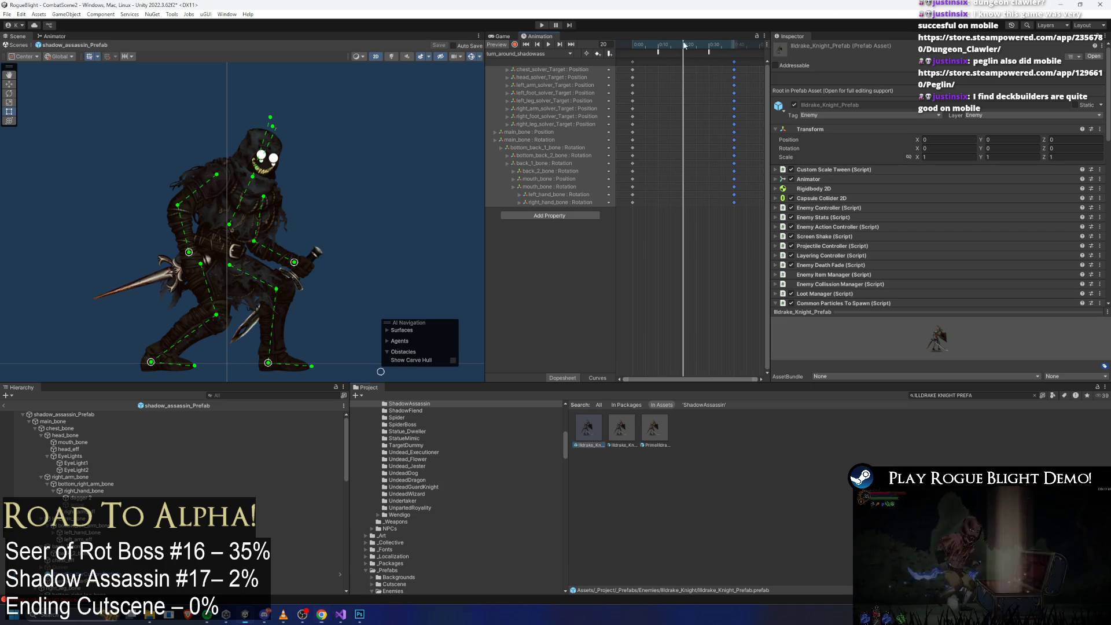
click(515, 46)
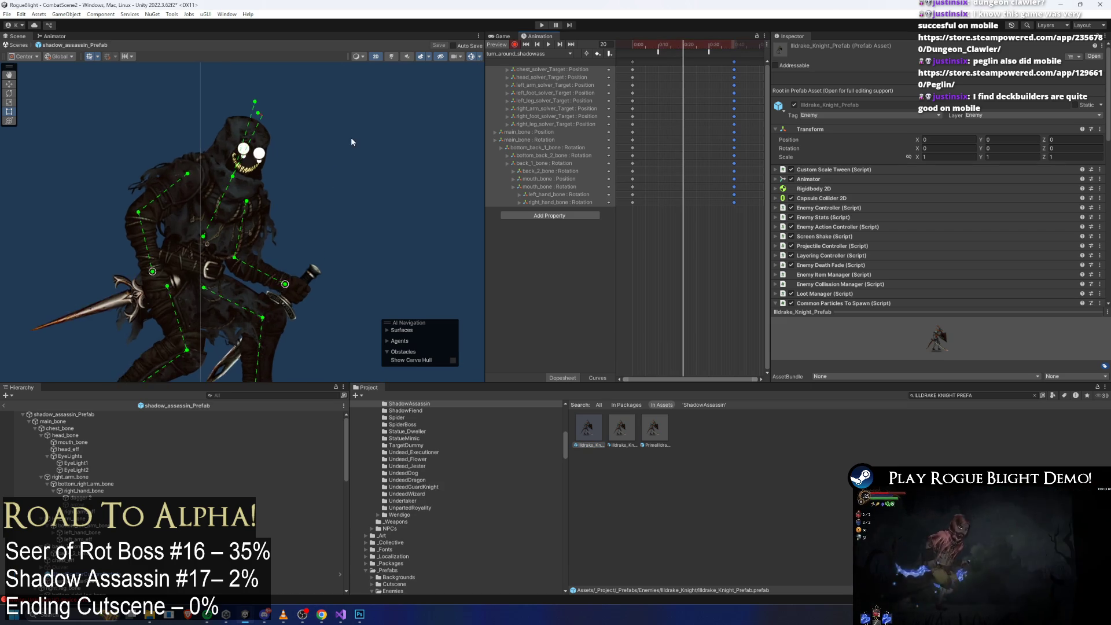
scroll(284, 88, down, 1)
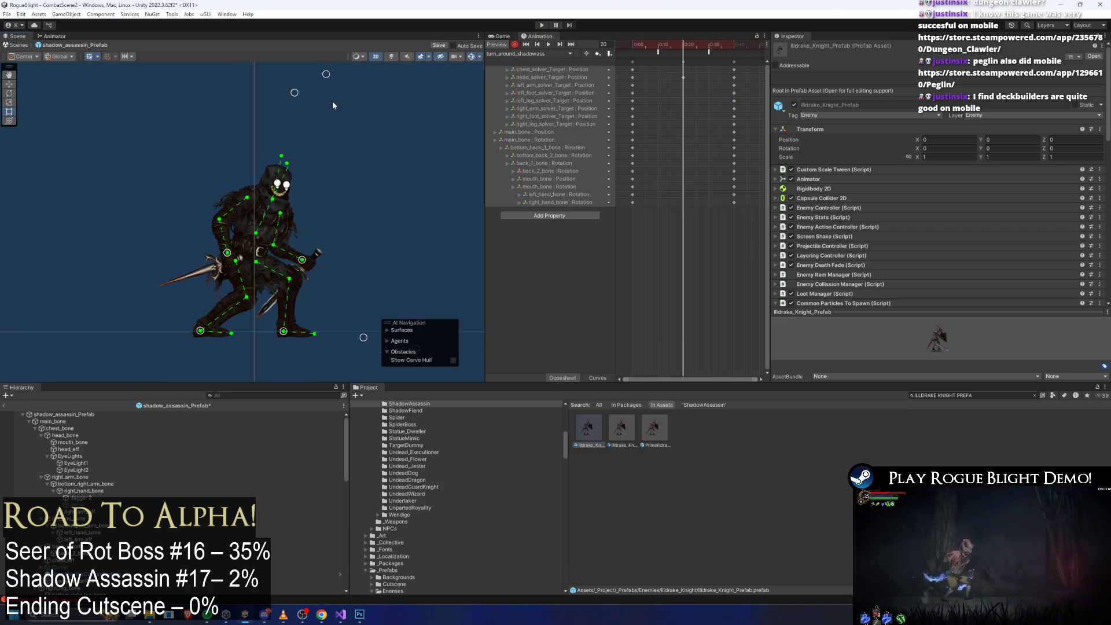
click(231, 255)
click(237, 266)
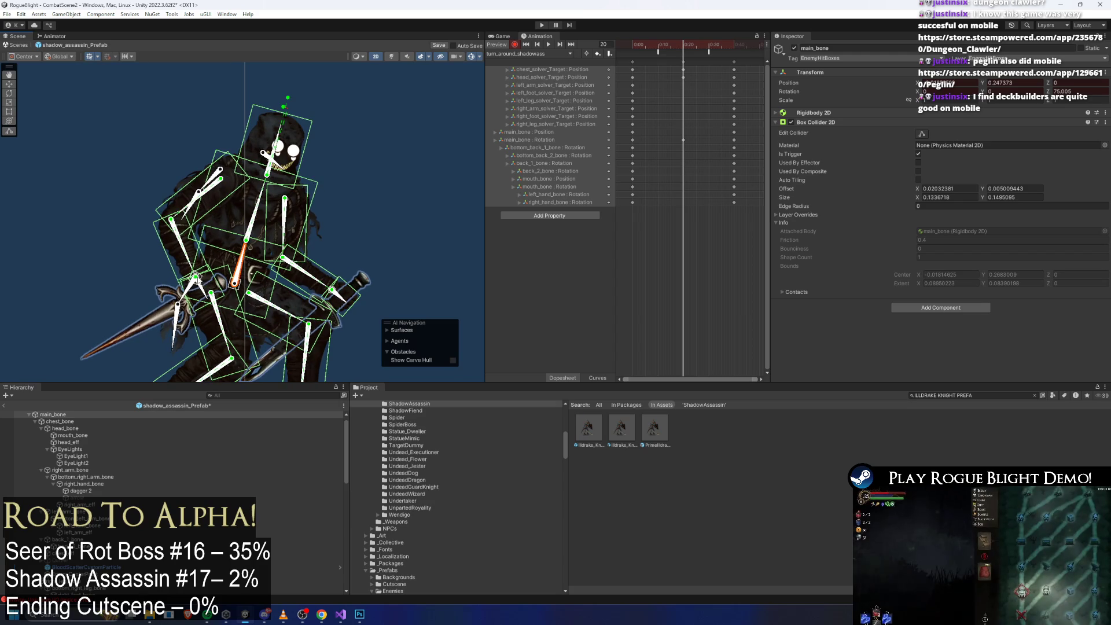
drag(198, 279, 318, 291)
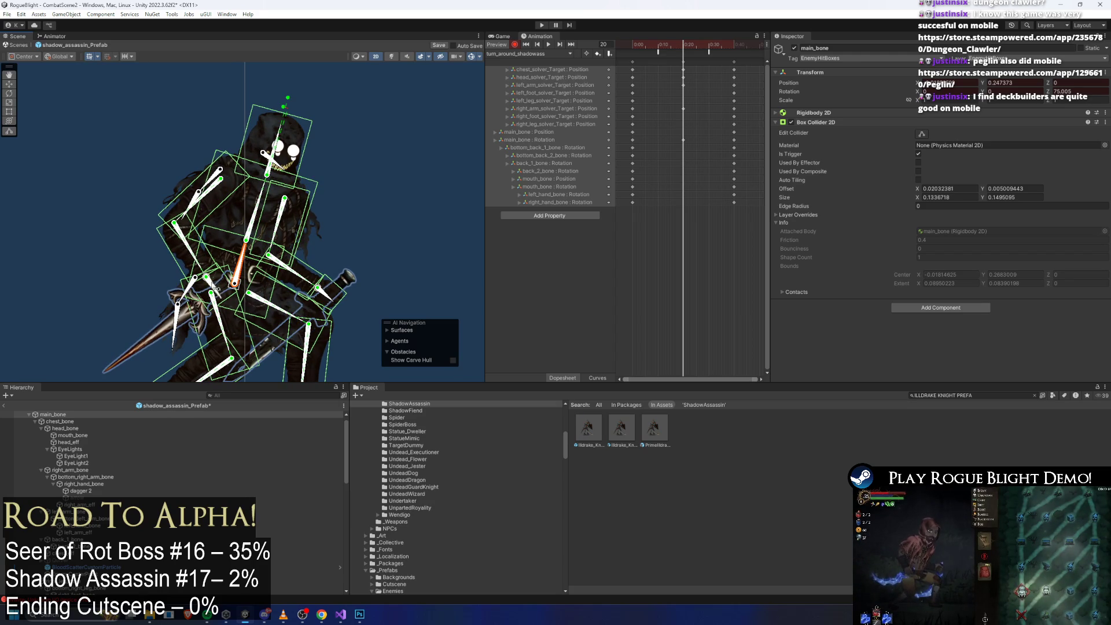
click(220, 281)
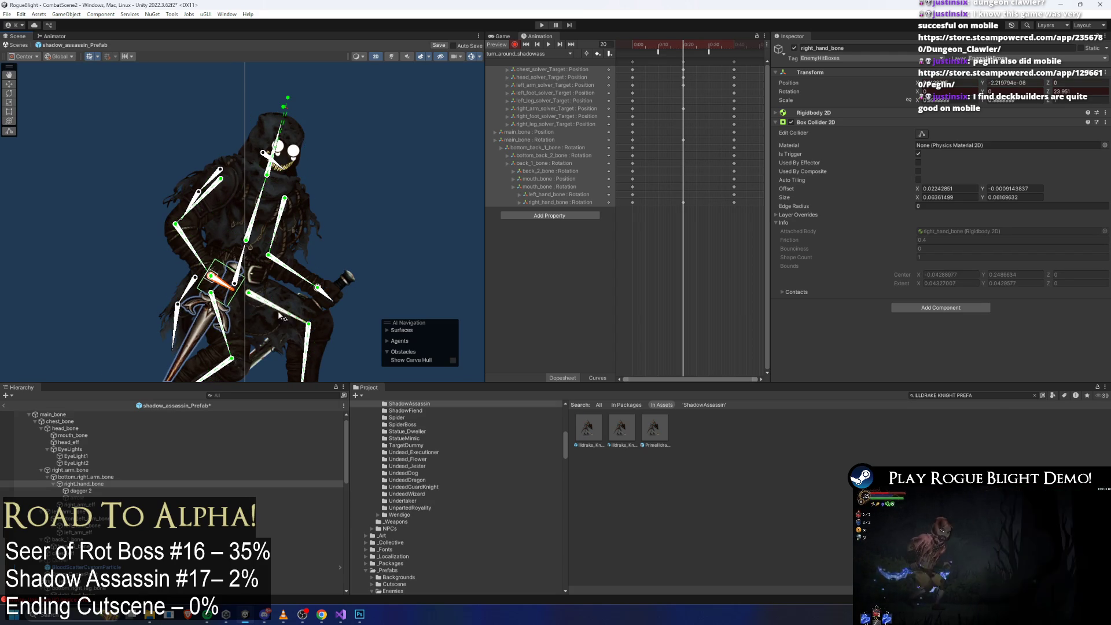
click(334, 301)
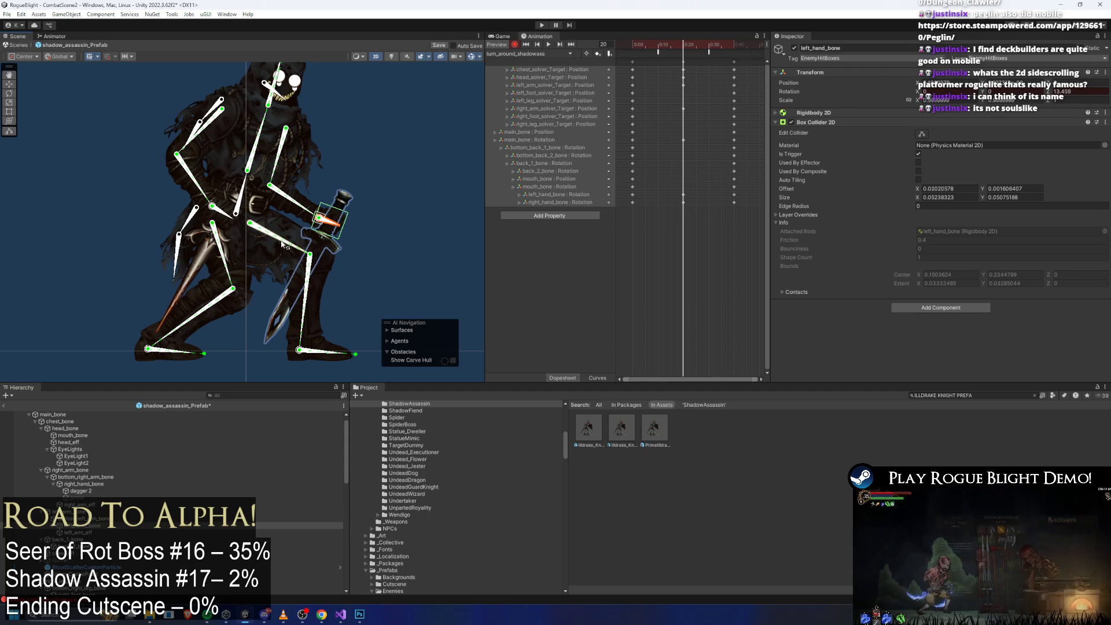
Step: Lift the main_bone body pose slightly and re-angle both hands and the dagger
scroll(281, 245, up, 2)
click(253, 221)
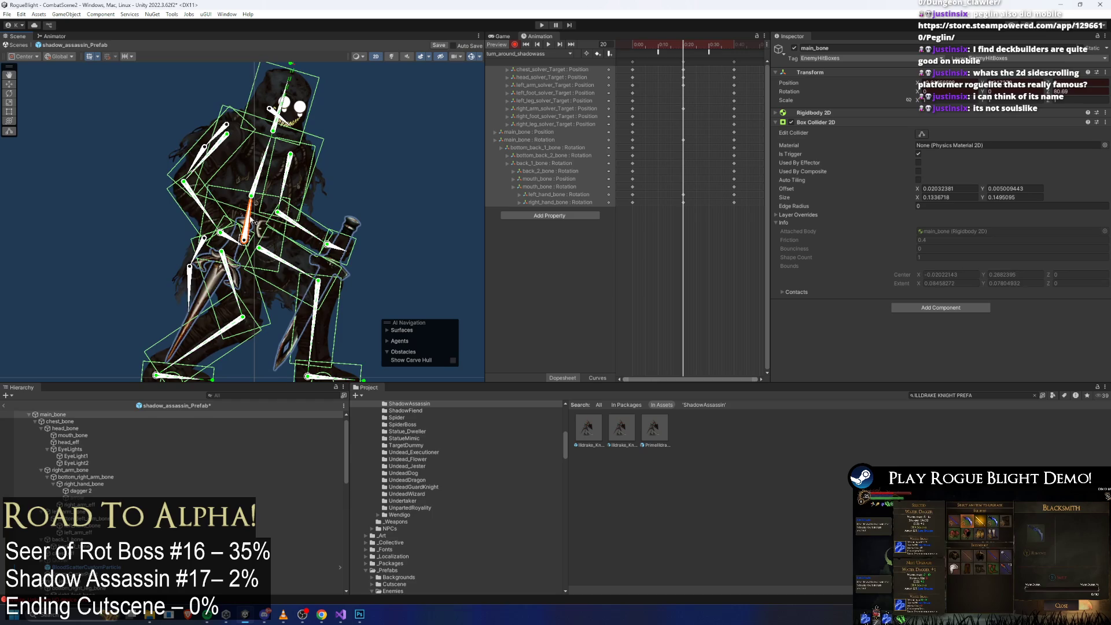
drag(247, 240, 247, 236)
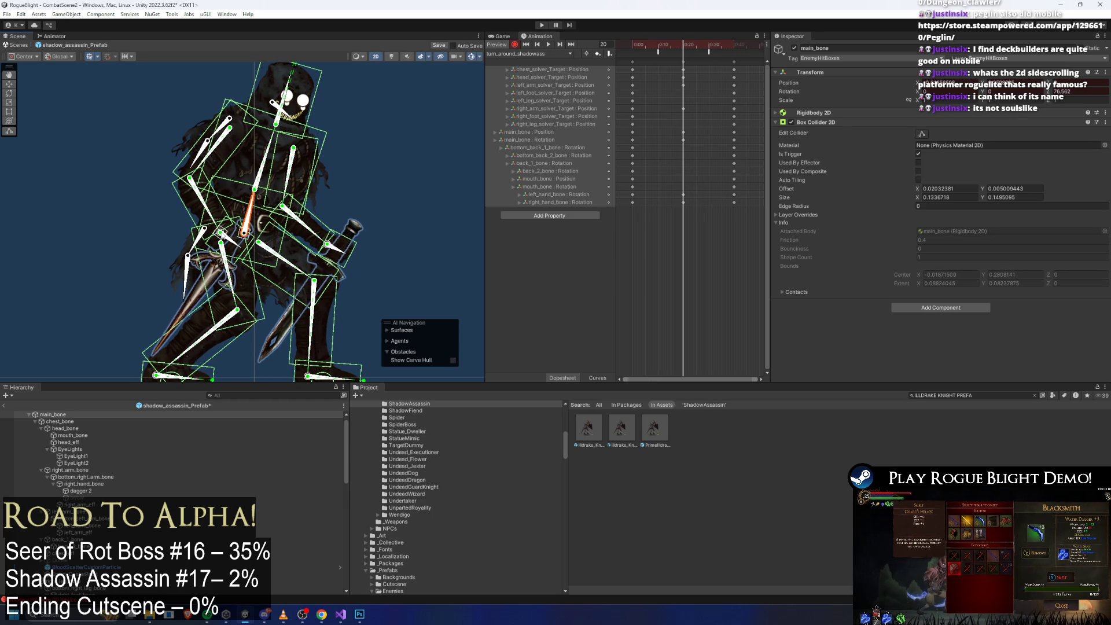
drag(220, 232, 228, 229)
drag(322, 237, 319, 241)
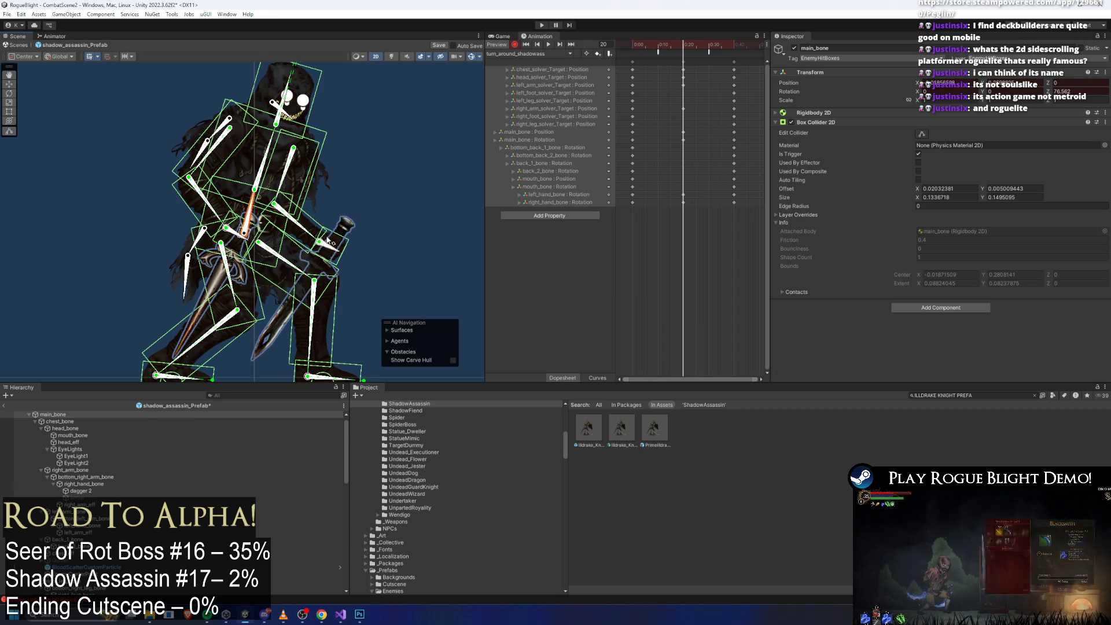
key(f)
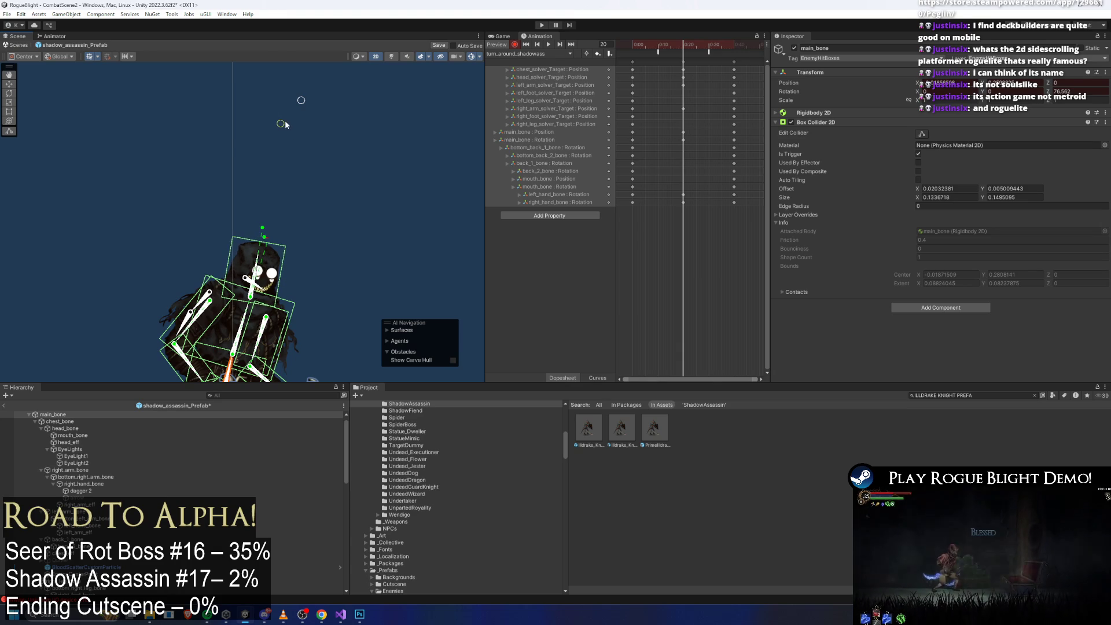
drag(288, 140, 303, 89)
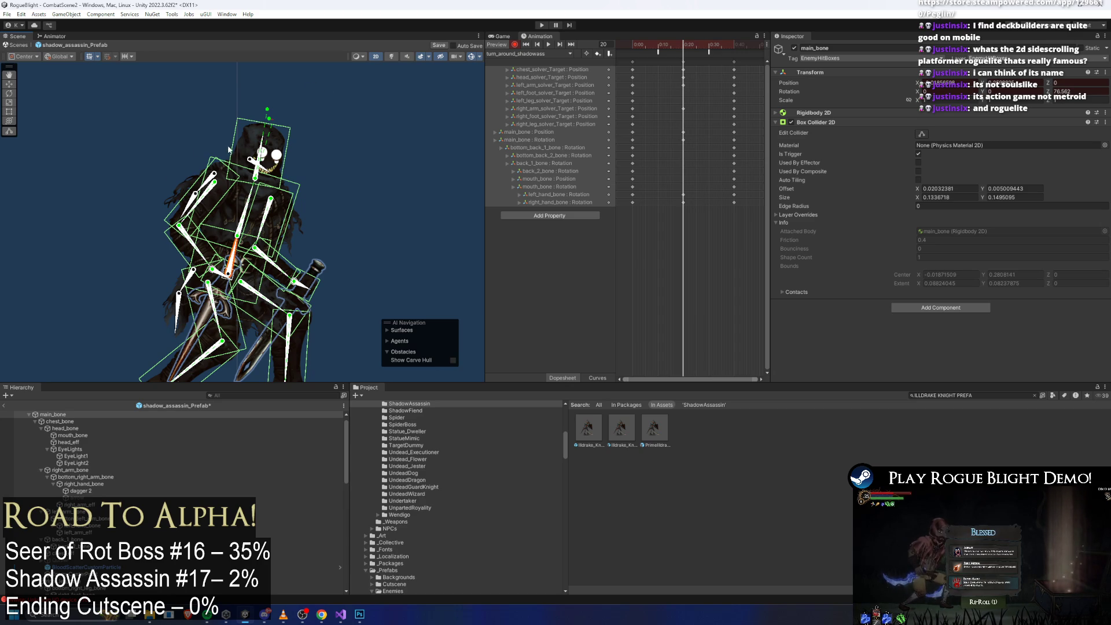
Step: Check the back_1, back_2, bottom_back_1 and bottom_back_2 bones
scroll(243, 175, up, 3)
click(242, 176)
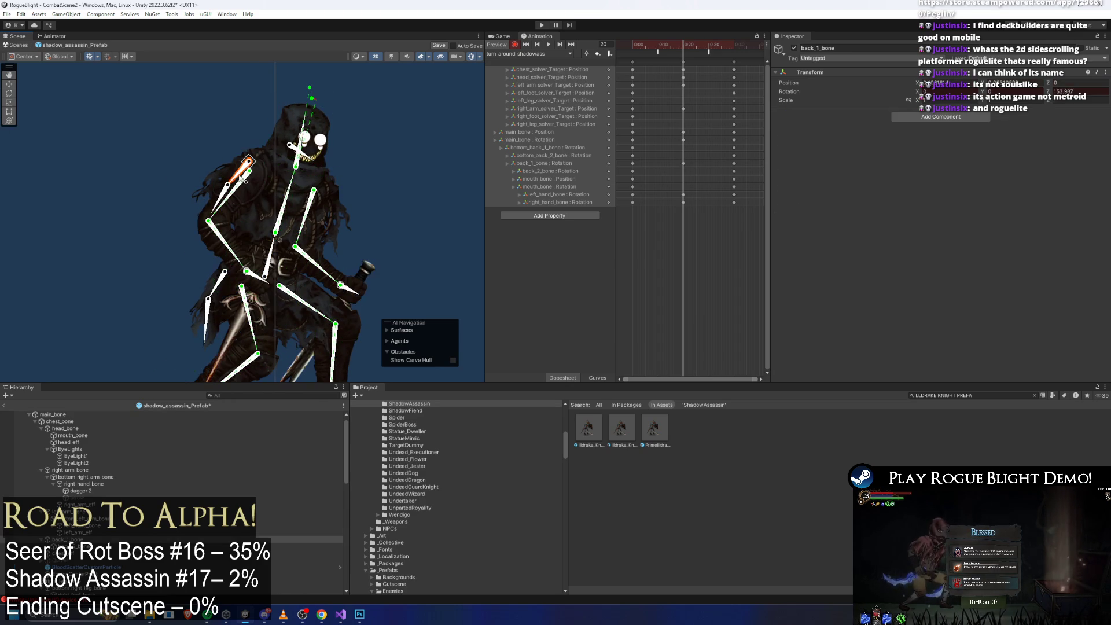
click(225, 197)
click(223, 289)
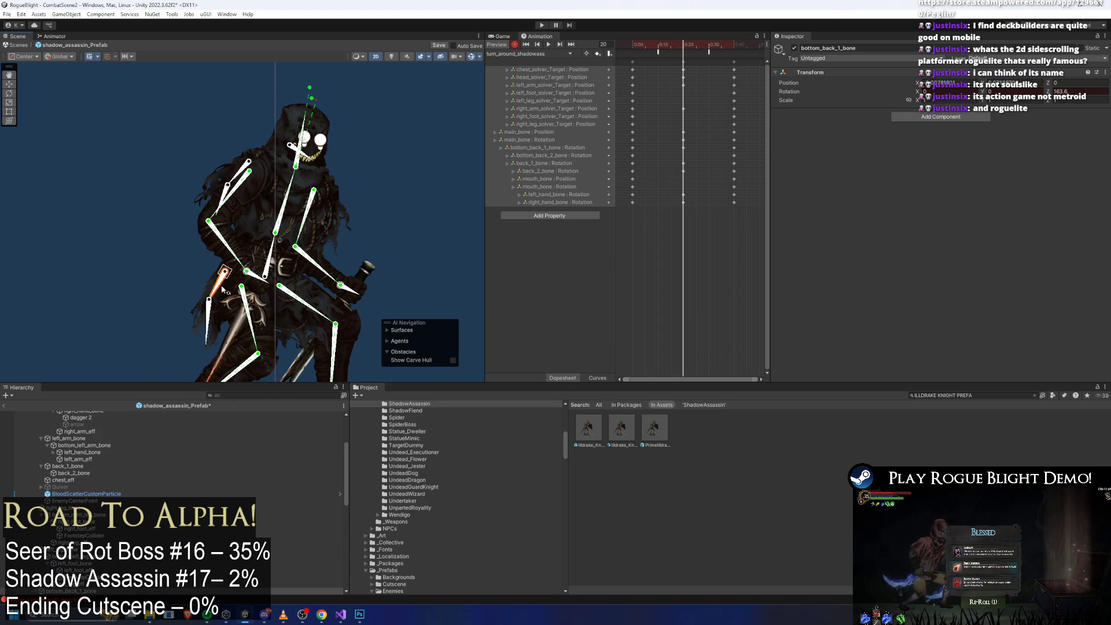
click(215, 320)
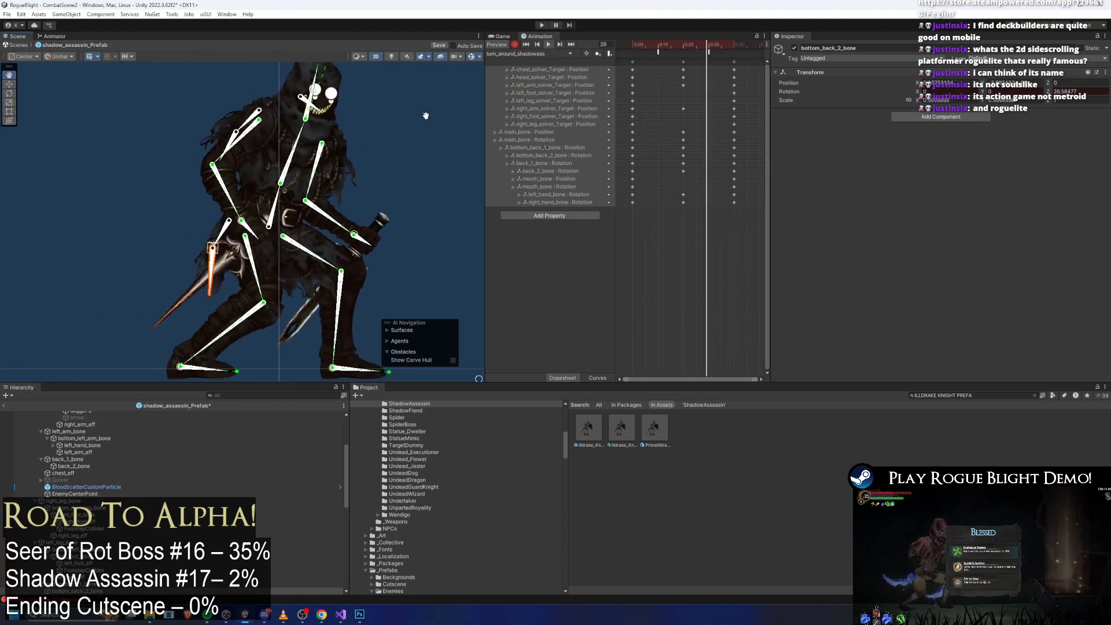
Step: At frame 20, nudge mouth_bone slightly down-right
scroll(405, 86, up, 5)
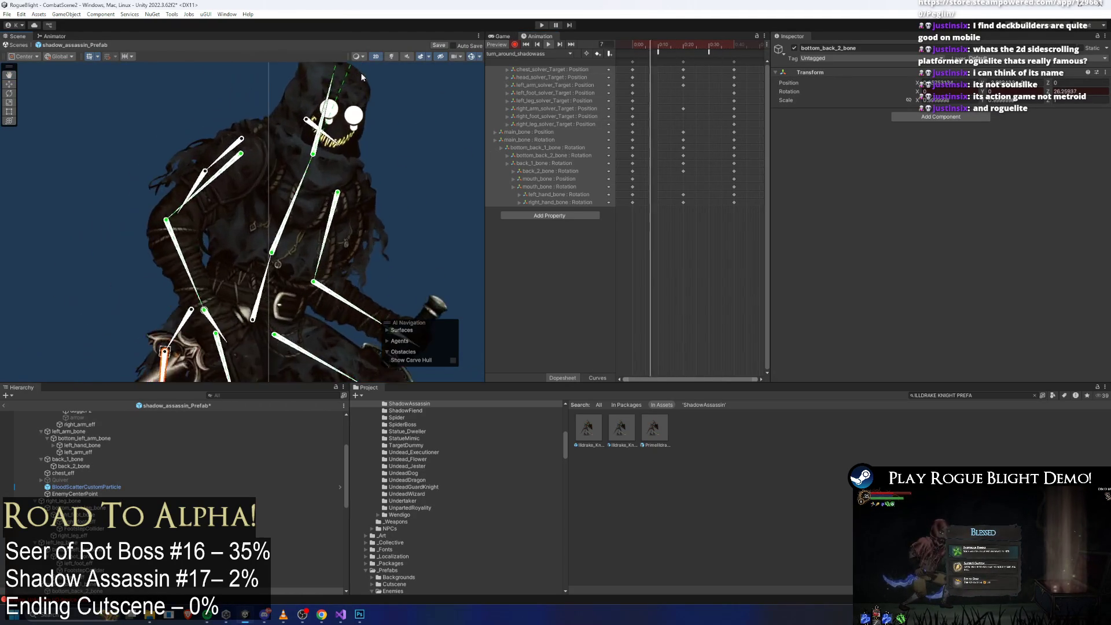
click(684, 50)
scroll(265, 125, up, 5)
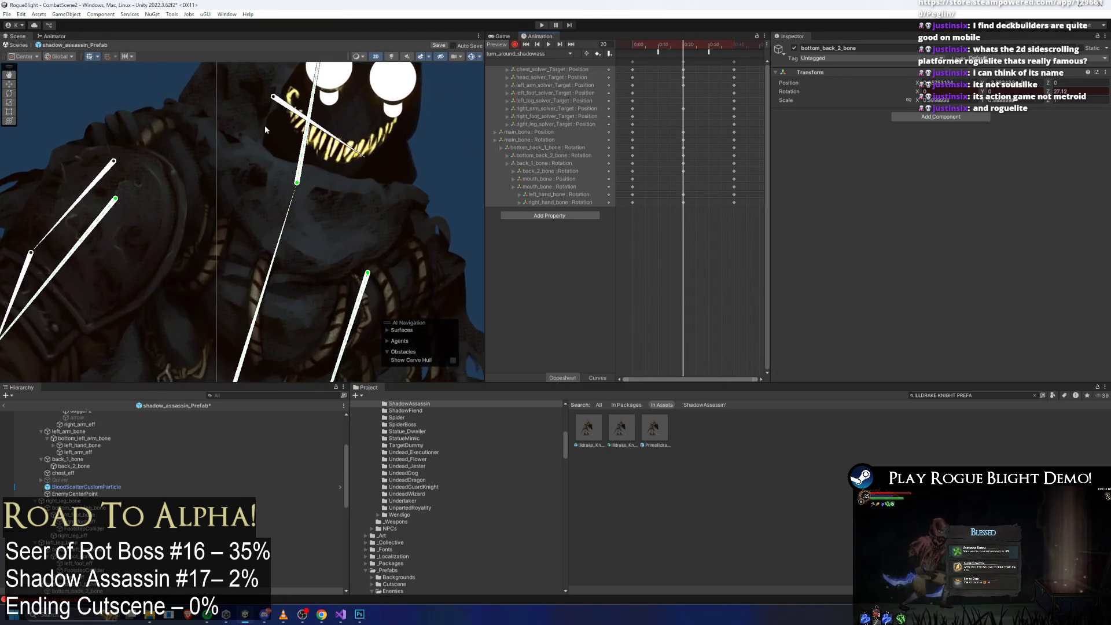
click(281, 85)
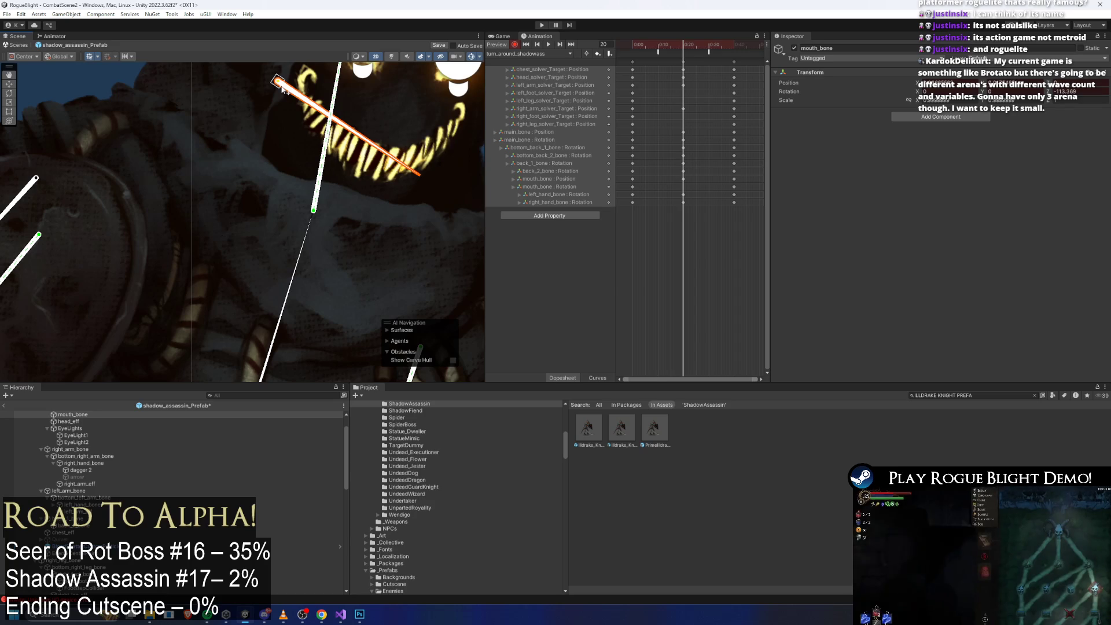
drag(282, 88, 282, 88)
Step: Preview the turn-around animation, stop at frame 20 and clear the bone selection
key(space)
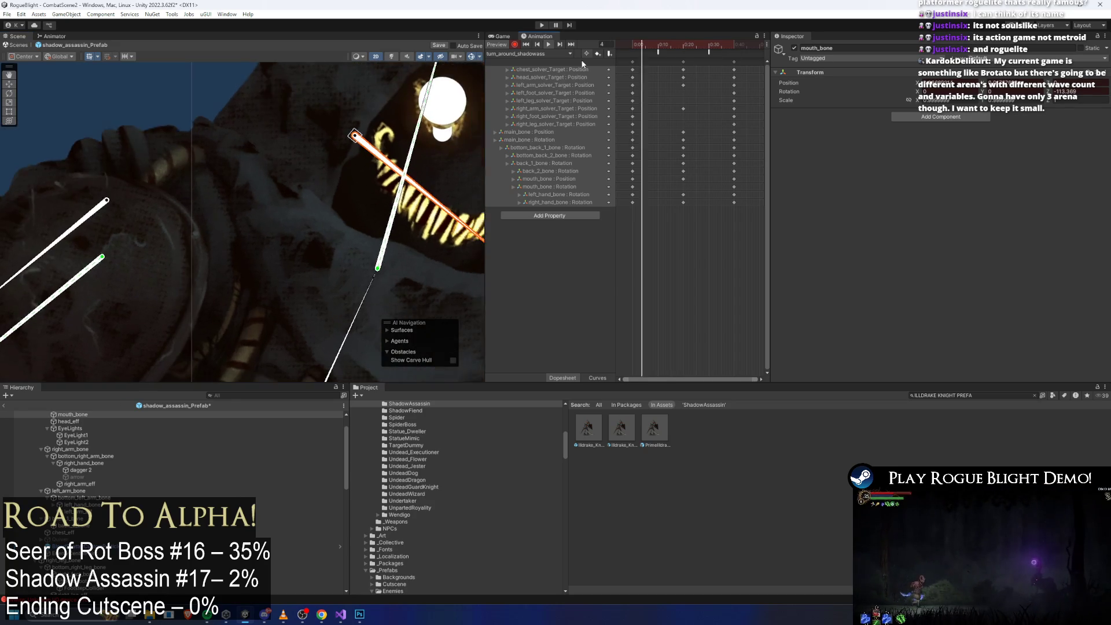
click(186, 116)
scroll(187, 115, down, 5)
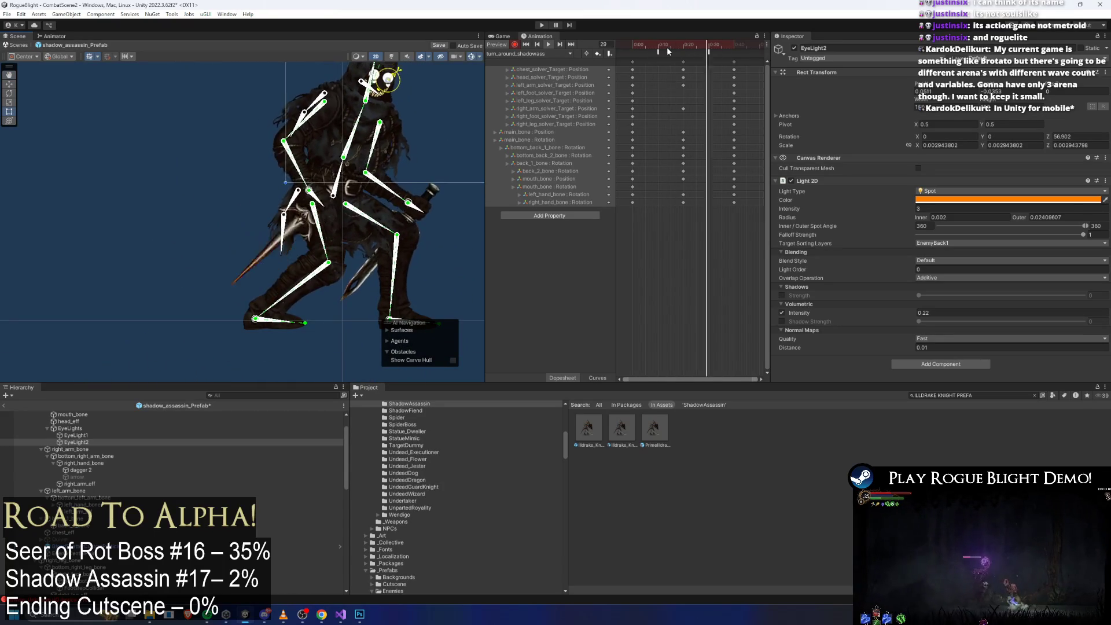
click(340, 172)
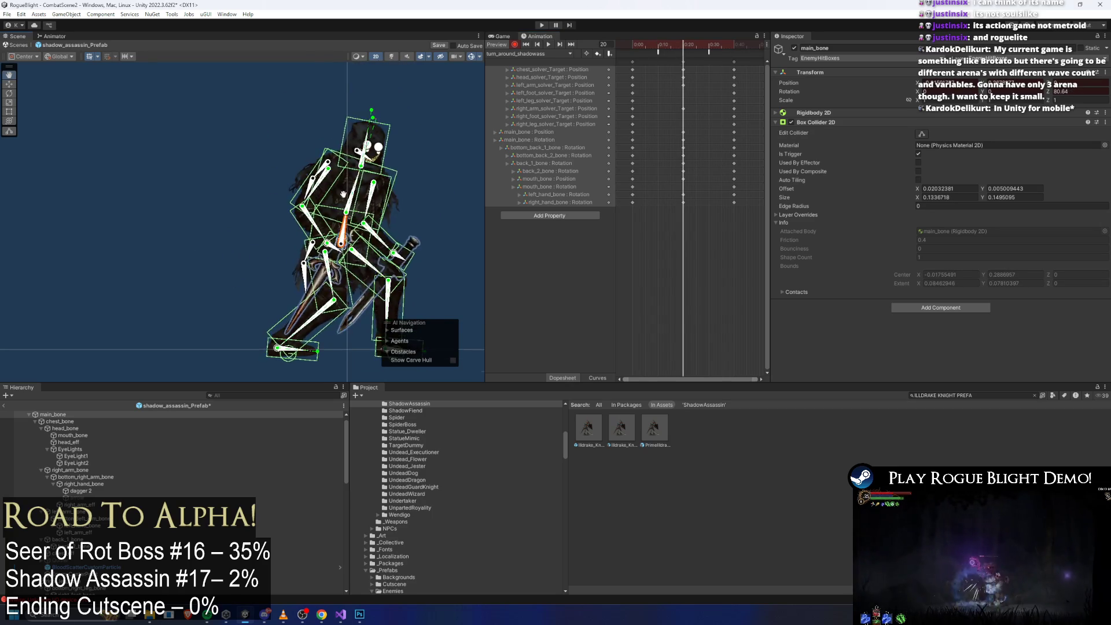
scroll(384, 119, down, 2)
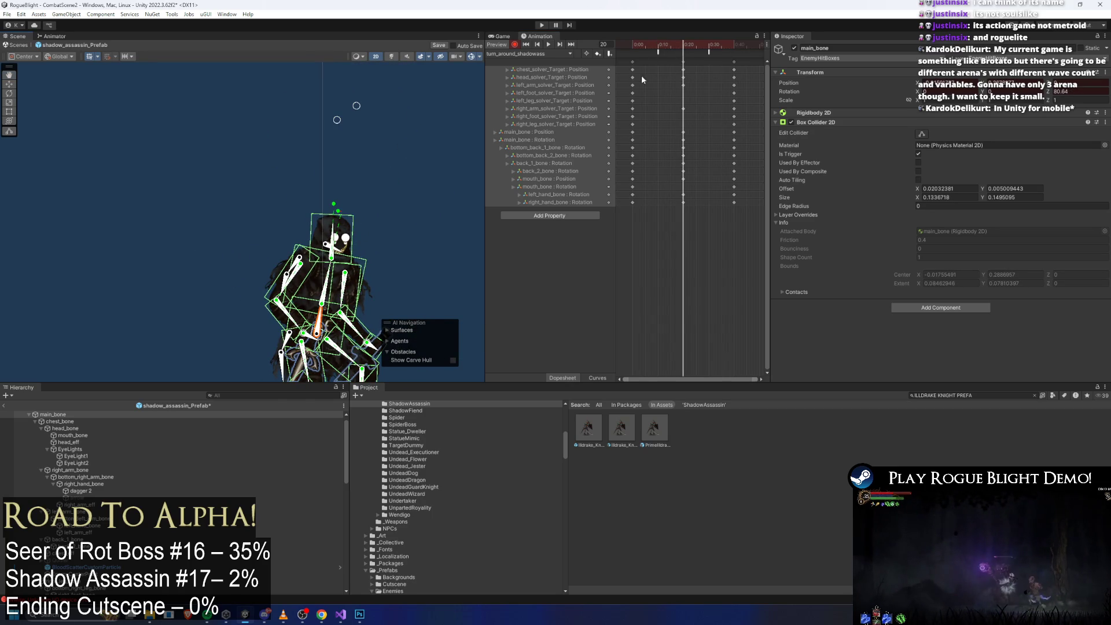
key(space)
scroll(320, 107, up, 3)
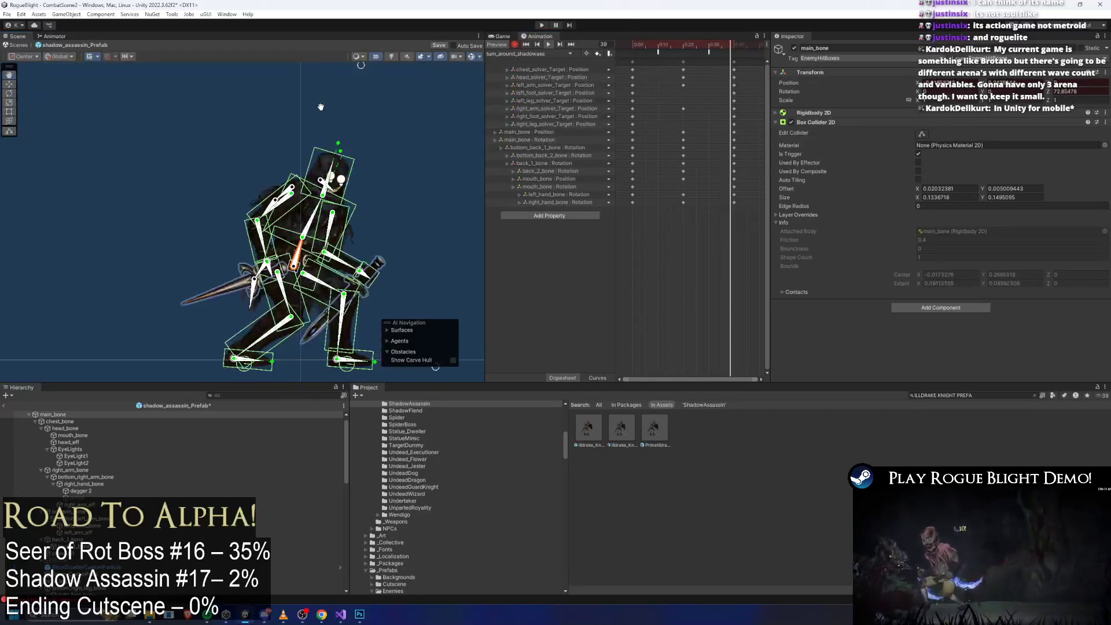
click(681, 53)
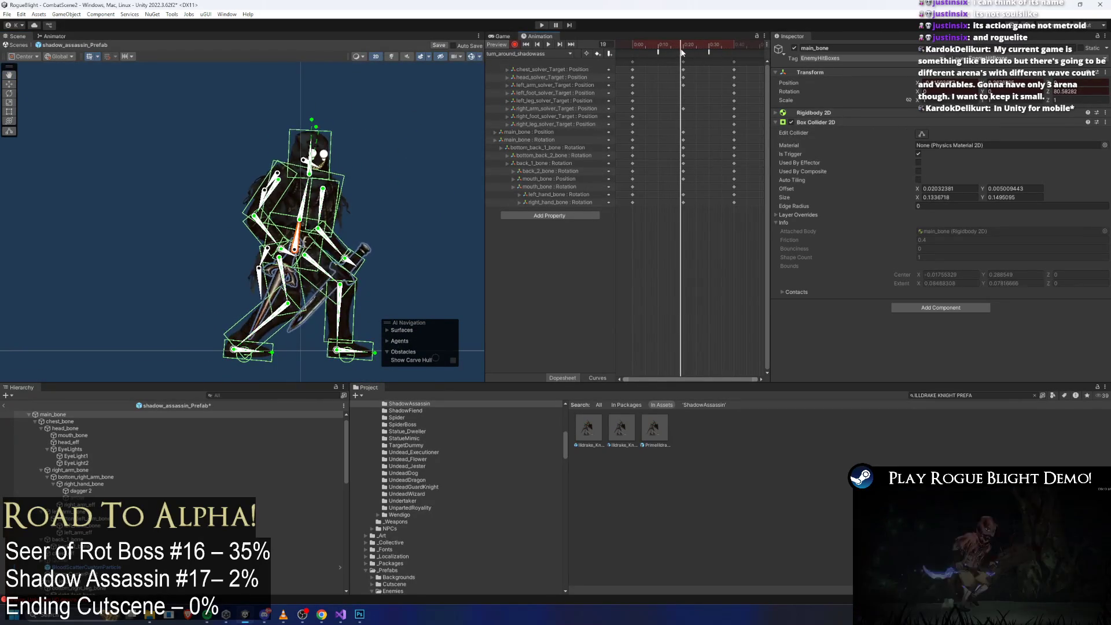
drag(681, 52, 683, 52)
scroll(356, 127, up, 3)
click(345, 125)
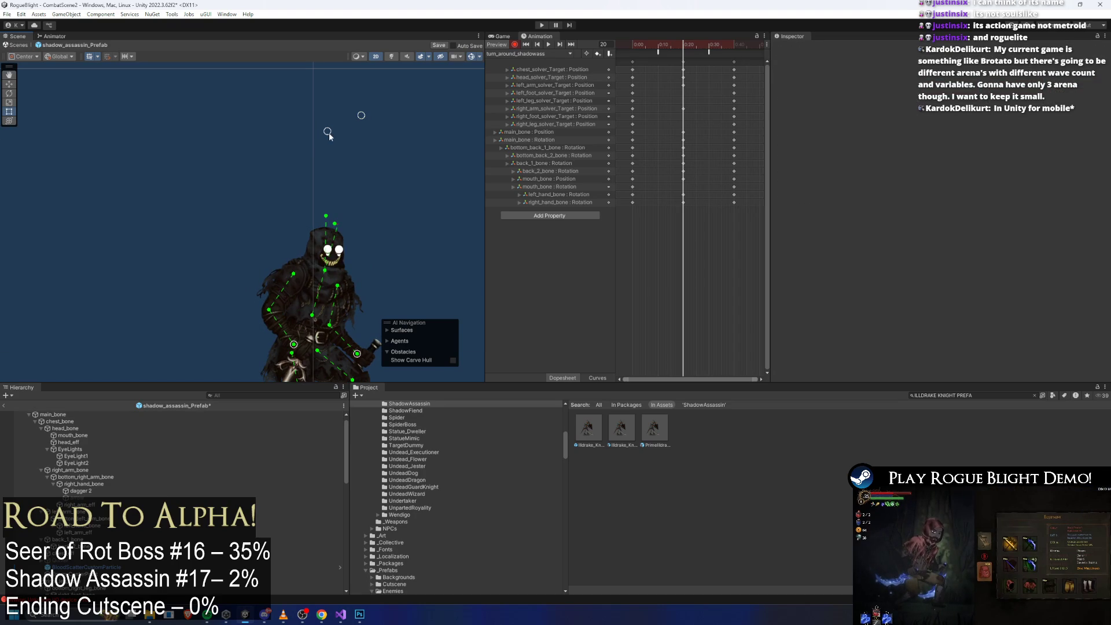
Step: Move the chest solver and main_bone keys earlier to about frame 14, then preview
drag(683, 70, 668, 70)
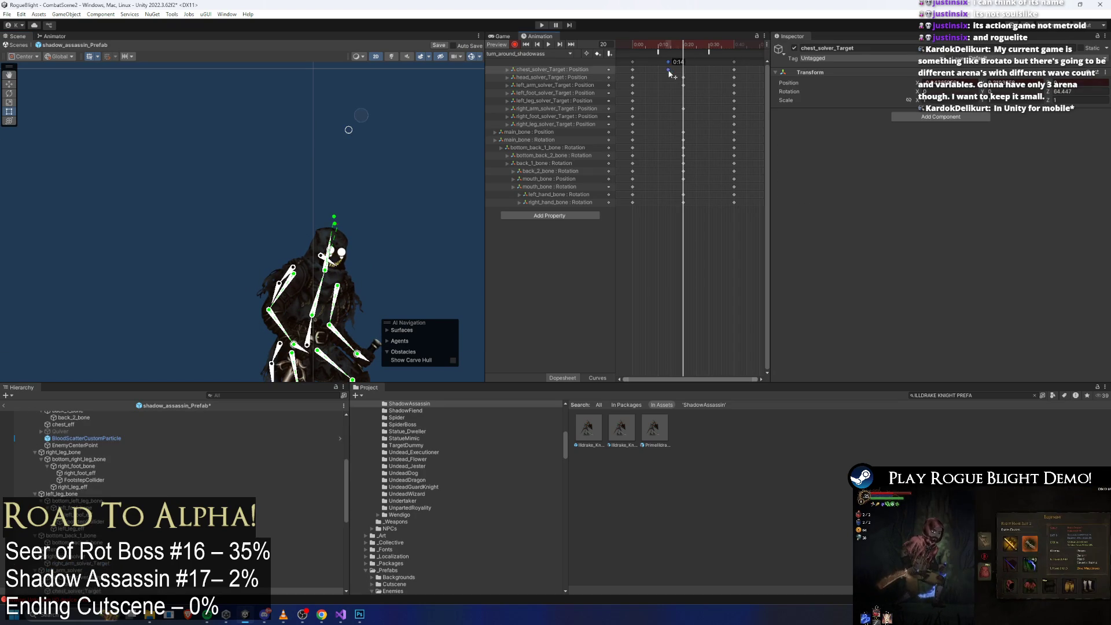
click(683, 77)
drag(693, 128, 673, 141)
key(space)
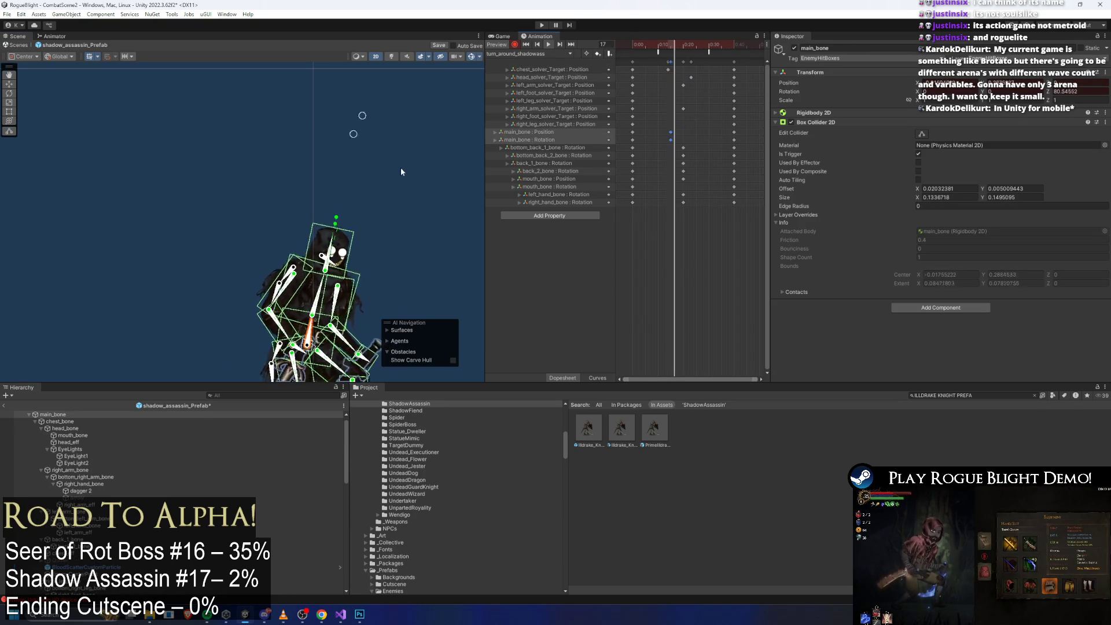
click(450, 133)
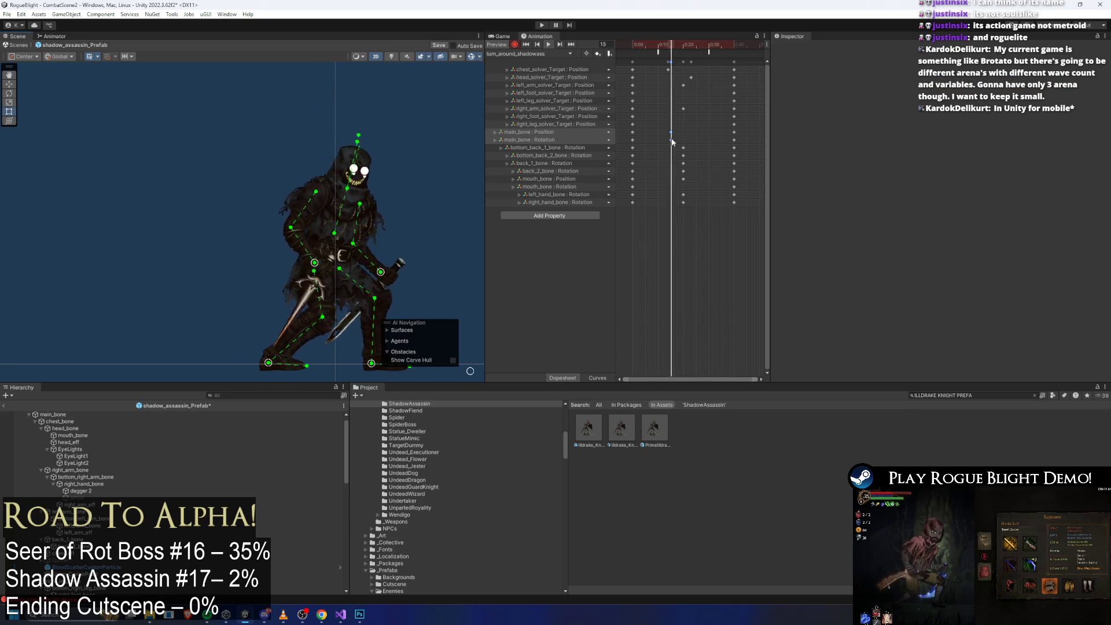
drag(670, 140, 697, 141)
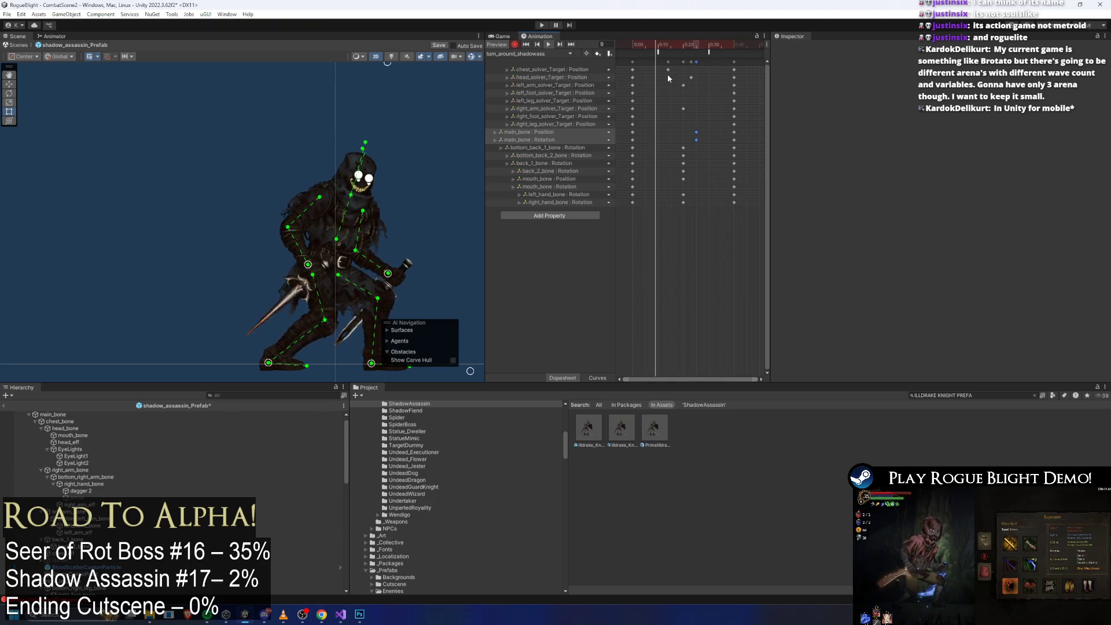
Step: Try a raised right foot and knee at frame 13, then delete those leg keys
click(646, 50)
drag(646, 50, 665, 50)
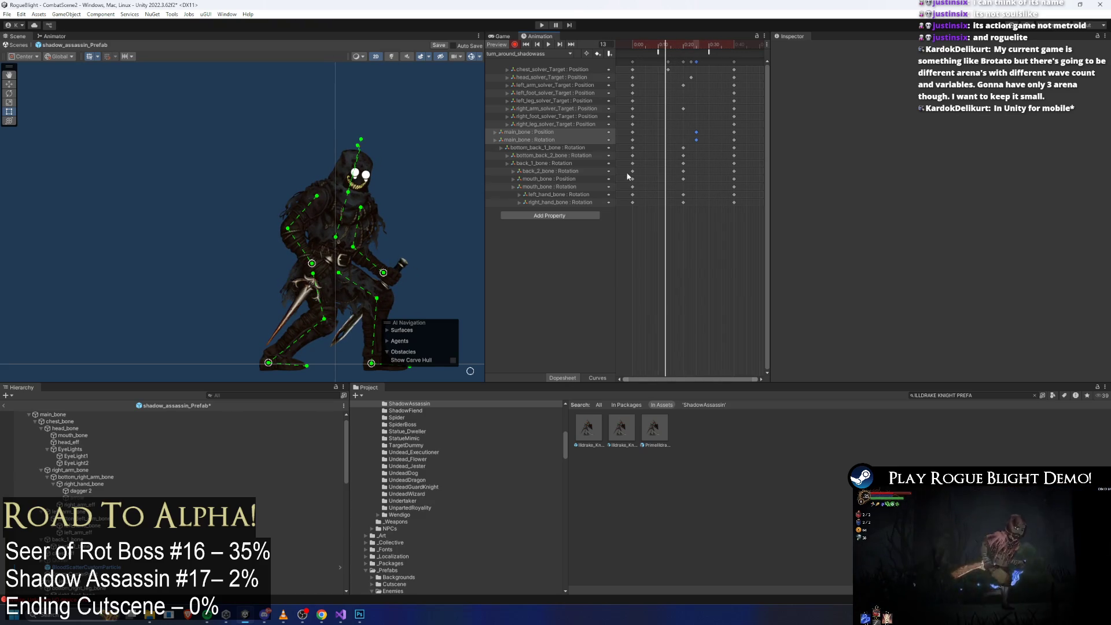
drag(268, 361, 260, 283)
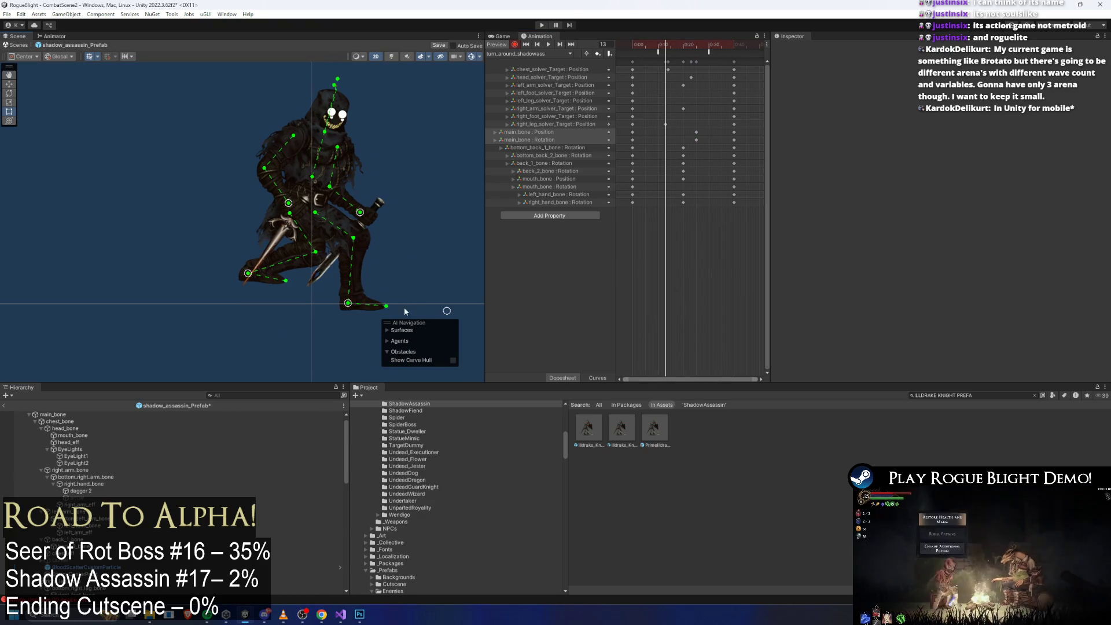
drag(456, 312, 404, 271)
drag(331, 279, 336, 250)
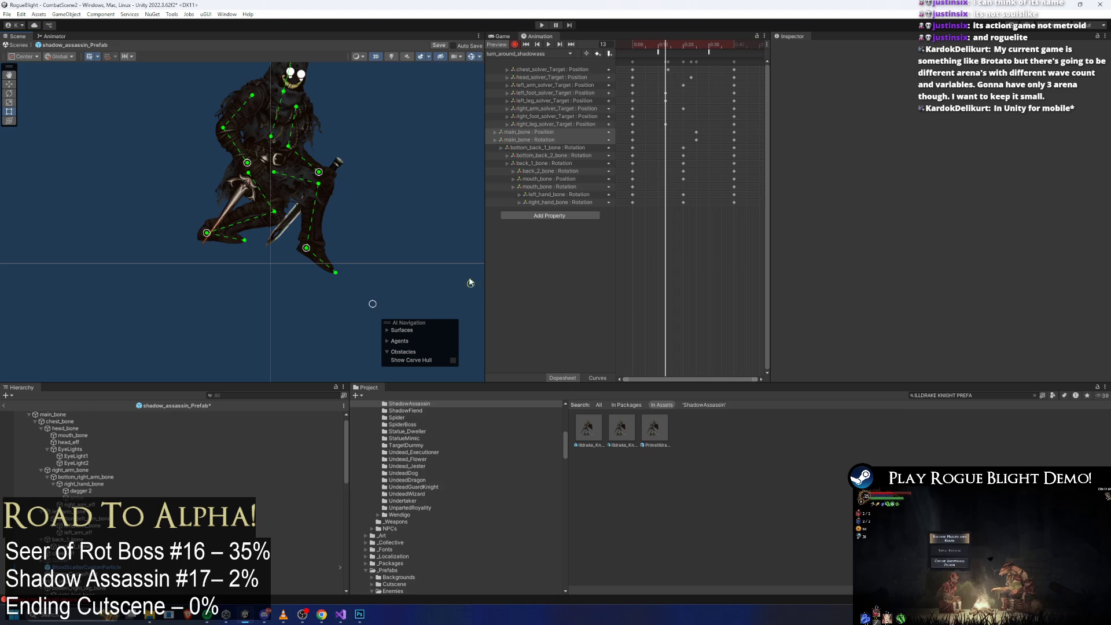
drag(662, 96, 668, 124)
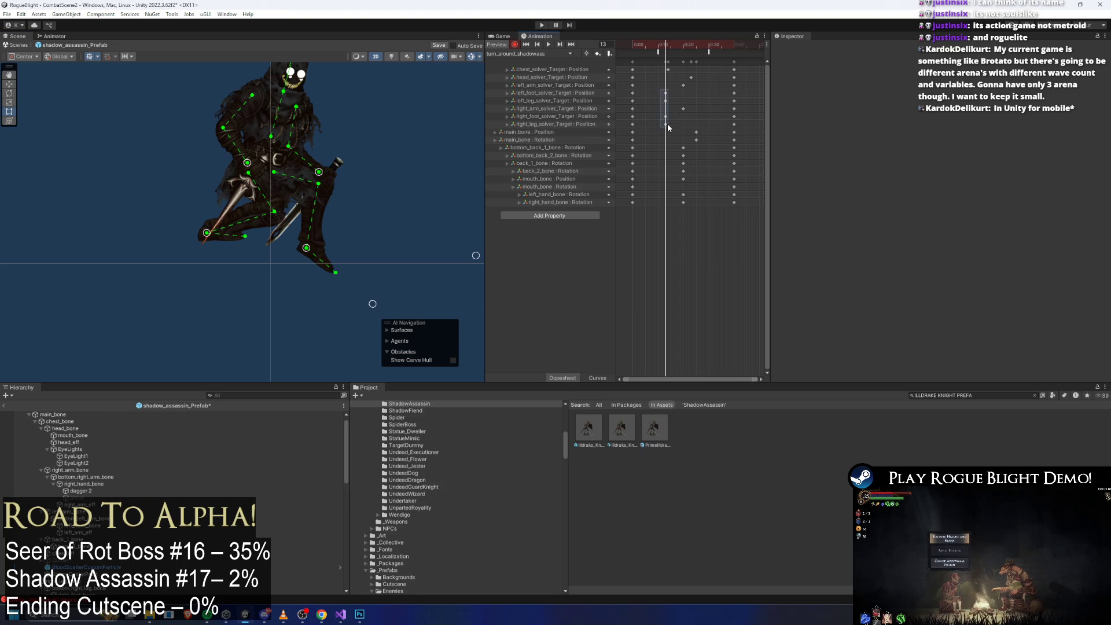
key(Delete)
Step: Key the right foot and toe lifted at frame 10 and the left foot lifted at frame 30
mouse_move(675, 42)
mouse_down()
mouse_move(646, 48)
mouse_move(684, 52)
mouse_move(691, 129)
mouse_up()
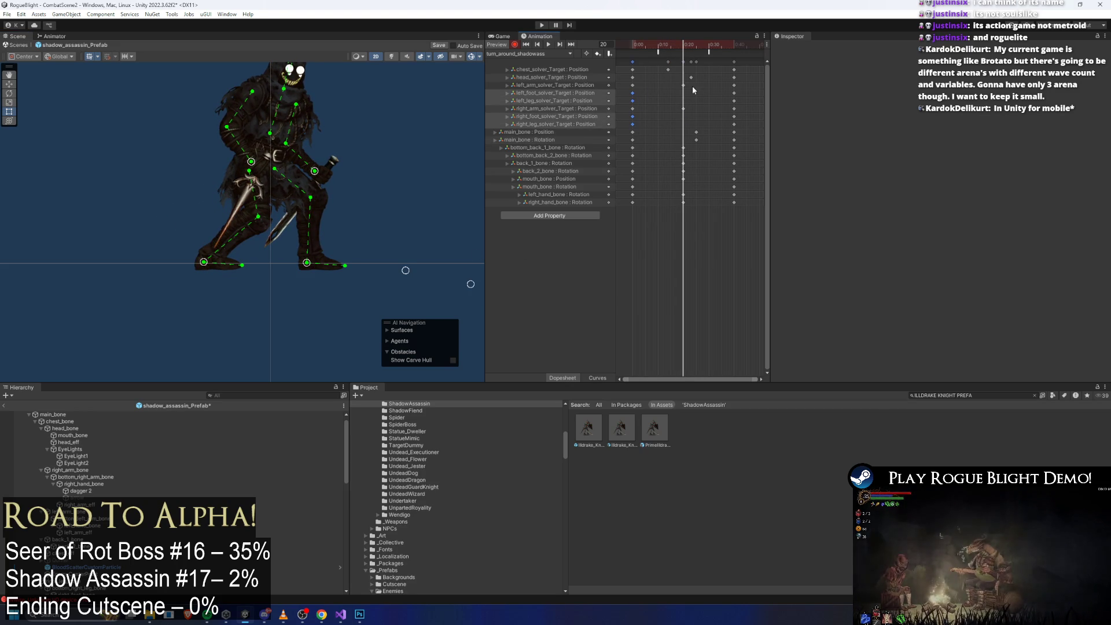
drag(675, 46, 658, 51)
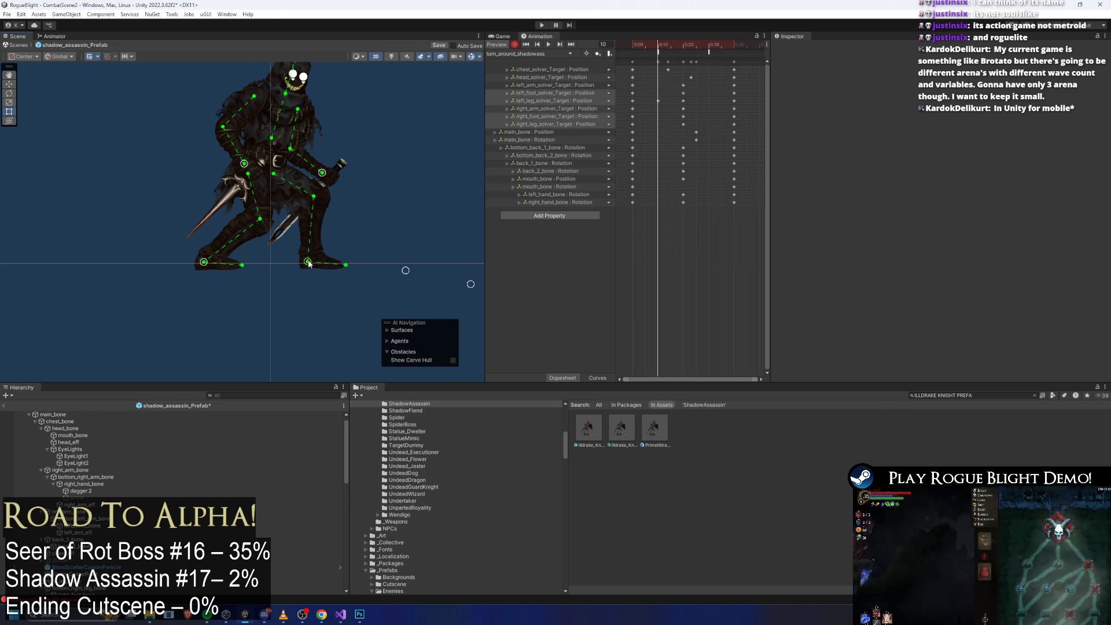
drag(306, 262, 310, 253)
drag(413, 264, 416, 250)
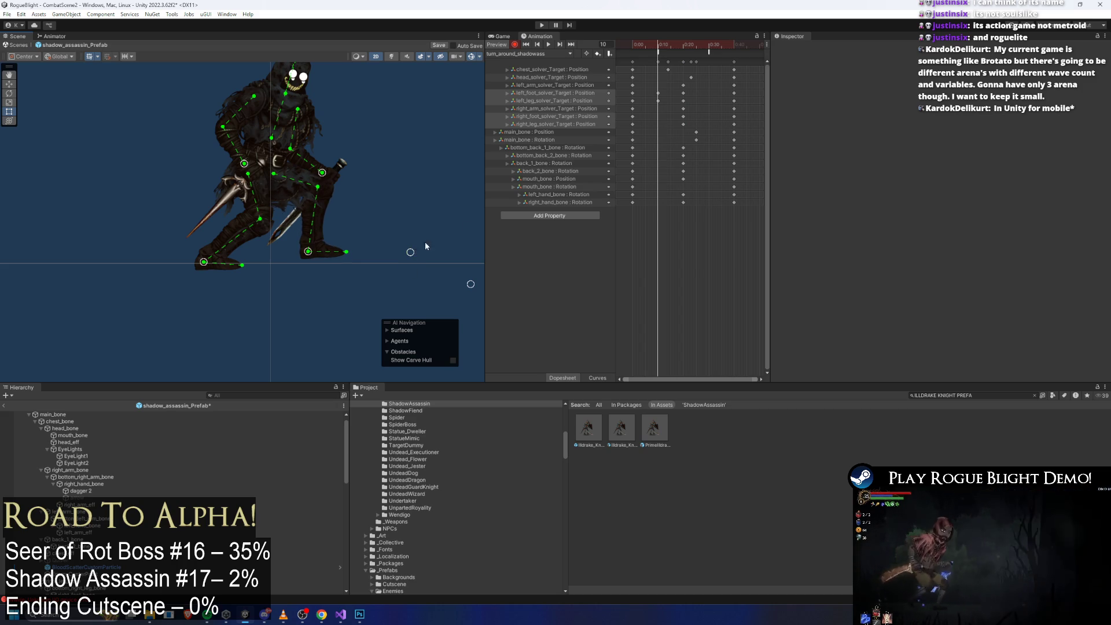
click(708, 52)
click(708, 45)
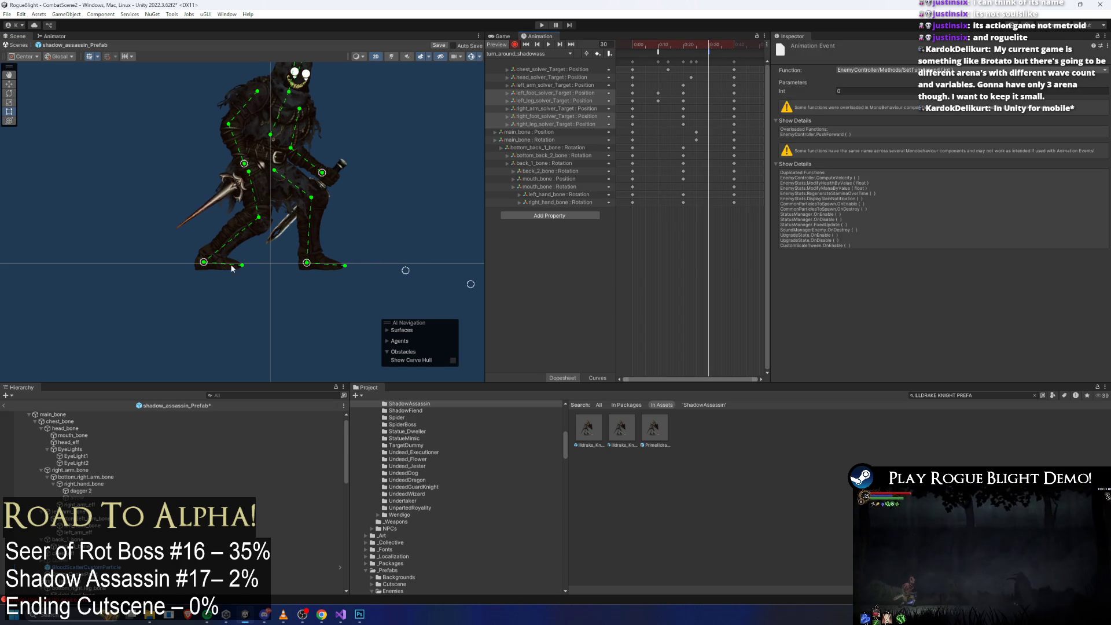
drag(205, 263, 206, 255)
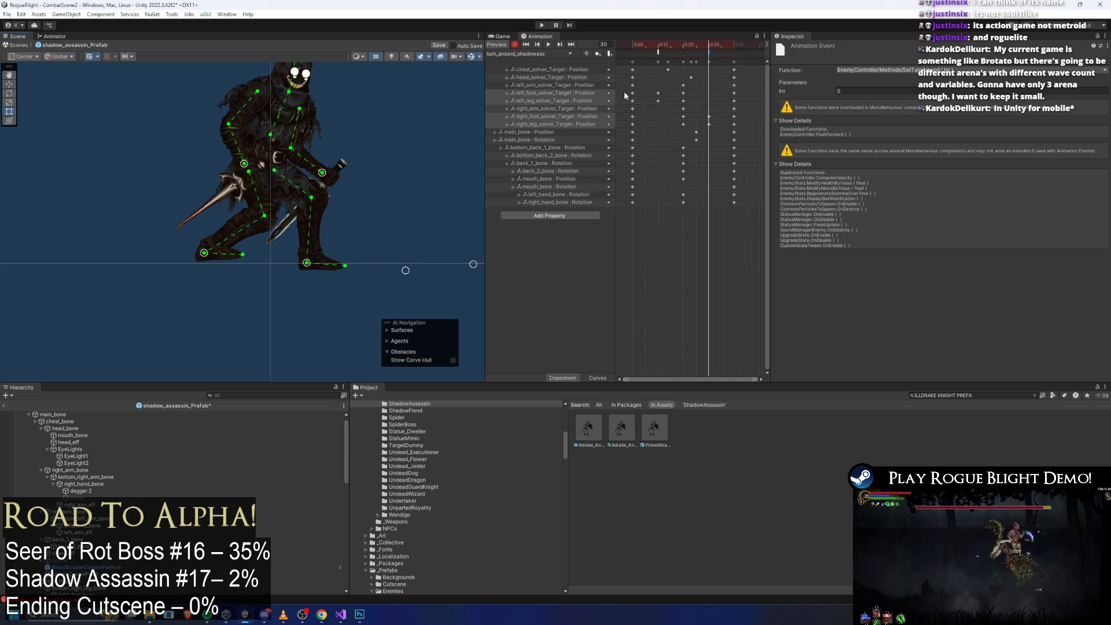
Step: Stretch the foot and leg solver keys later to slow the steps, then check frame 20
mouse_move(625, 95)
mouse_down()
mouse_move(693, 95)
mouse_move(683, 106)
mouse_move(771, 128)
mouse_up()
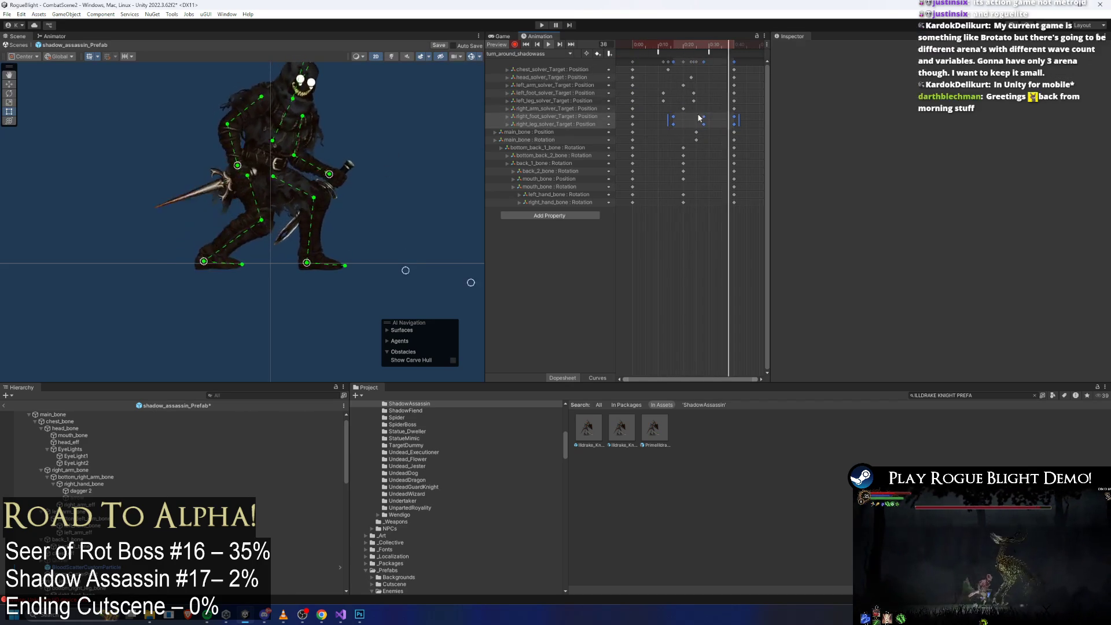
drag(672, 122, 677, 122)
drag(626, 89, 704, 101)
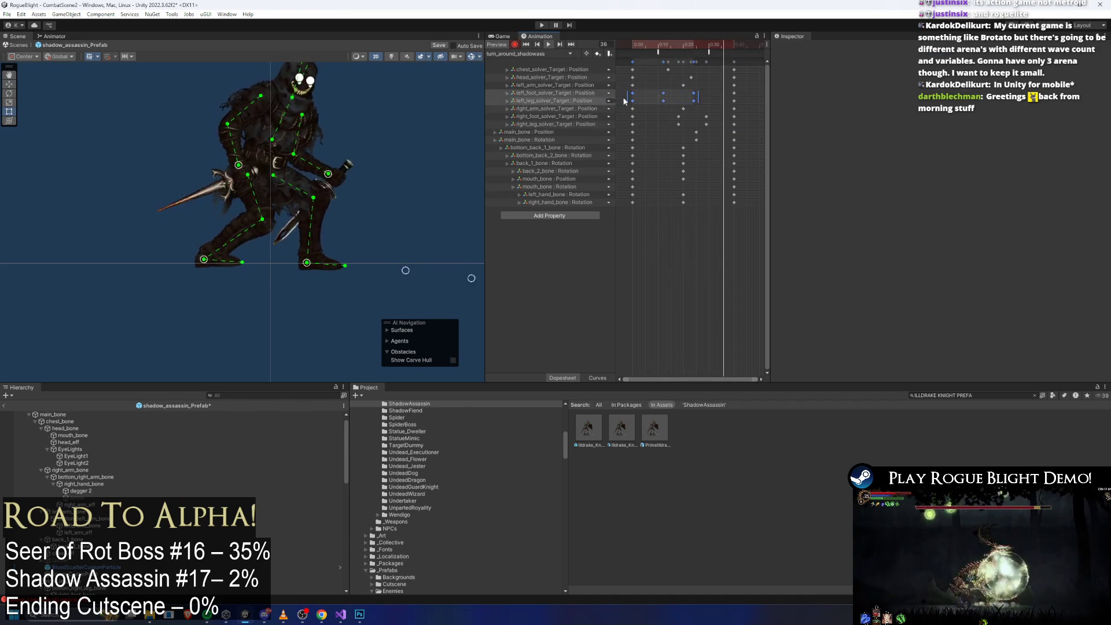
click(710, 91)
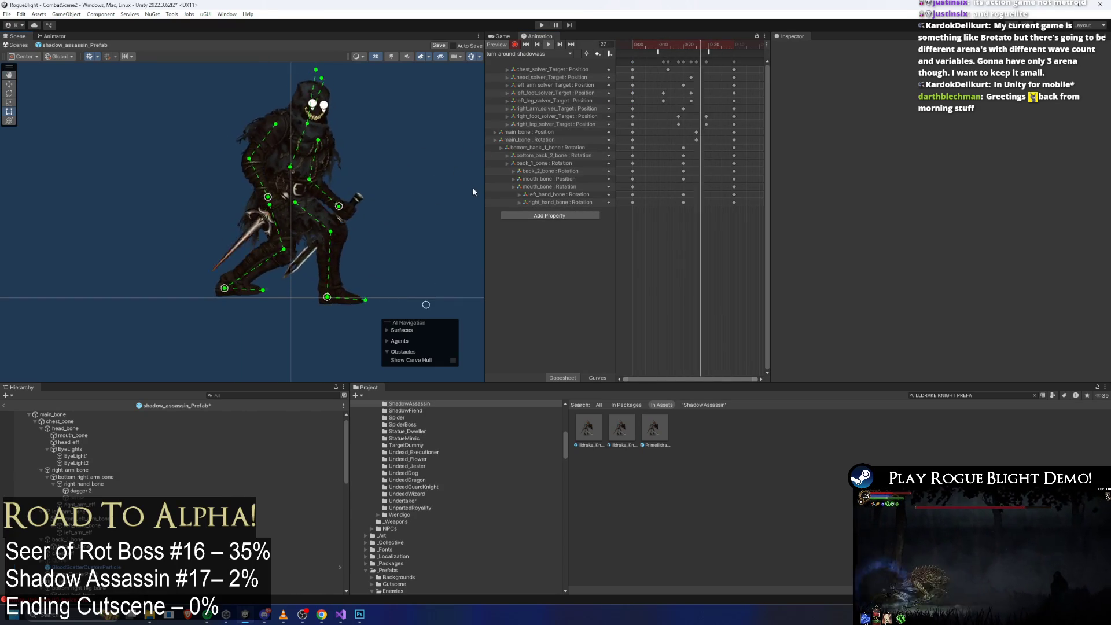
drag(701, 37, 683, 49)
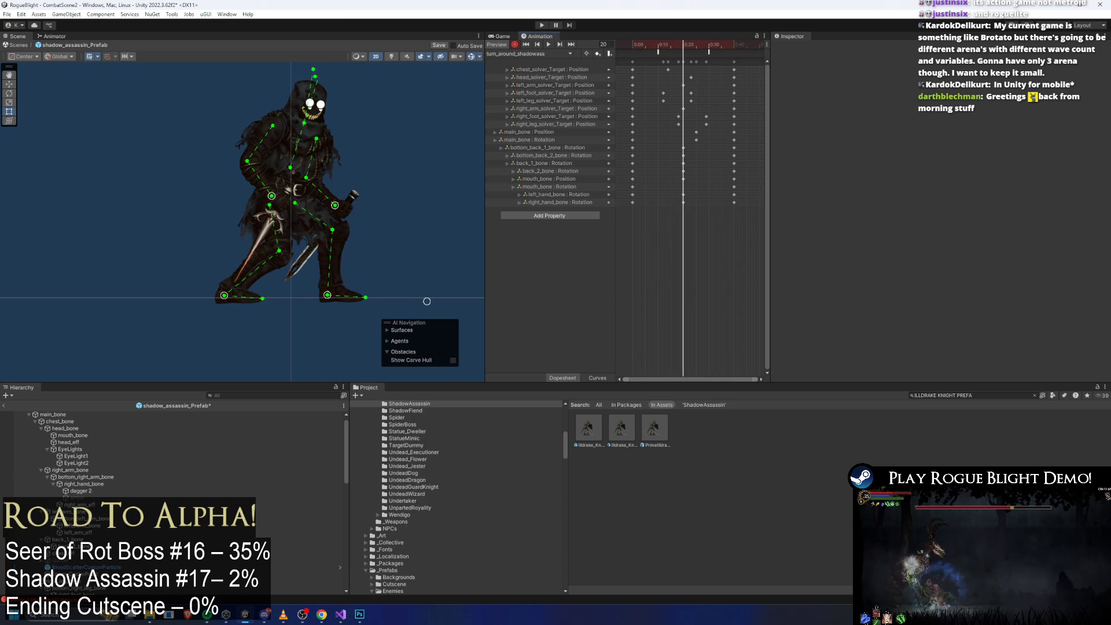
Step: Select right_hand_bone, play the retimed turn-around, stop at frame 20 and scrub back to 15
click(280, 208)
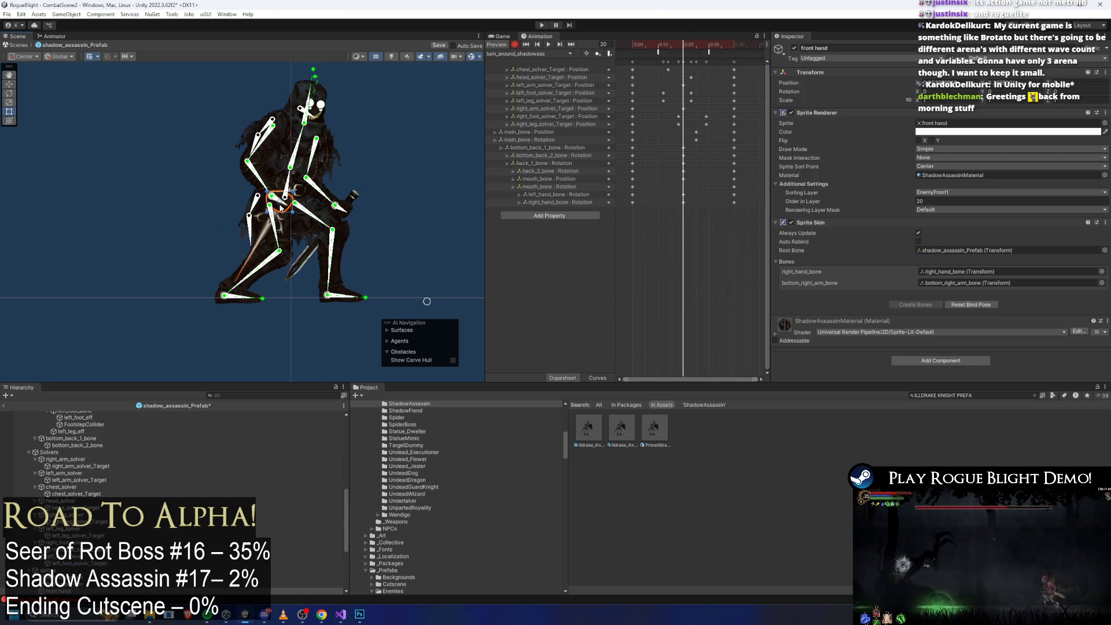
click(281, 208)
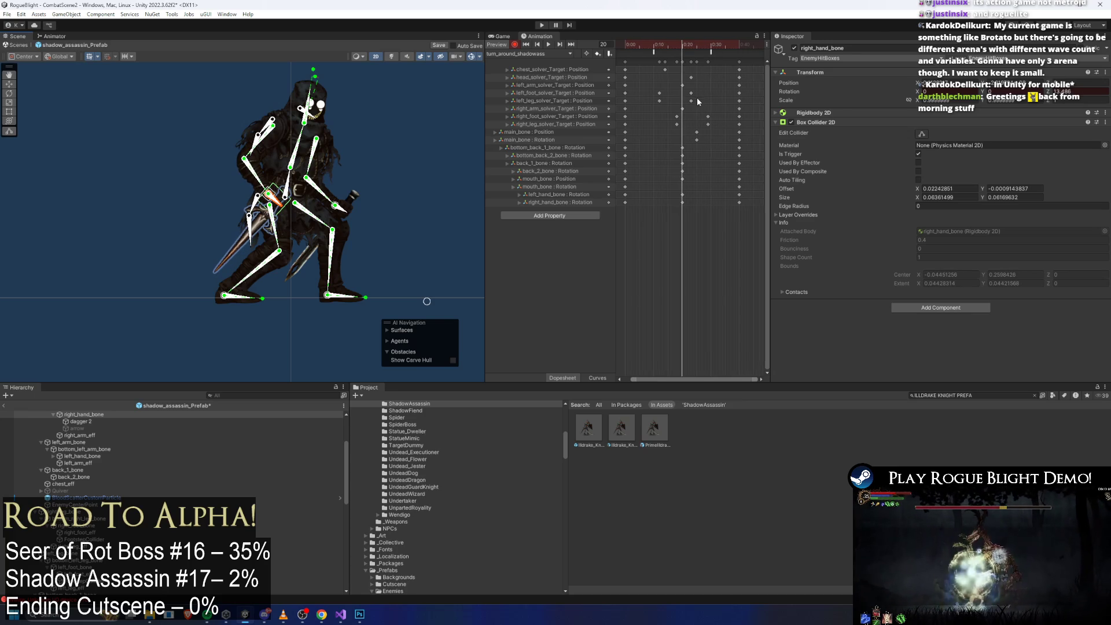
key(space)
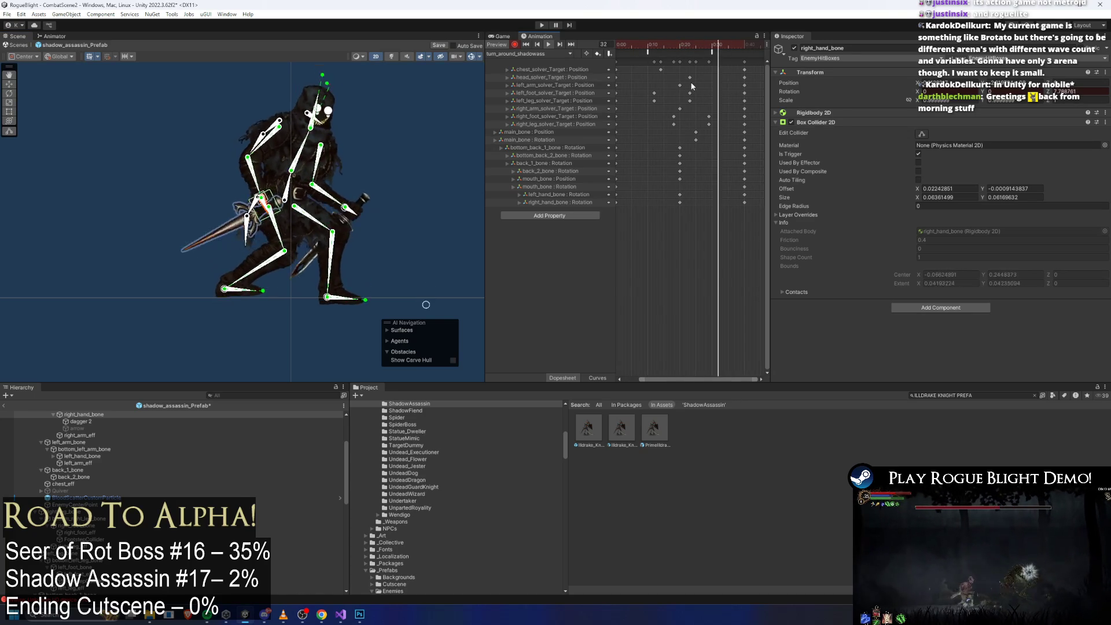
click(681, 49)
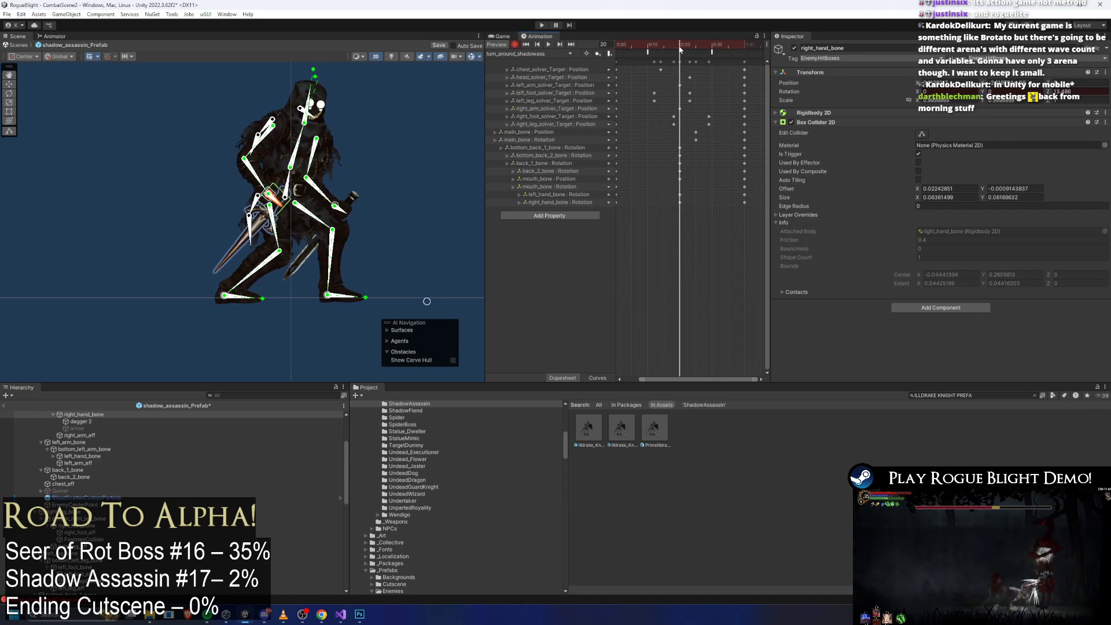
drag(680, 49, 665, 43)
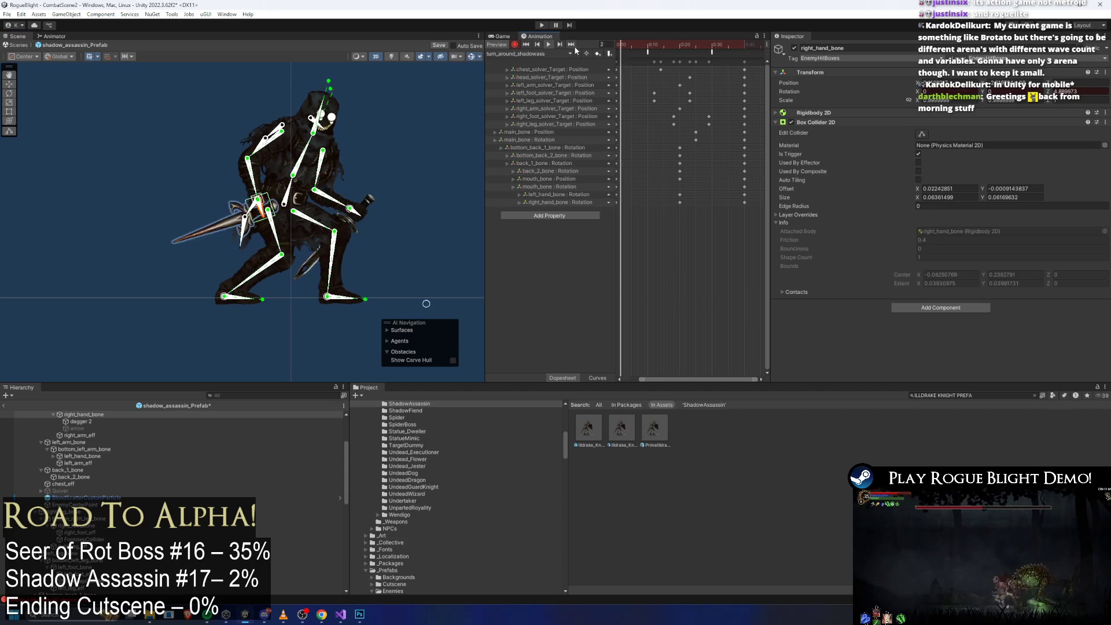
click(323, 111)
click(436, 122)
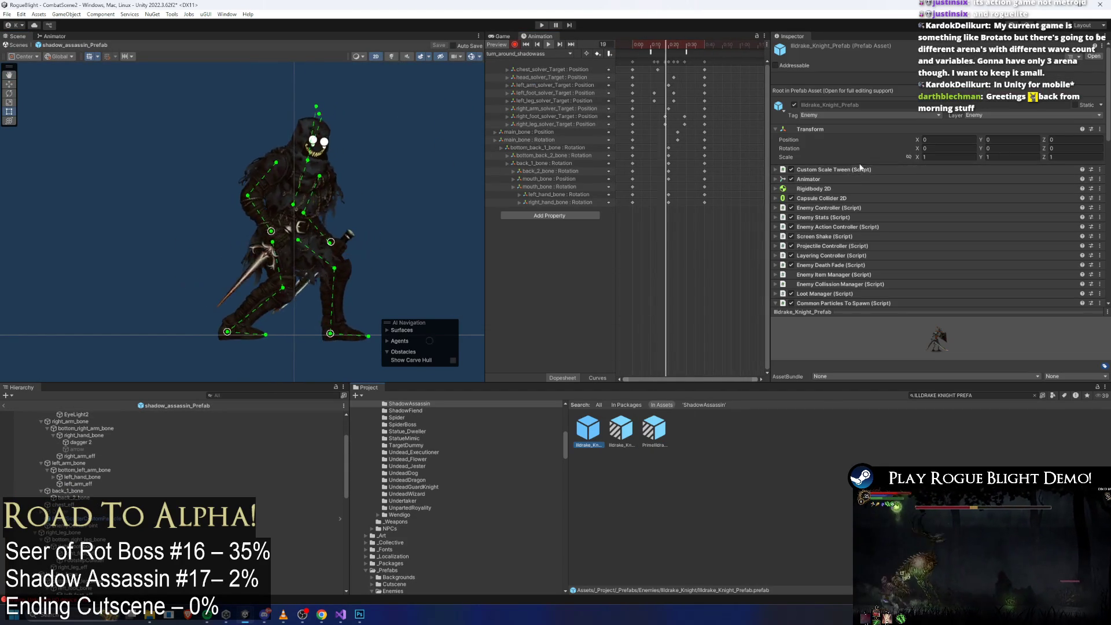
Step: Expand the Enemy Controller settings, select the shadow assassin root and scrub the clip to frame 11
scroll(862, 168, down, 3)
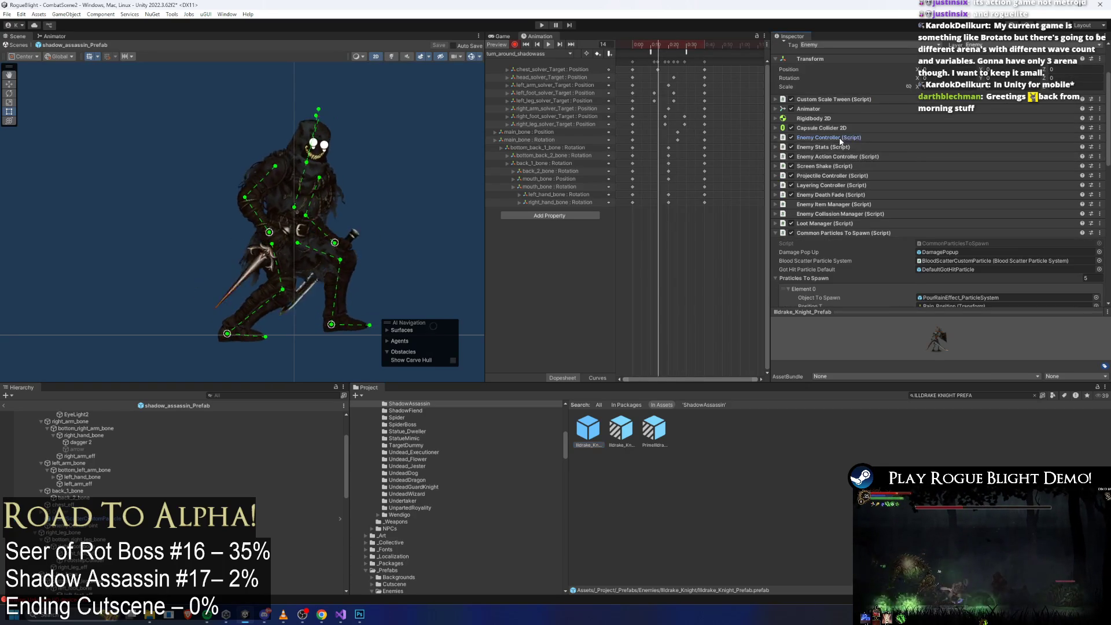
click(840, 139)
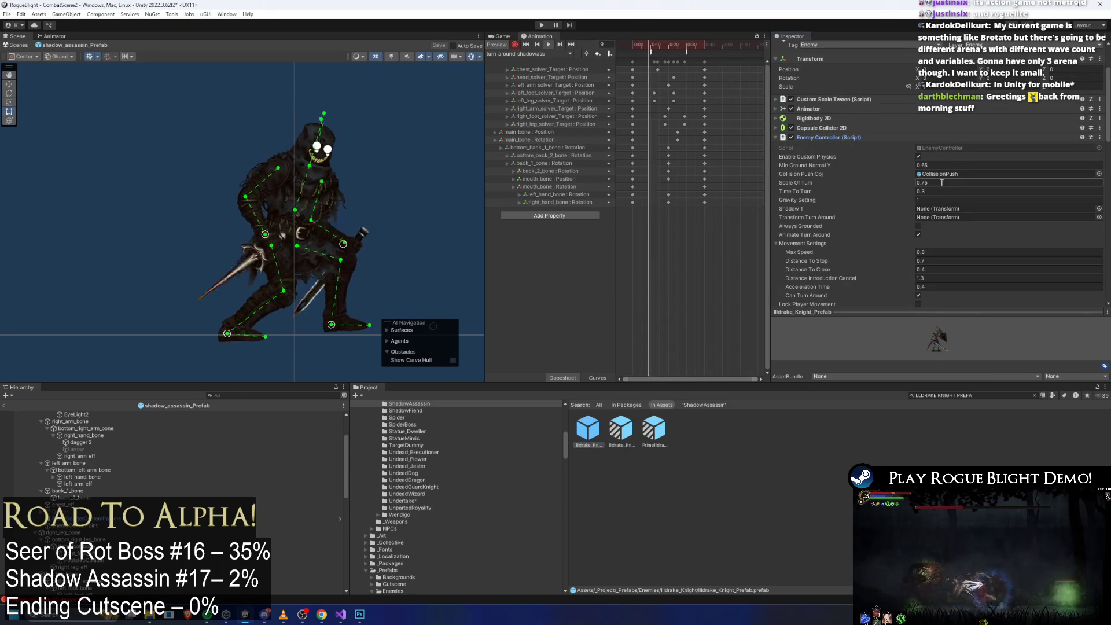
scroll(87, 417, up, 5)
click(96, 412)
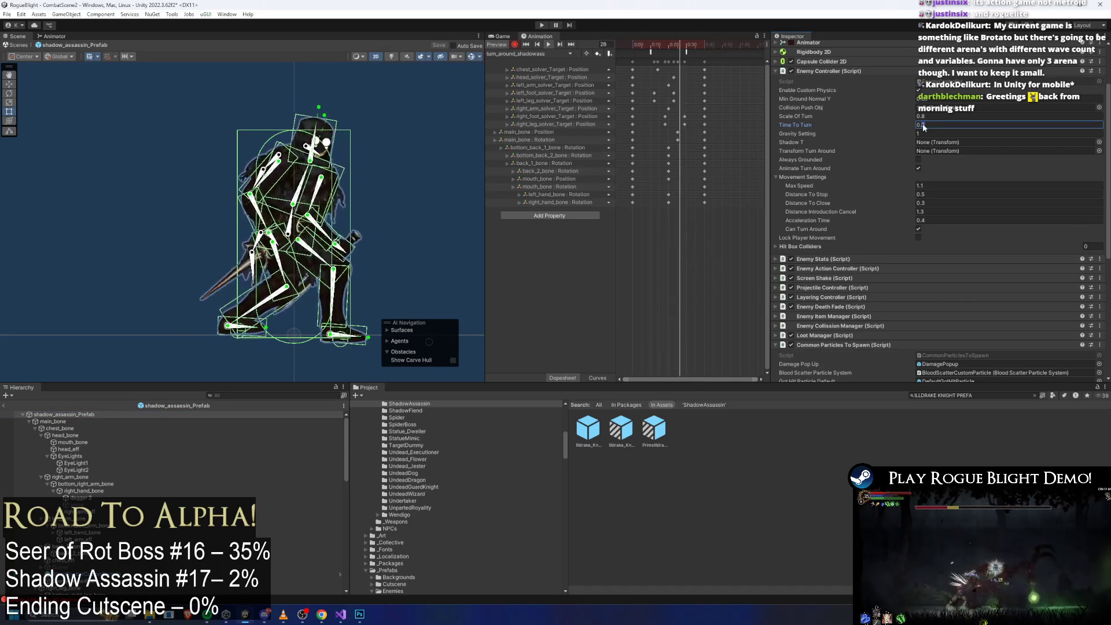
click(652, 46)
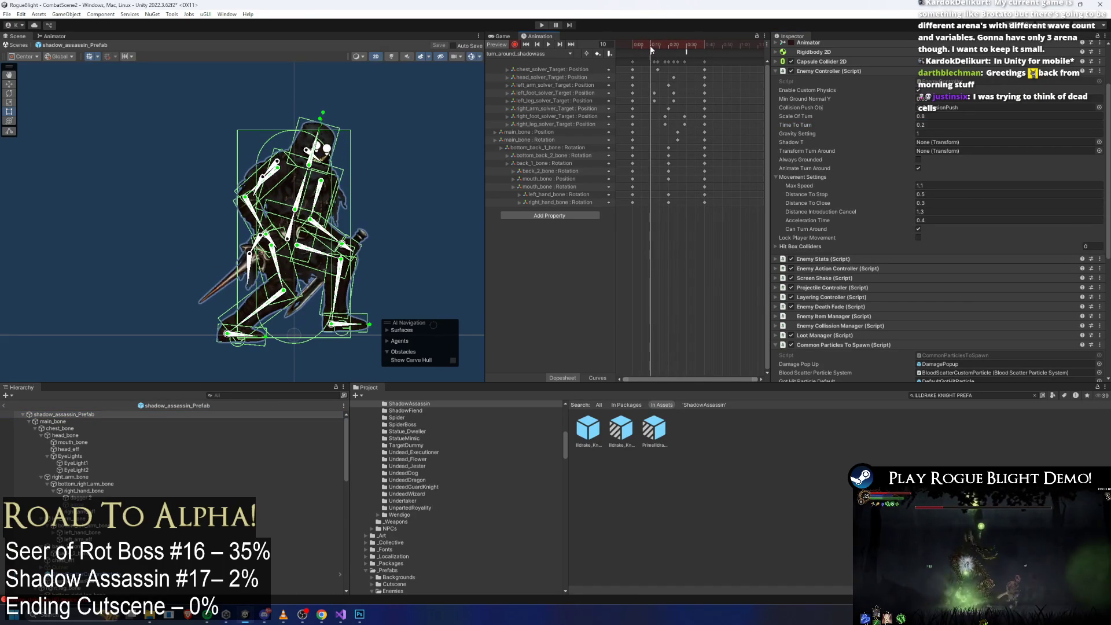
drag(671, 64, 689, 66)
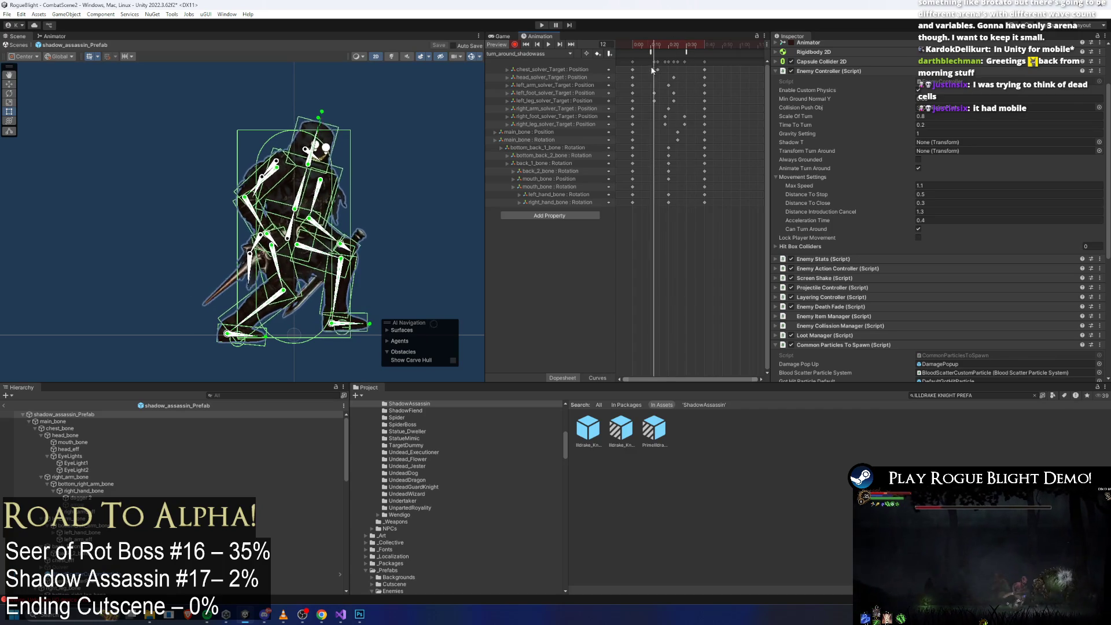
drag(649, 70, 651, 66)
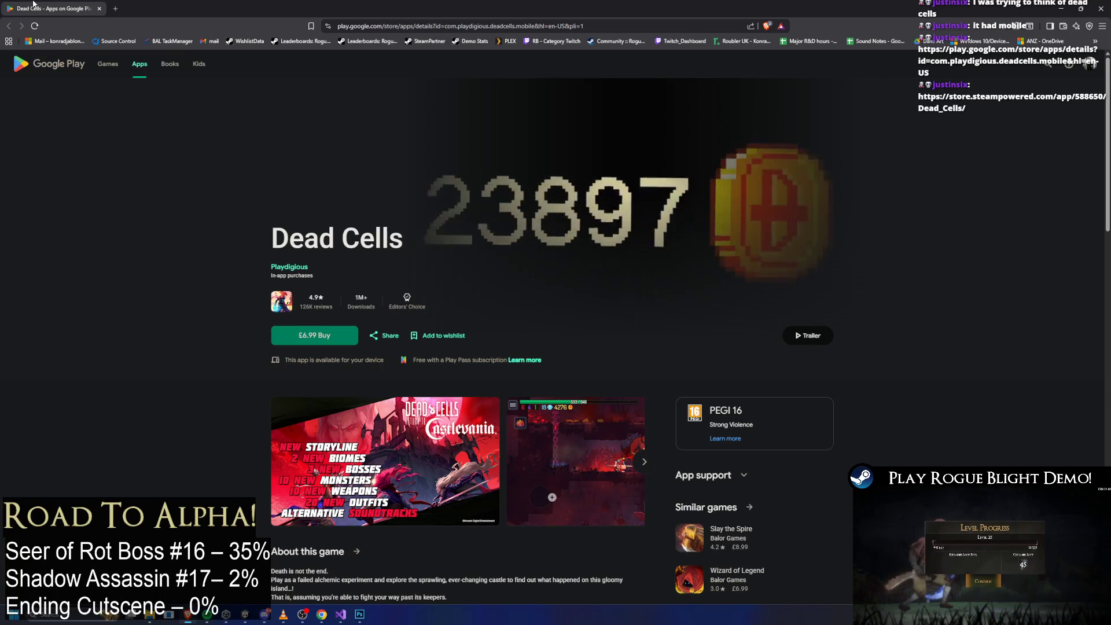
key(alt+Tab)
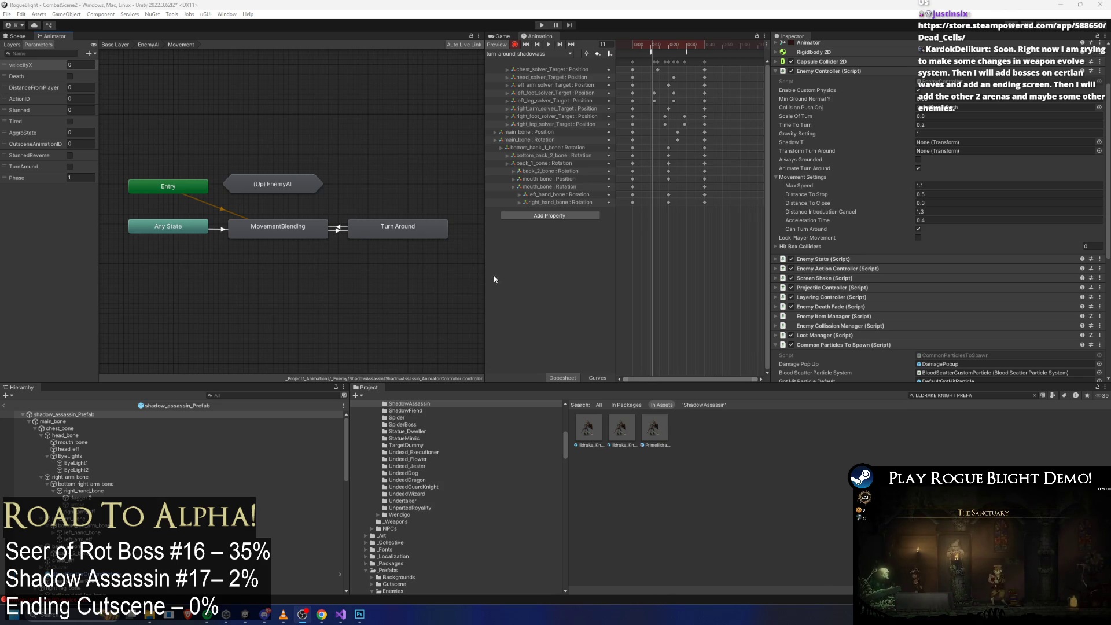
Step: Select the Turn Around state's turn_around_shadowass clip, enter Play mode past the prefab warning, and switch to Chrome
click(399, 228)
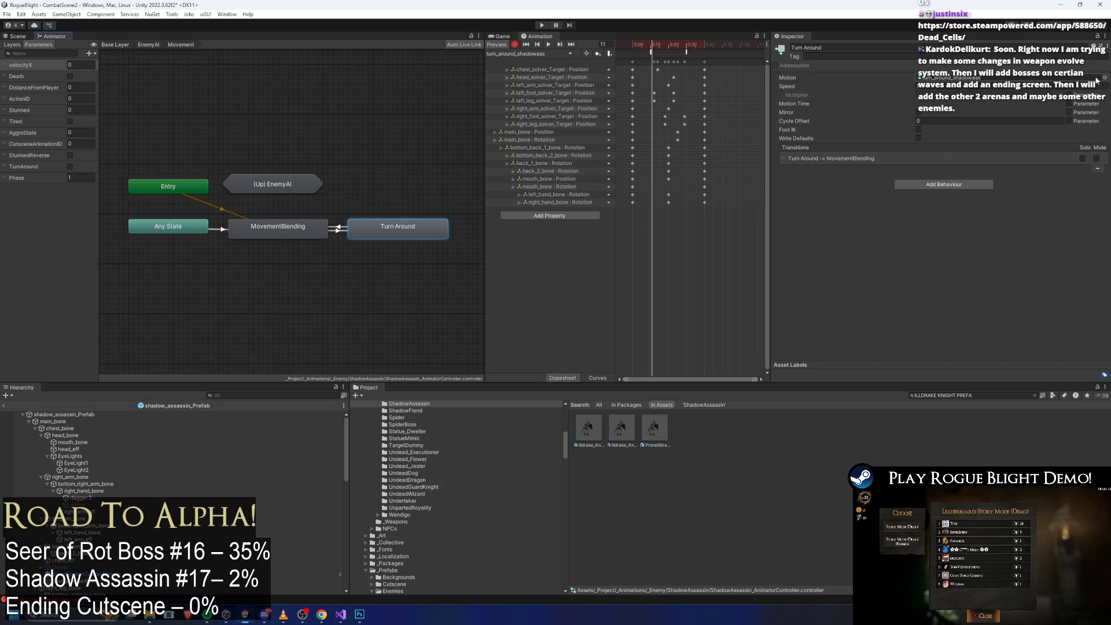
click(686, 431)
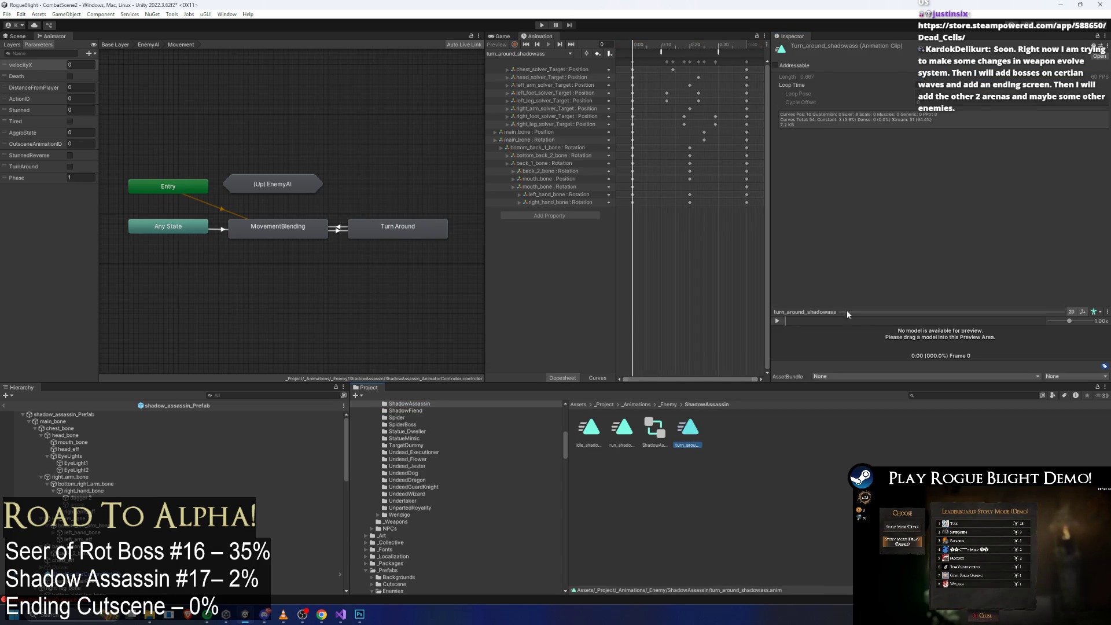
click(541, 25)
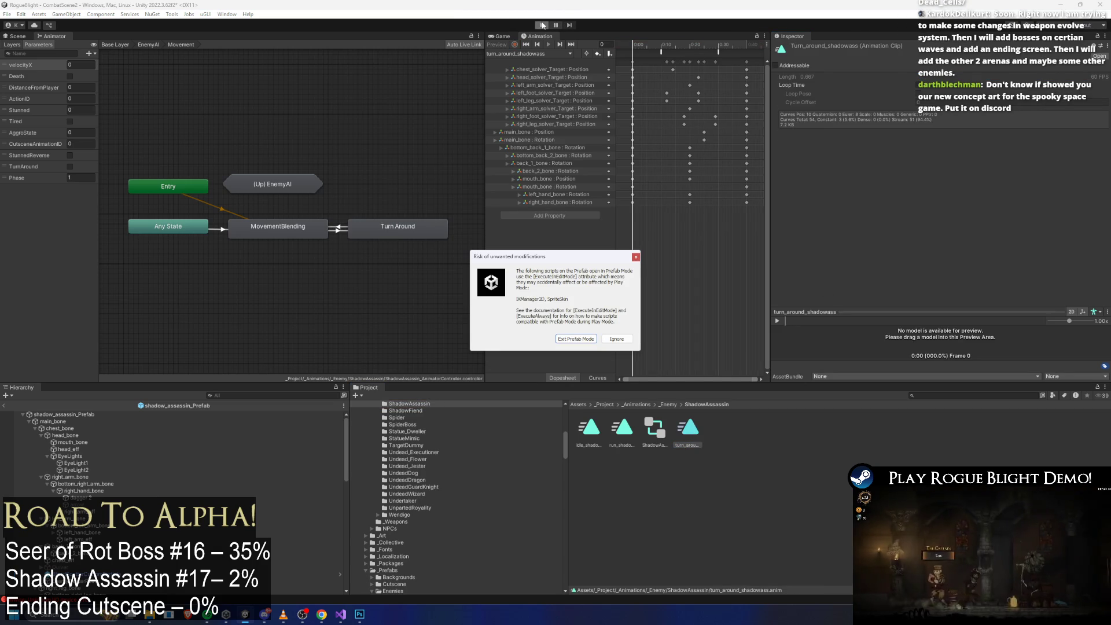
key(Return)
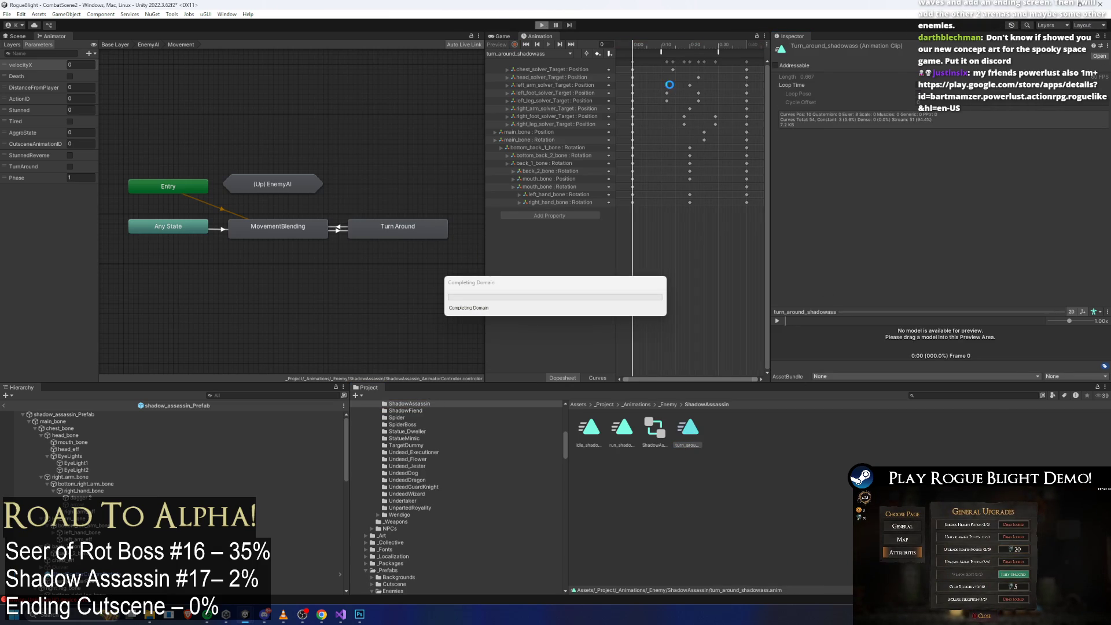
key(alt+Tab)
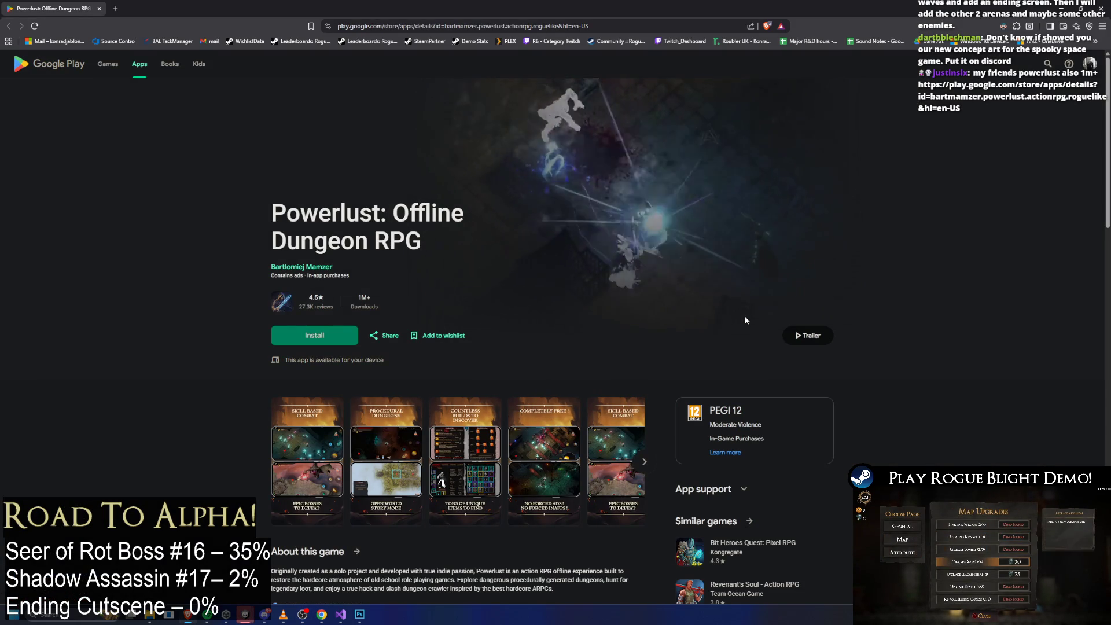
Step: Scroll through the Powerlust listing and reviews, then return to Unity's running game and run the player right
scroll(539, 306, down, 3)
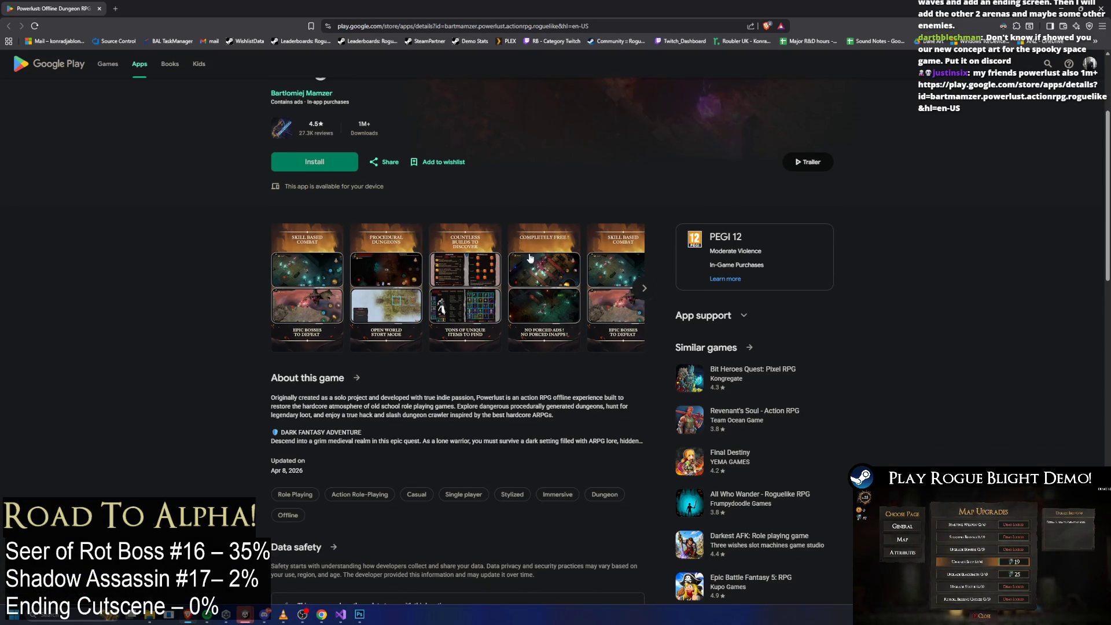
scroll(538, 289, down, 2)
scroll(546, 307, up, 5)
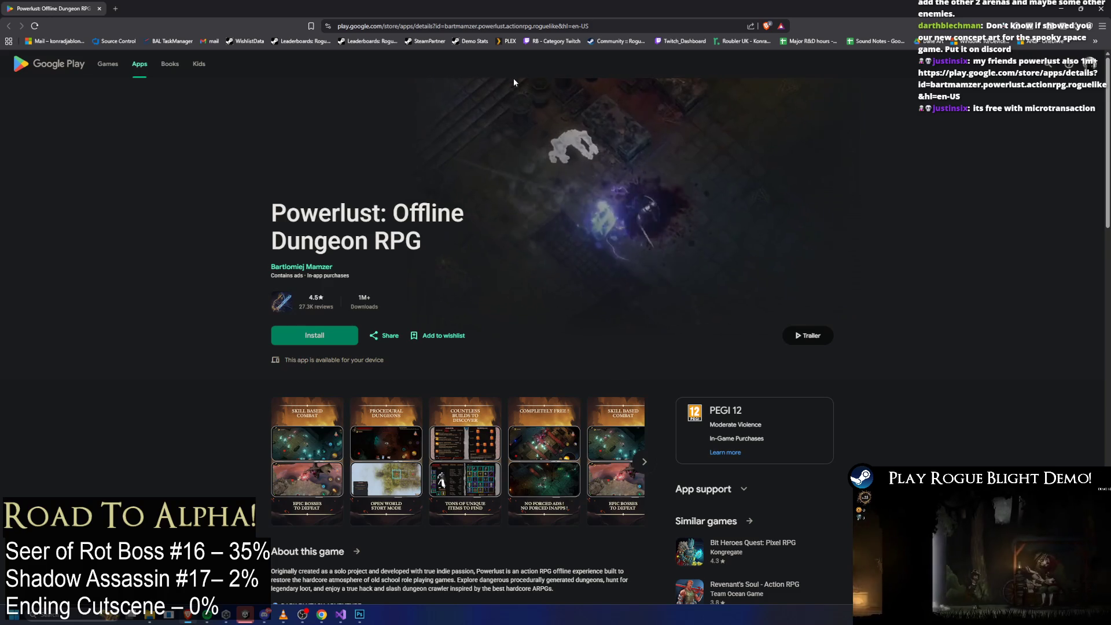
scroll(509, 243, down, 3)
scroll(512, 338, down, 4)
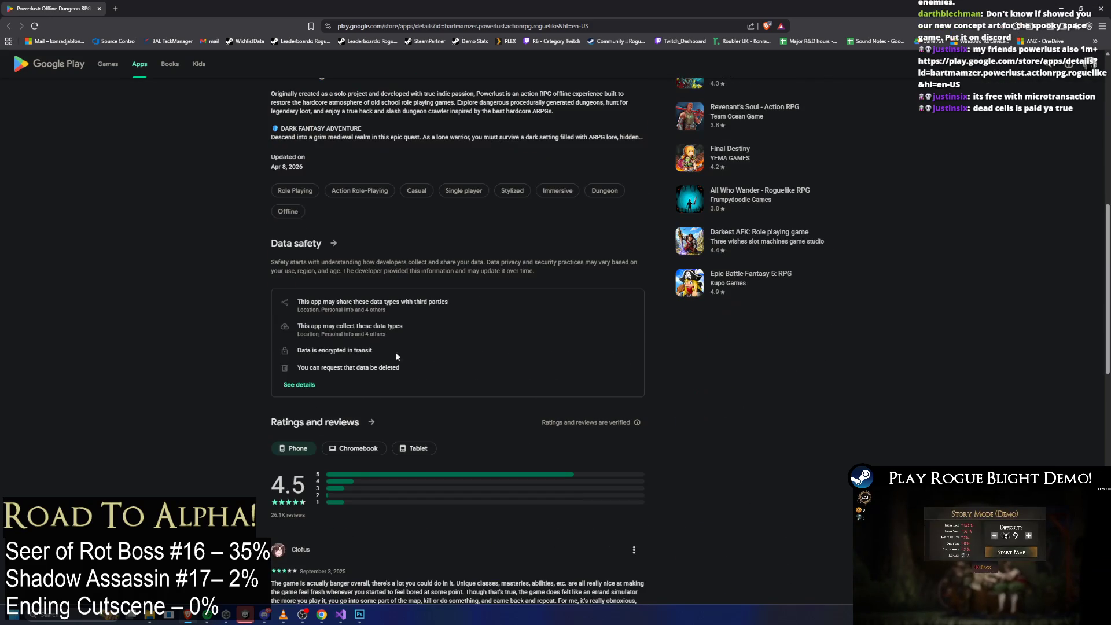
scroll(481, 264, down, 8)
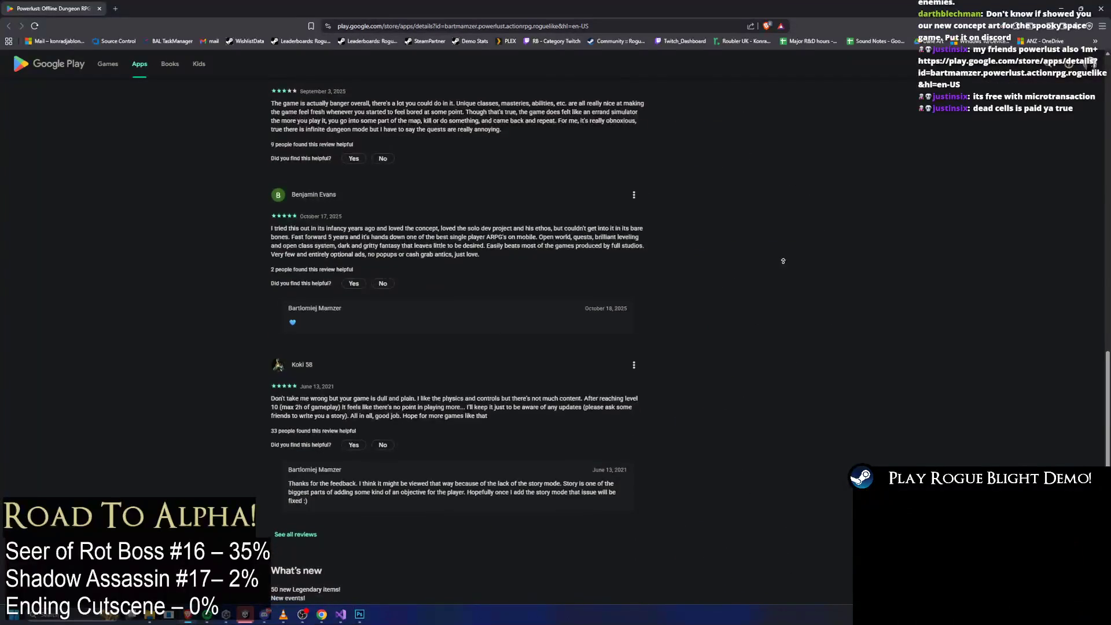
scroll(803, 106, up, 15)
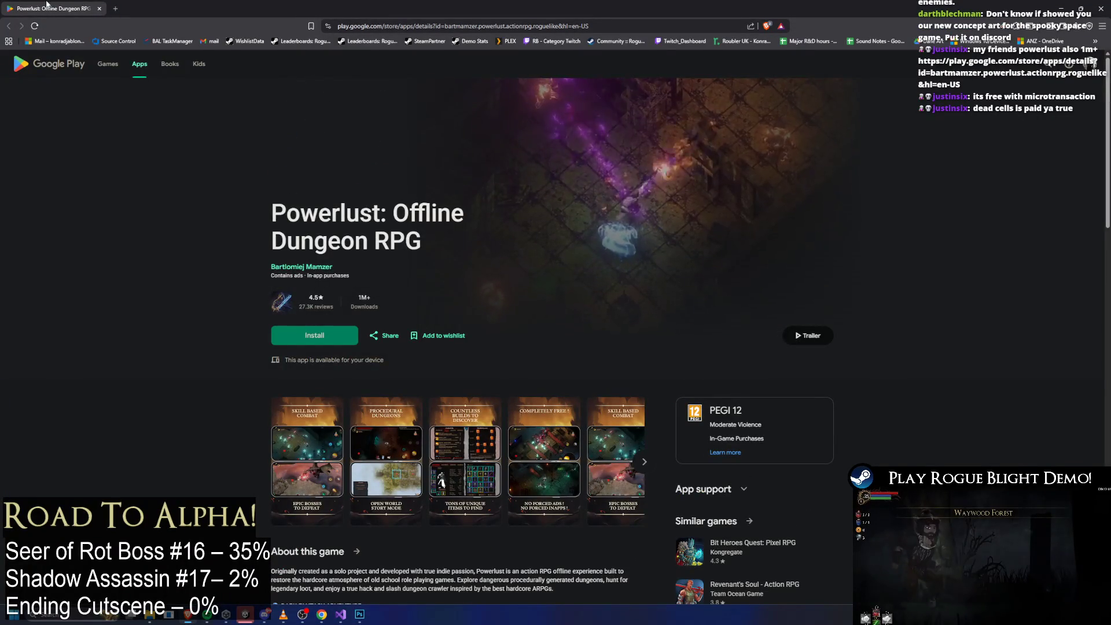
key(alt+Tab)
key(d)
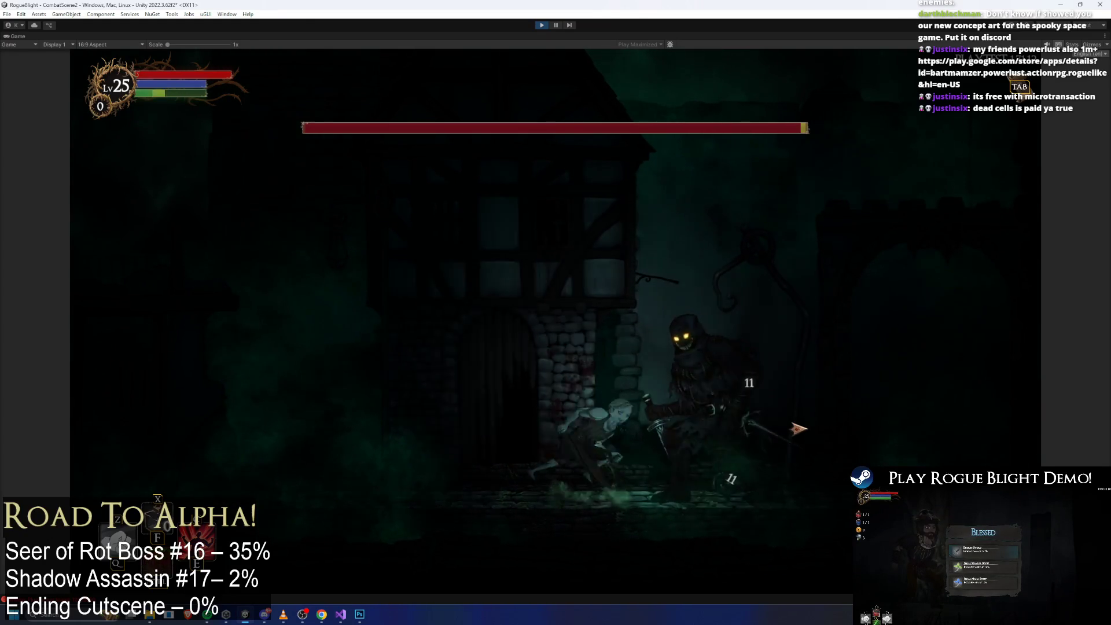
Step: Run the player left and right past the shadow assassin, dodging it across the street
key(a)
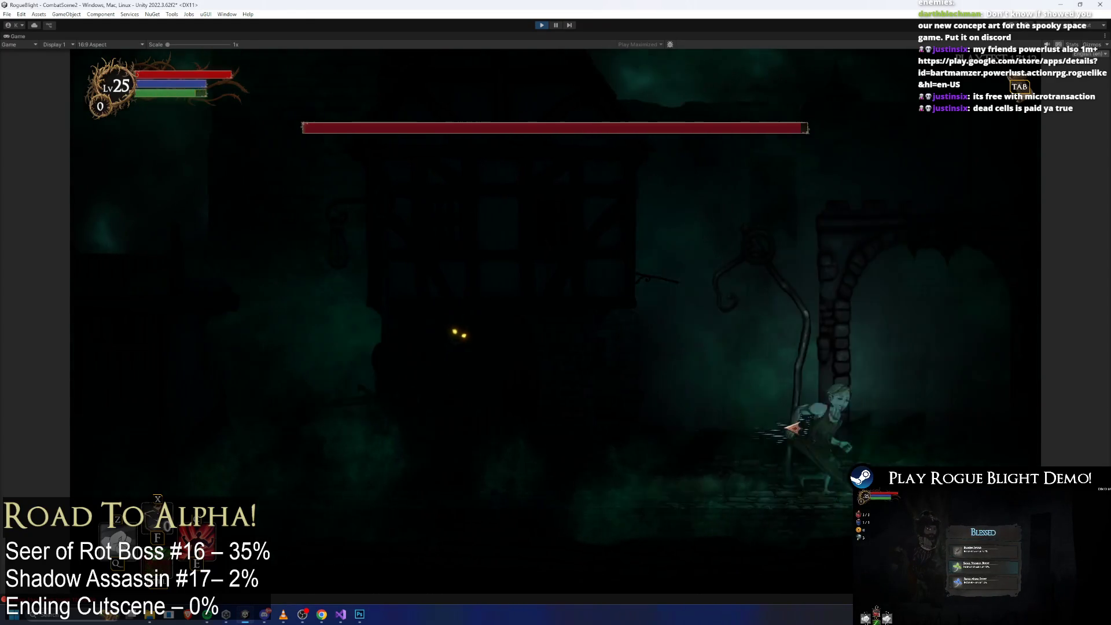
key(a)
key(a)
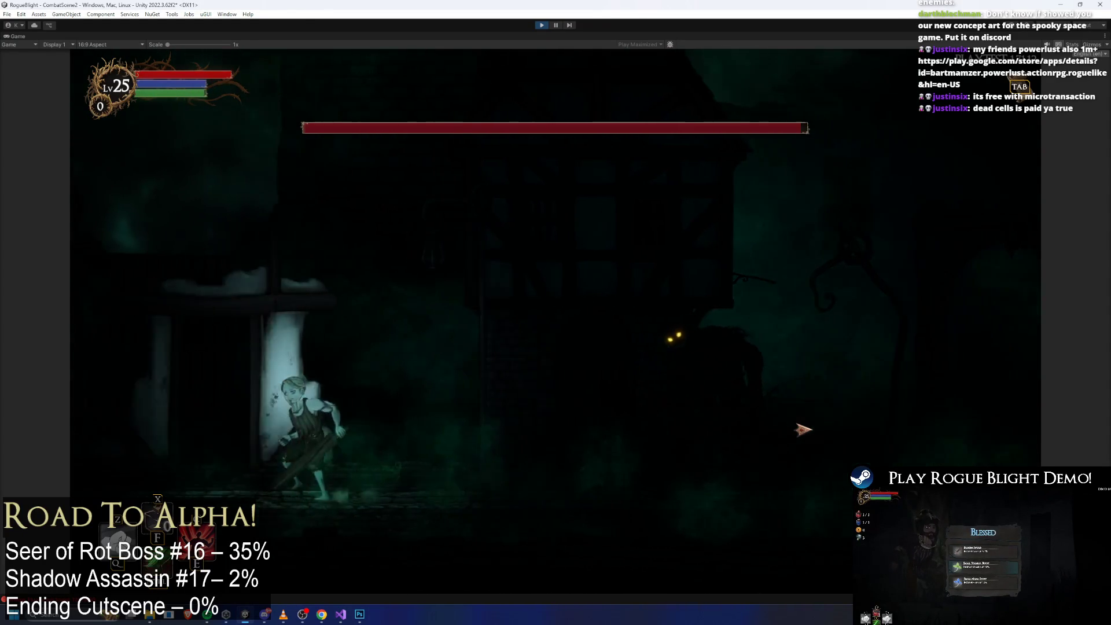
key(a)
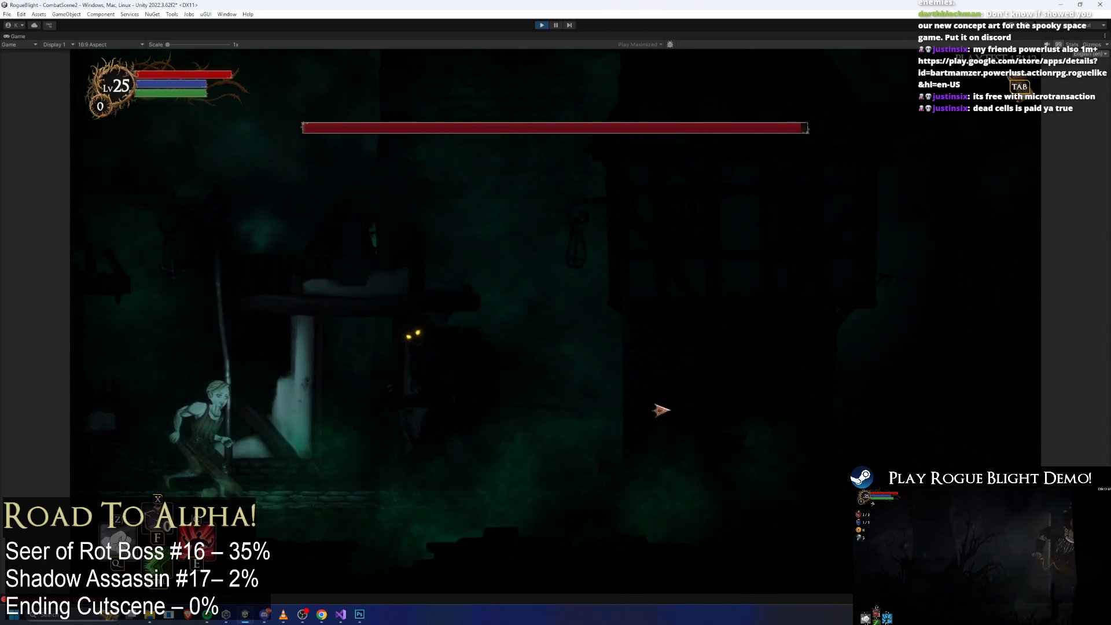
key(d)
key(d)
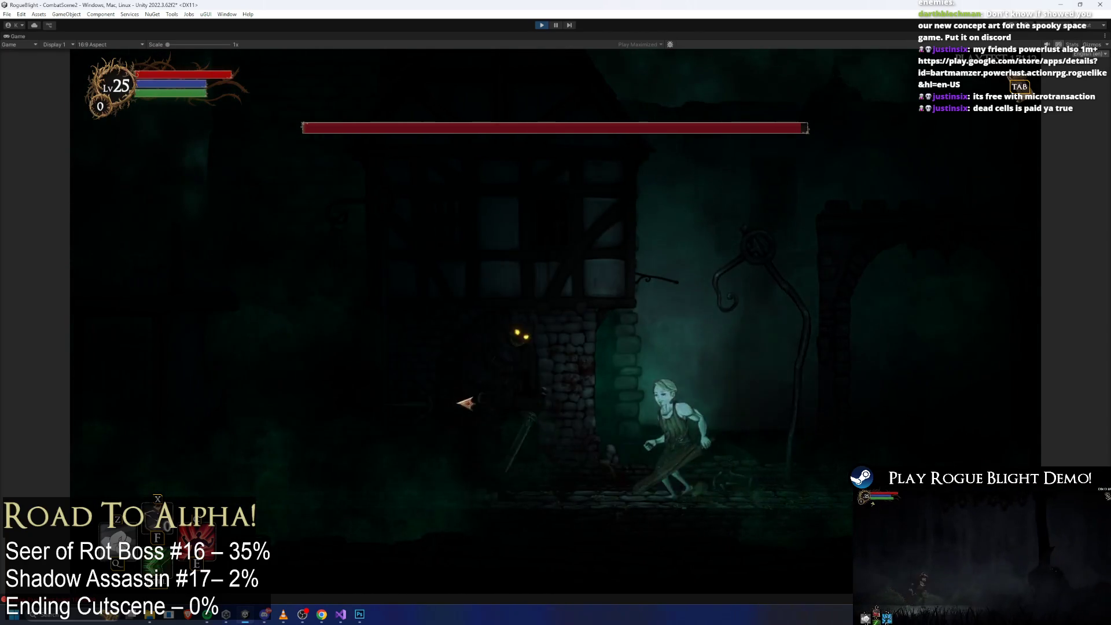
key(a)
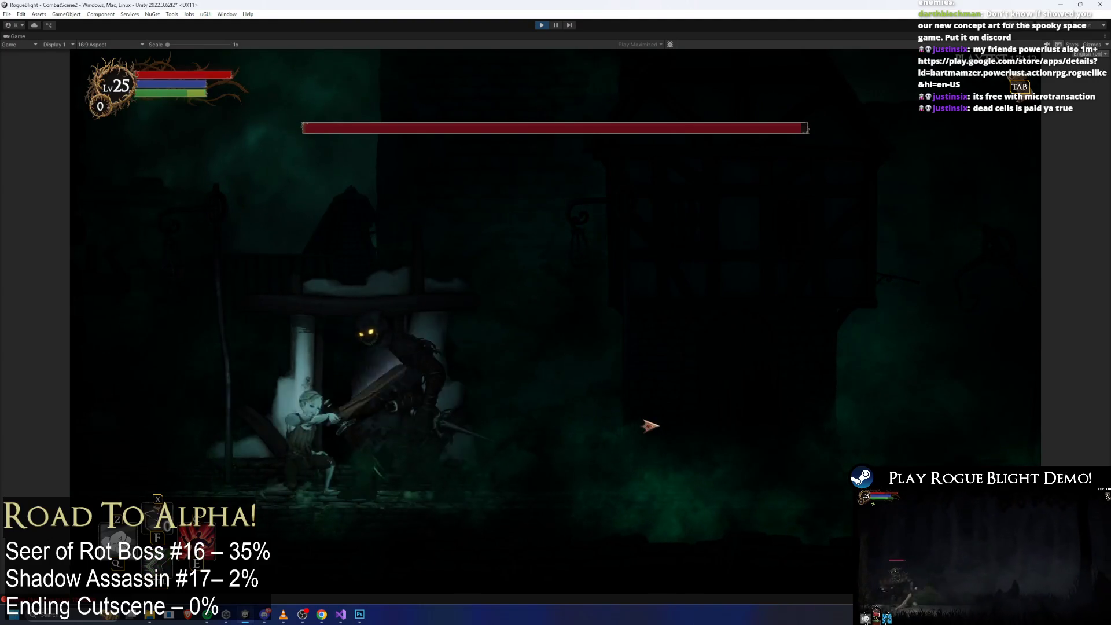
key(d)
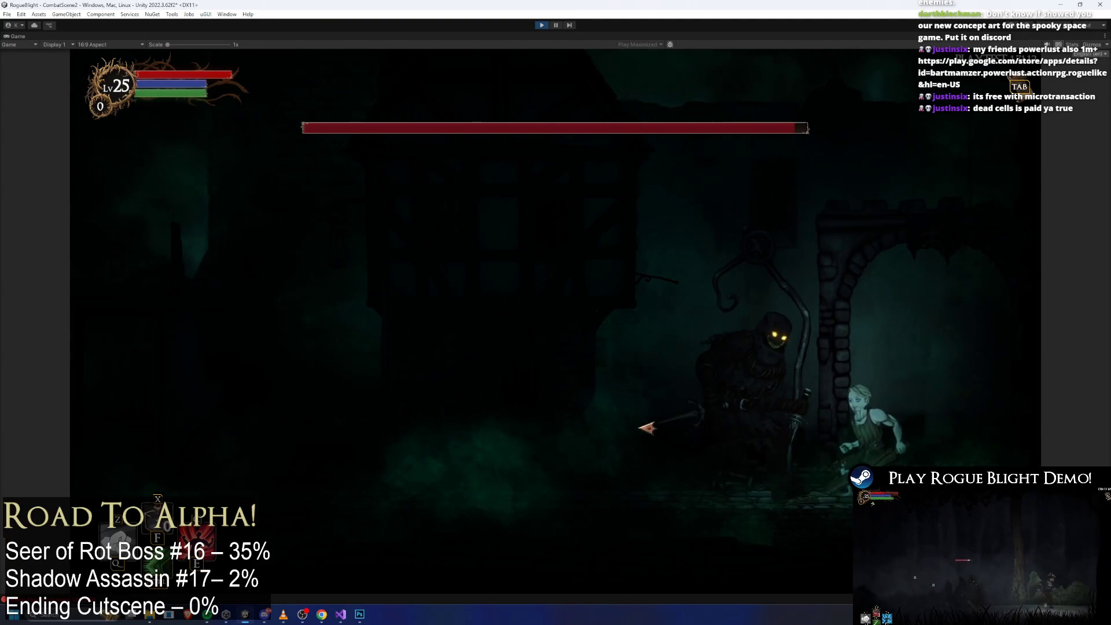
key(a)
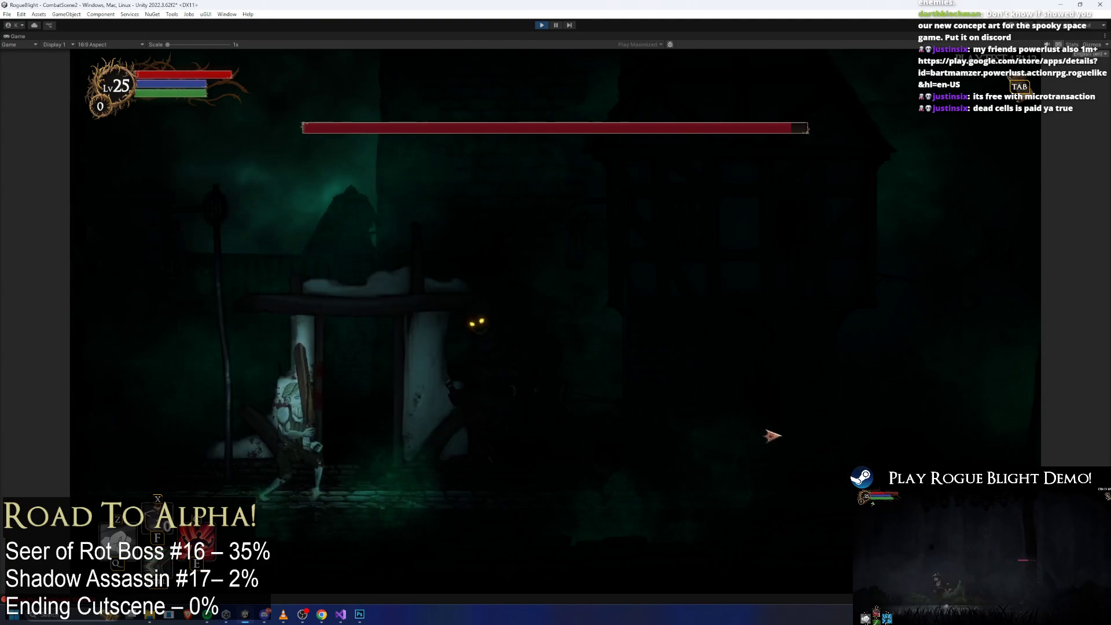
key(d)
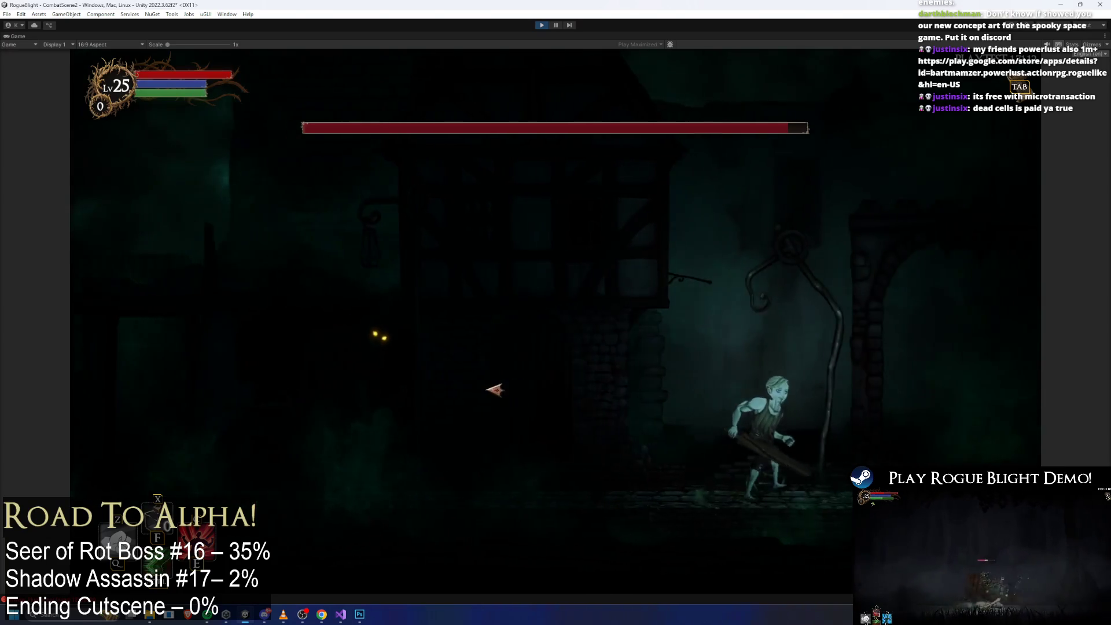
Step: Dash in and strike the assassin repeatedly for 11 damage, running past it between hits
key(x)
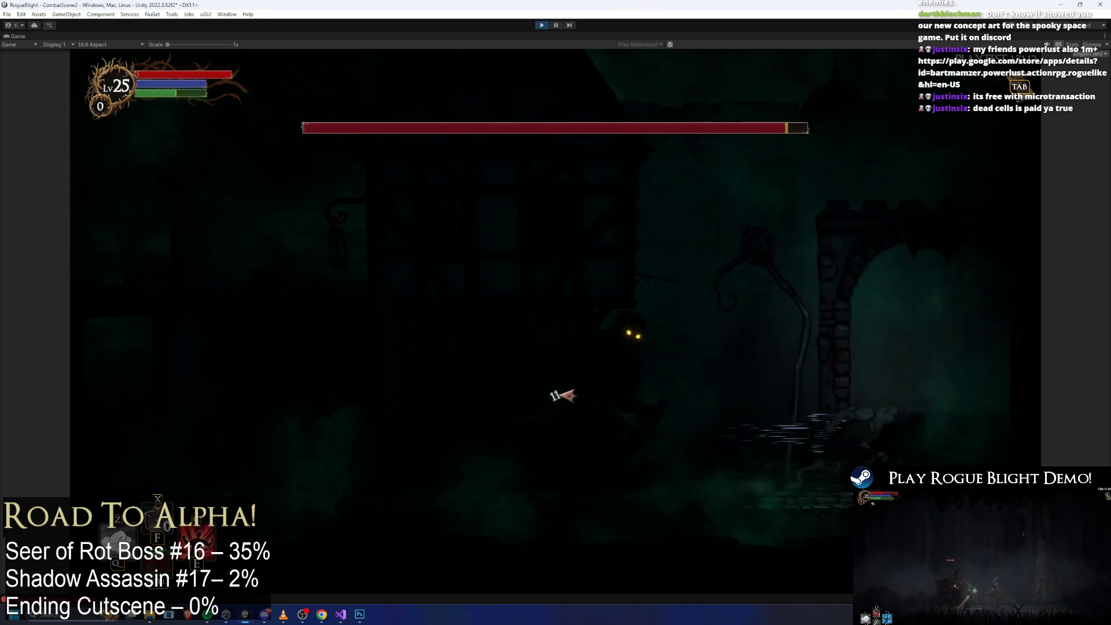
key(a)
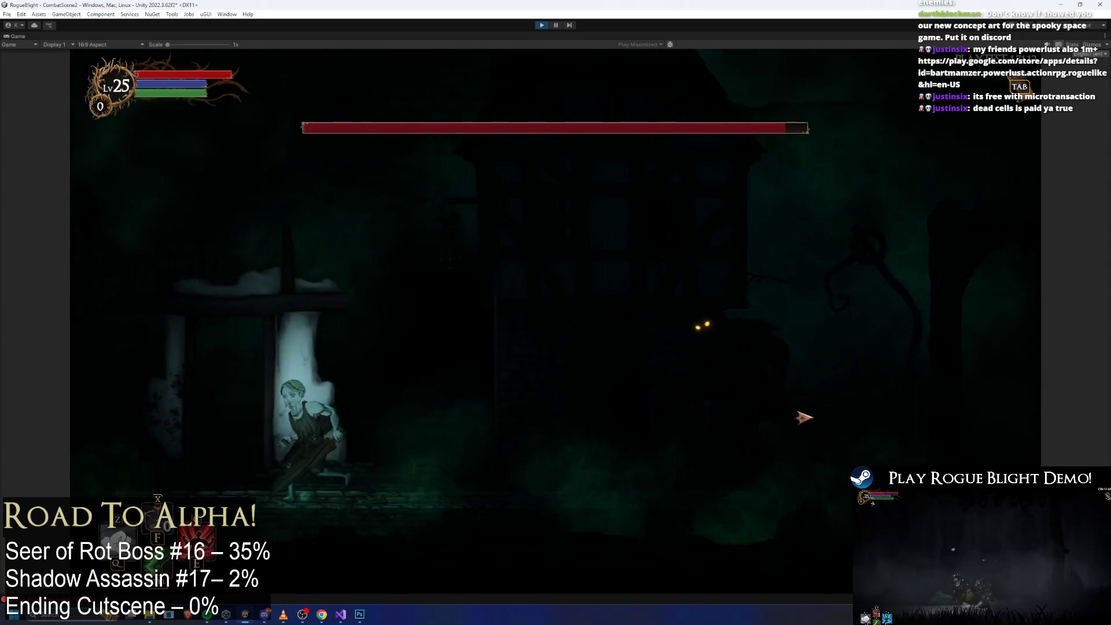
key(d)
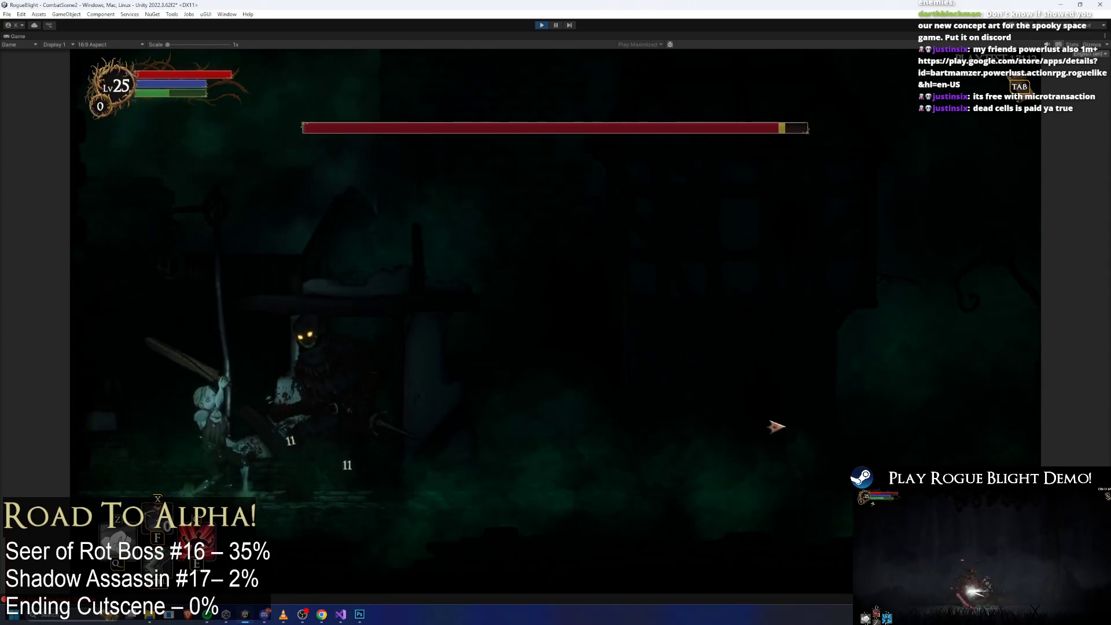
key(x)
key(d)
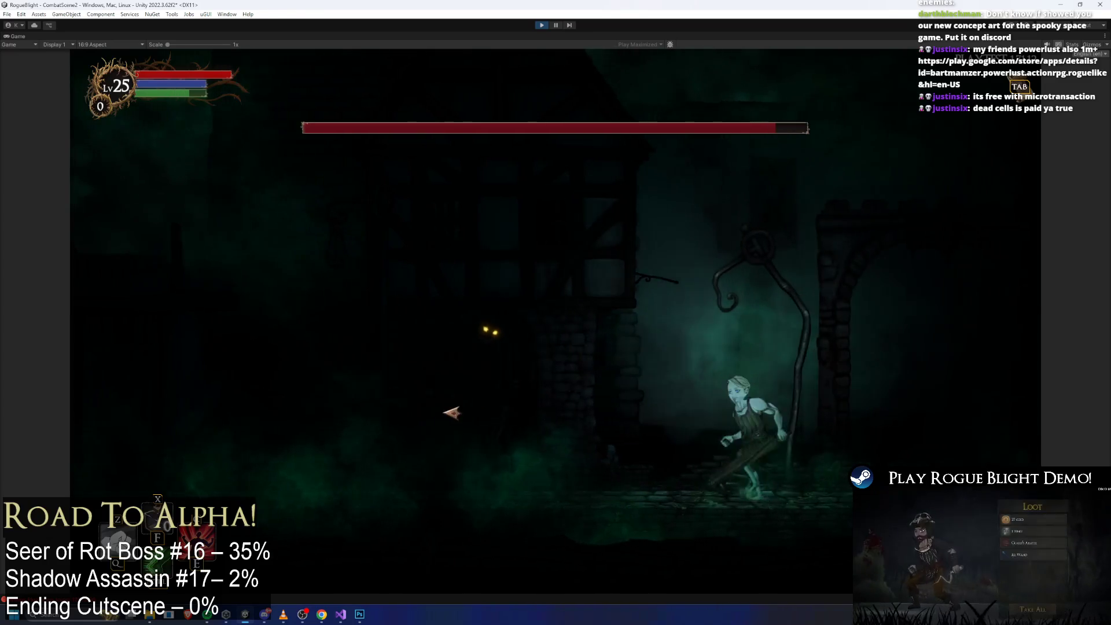
key(x)
key(a)
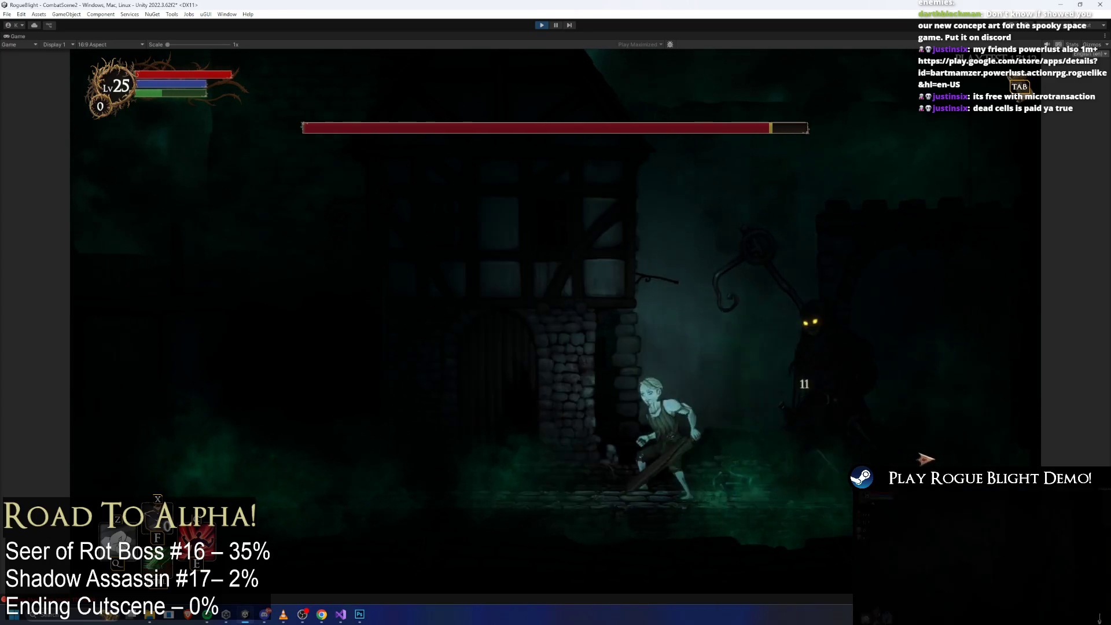
key(d)
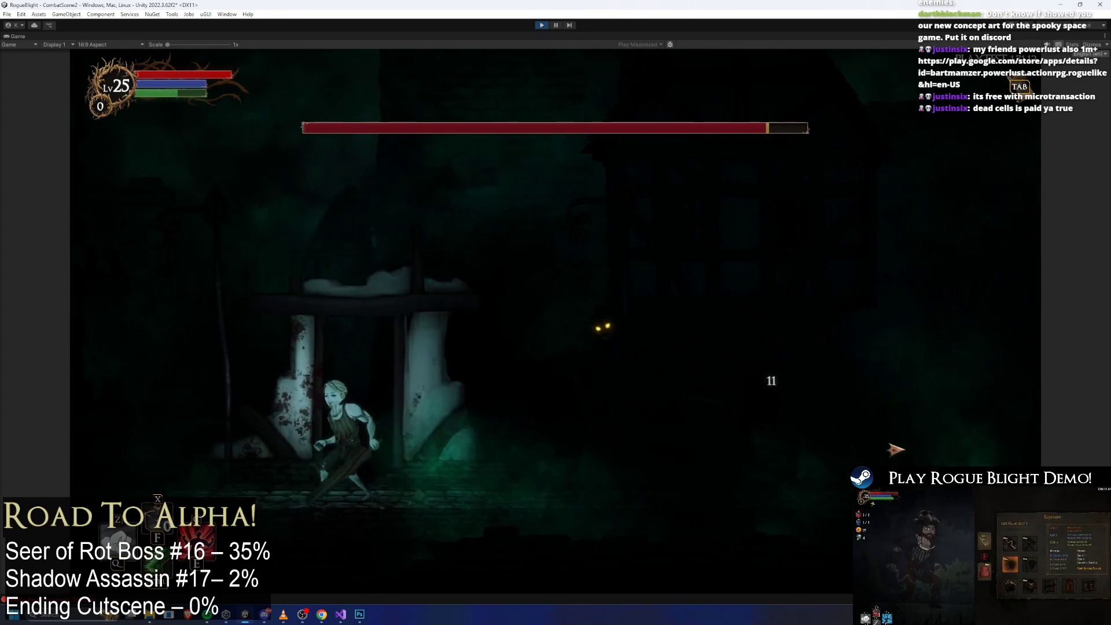
Step: Land more 11-damage slashes, then jump onto the raised platform and slash the assassin from there
key(x)
key(d)
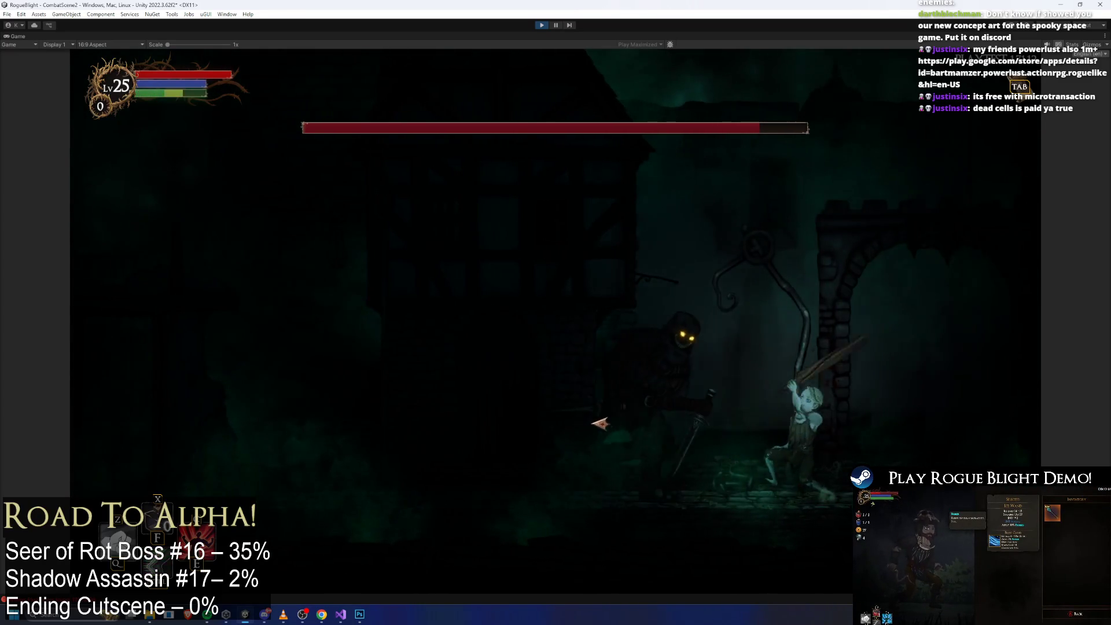
key(x)
key(a)
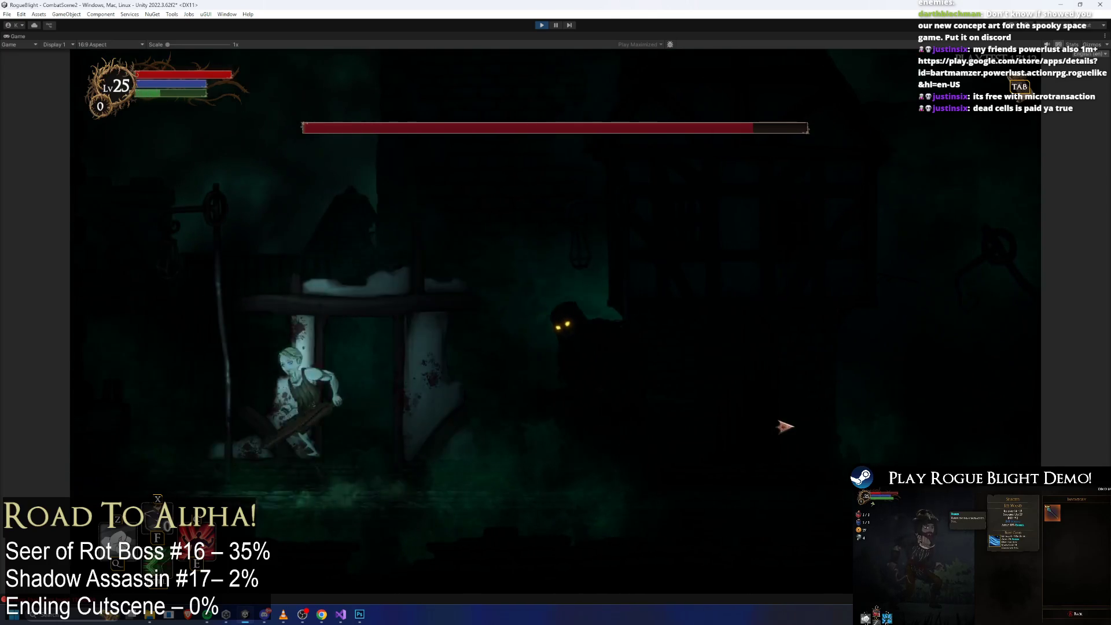
key(space)
key(x)
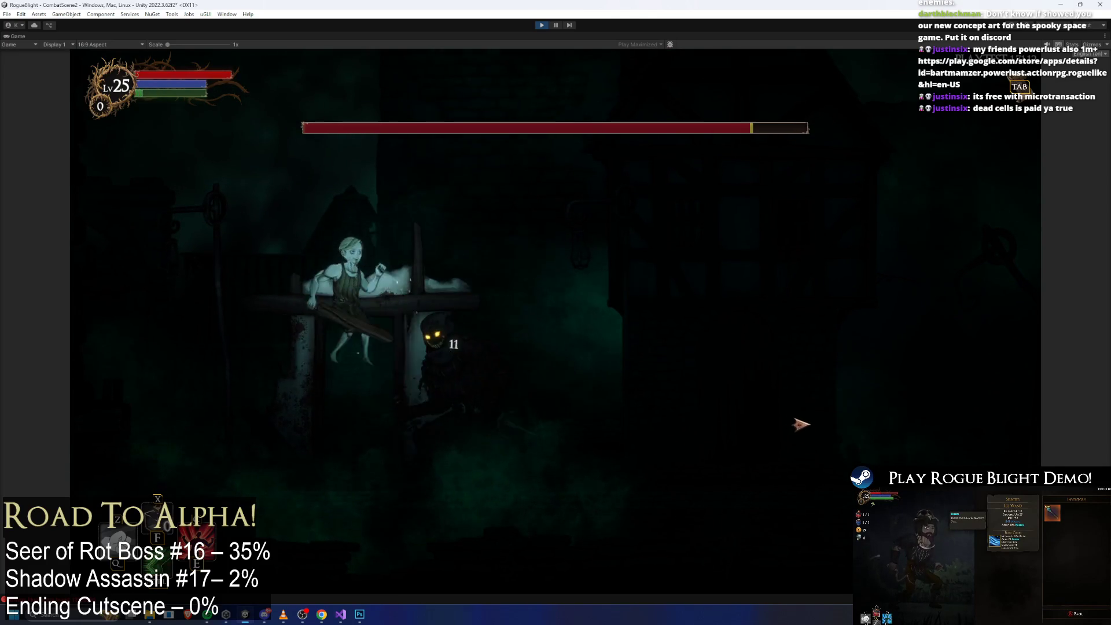
key(d)
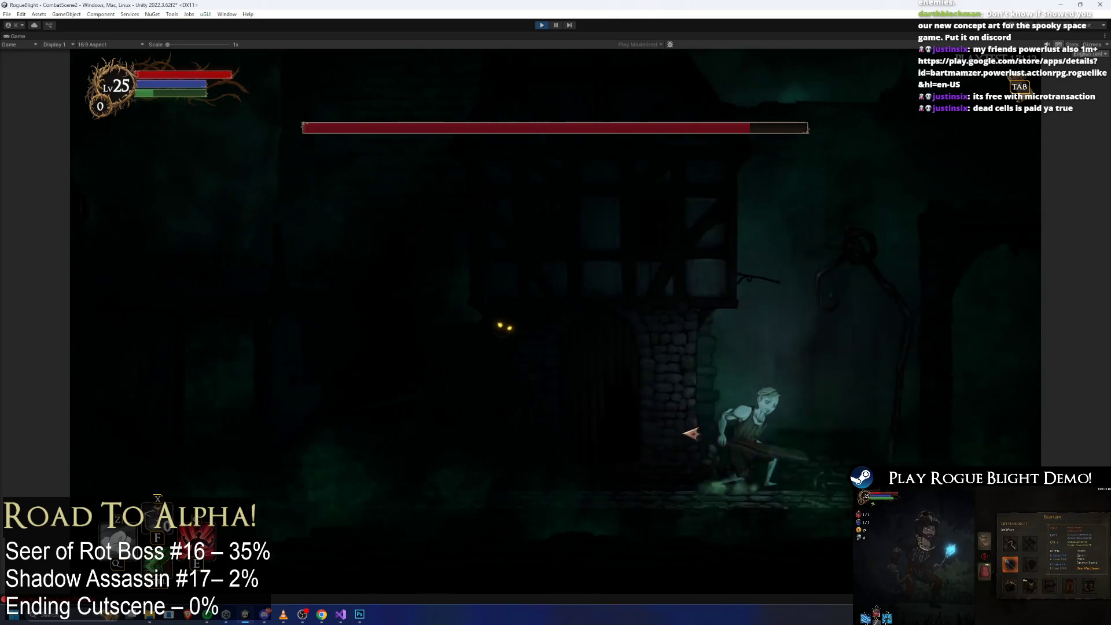
Step: Move away to watch the assassin turn around, then attack it for another 11 damage
key(a)
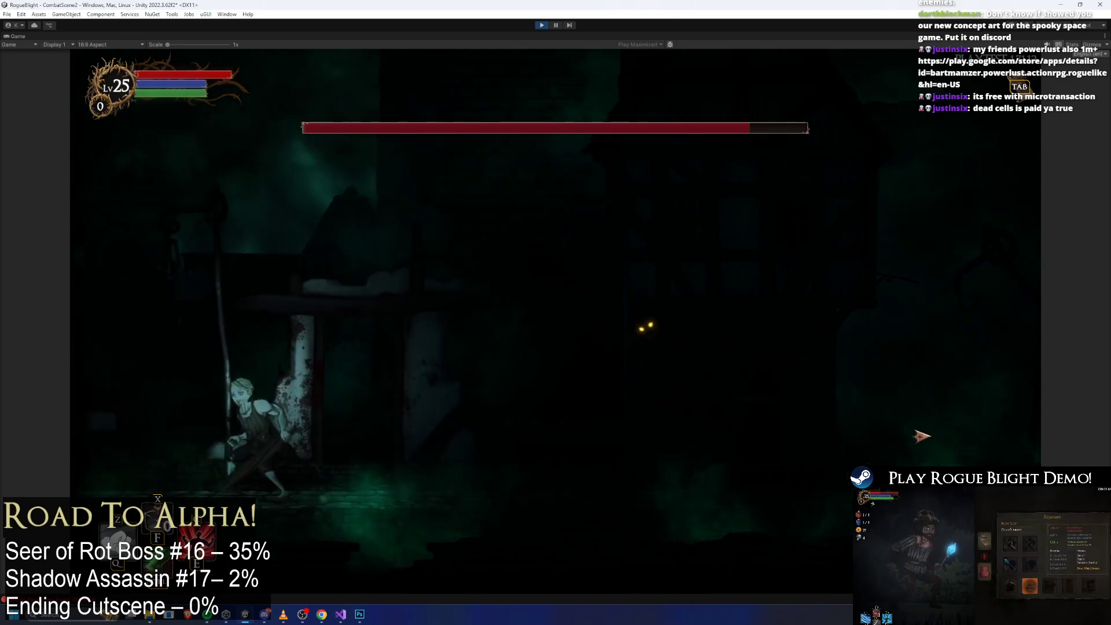
key(d)
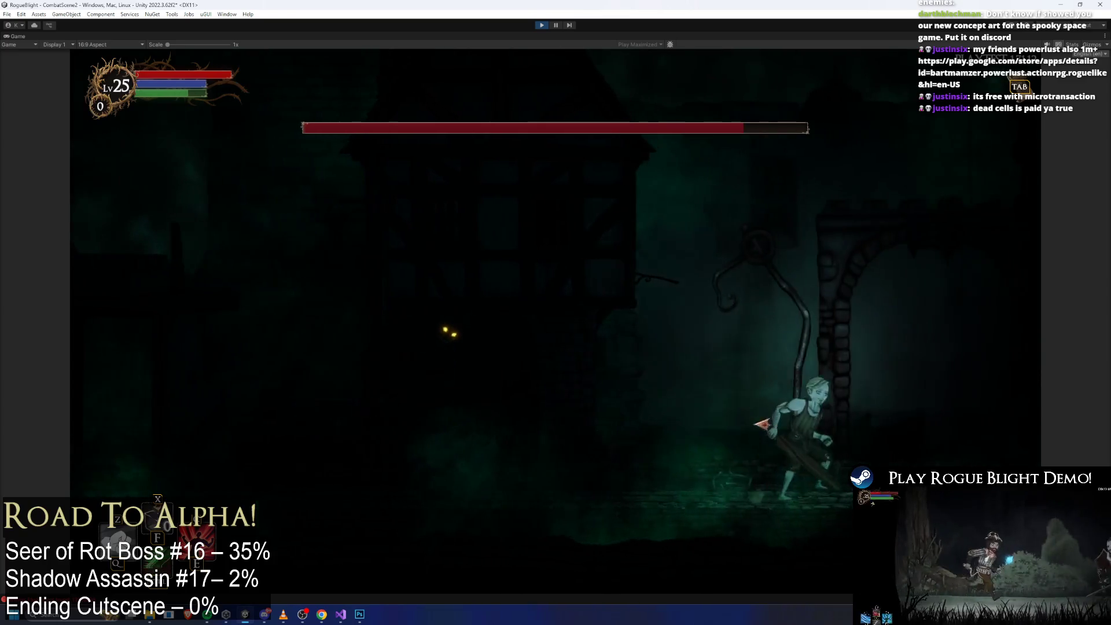
key(d)
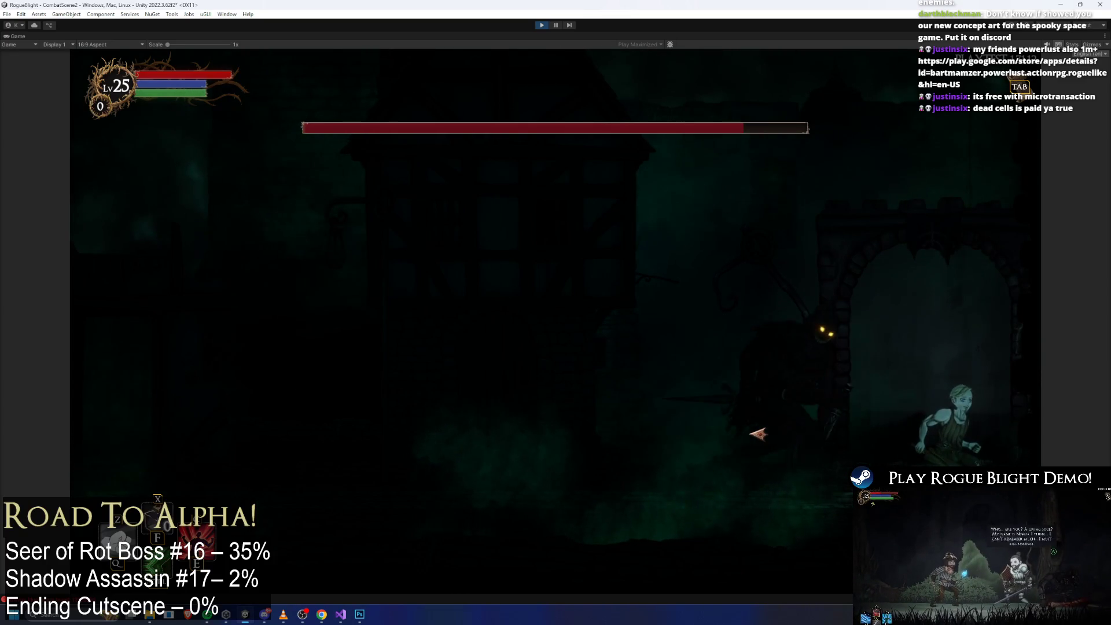
key(a)
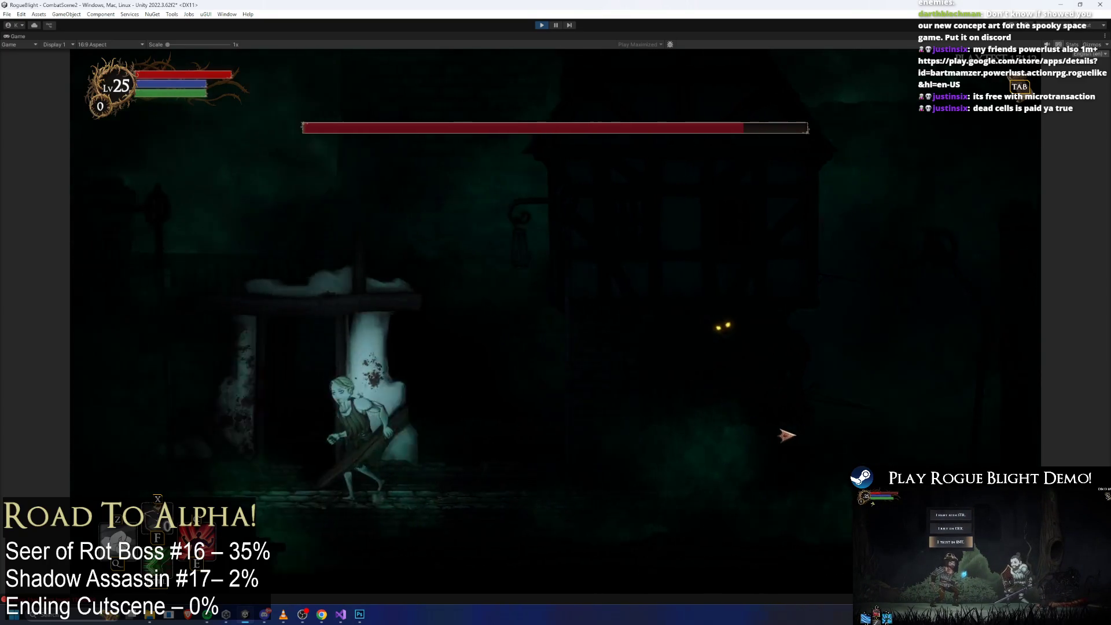
click(817, 435)
key(a)
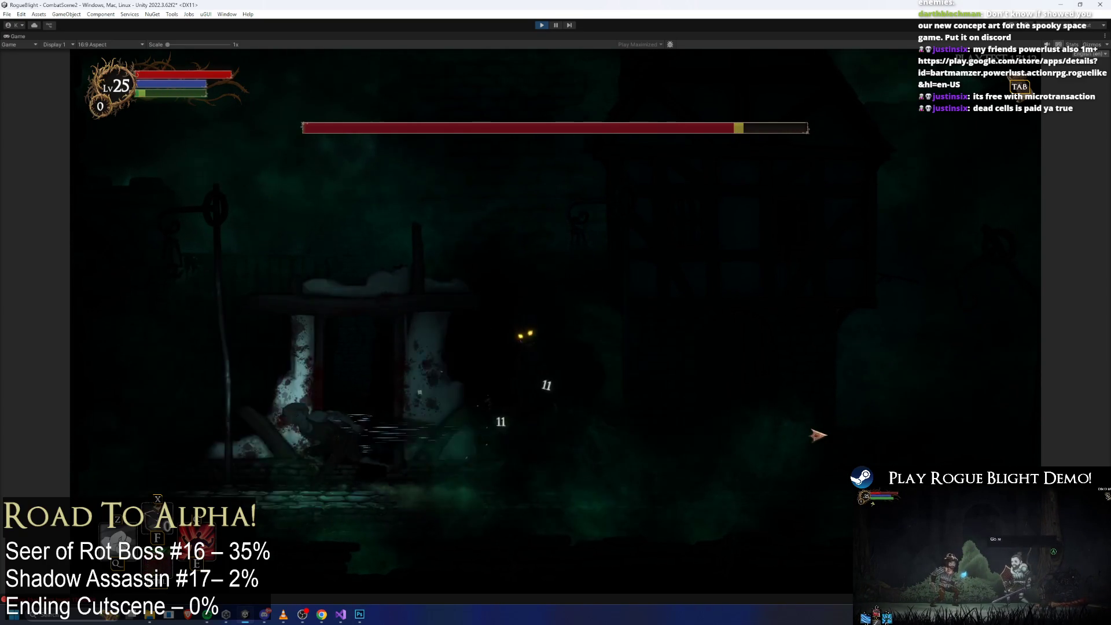
Step: Run left and right around the assassin a final time, then end the playtest
key(d)
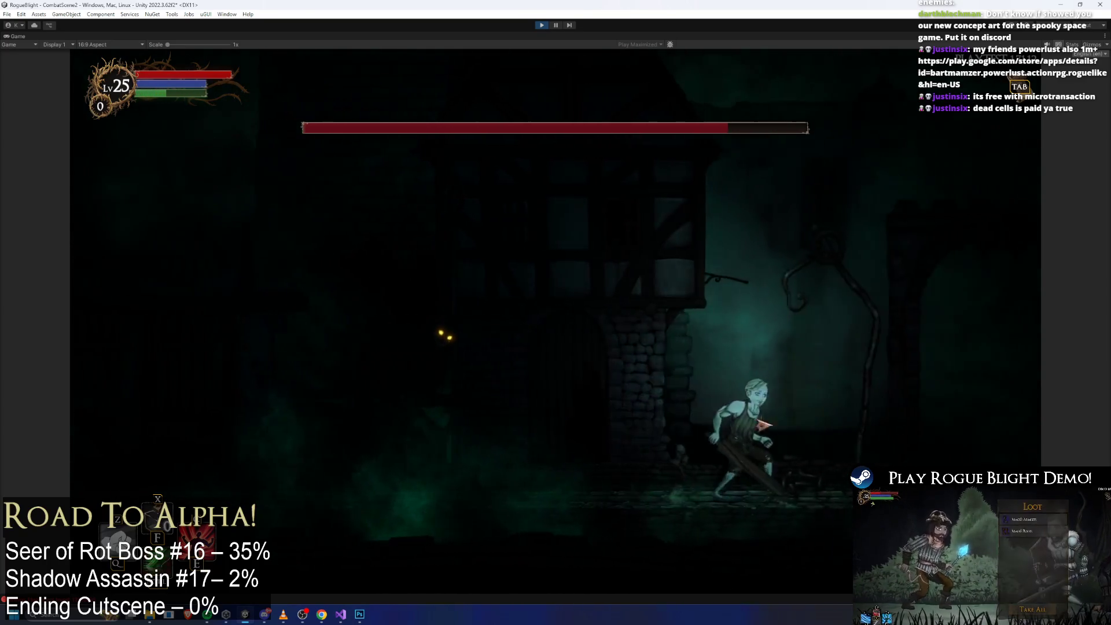
key(a)
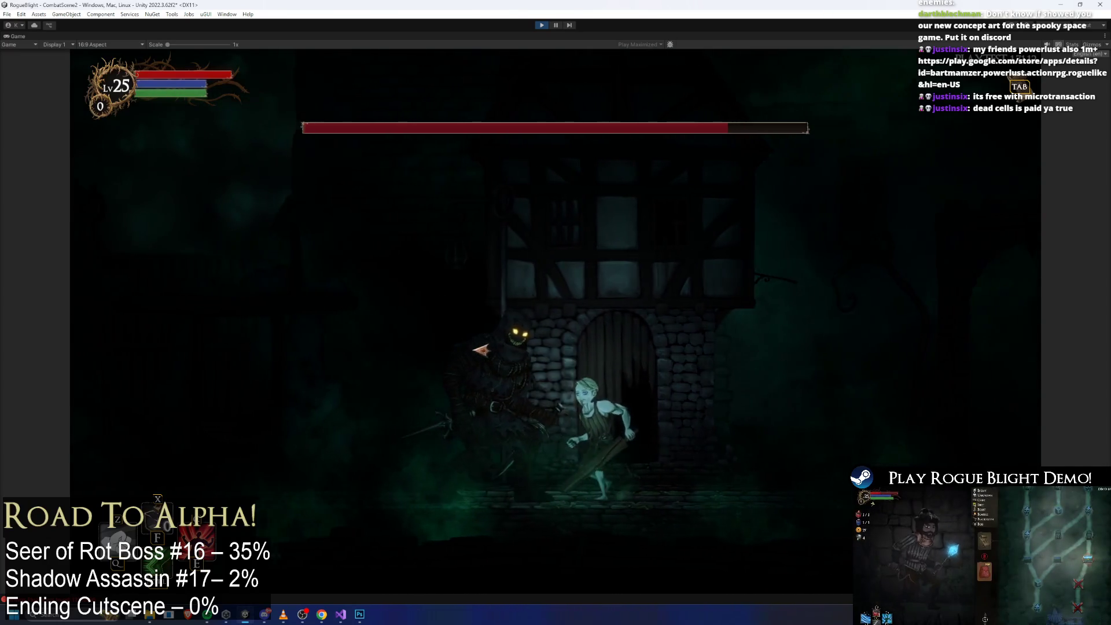
key(a)
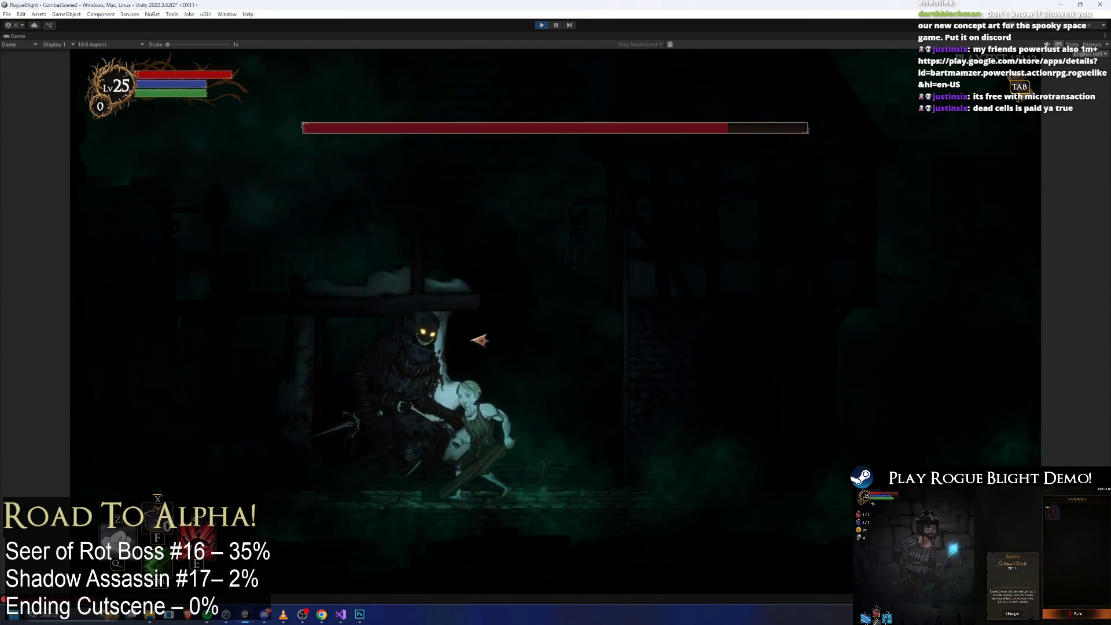
key(d)
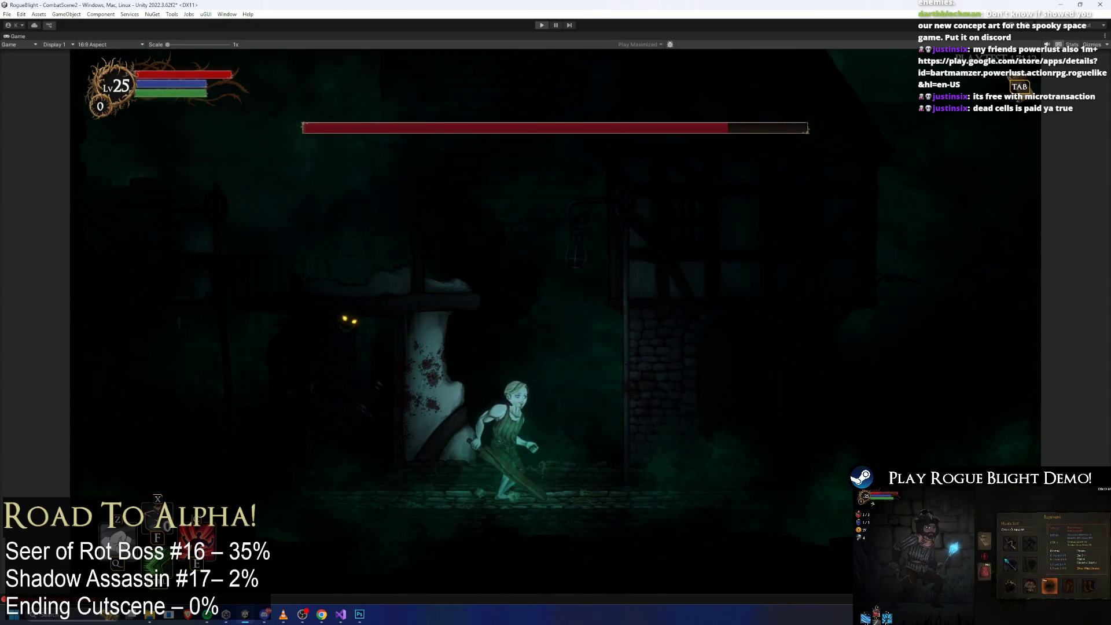
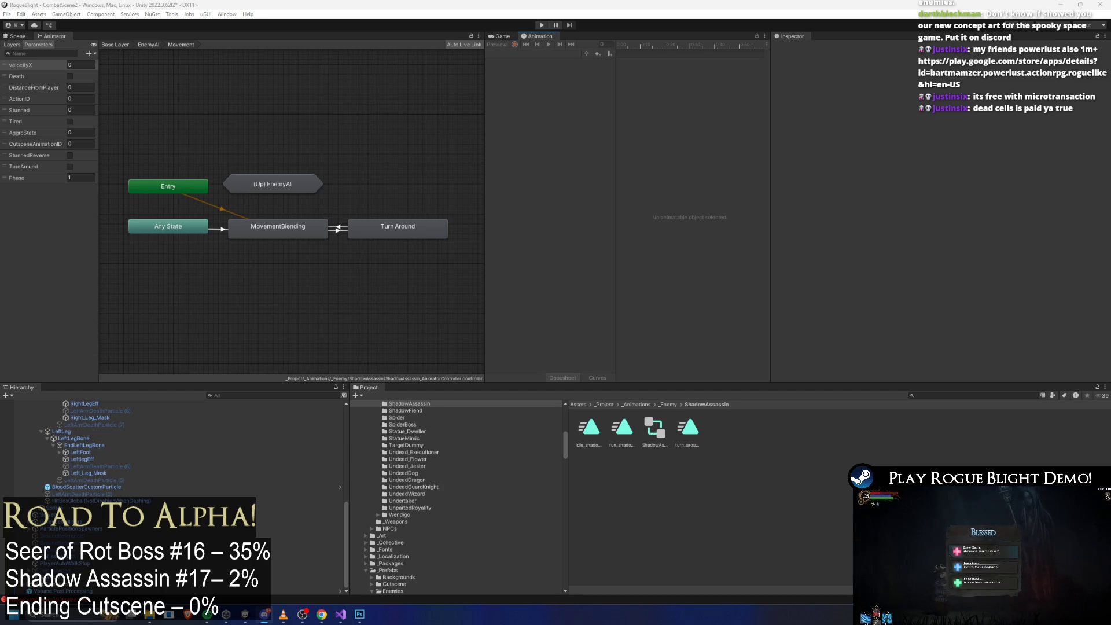
Step: View the astronaut concept sketch and five-astronaut lineup full-screen in Discord's art channel
key(alt+Tab)
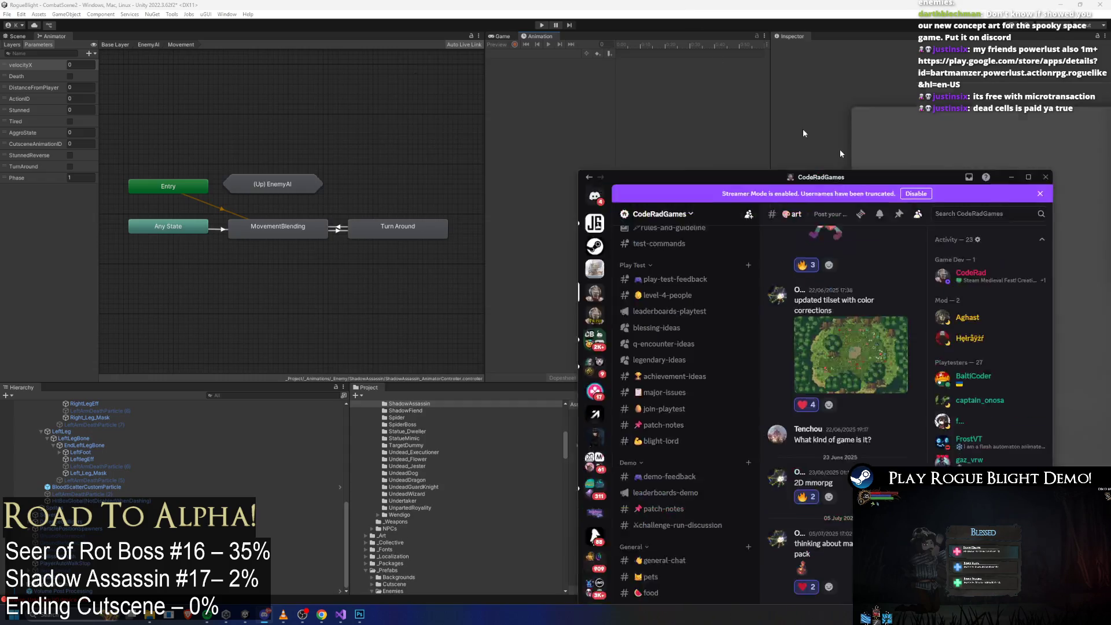
click(315, 518)
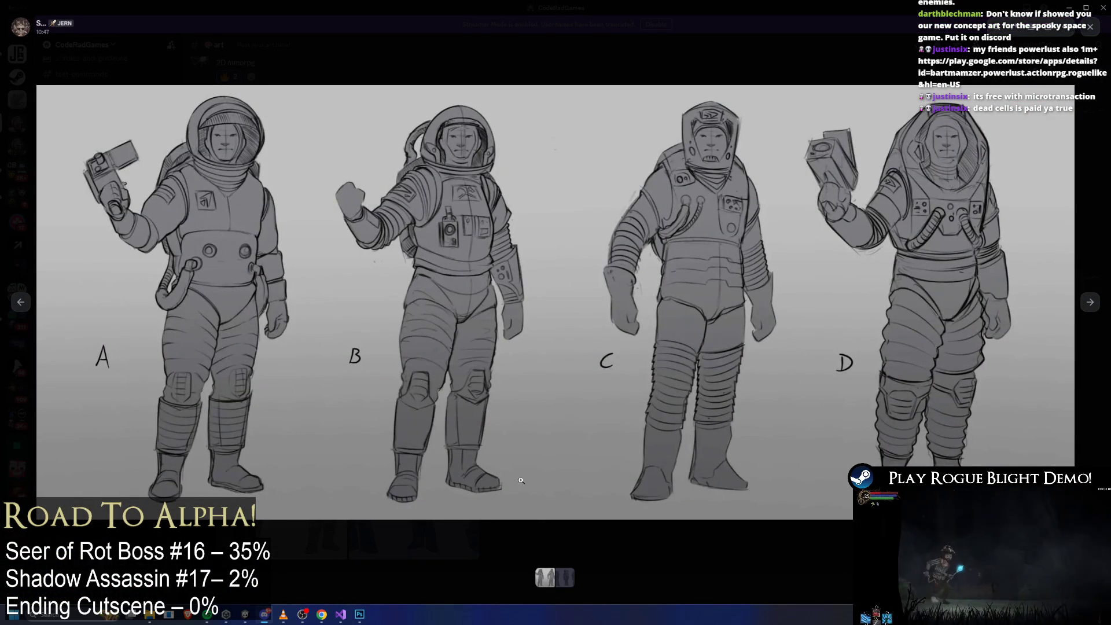
key(Escape)
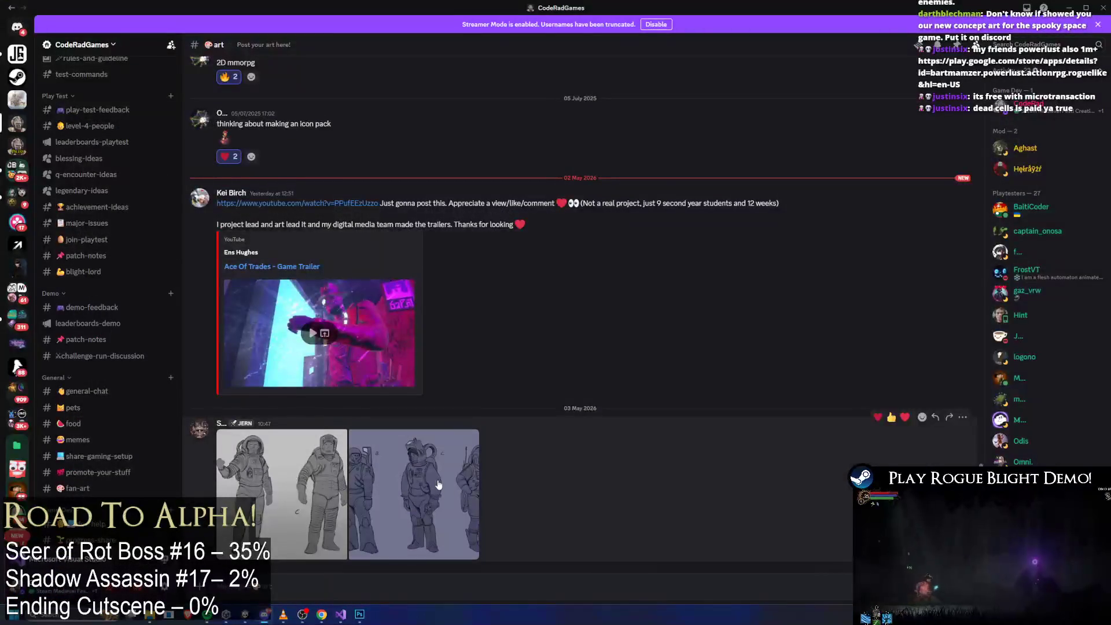
click(439, 485)
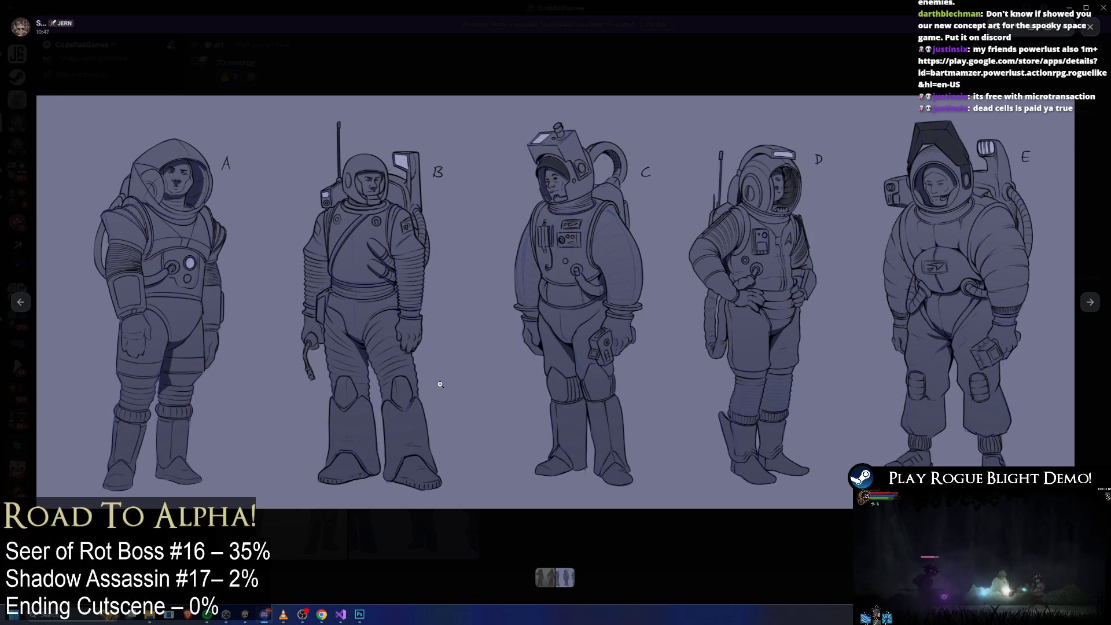
key(Escape)
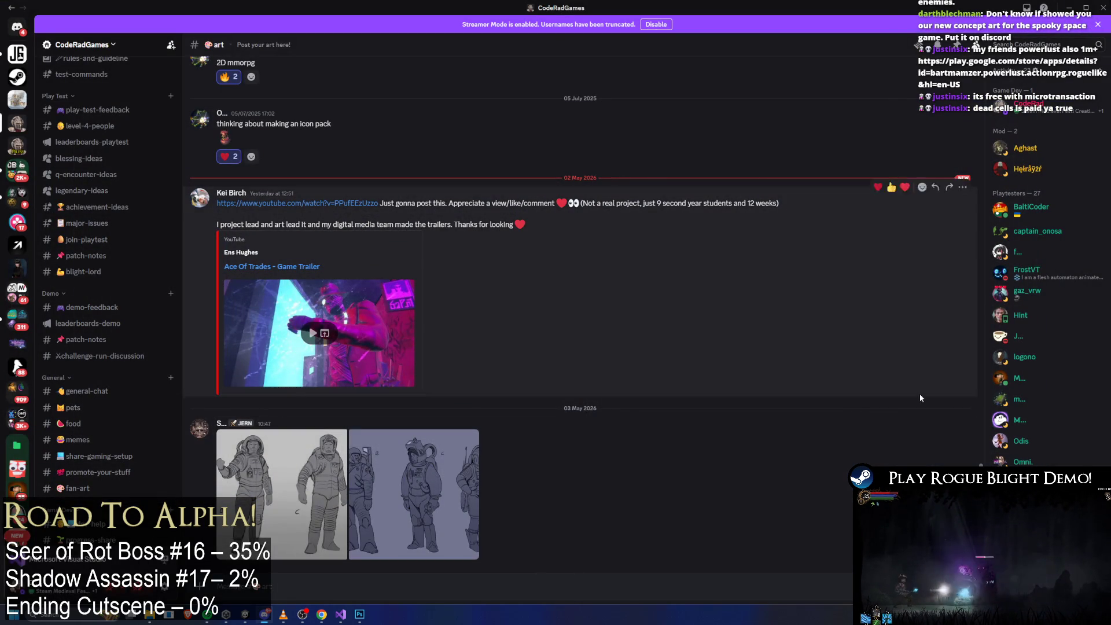
Step: Heart-react the Ace Of Trades trailer post, glance at promote-your-stuff, and shrink Discord's window
scroll(902, 393, down, 1)
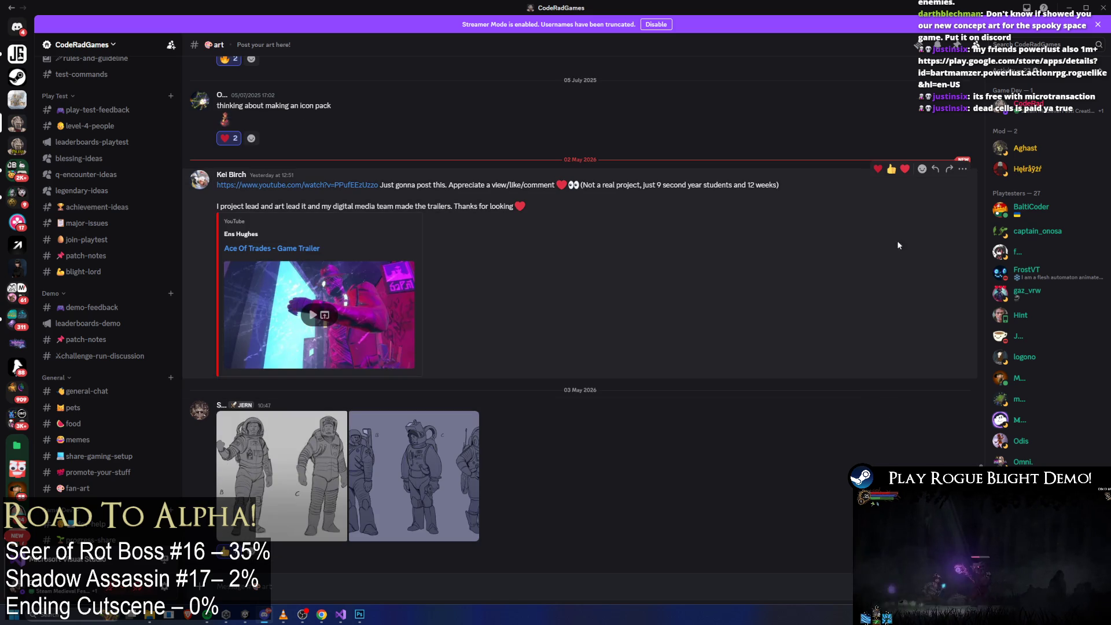
click(904, 168)
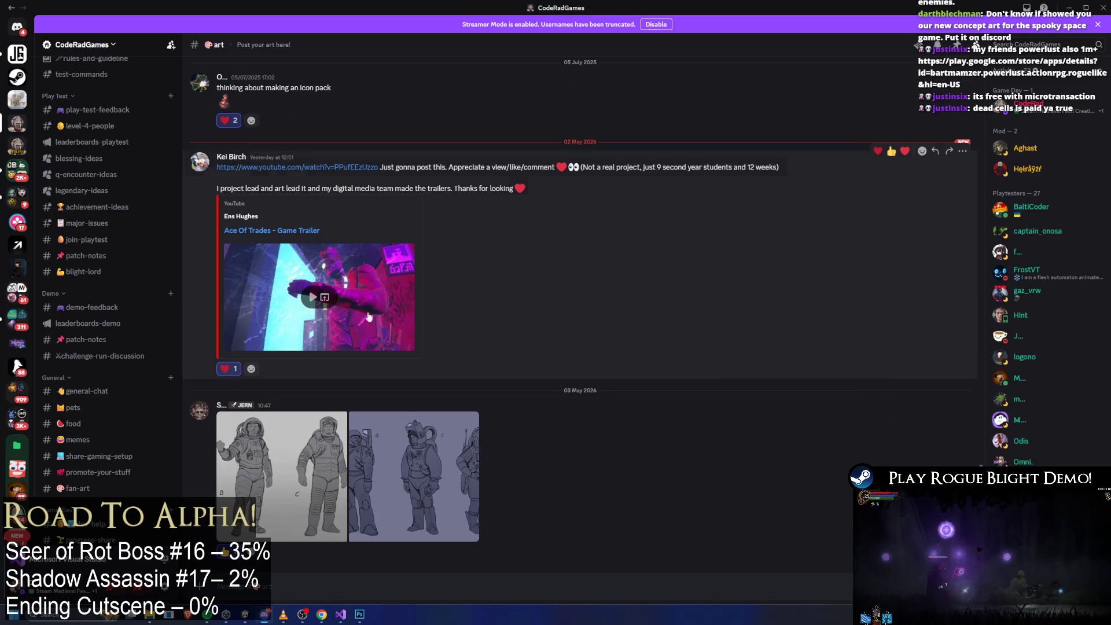
scroll(96, 287, down, 5)
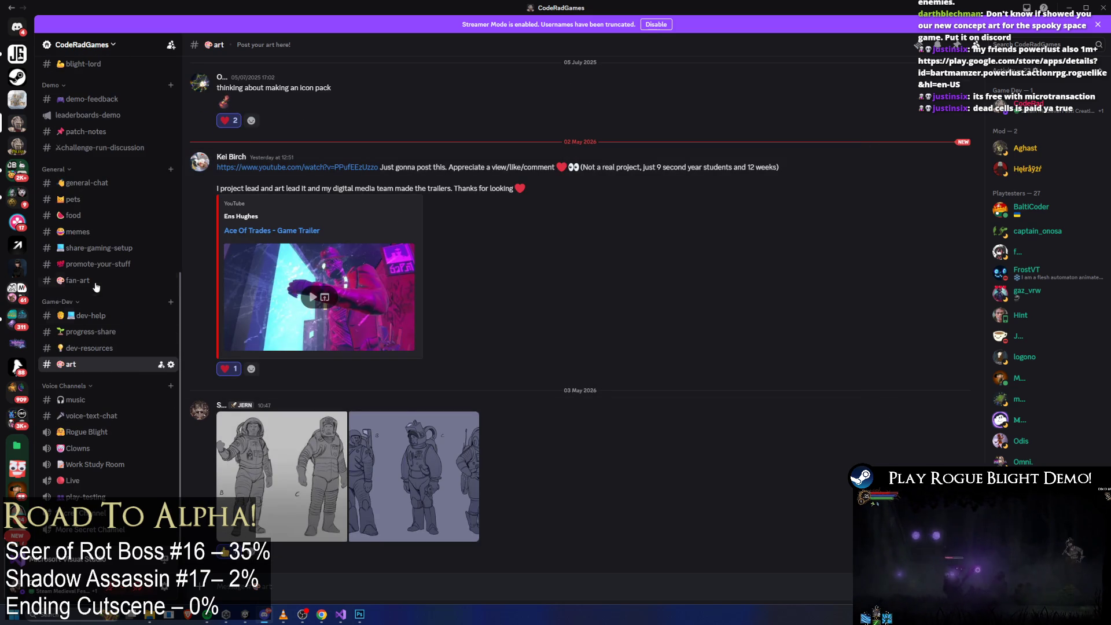
click(95, 264)
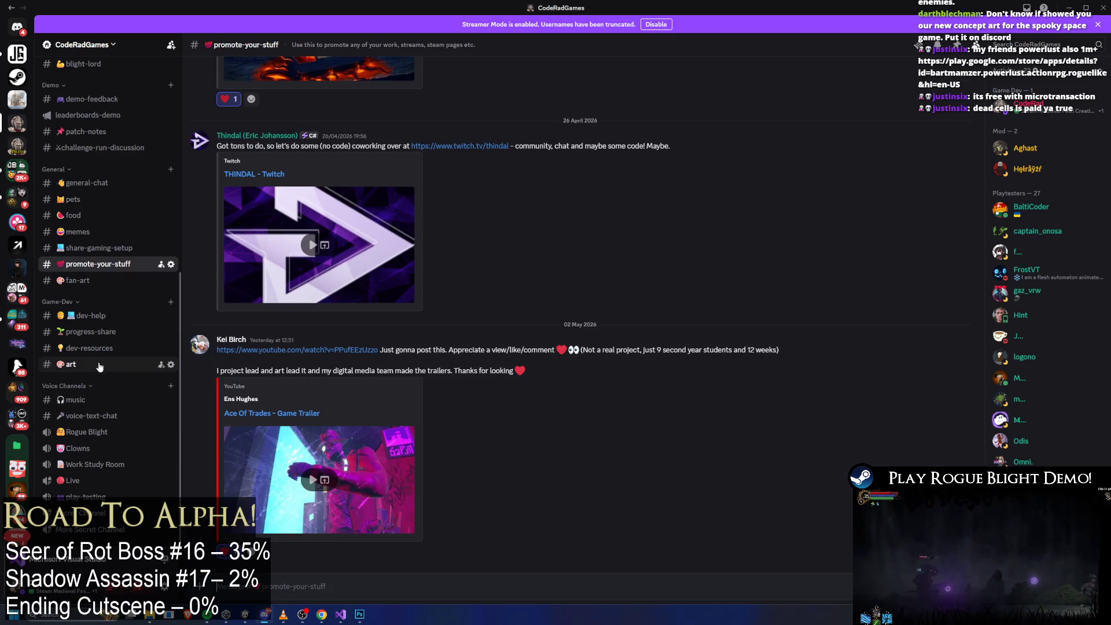
click(100, 365)
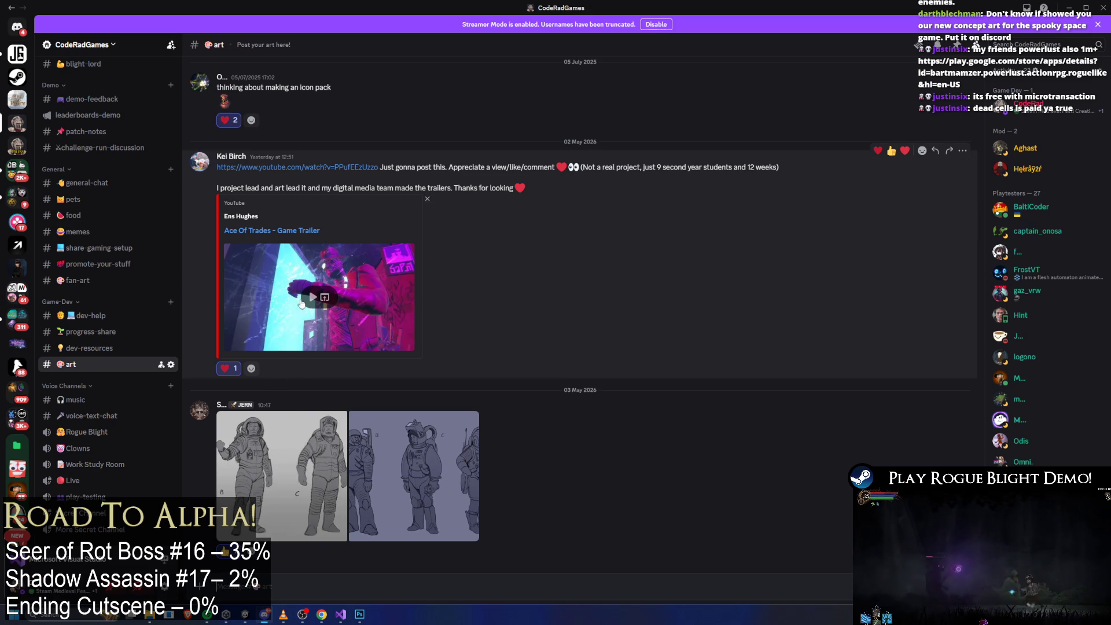
mouse_move(844, 8)
mouse_down()
mouse_move(880, 105)
mouse_move(1110, 116)
mouse_up()
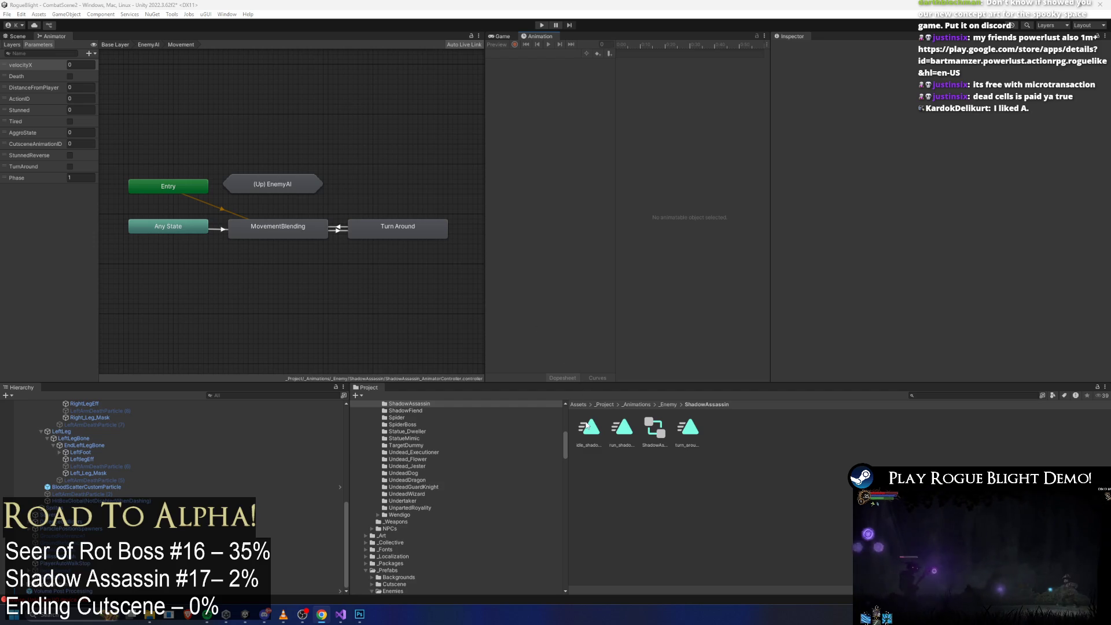
Step: Bring Discord forward and view the grey A–D sketch and five-astronaut lineup full-screen
click(264, 614)
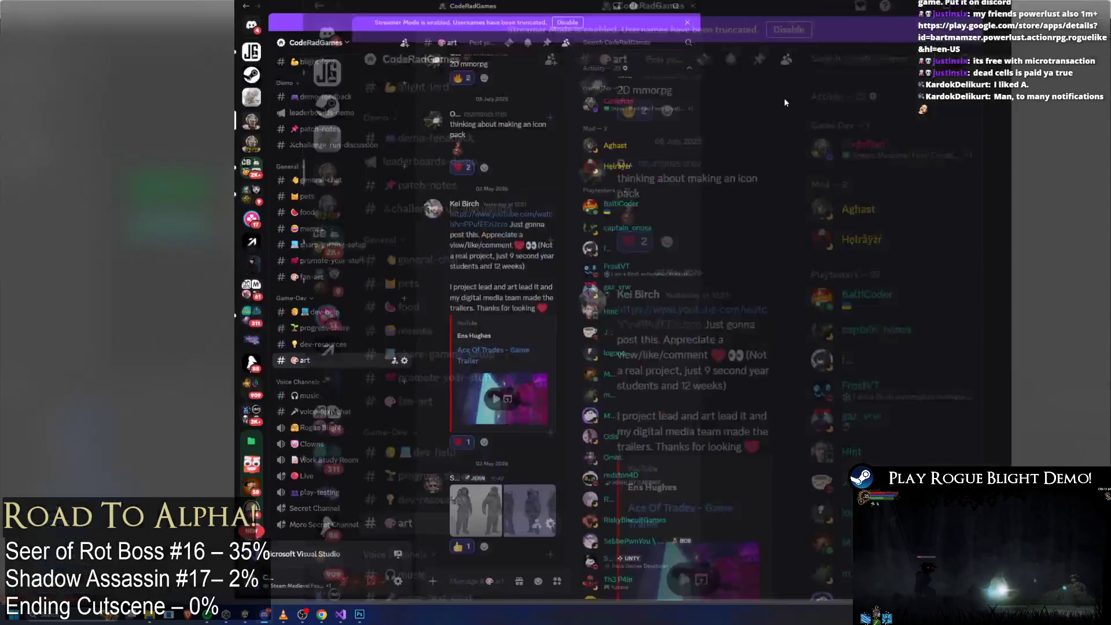
click(428, 472)
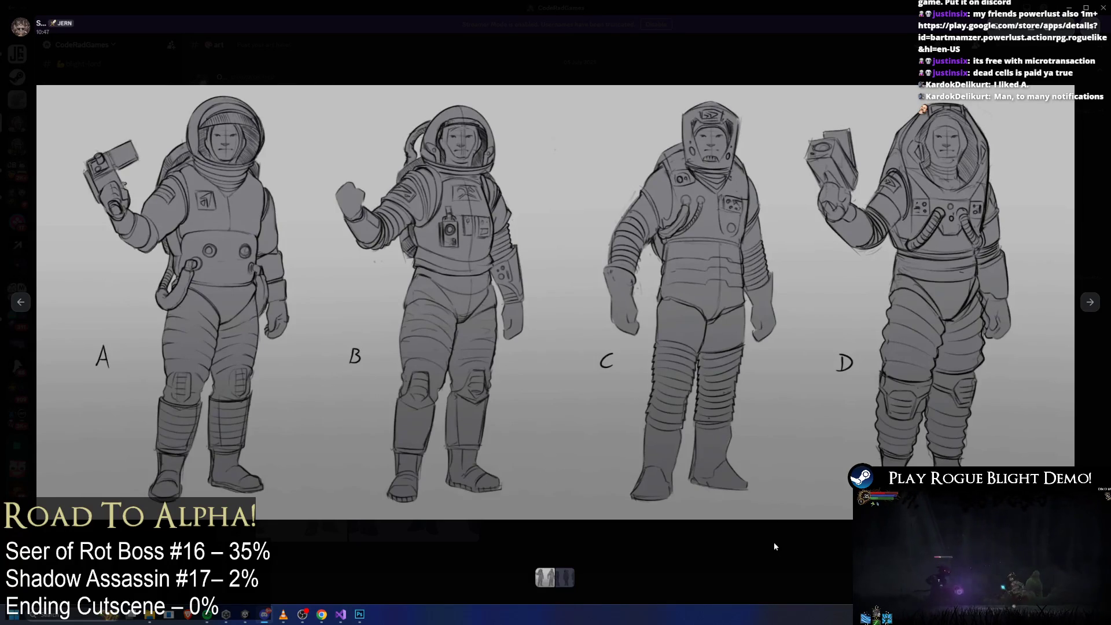
key(Escape)
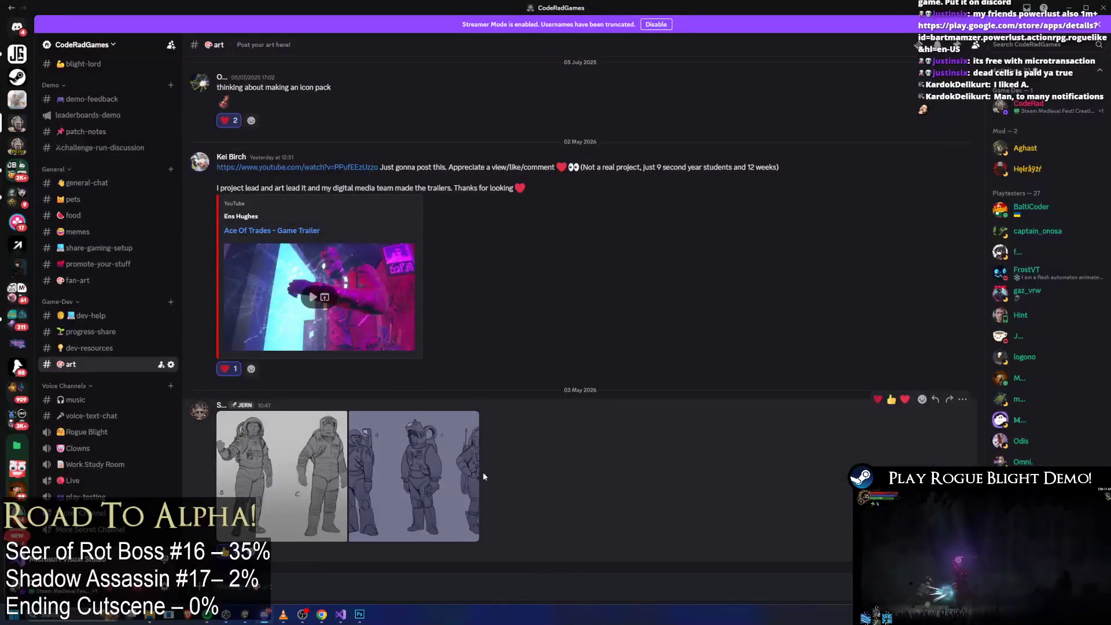
click(474, 470)
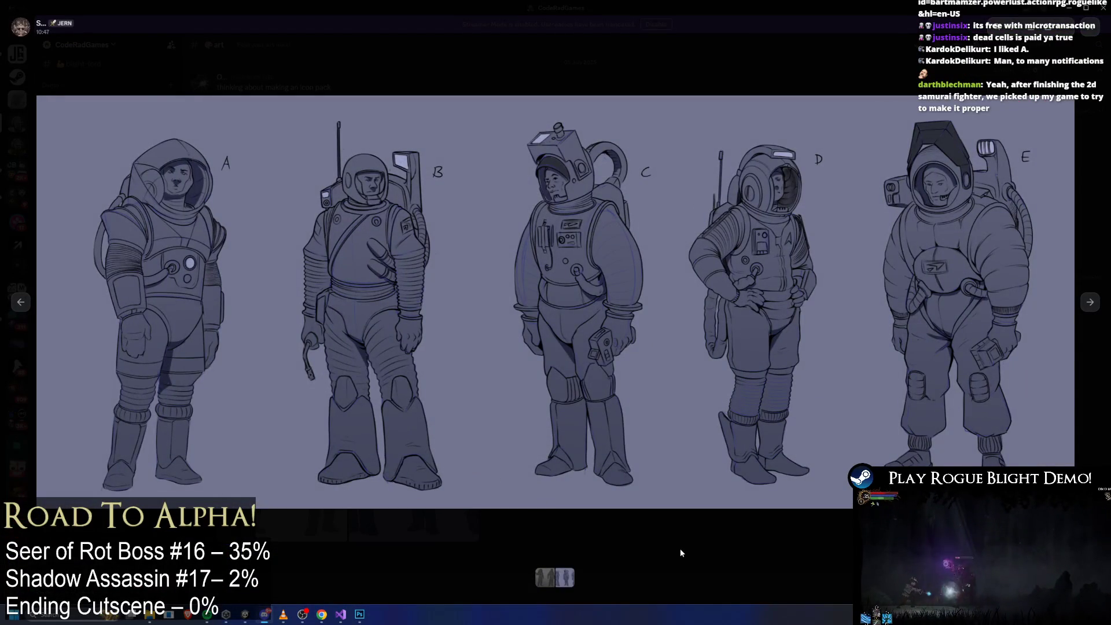
click(675, 558)
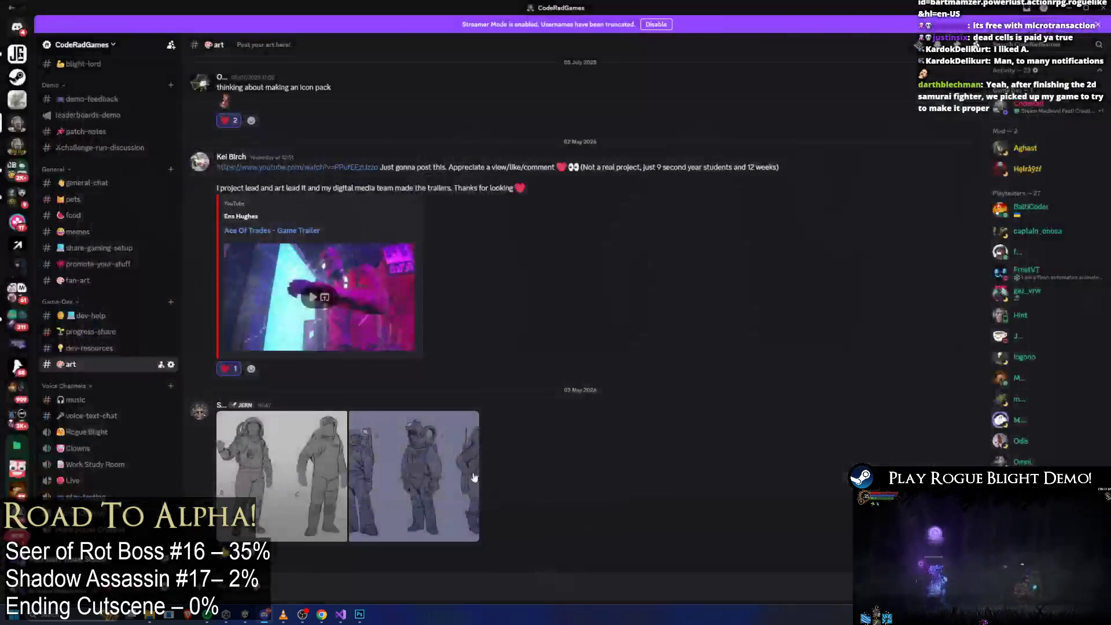
click(473, 476)
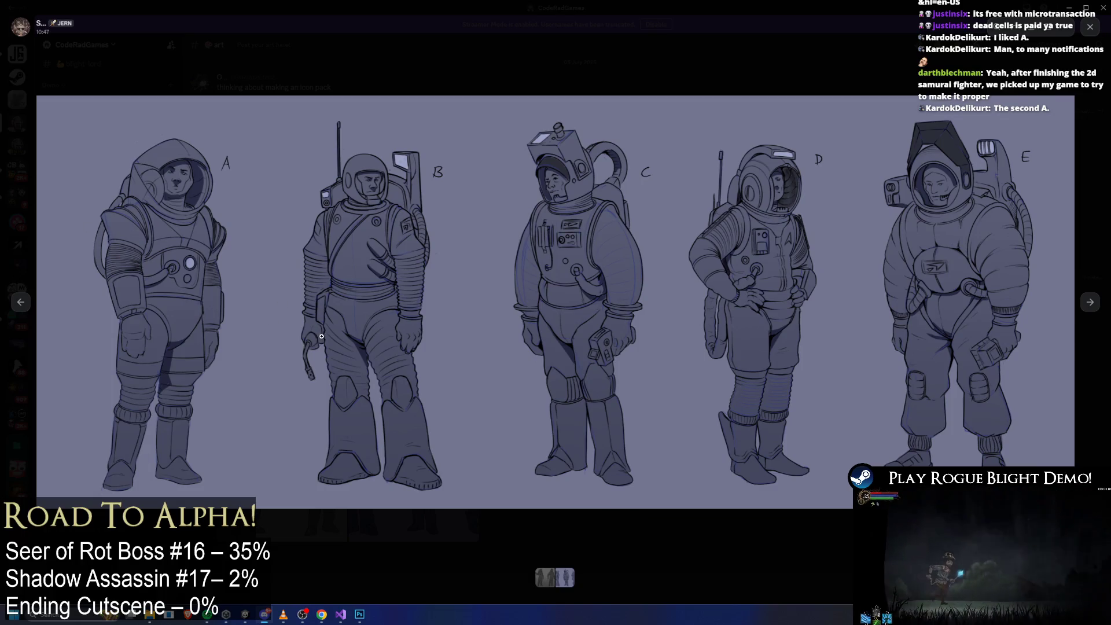
click(374, 549)
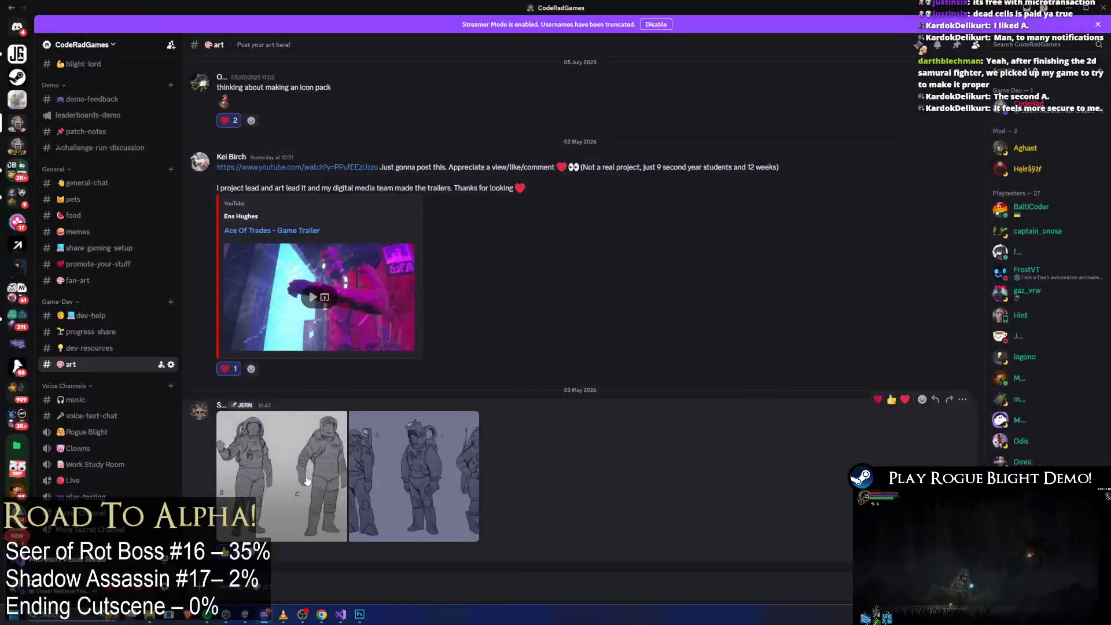
Step: Re-examine the grey A–D and blue A–E sketches full-screen, then switch back to Unity
click(272, 463)
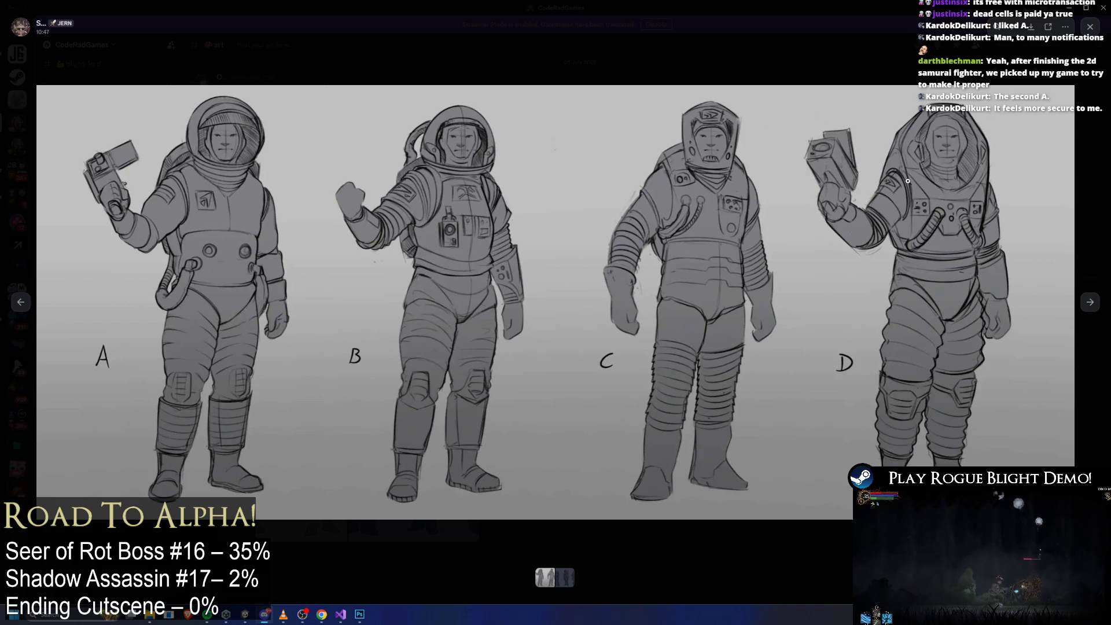
key(Escape)
click(456, 467)
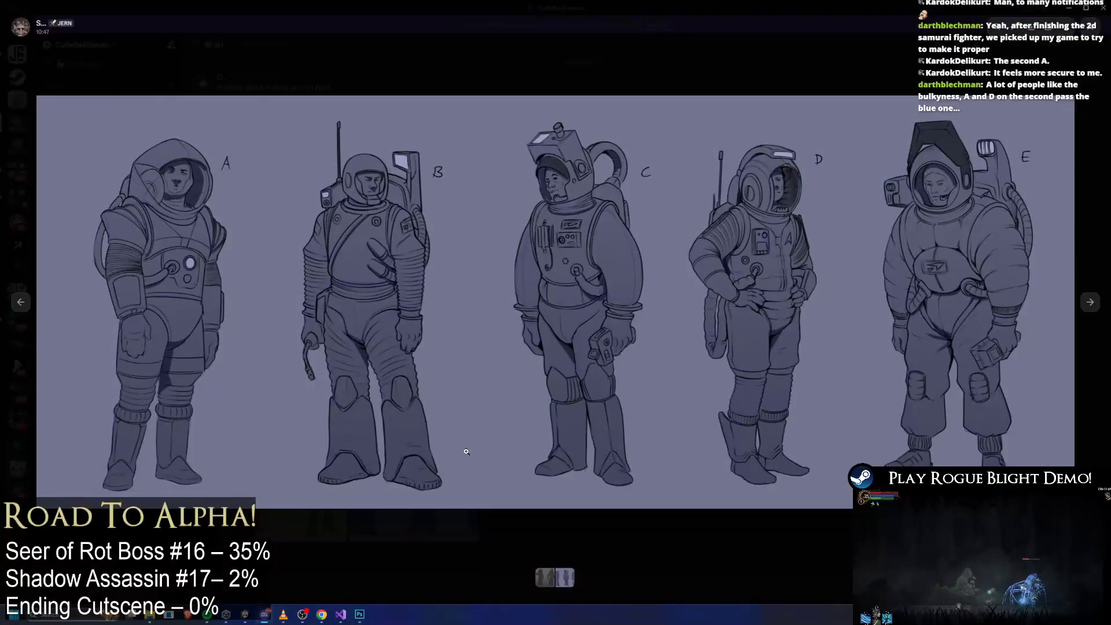
key(Escape)
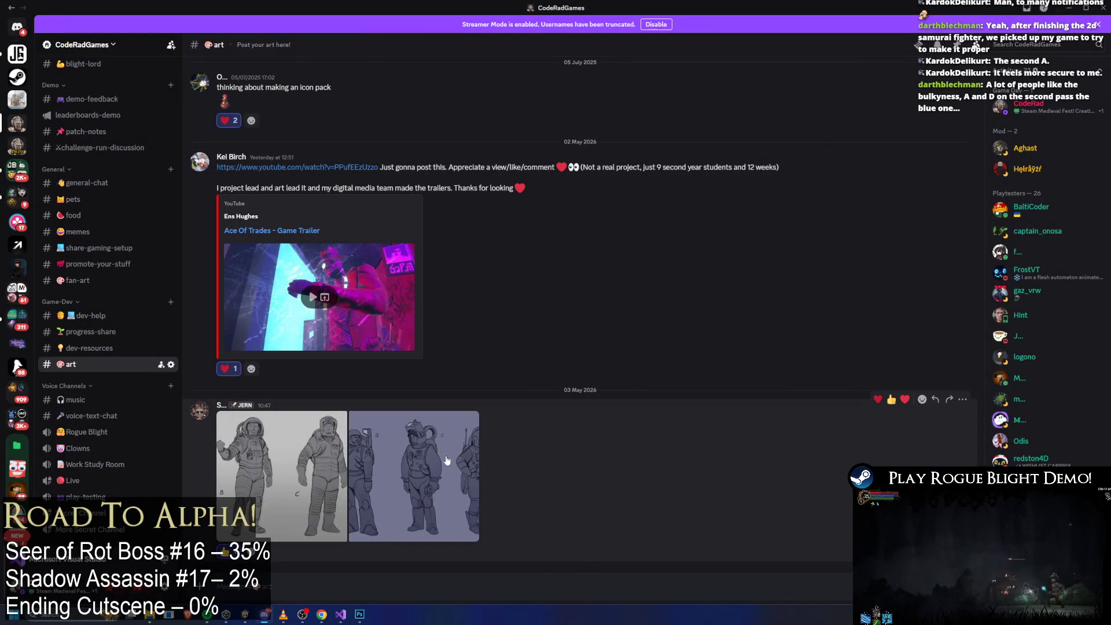
click(443, 456)
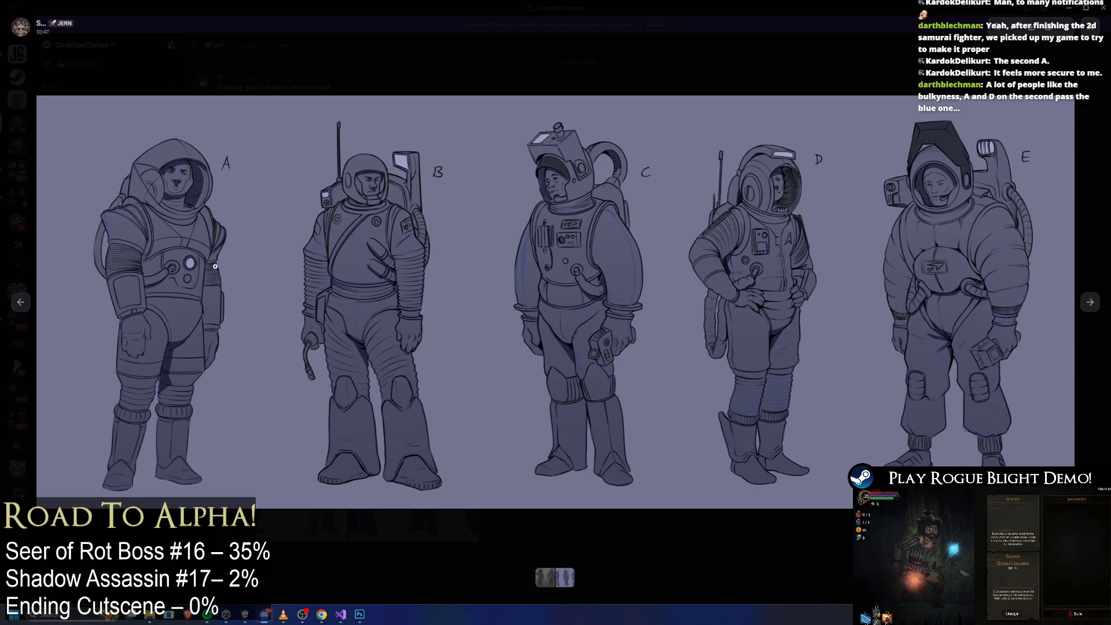
key(Escape)
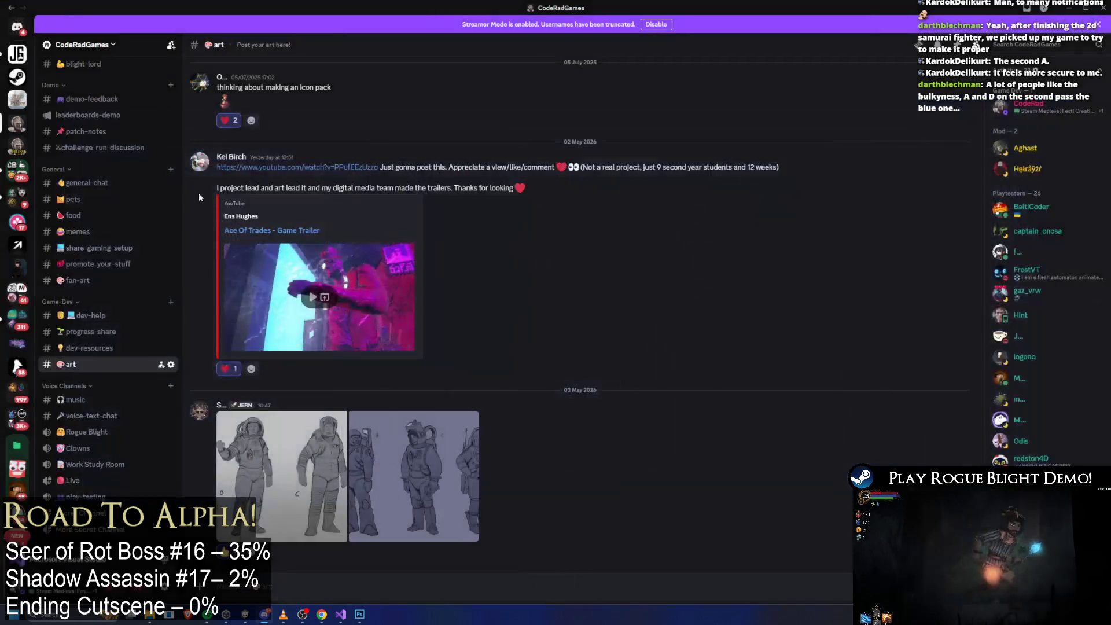
key(alt+Tab)
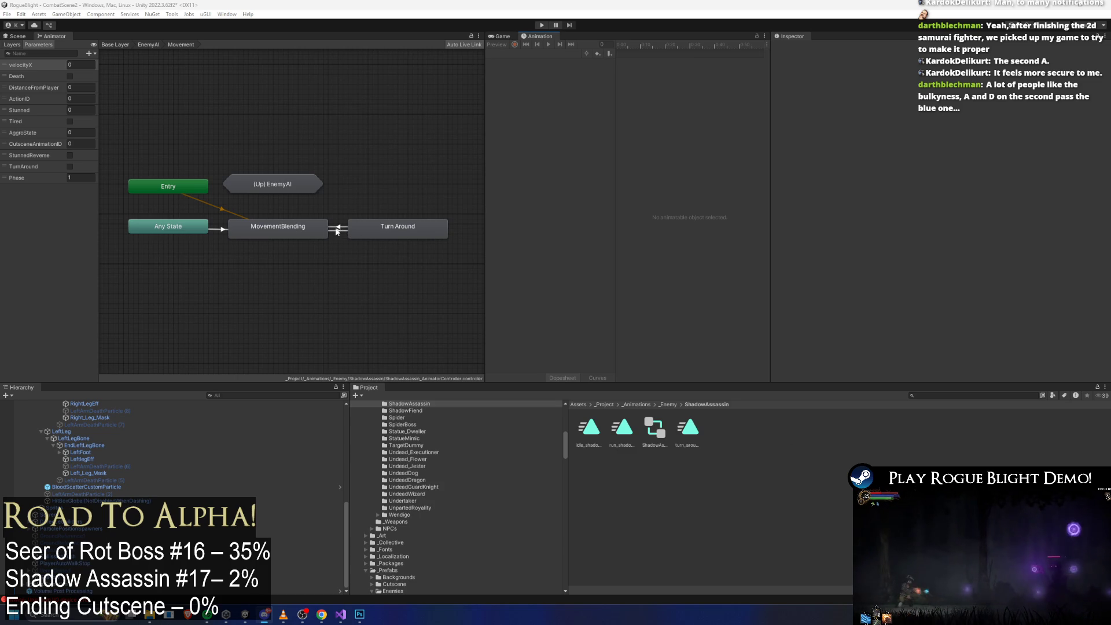
Step: Inspect MovementBlending and Turn Around, move up to the EnemyAI layer and select Actions
click(265, 227)
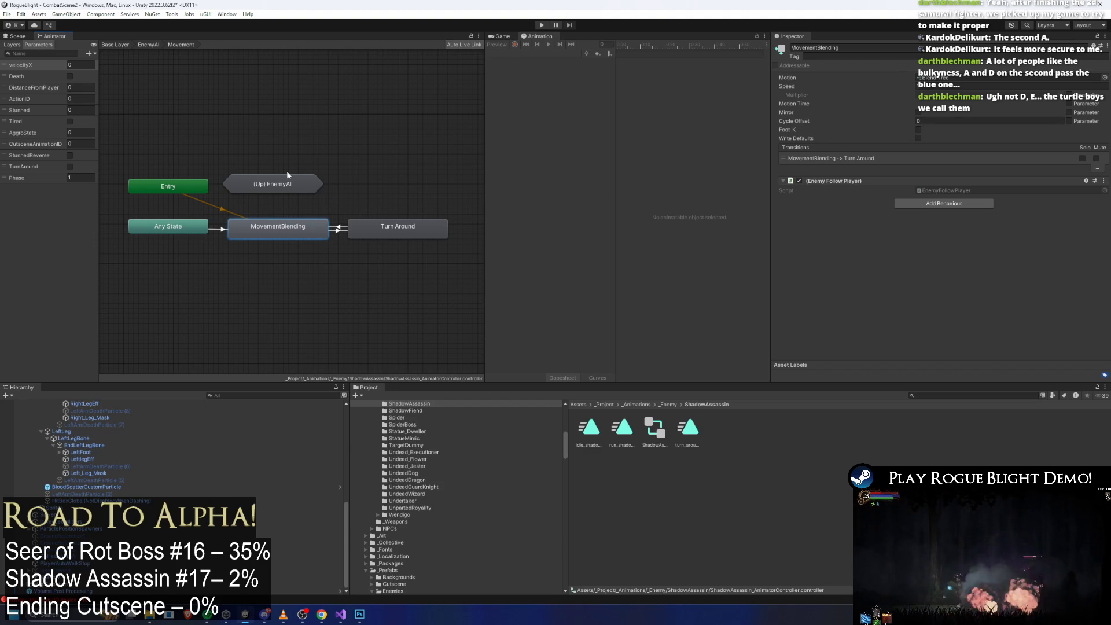
right_click(287, 175)
click(393, 112)
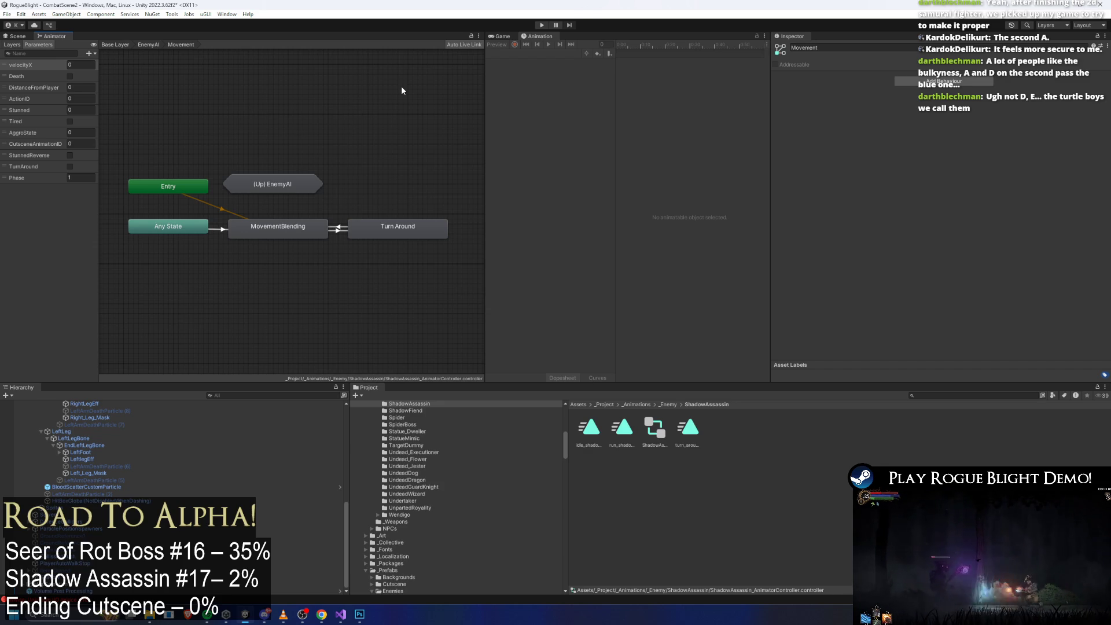
click(411, 226)
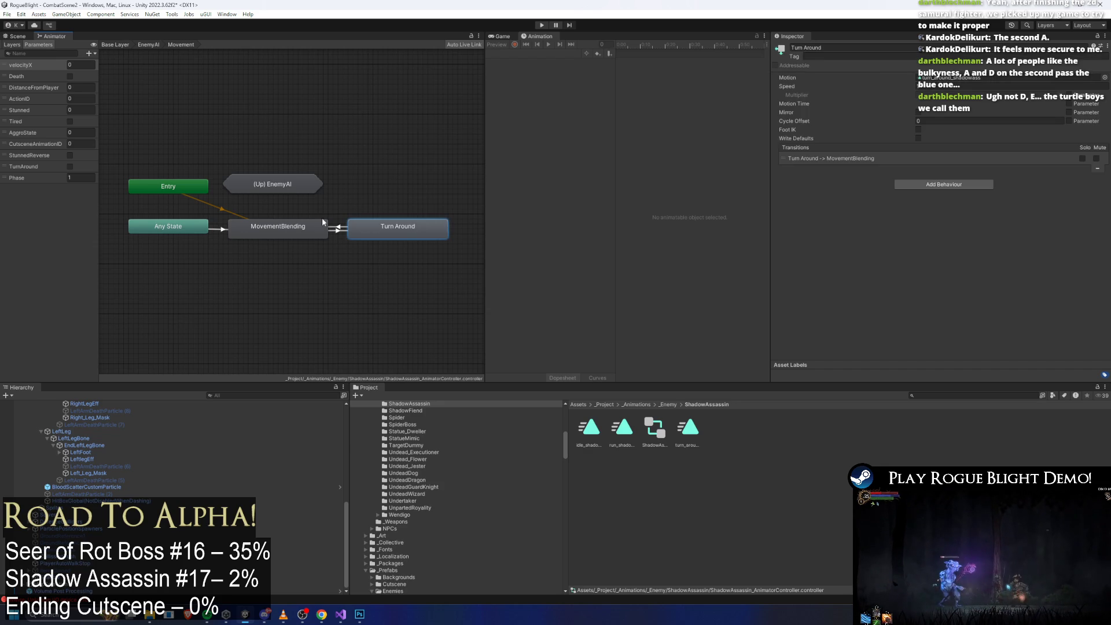
click(286, 228)
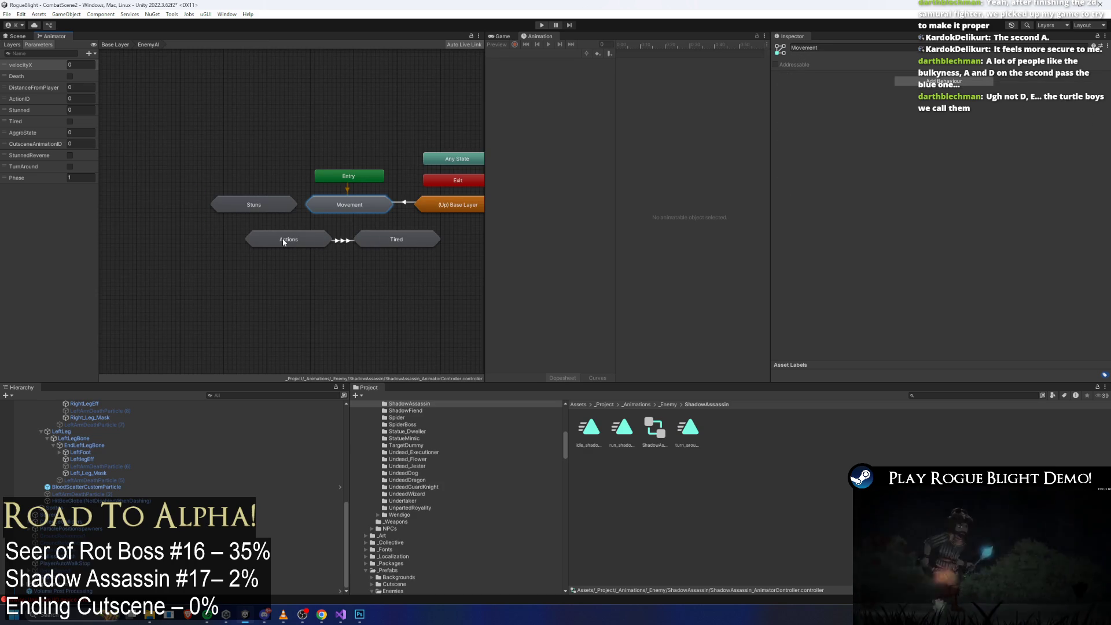
click(285, 240)
click(976, 395)
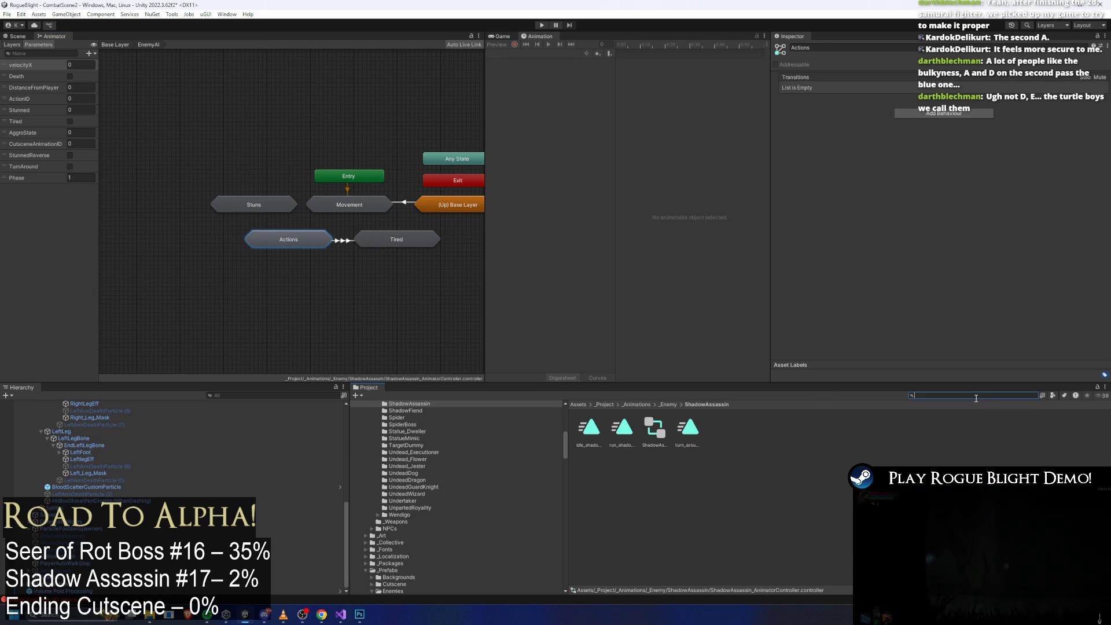
Step: Open shadow_assassin_Prefab and start a new animation clip, browsing into _Animations/_Enemy
text(shadow ass p)
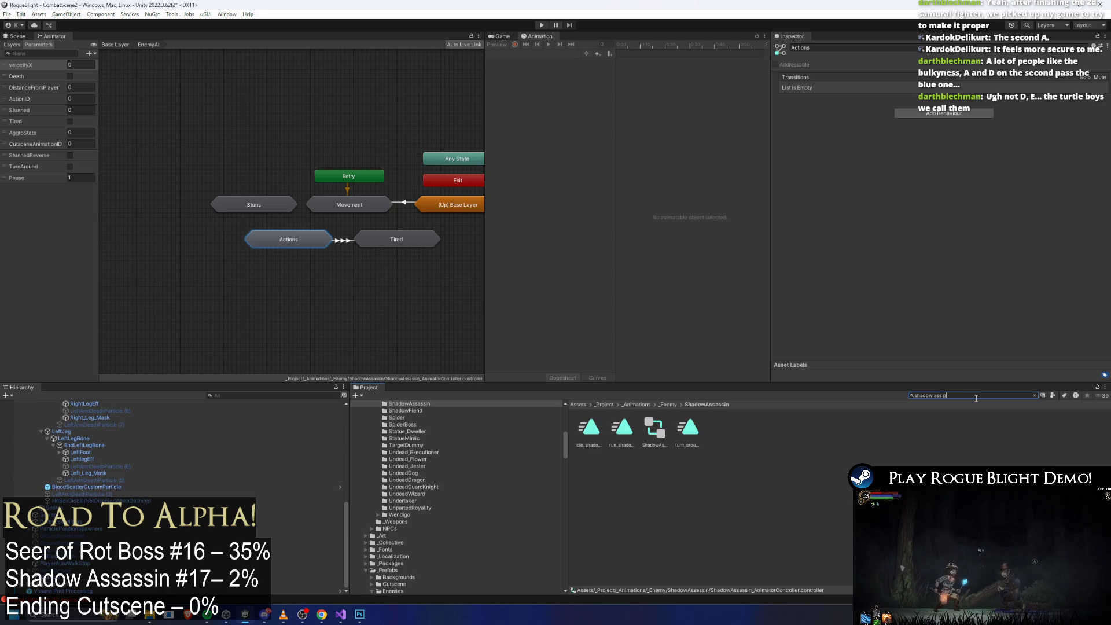
text(refa)
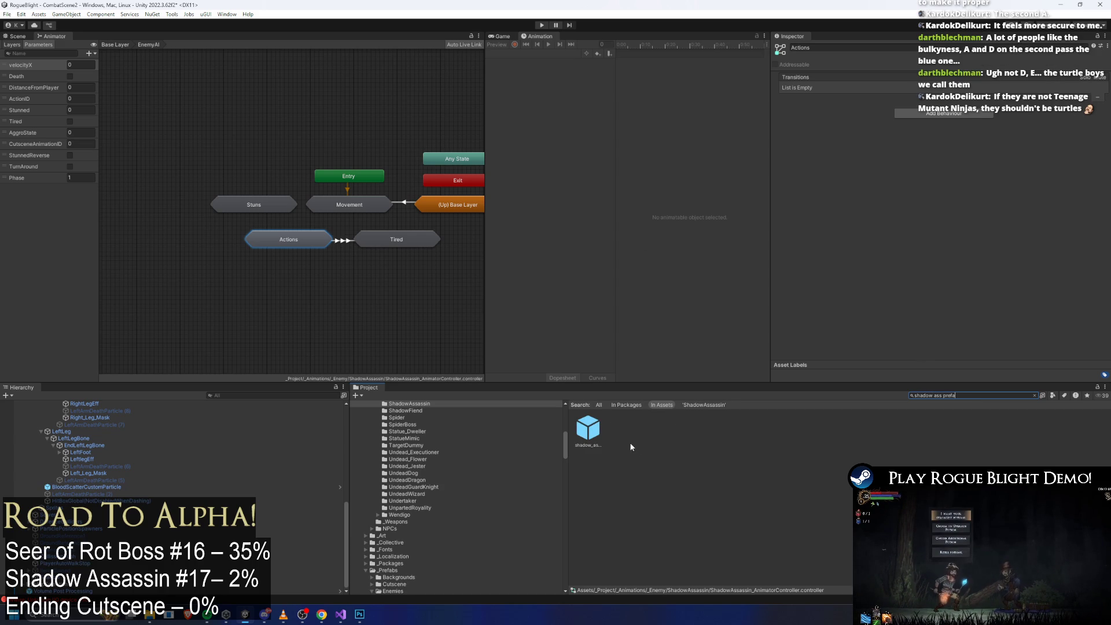
double_click(591, 423)
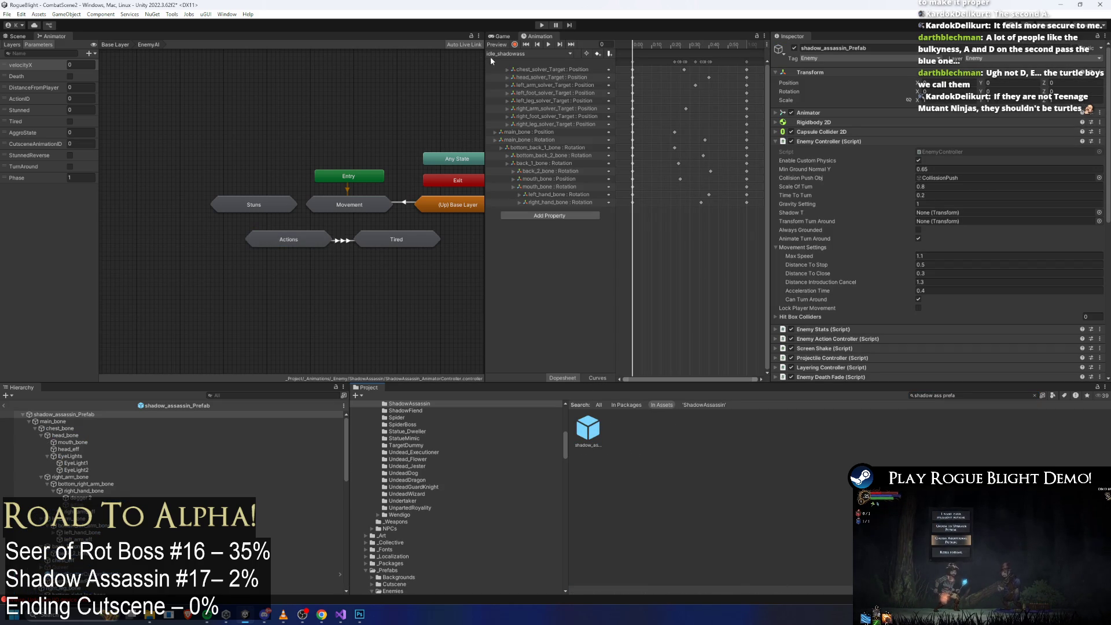
click(514, 54)
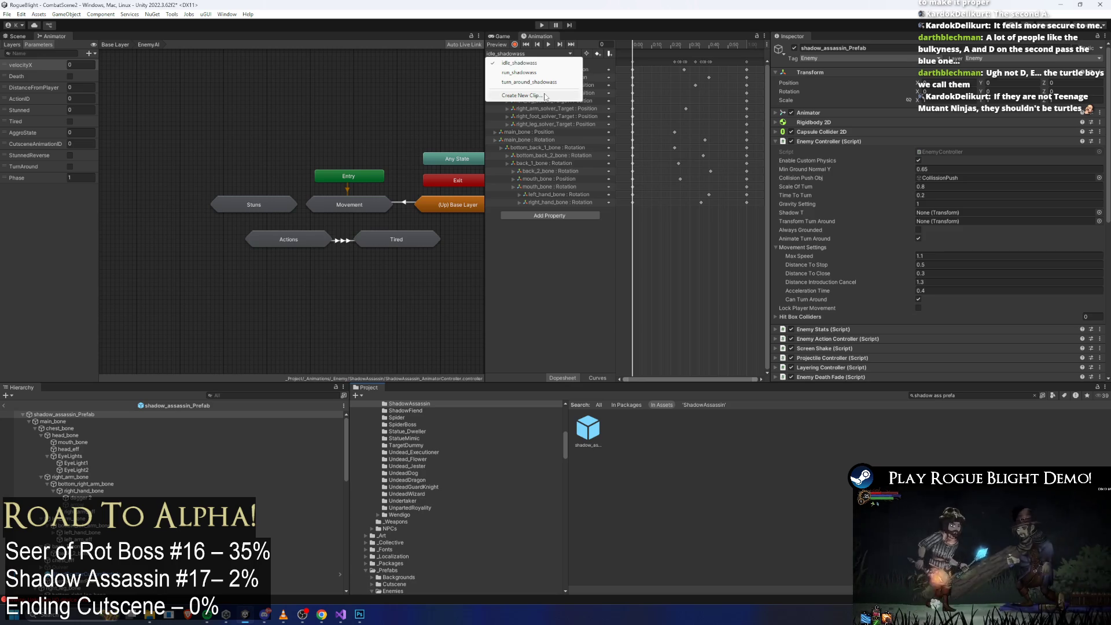
click(544, 96)
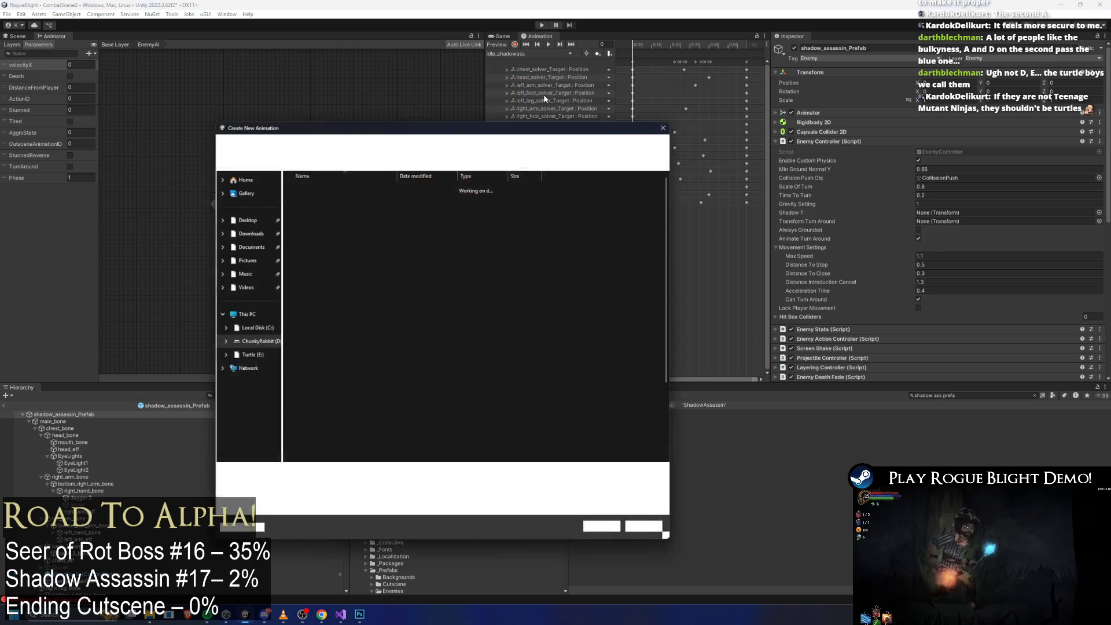
double_click(341, 185)
double_click(341, 185)
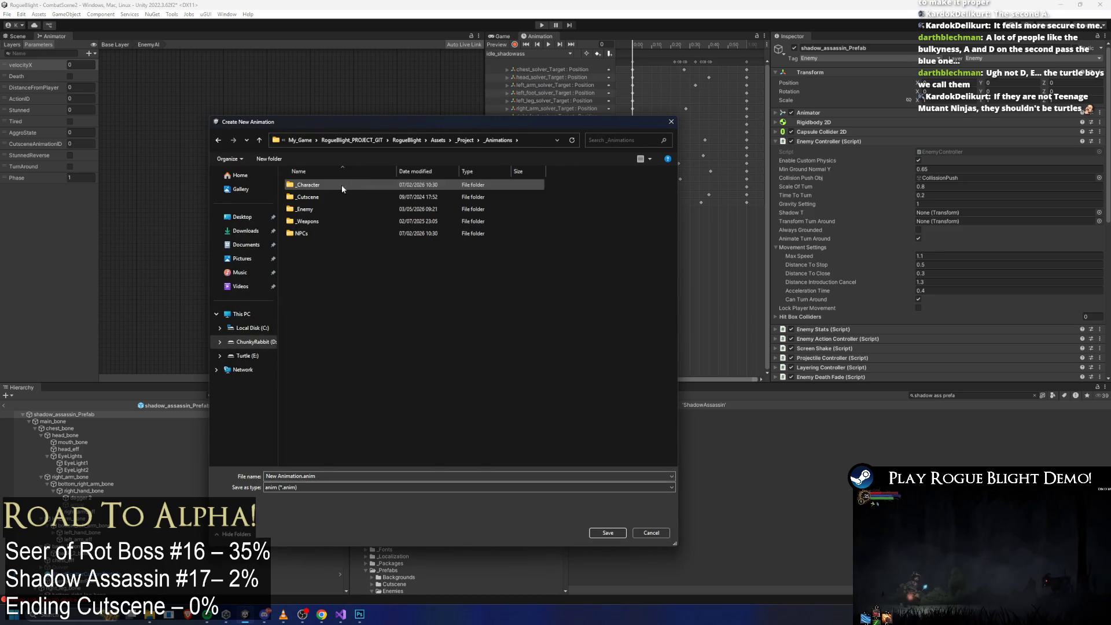
double_click(330, 209)
Step: Save the new clip as walk_back_shadowass in the ShadowAssassin folder
text(sh)
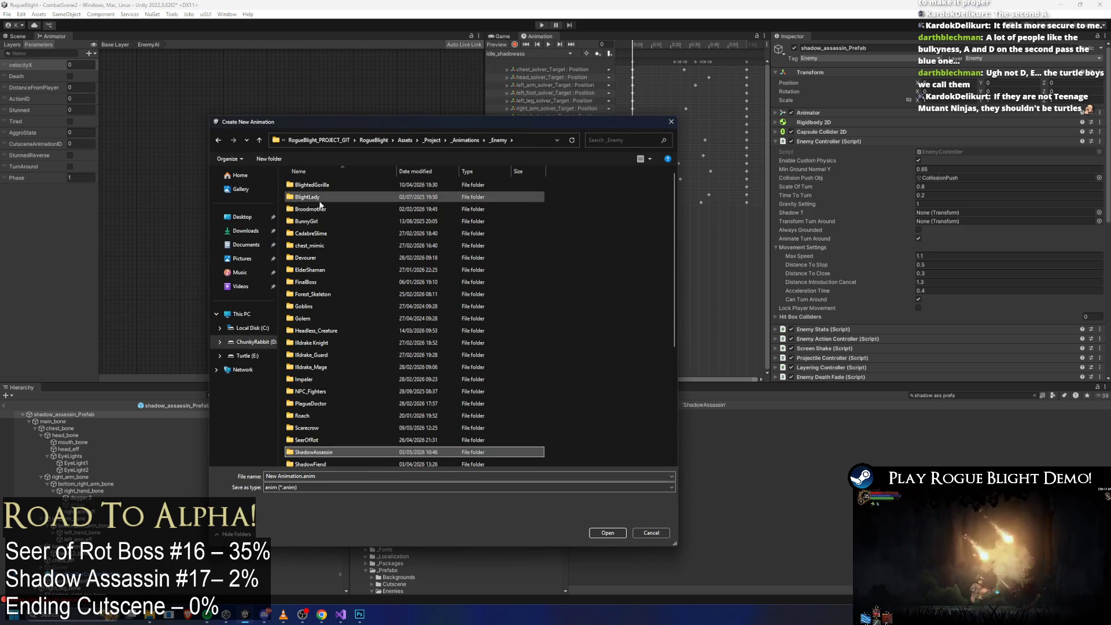
key(Return)
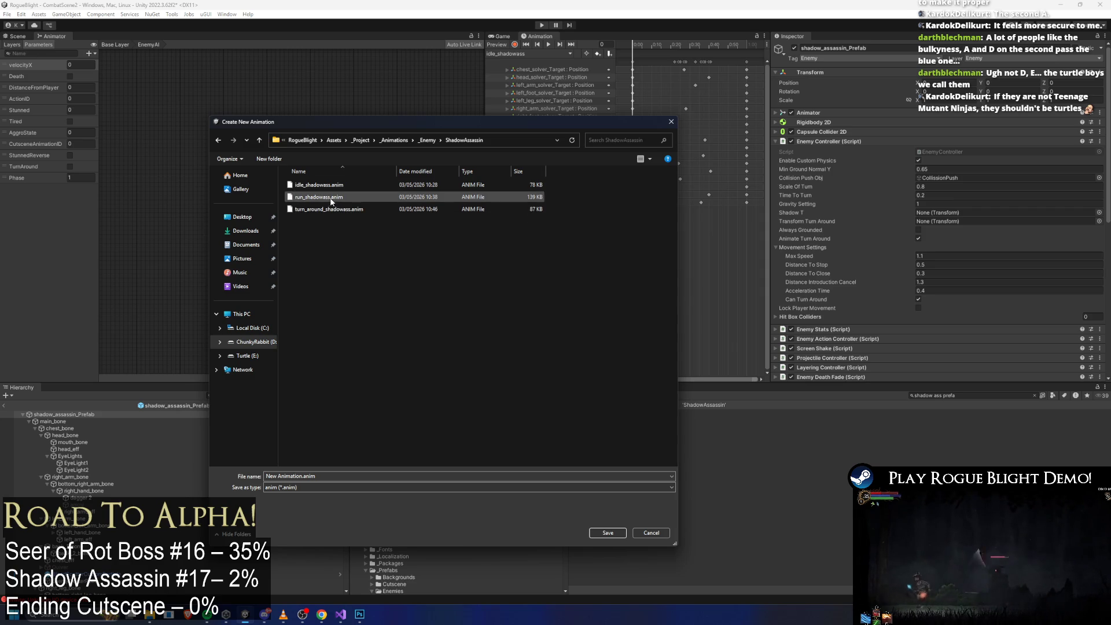
click(332, 202)
click(270, 479)
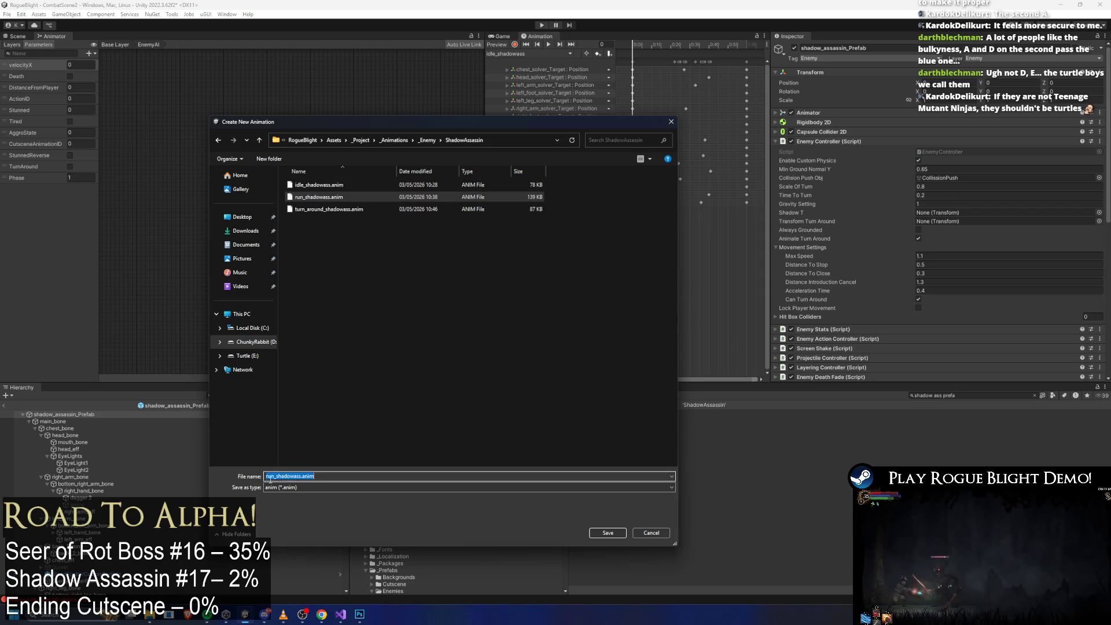
click(273, 476)
text(walk)
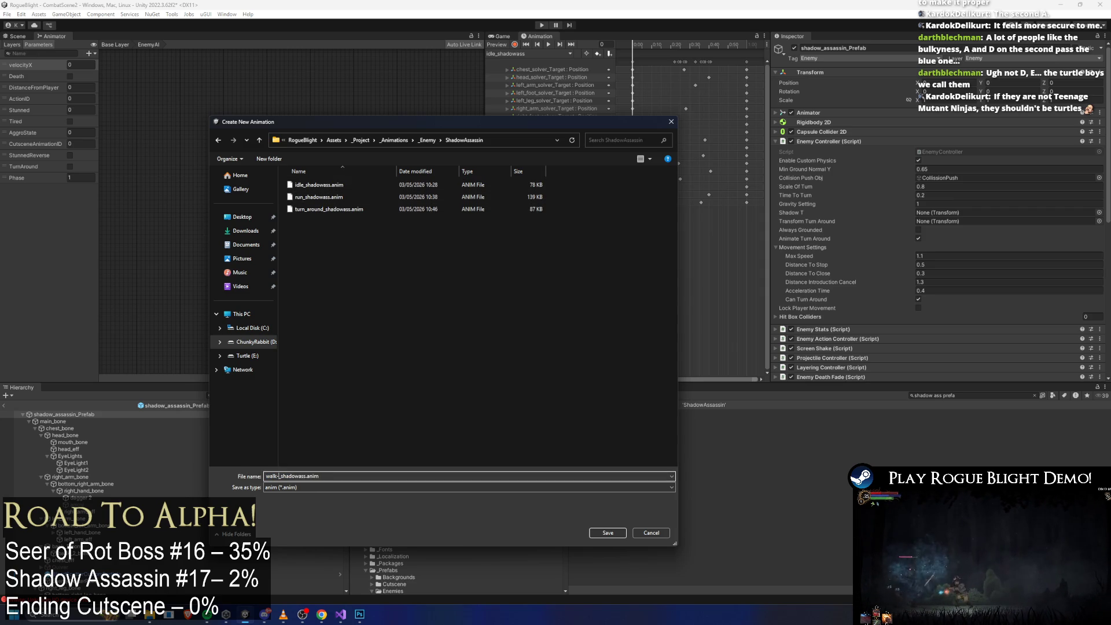
text(_back)
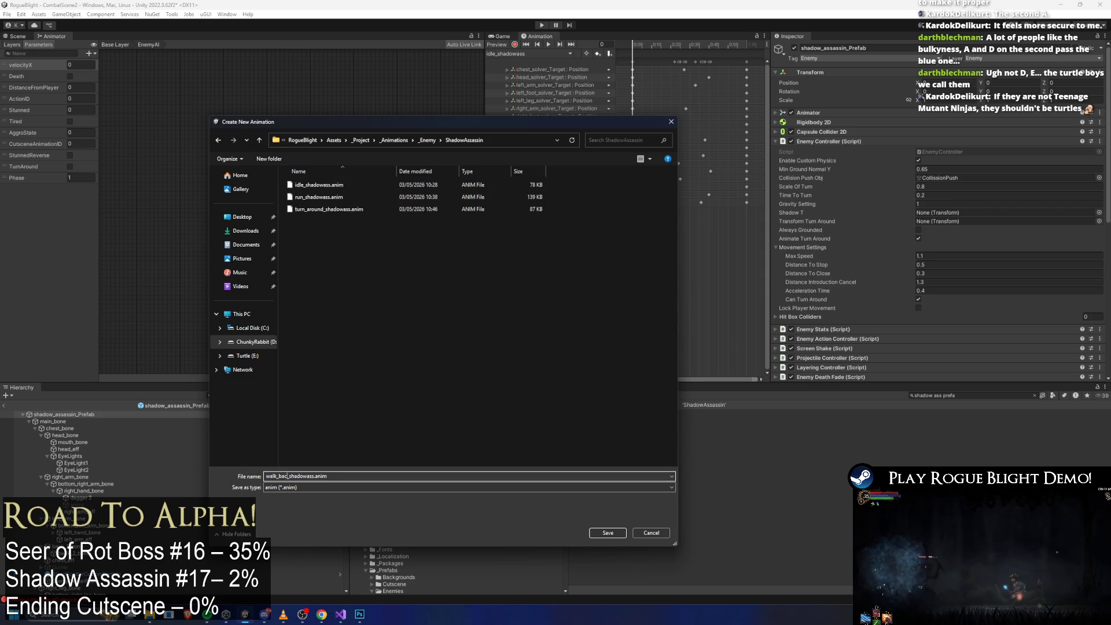
key(Return)
Step: Reselect walk_back_shadowass, key all properties at frame 60, return to frame 0 and enable recording
click(526, 53)
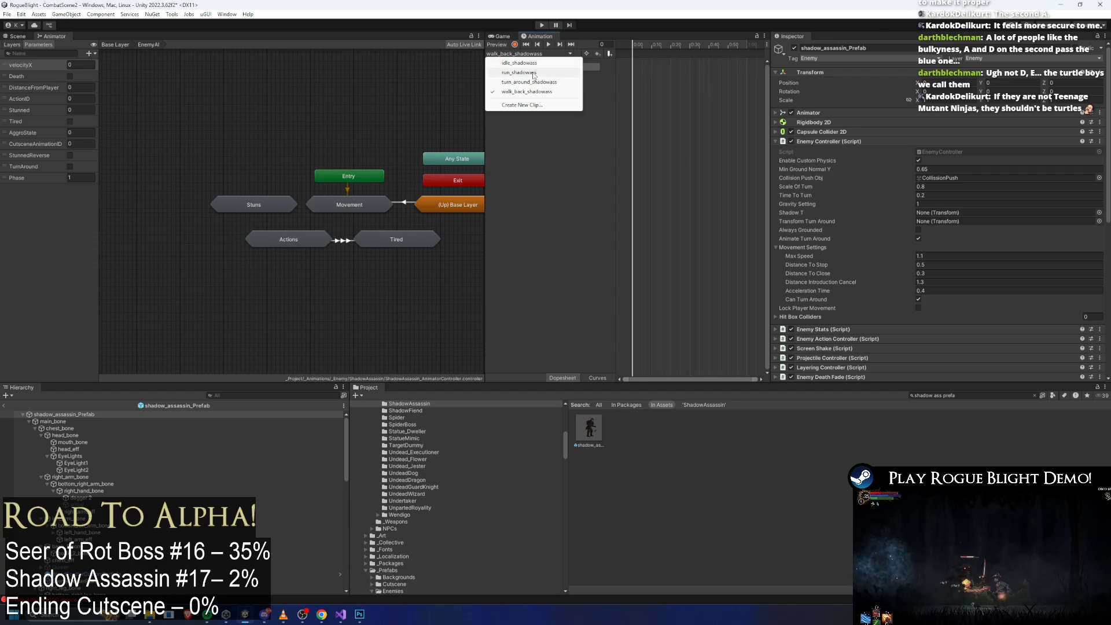
click(535, 63)
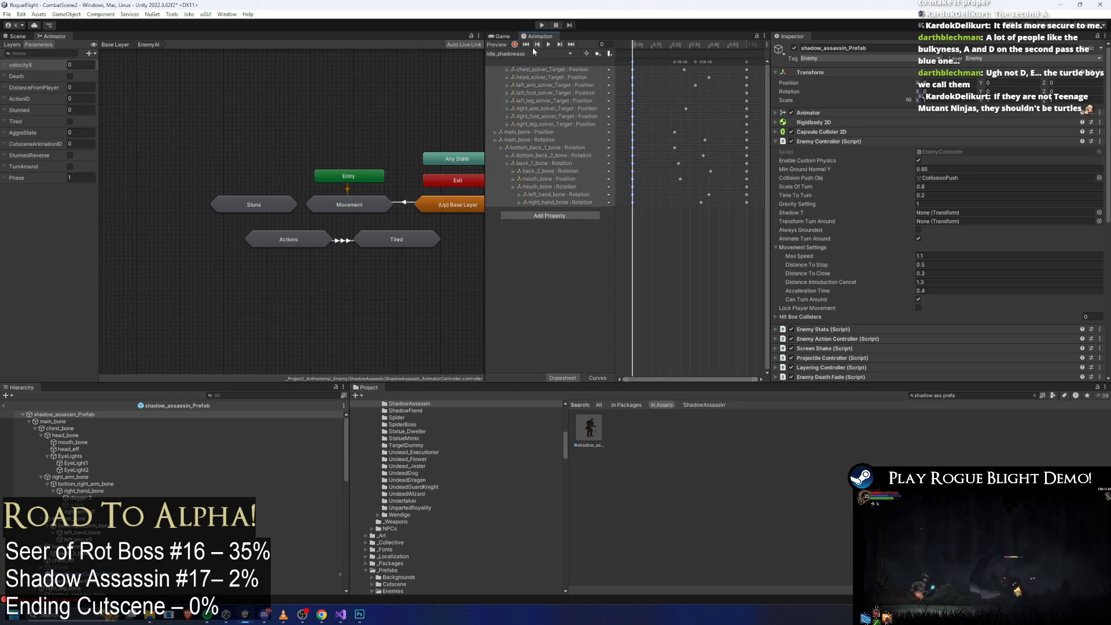
click(531, 51)
click(526, 91)
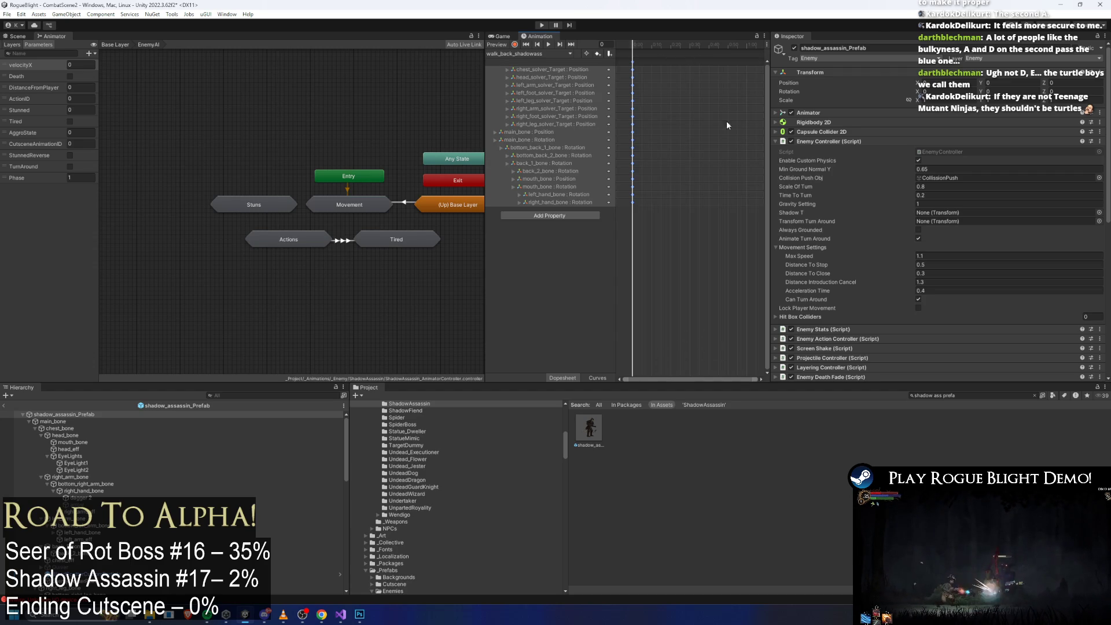
click(714, 45)
click(585, 53)
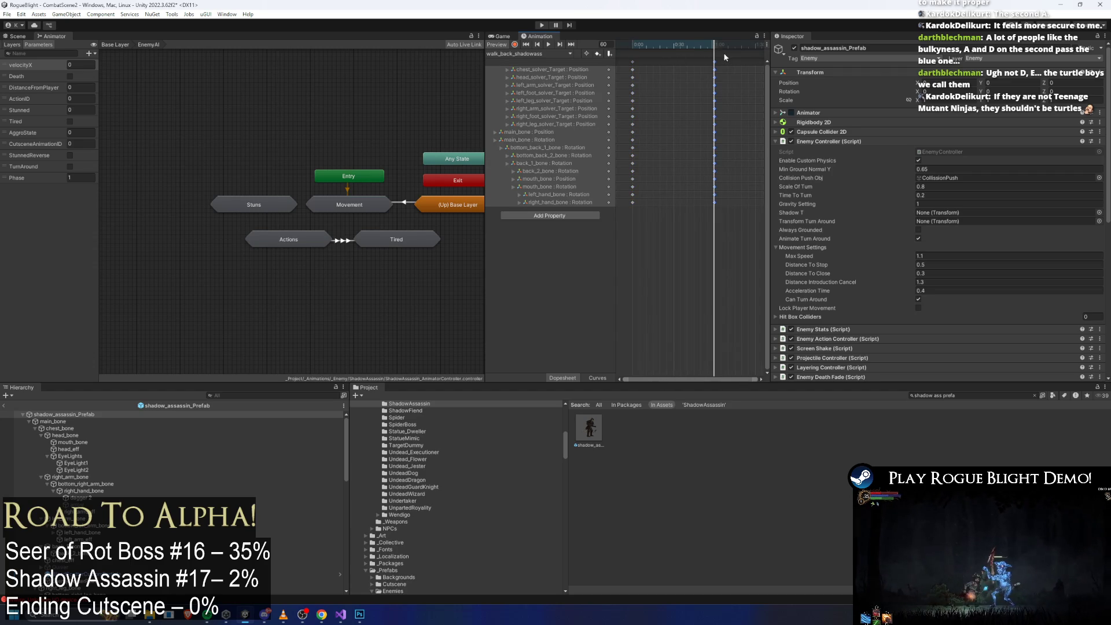
key(shift+comma)
click(514, 44)
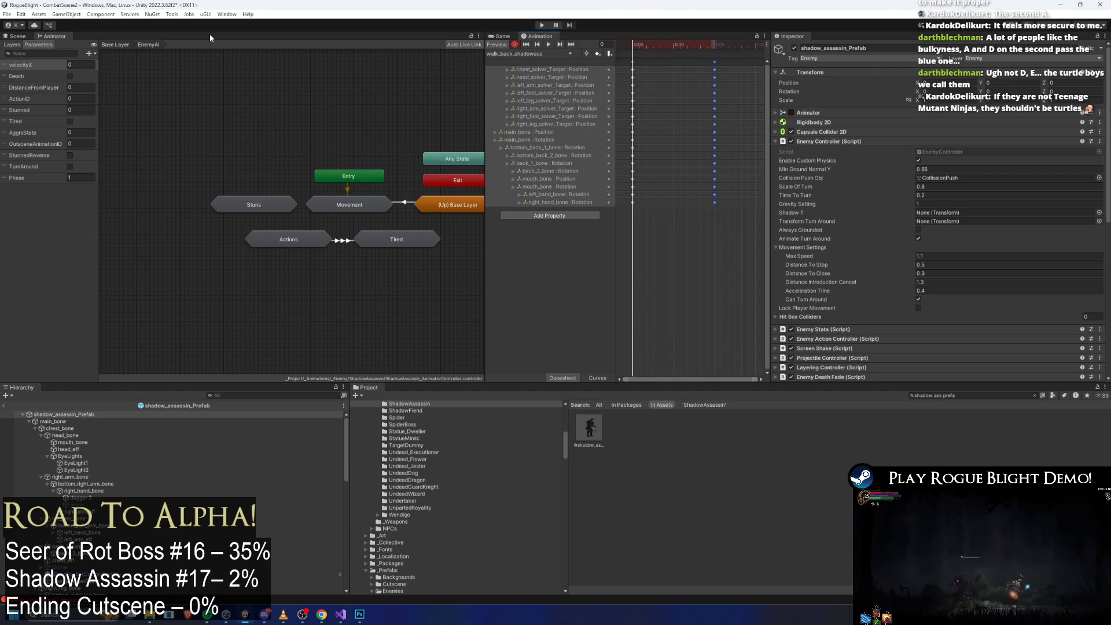
Step: Show the prefab in the Scene view, select the main_bone, and set the playhead to frame 31
click(25, 38)
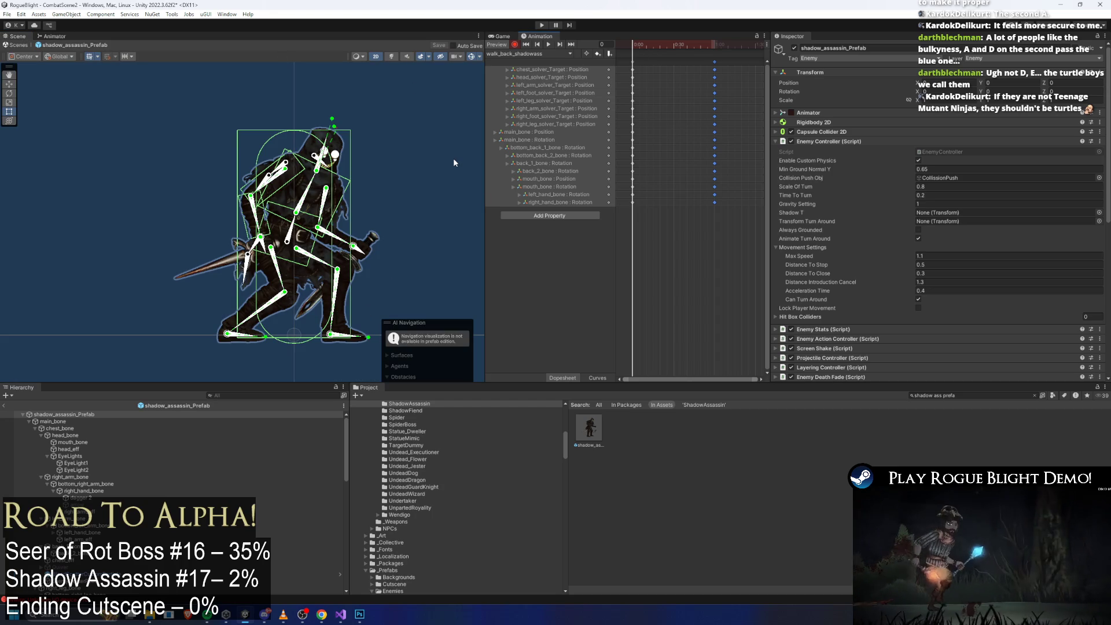
click(318, 225)
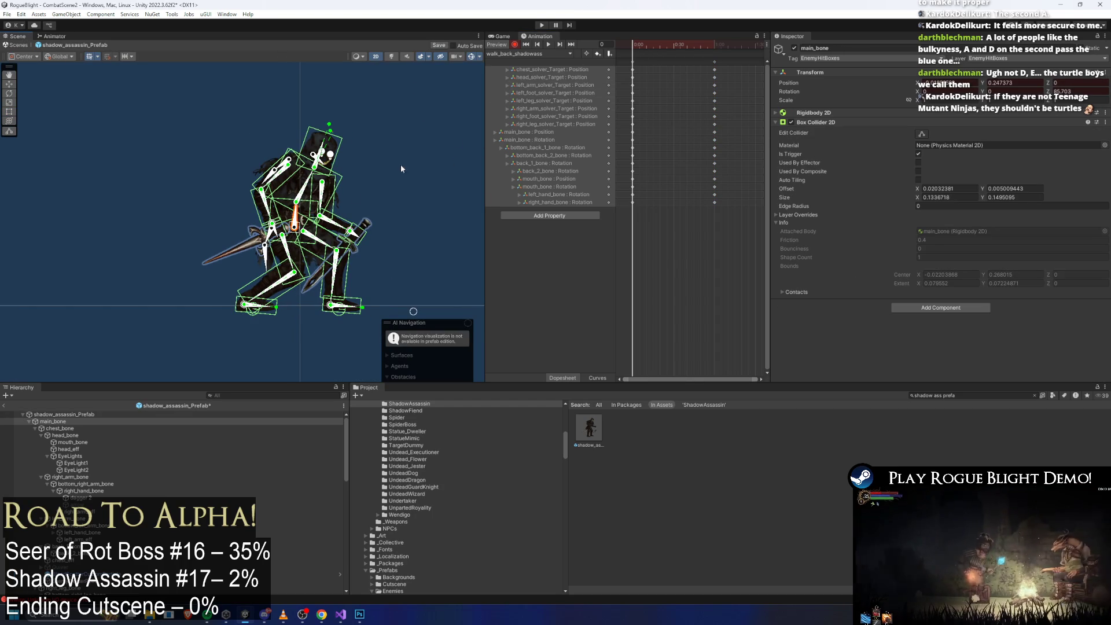
click(673, 45)
drag(675, 46, 558, 51)
click(298, 216)
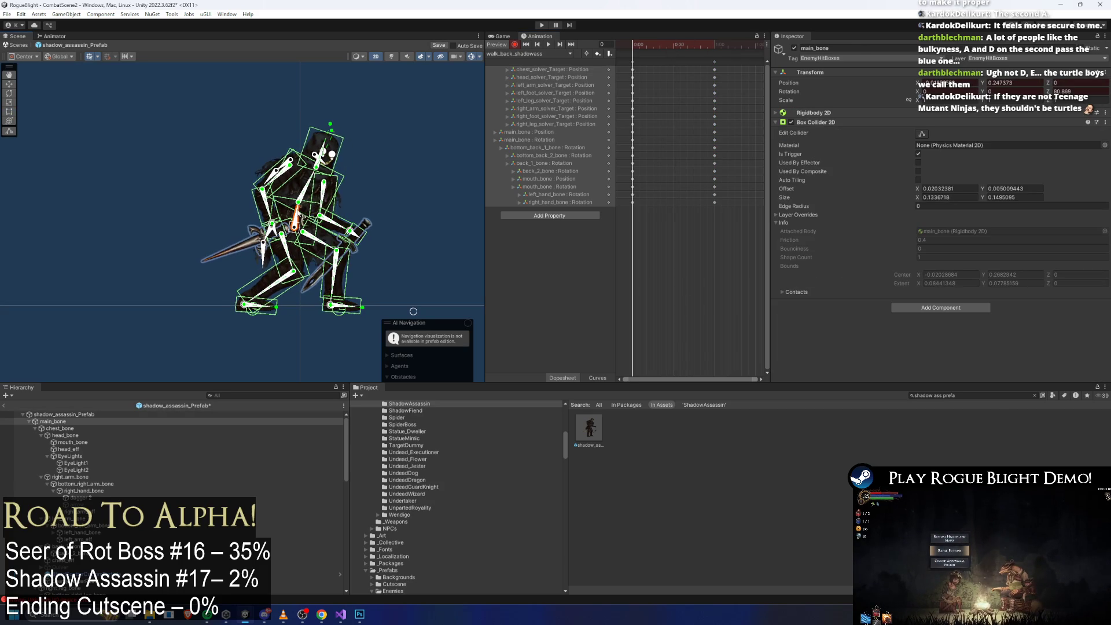
click(692, 99)
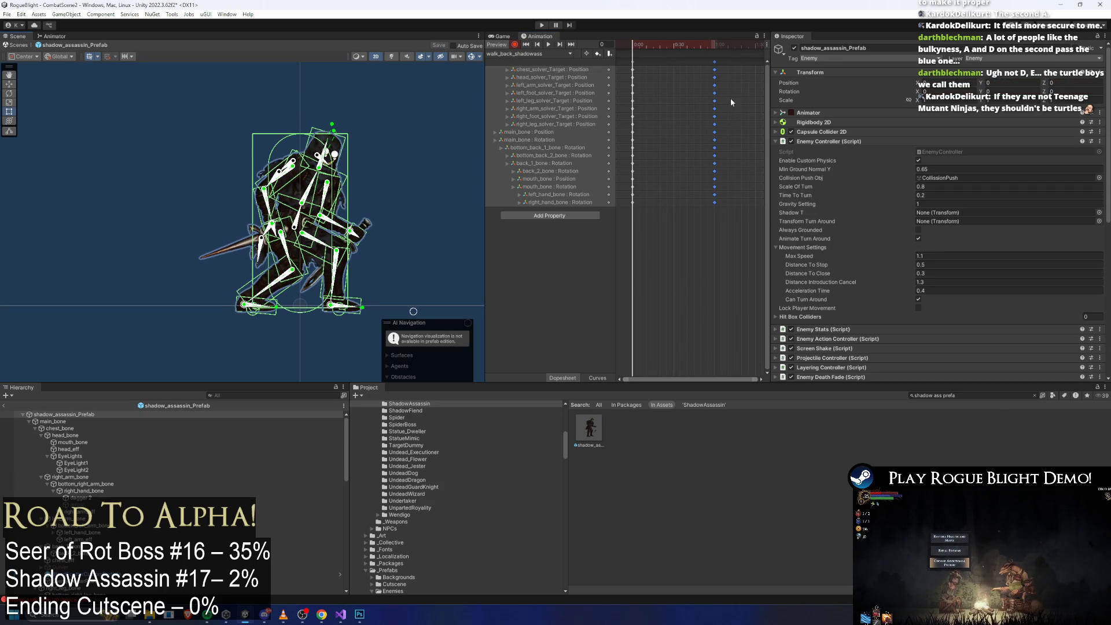
drag(649, 54, 673, 53)
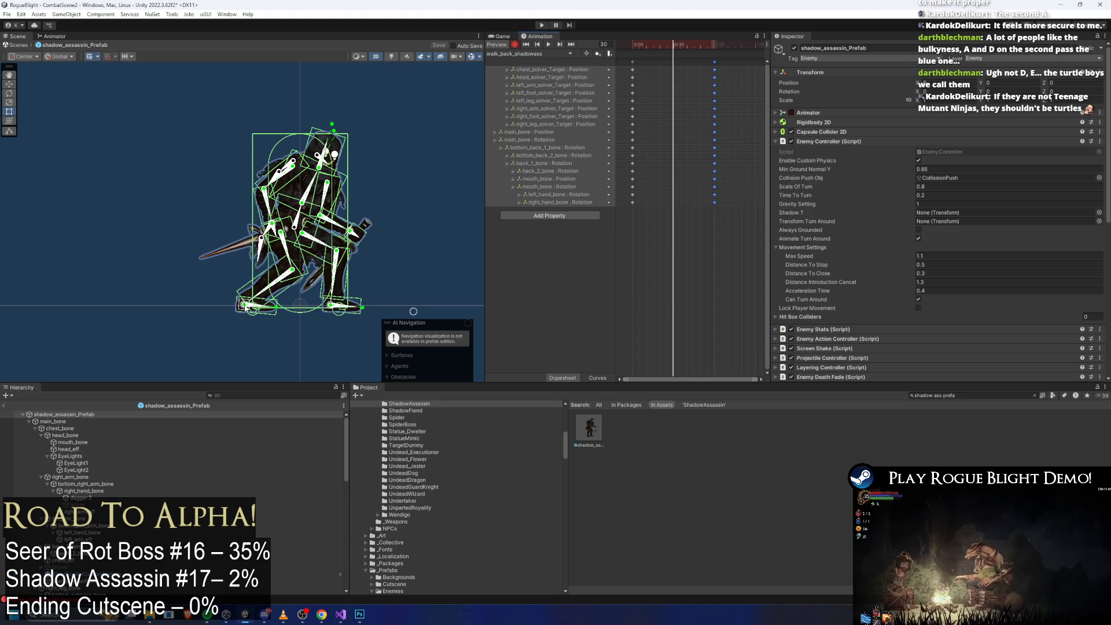
Step: Shift the left foot target slightly left at frame 31 and pan the view up
drag(247, 308, 241, 307)
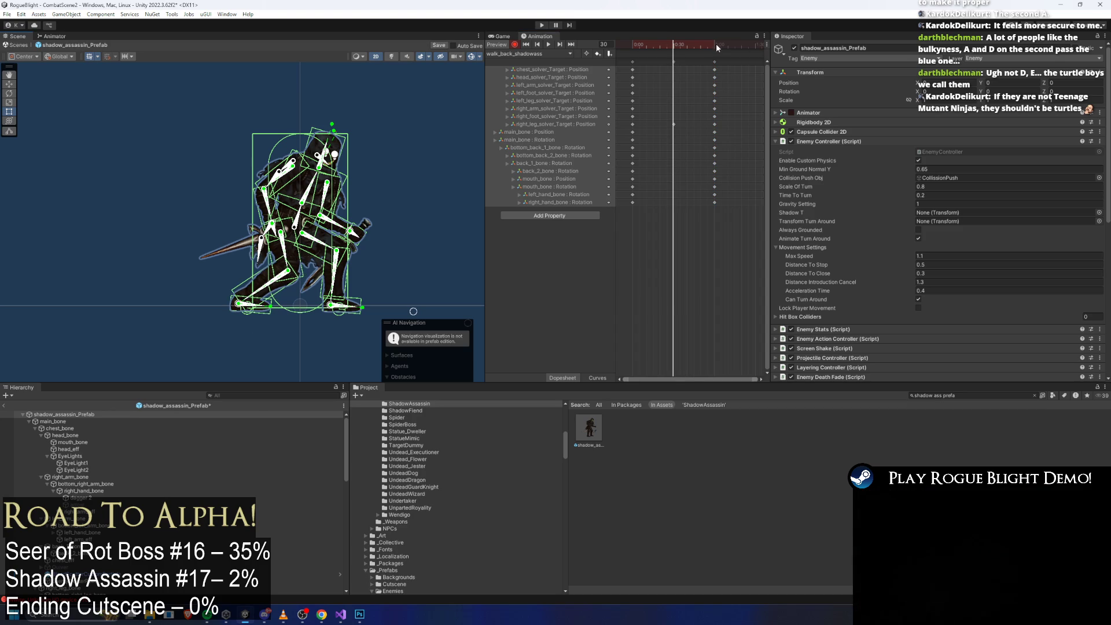
key(ctrl+z)
drag(243, 306, 237, 307)
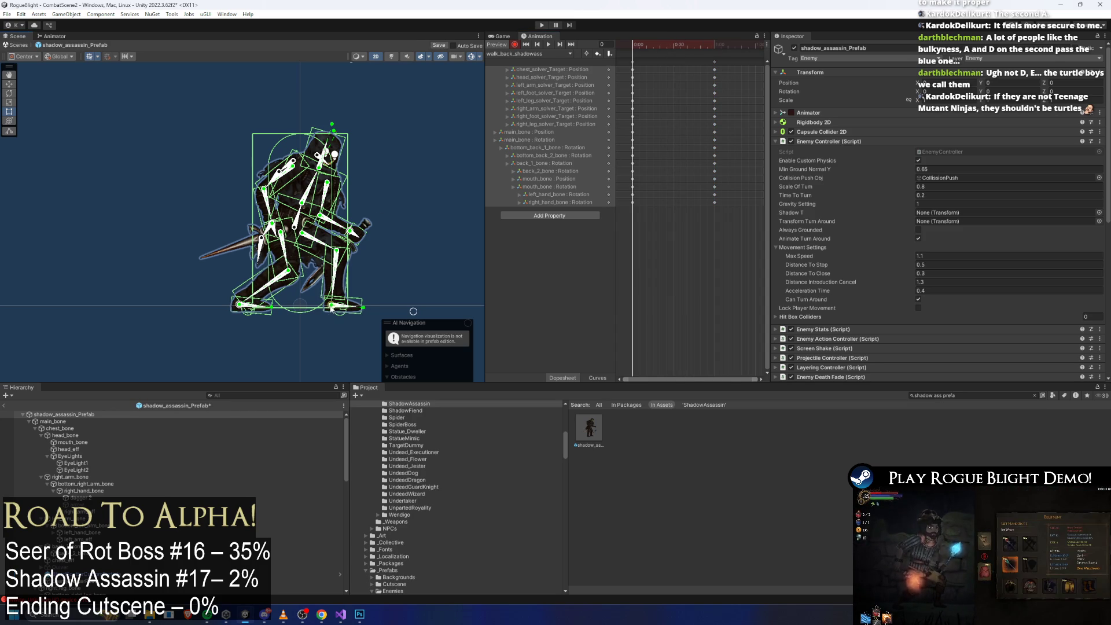
drag(408, 312, 369, 275)
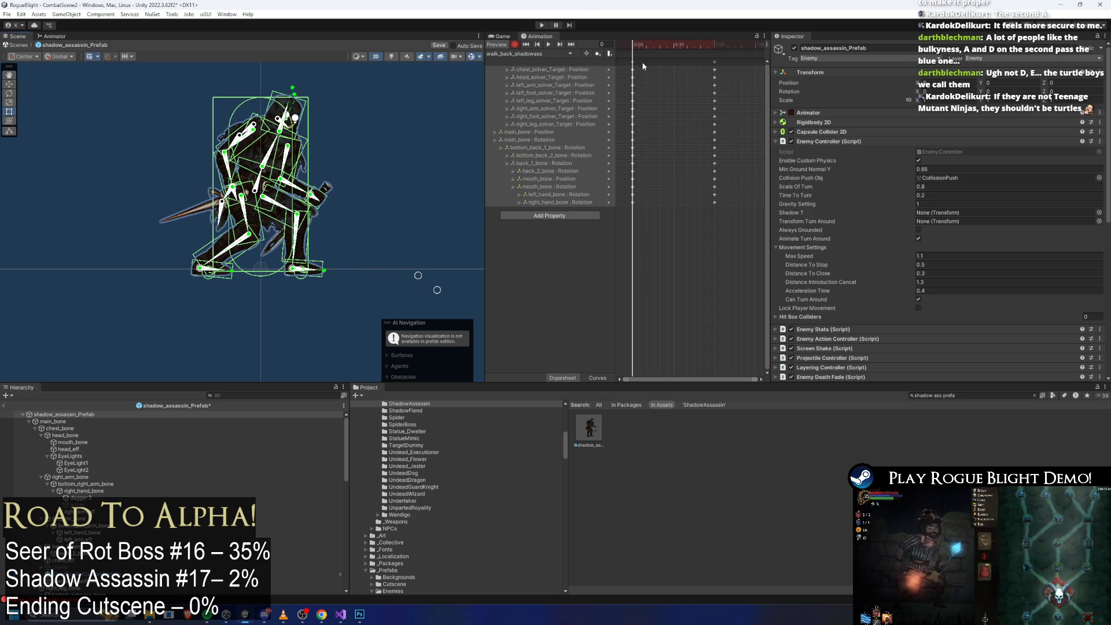
Step: Reposition the left and right foot targets mid-clip and preview the walk-back playback
click(715, 61)
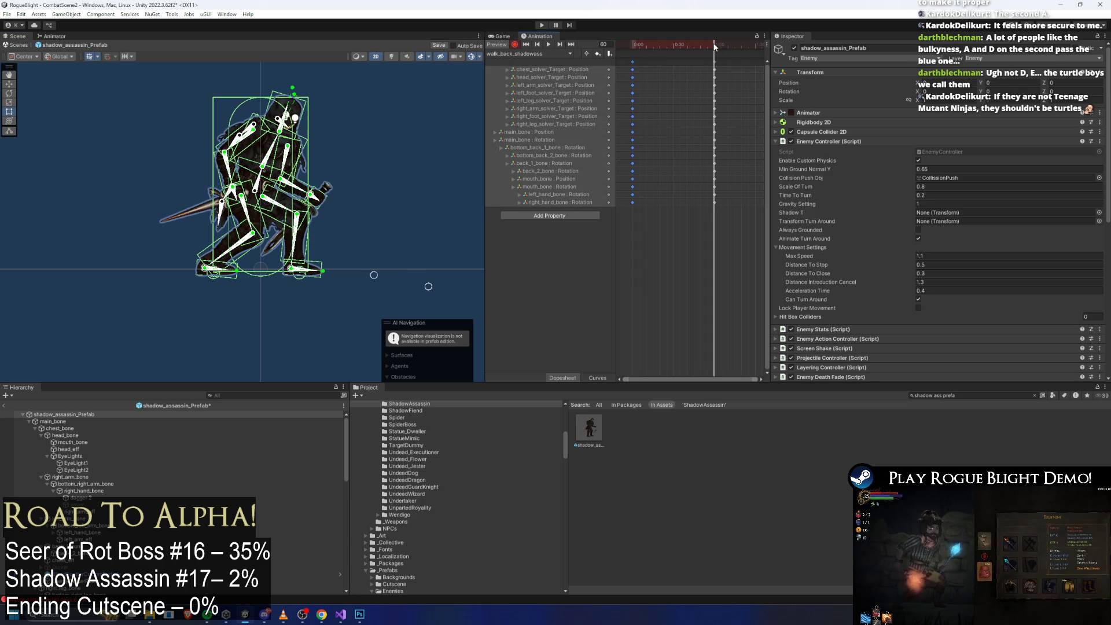
drag(717, 42, 673, 52)
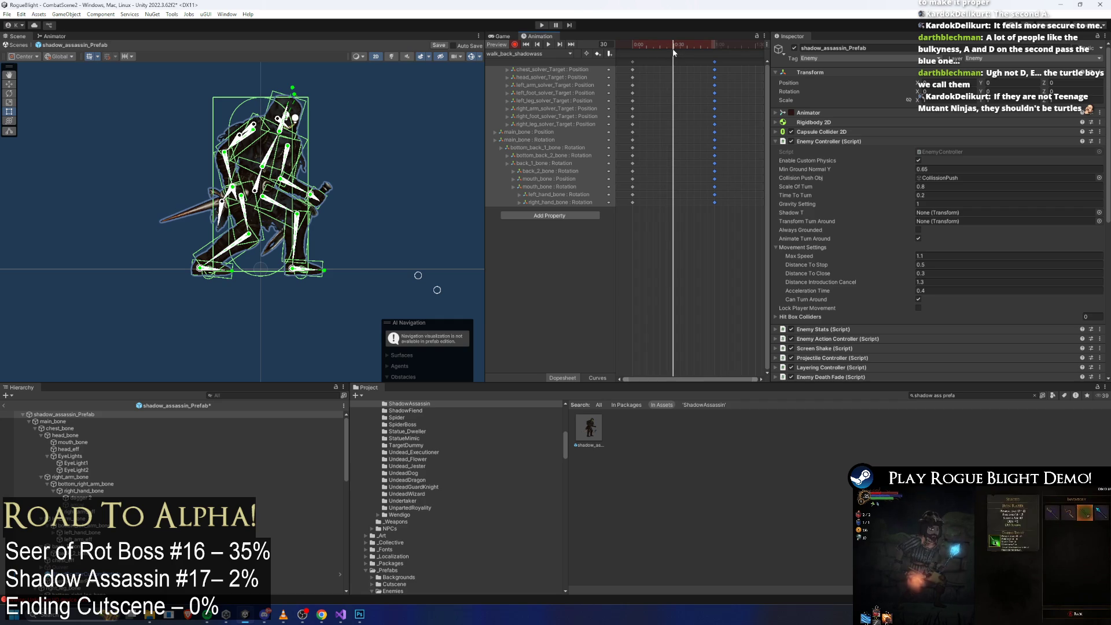
click(306, 281)
drag(201, 268, 294, 273)
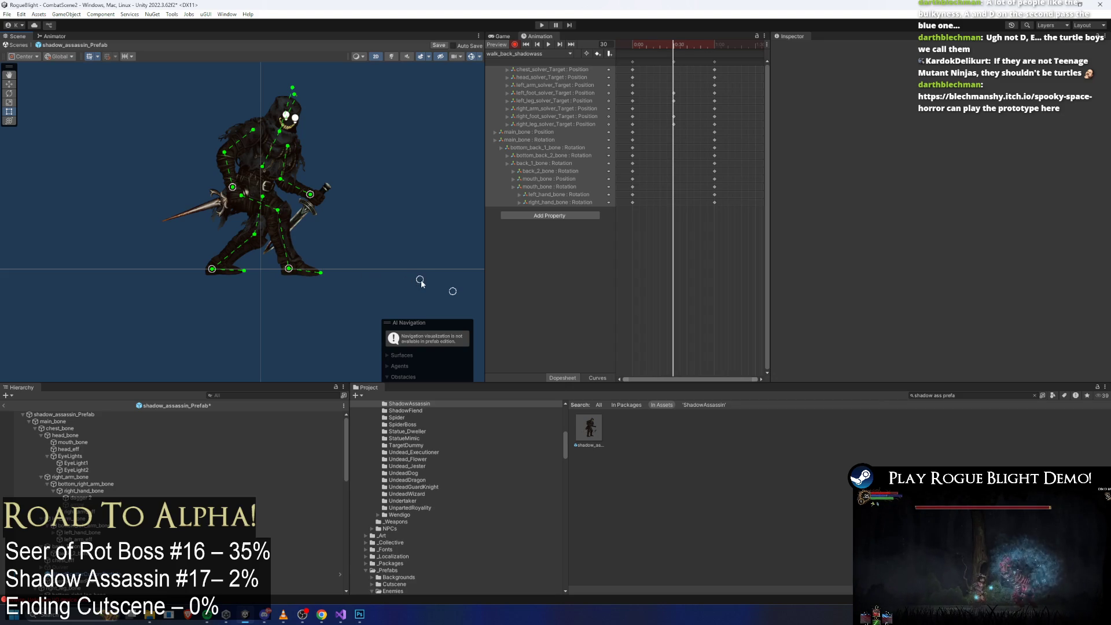
drag(452, 291, 456, 283)
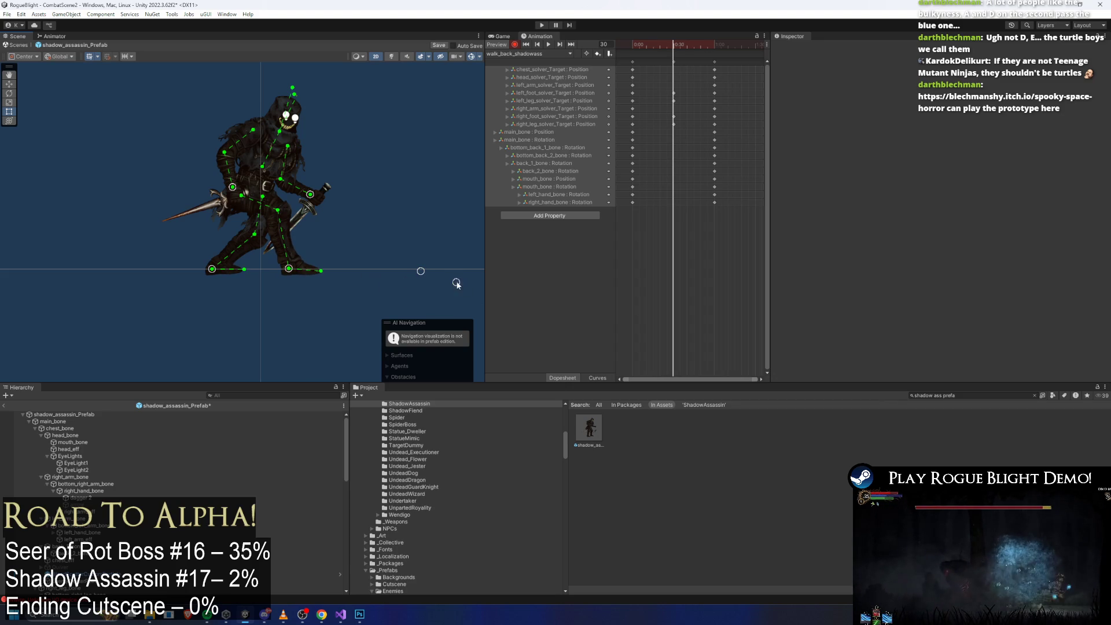
drag(291, 271, 222, 271)
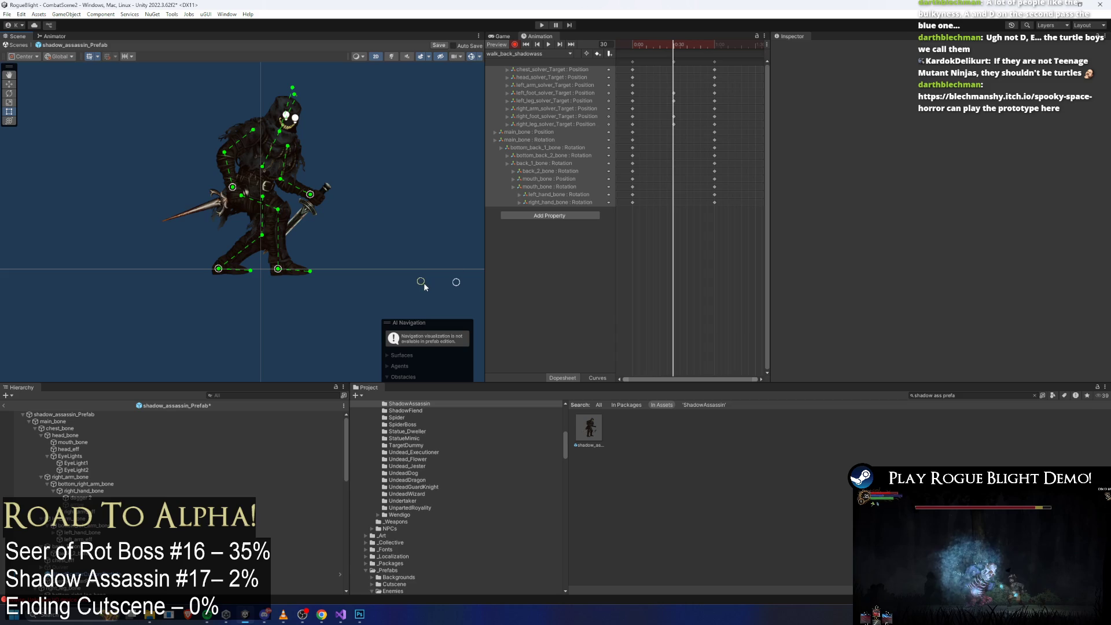
key(space)
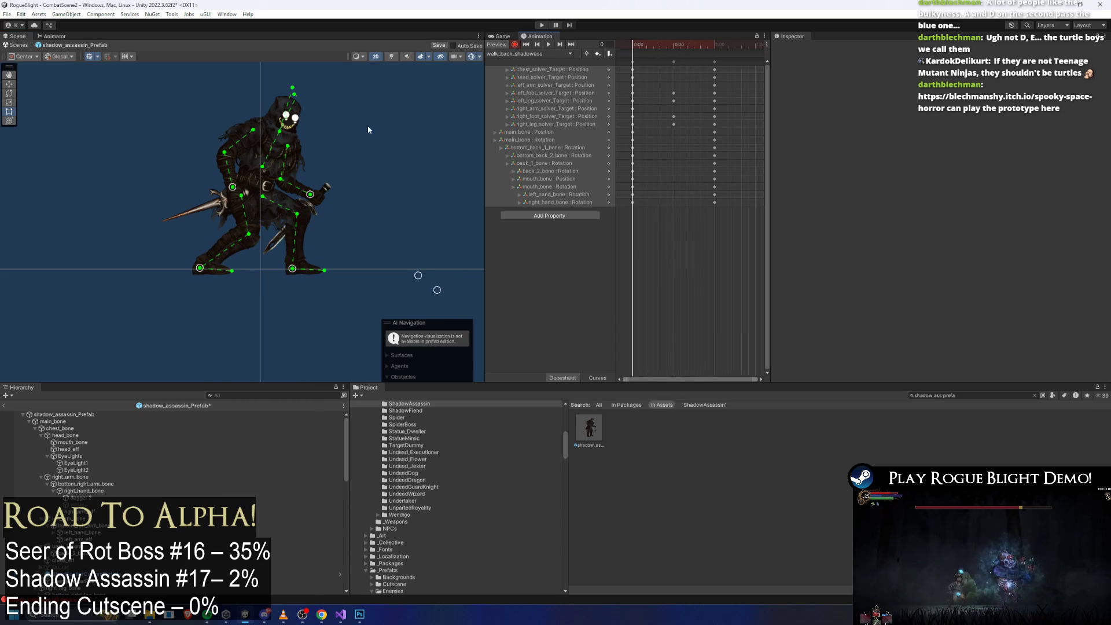
drag(200, 269, 202, 271)
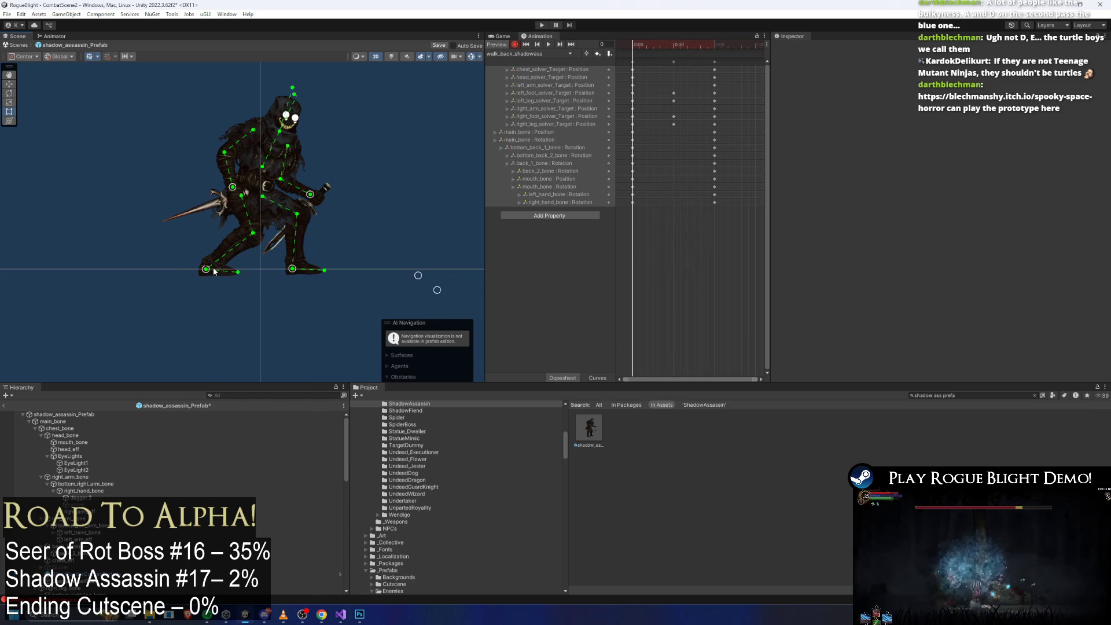
Step: Toggle to idle_shadowass and back, then scrub walk_back_shadowass through its frame-60 keys
click(523, 53)
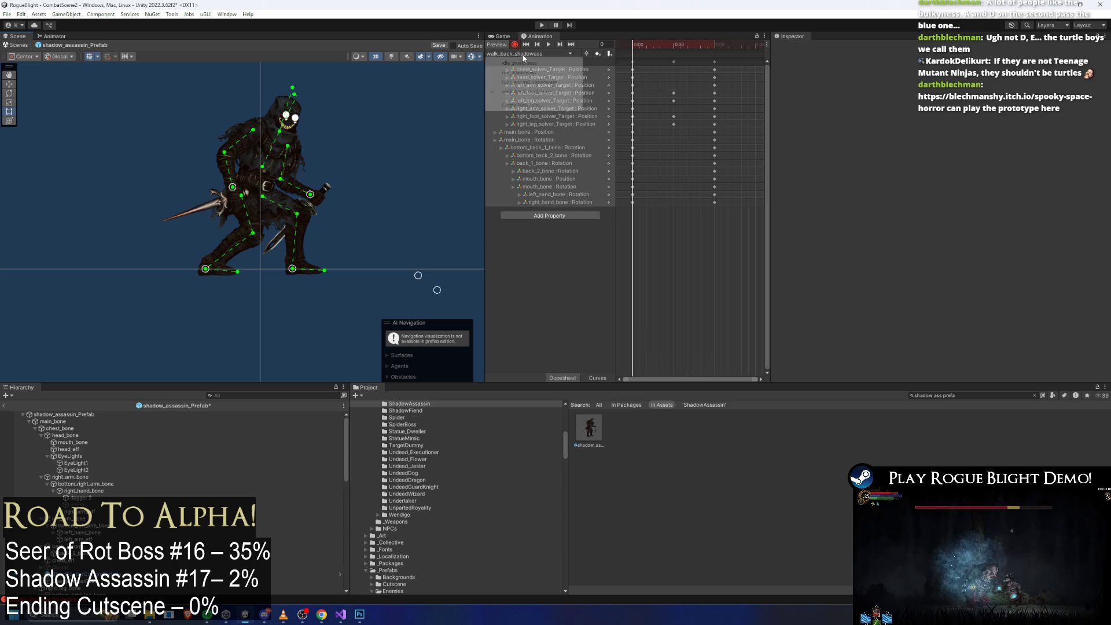
click(519, 63)
click(517, 54)
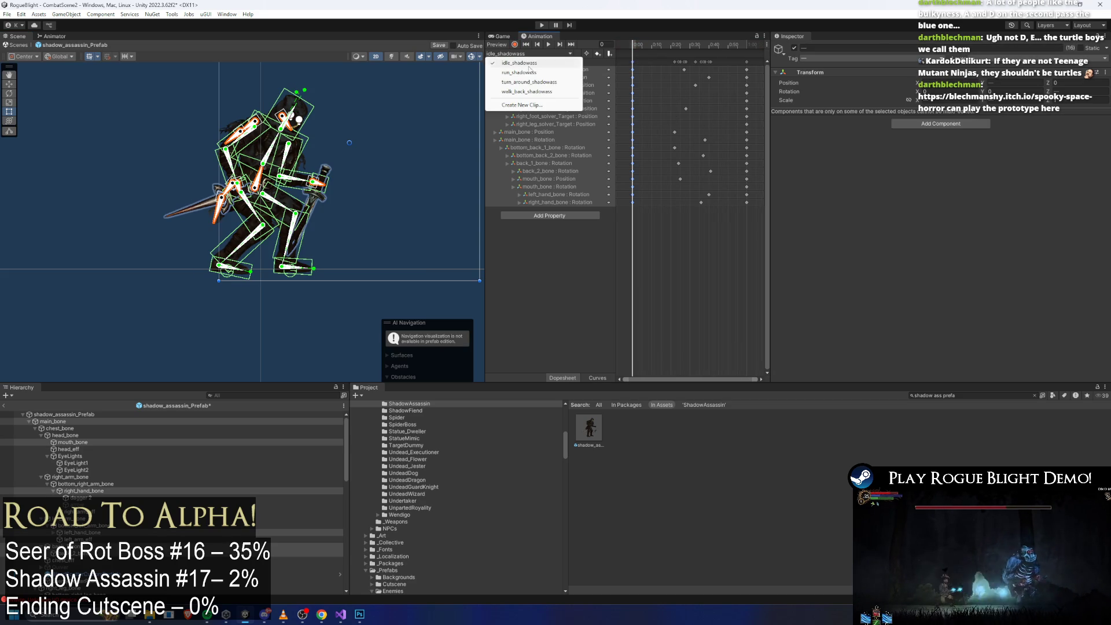
click(523, 91)
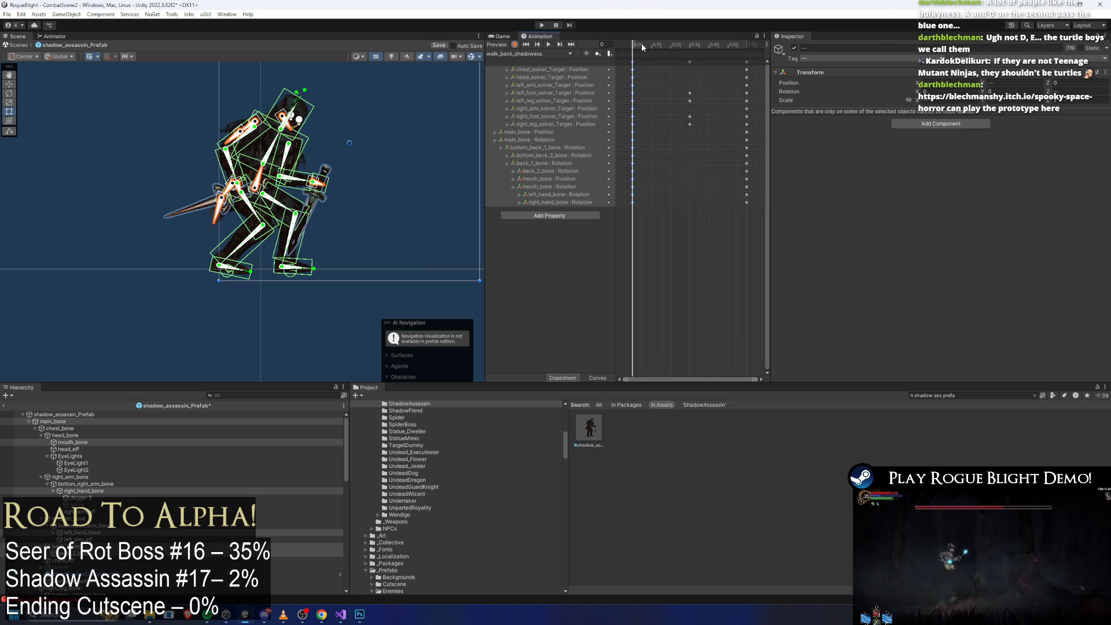
drag(641, 43, 745, 46)
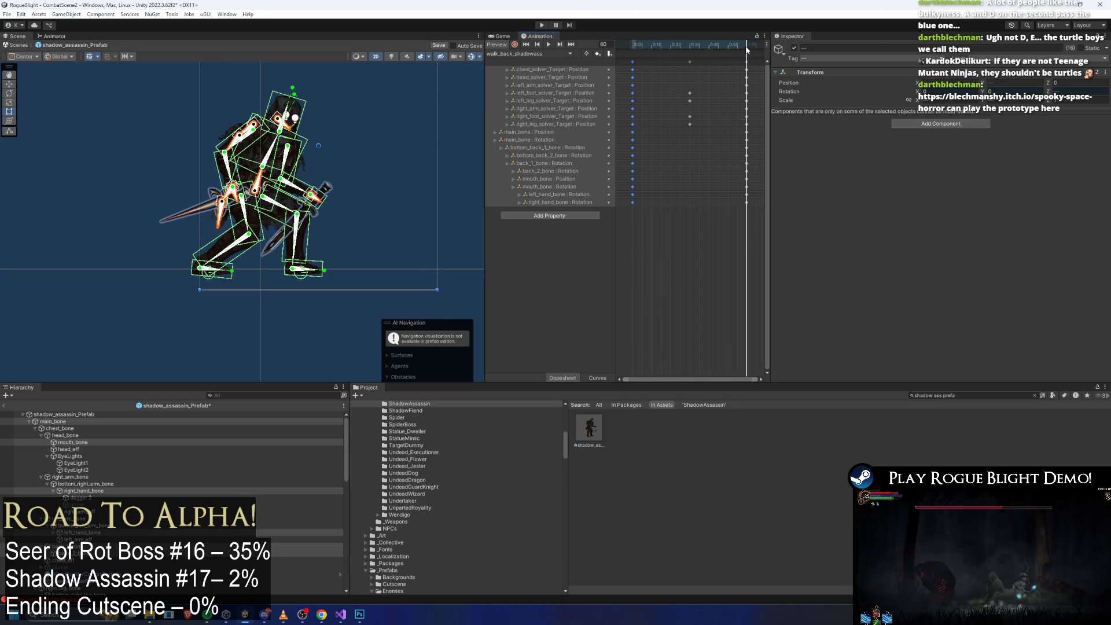
key(ctrl+v)
mouse_move(658, 43)
mouse_down()
mouse_move(695, 46)
mouse_move(687, 40)
mouse_up()
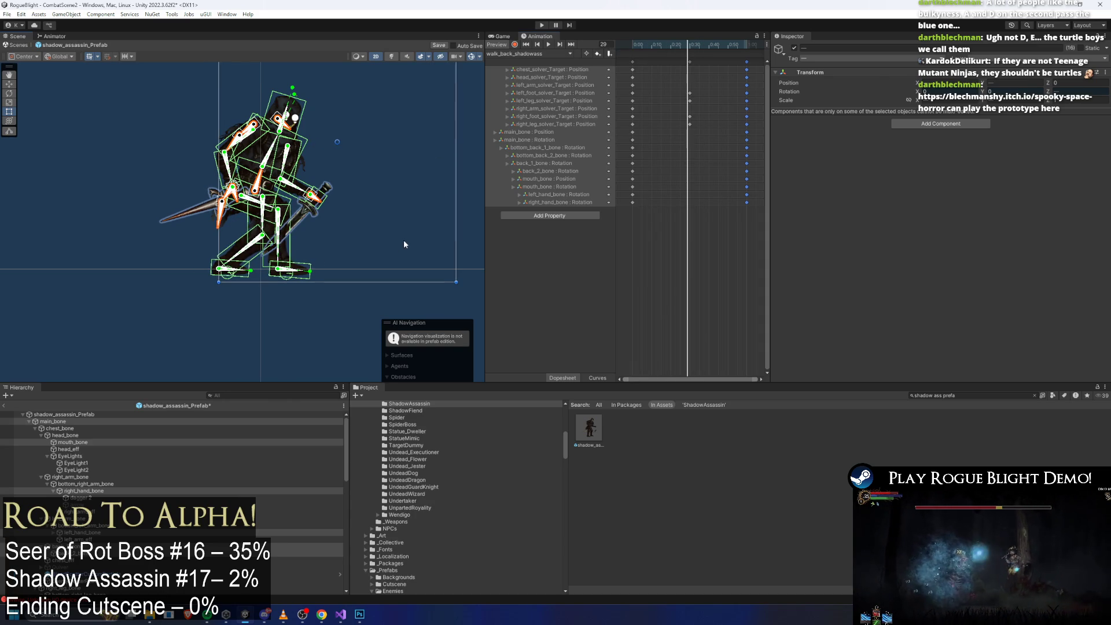
click(373, 246)
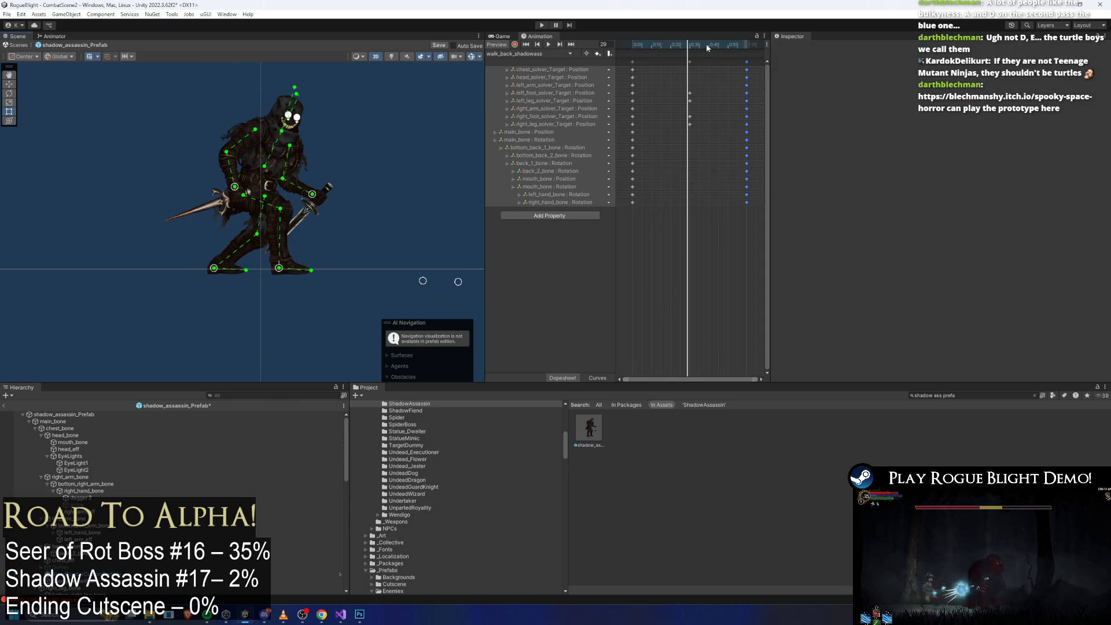
Step: Record the left foot shifted left and right foot shifted right at frame 30, then return to frame 0
click(690, 45)
click(515, 45)
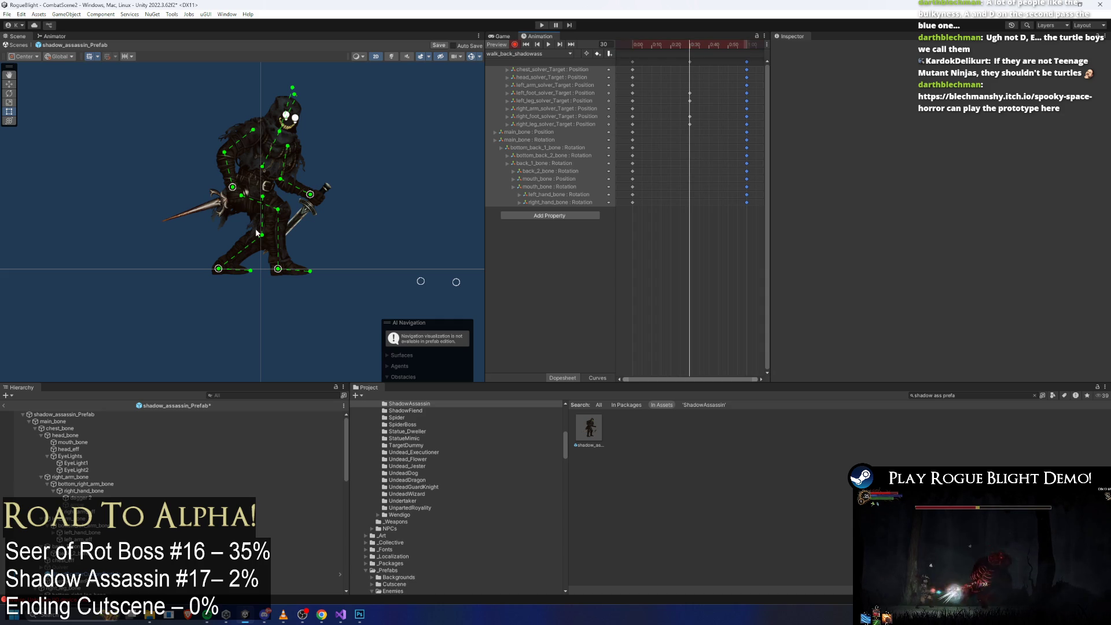
drag(221, 273, 219, 273)
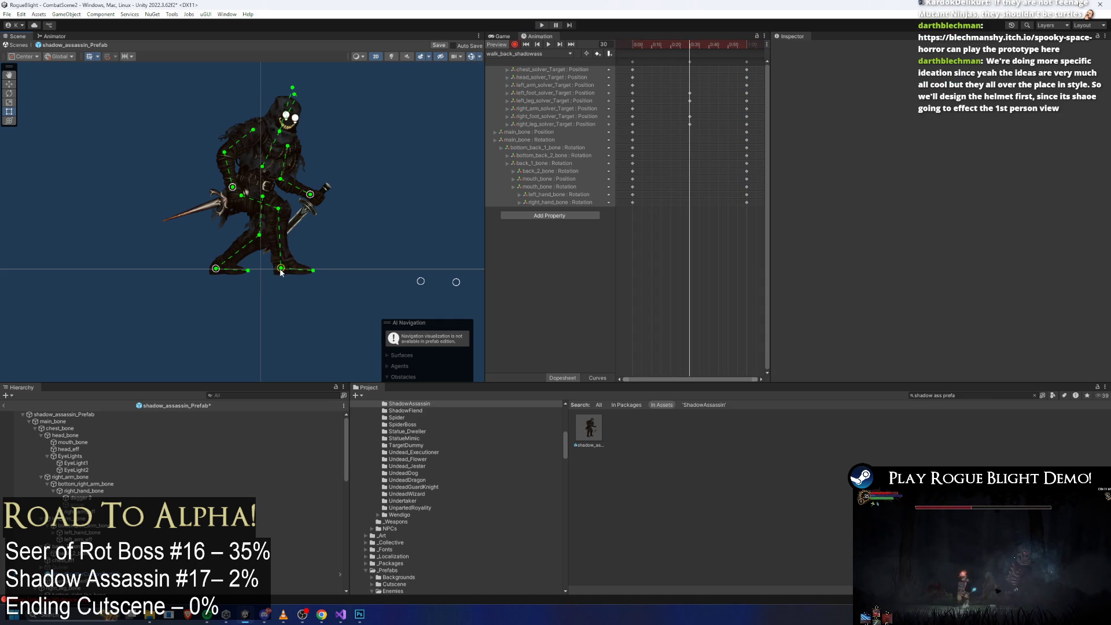
drag(280, 272, 283, 273)
drag(674, 44, 632, 45)
click(527, 54)
click(725, 220)
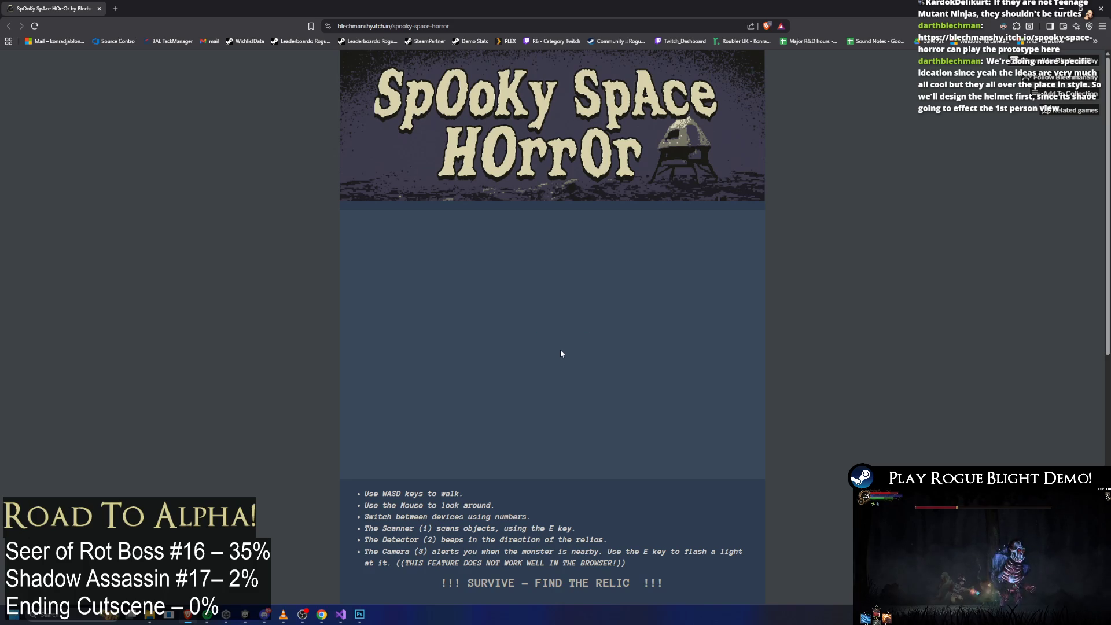
Step: Scroll the itch.io page and launch Spooky Space Horror in Exploration Mode
scroll(550, 401, down, 2)
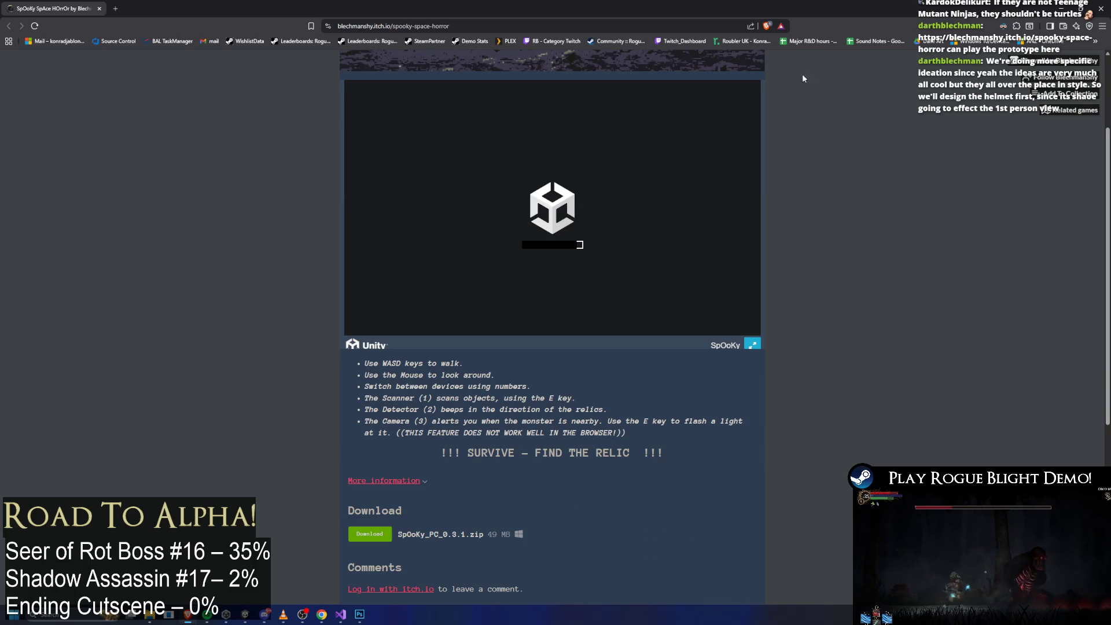
scroll(685, 208, up, 2)
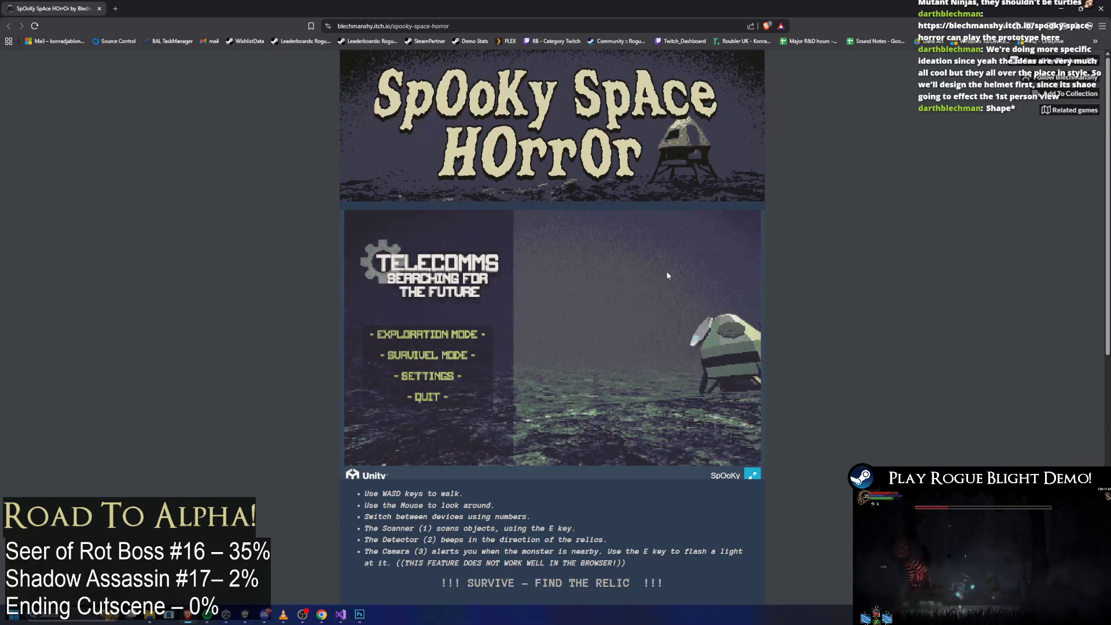
click(434, 339)
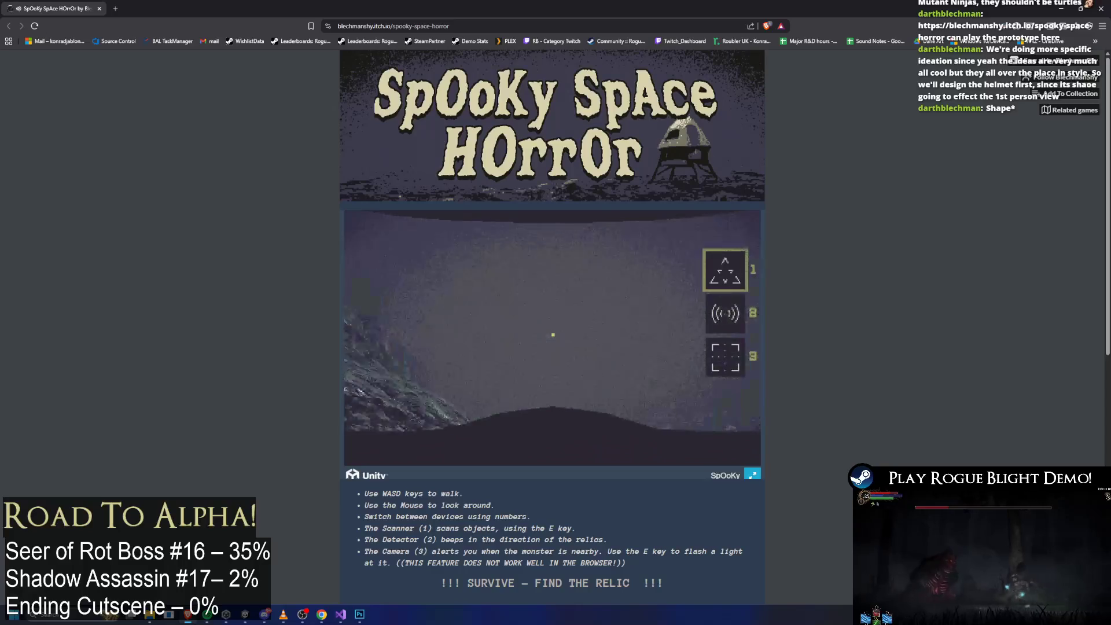
Step: Back in Unity, key a raised right foot around frame 30 and raised left foot at frame 45
key(alt+Tab)
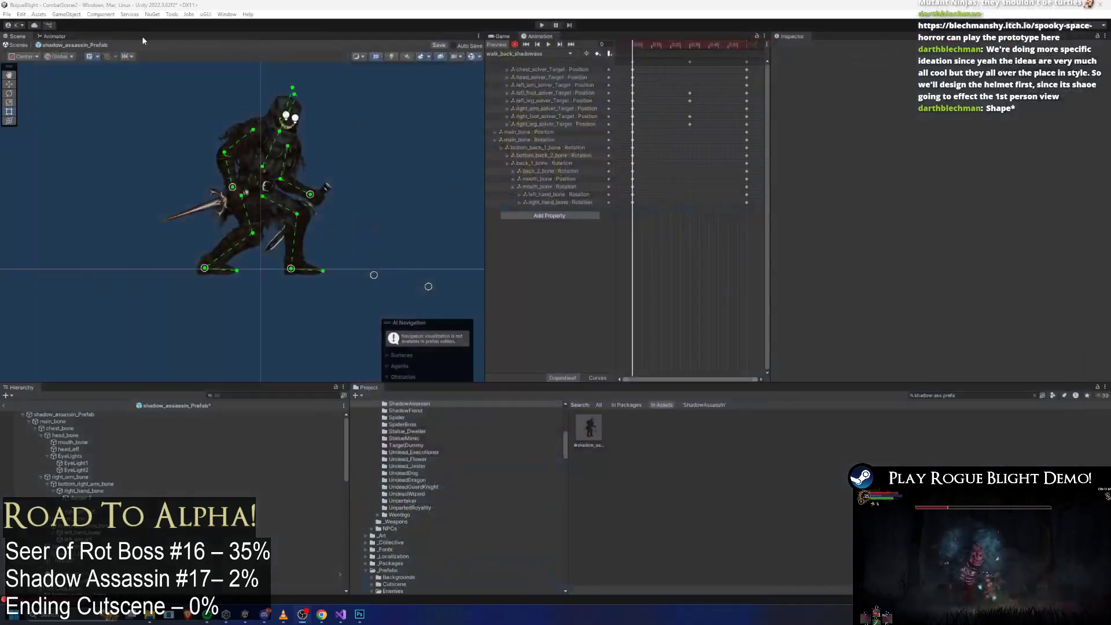
click(636, 64)
click(747, 45)
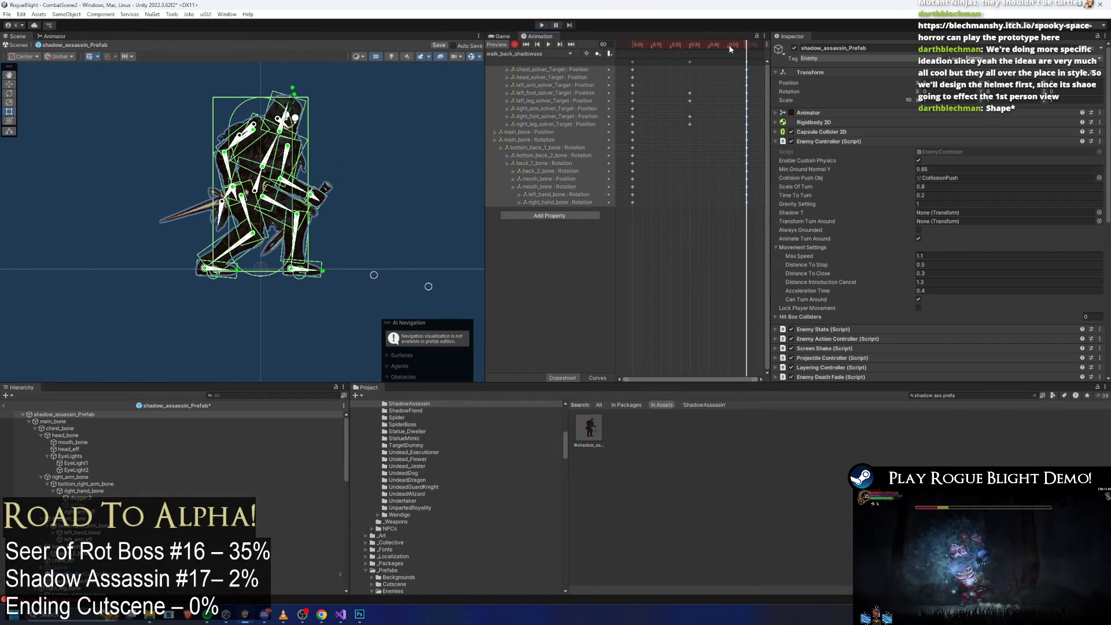
mouse_move(728, 48)
mouse_down()
mouse_move(643, 49)
mouse_move(690, 57)
mouse_move(636, 44)
mouse_move(712, 54)
mouse_move(640, 57)
mouse_move(686, 61)
mouse_move(648, 55)
mouse_move(661, 57)
mouse_up()
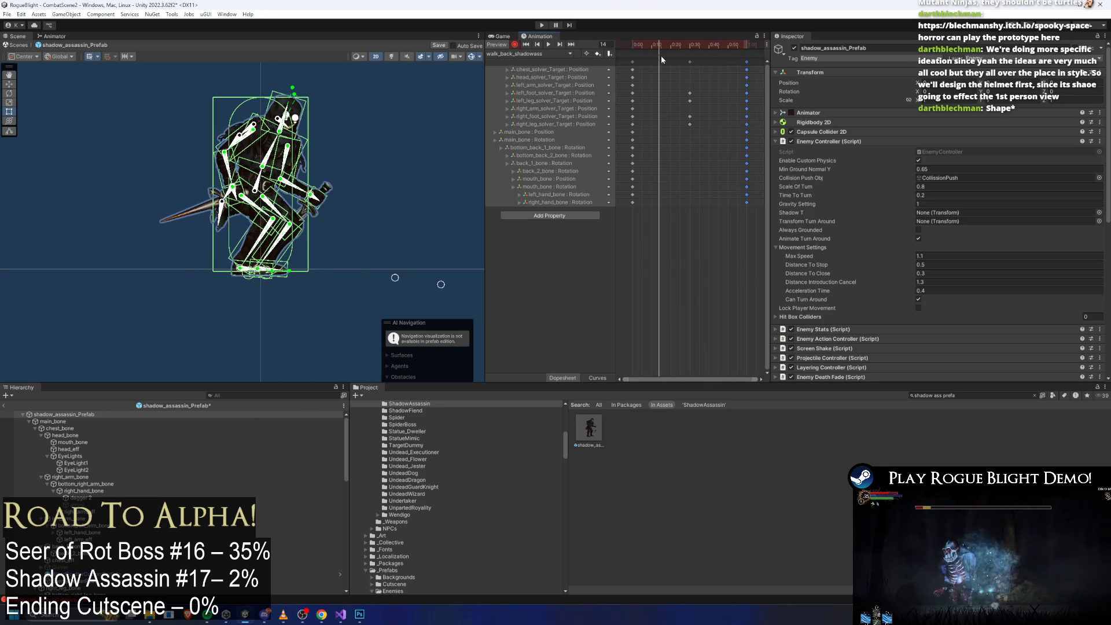
click(241, 283)
scroll(242, 282, up, 2)
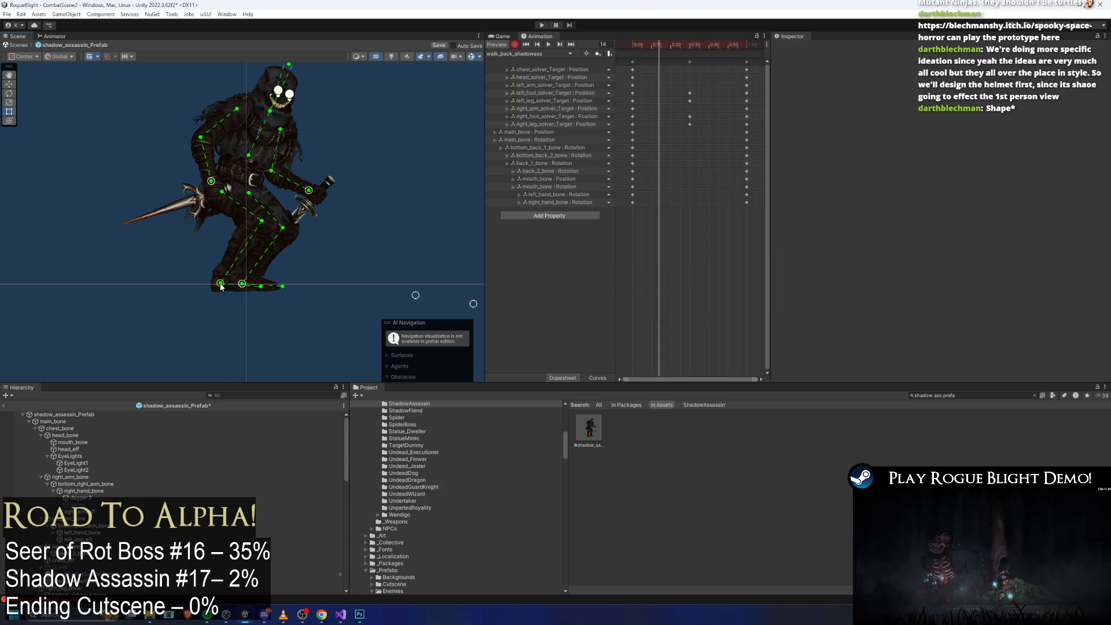
drag(220, 284, 221, 259)
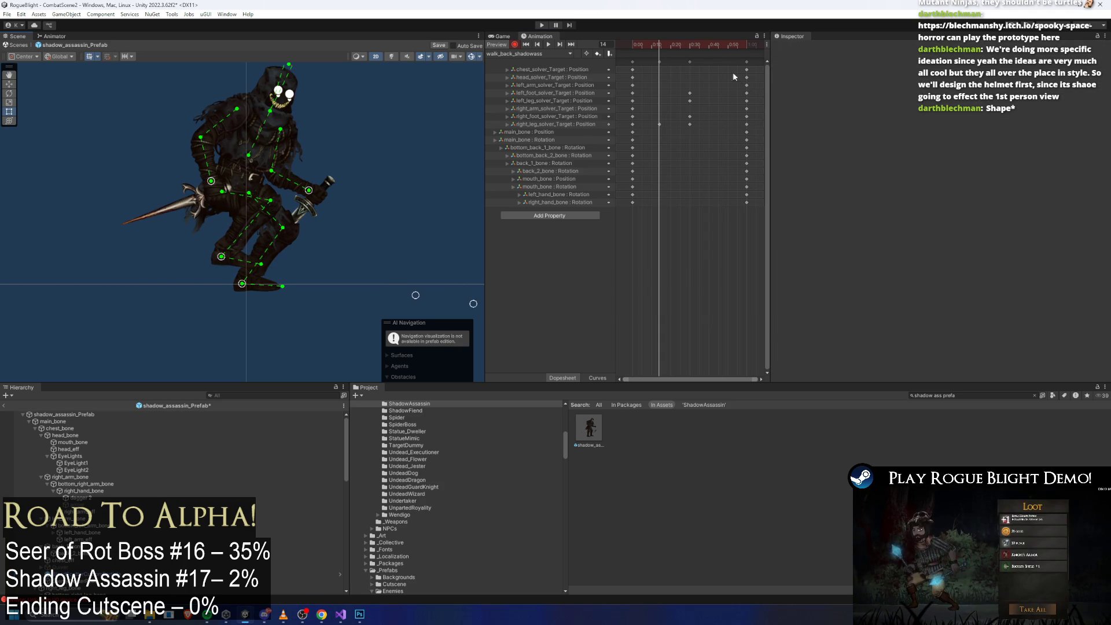
drag(723, 46, 719, 48)
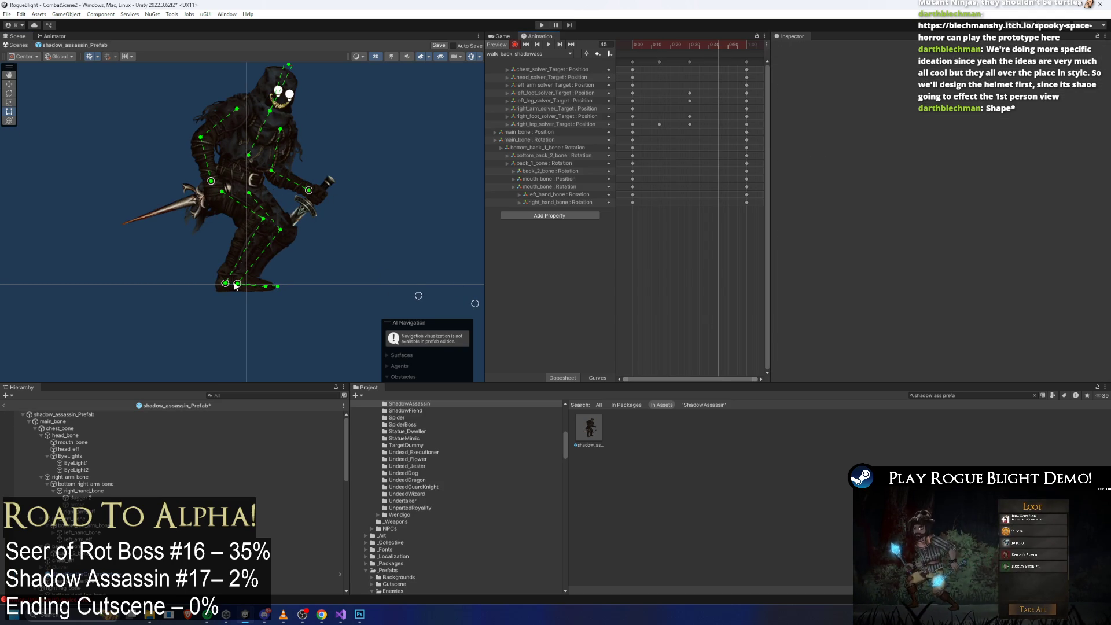
drag(236, 286, 242, 253)
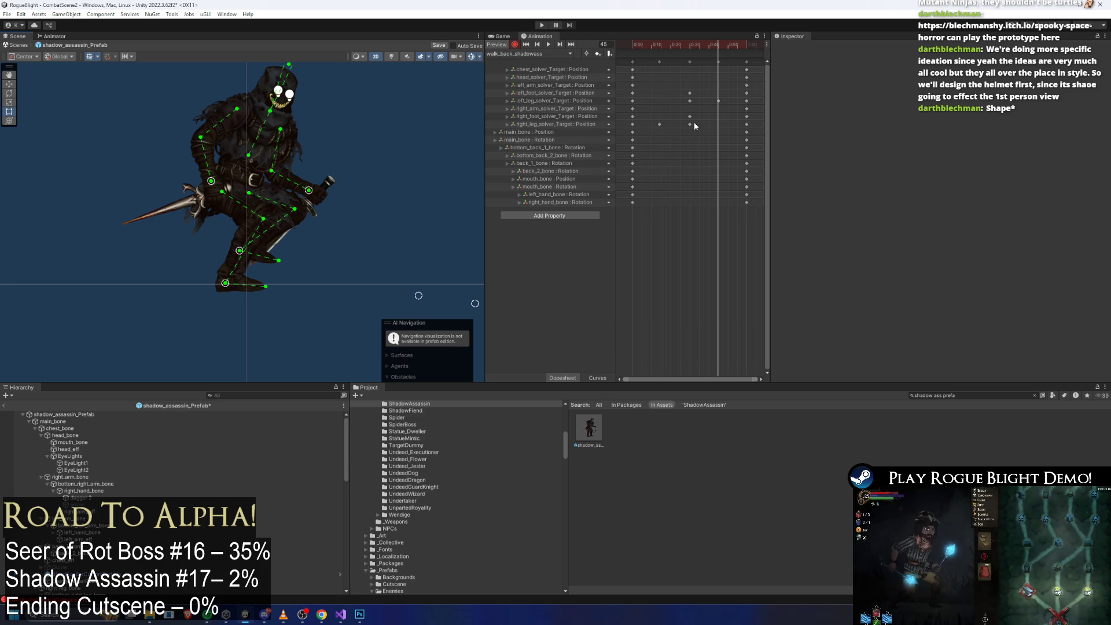
Step: Key a lifted right foot at frame 8 and left foot at frame 51, preview, and select all keys
drag(645, 47, 674, 50)
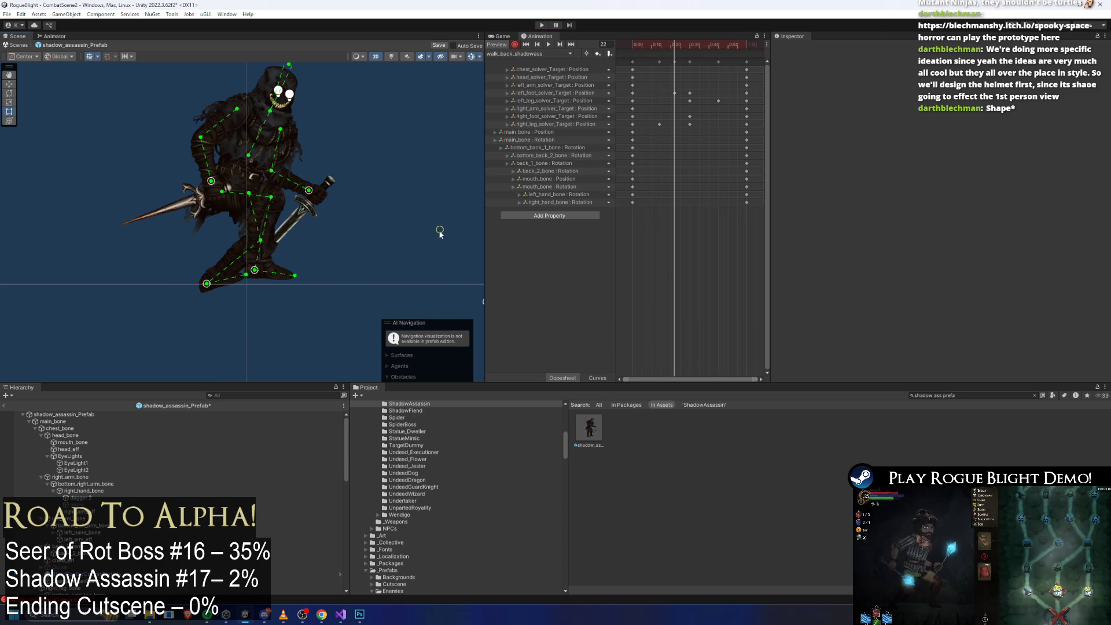
scroll(437, 253, down, 2)
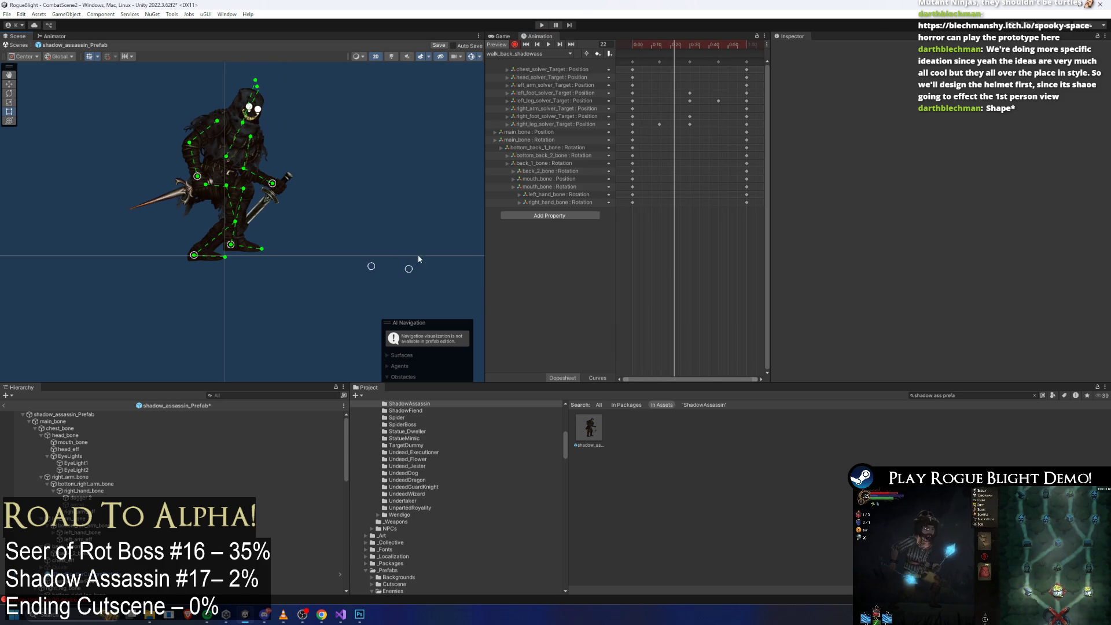
drag(652, 46, 647, 46)
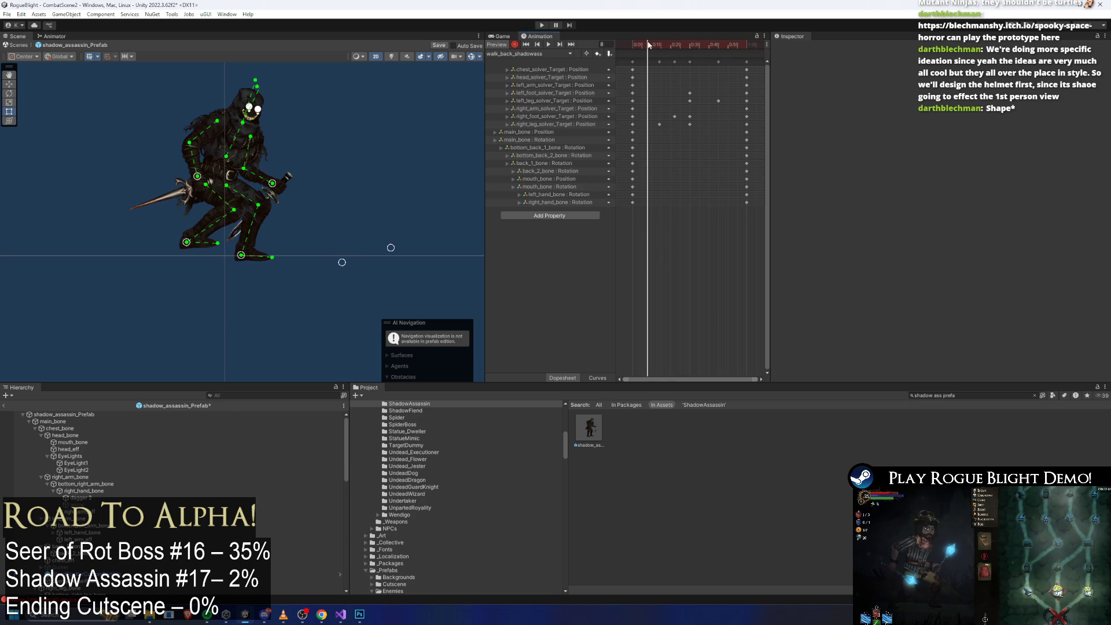
drag(397, 254, 396, 255)
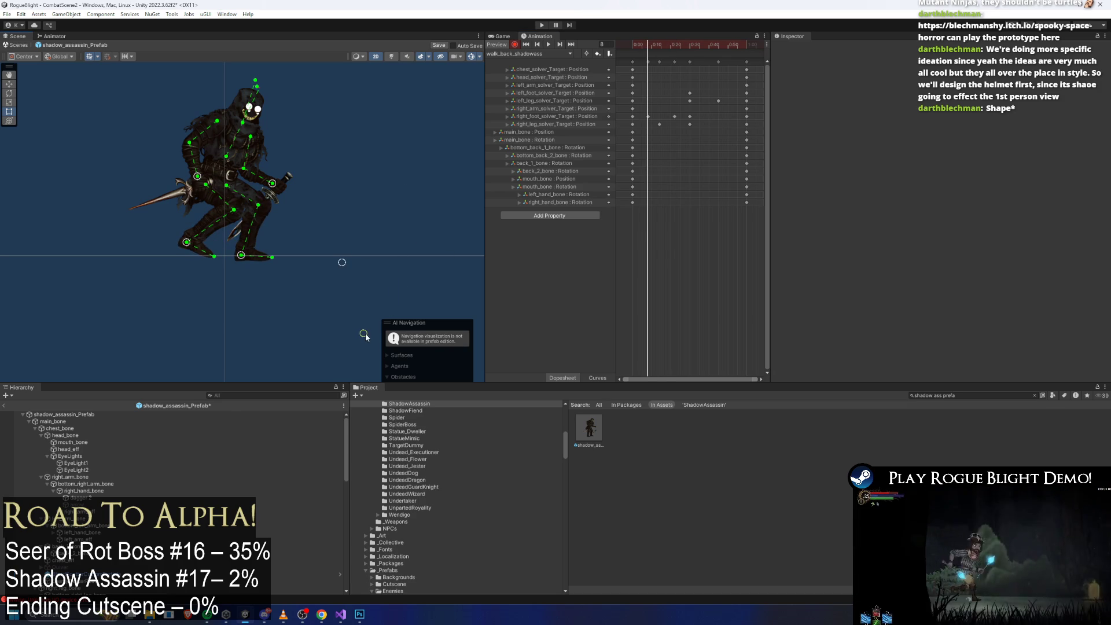
drag(648, 47, 704, 50)
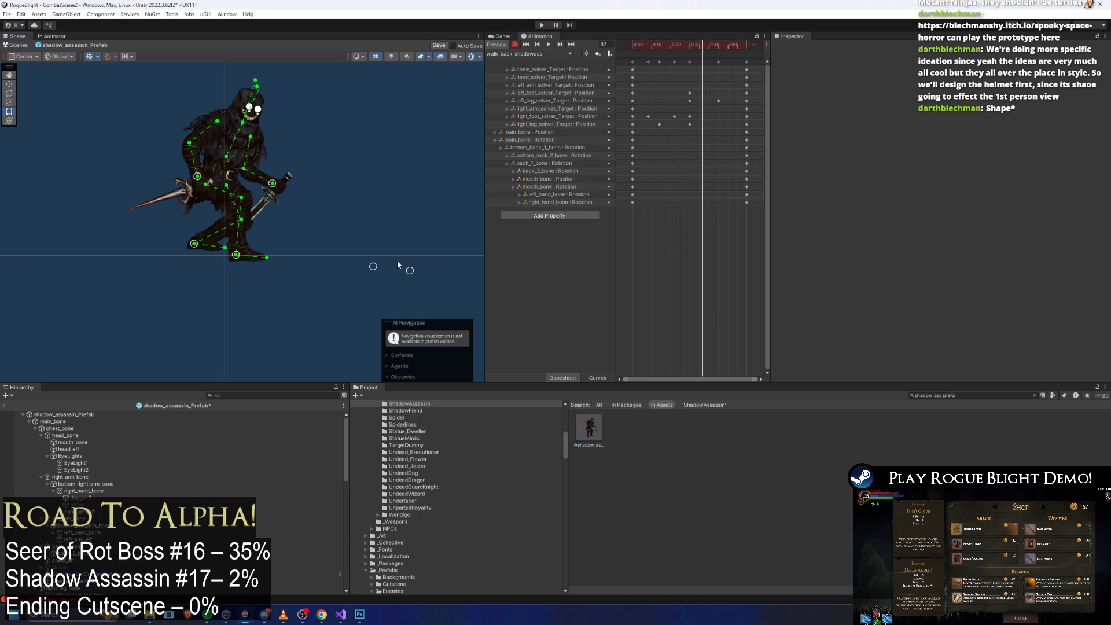
drag(727, 46, 729, 46)
drag(334, 281, 355, 211)
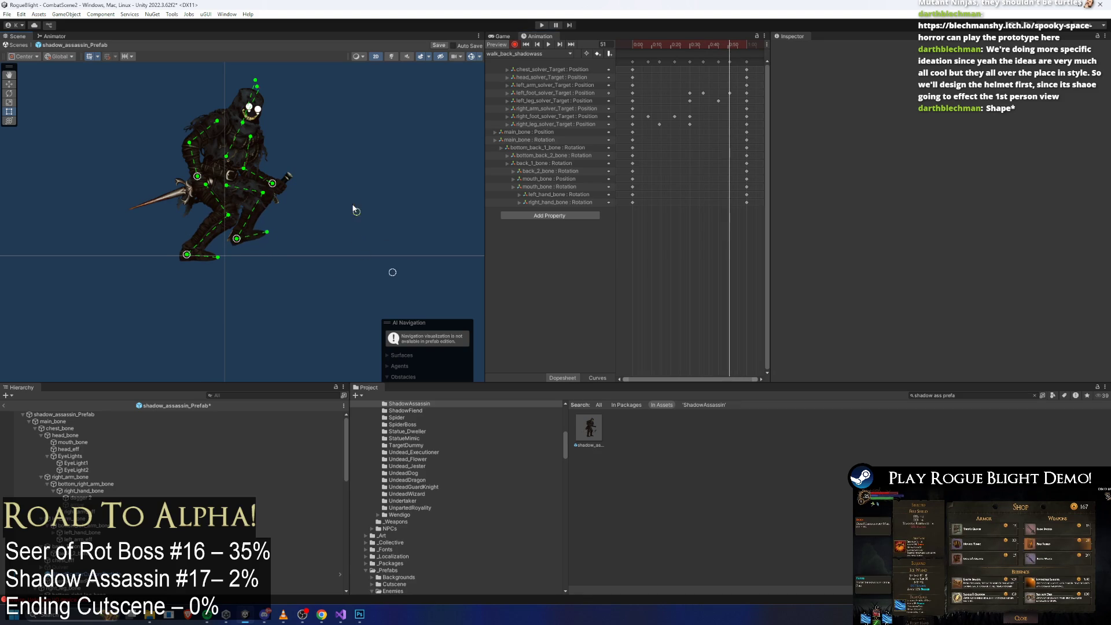
key(space)
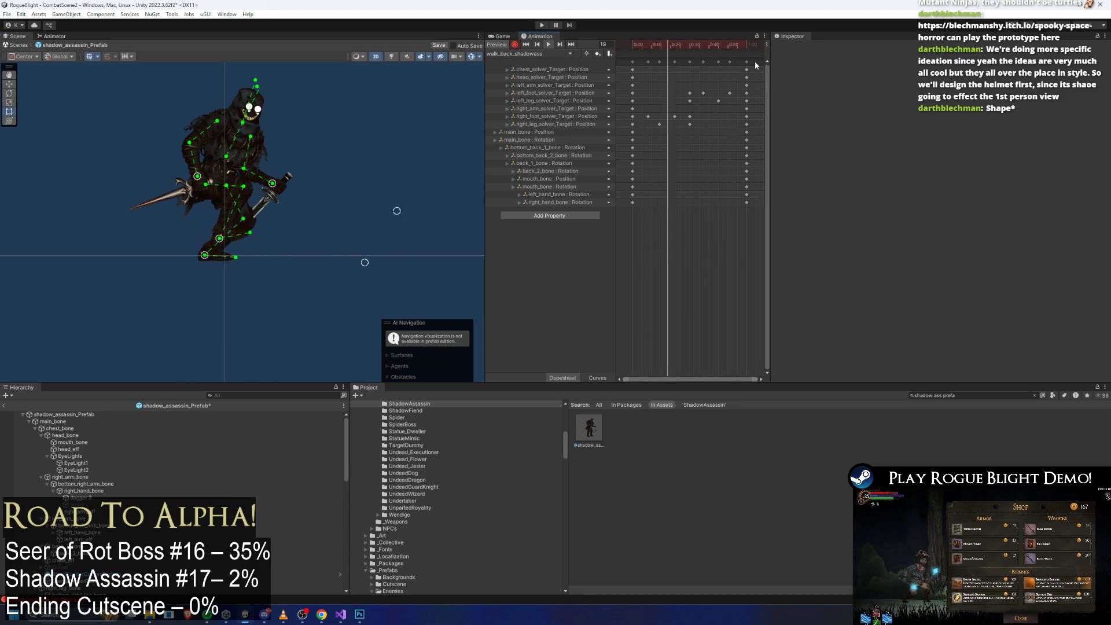
key(ctrl+a)
scroll(701, 108, down, 3)
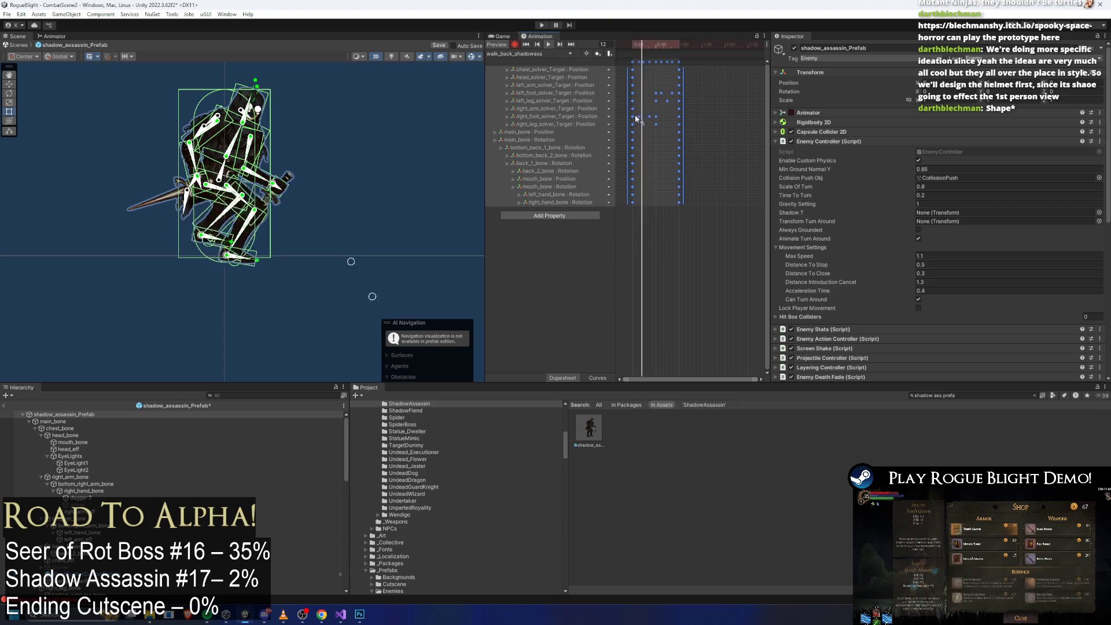
Step: Stretch the selected keys to 2:05, compress them near 0:59, then stretch them to end at frame 60
drag(690, 117, 671, 106)
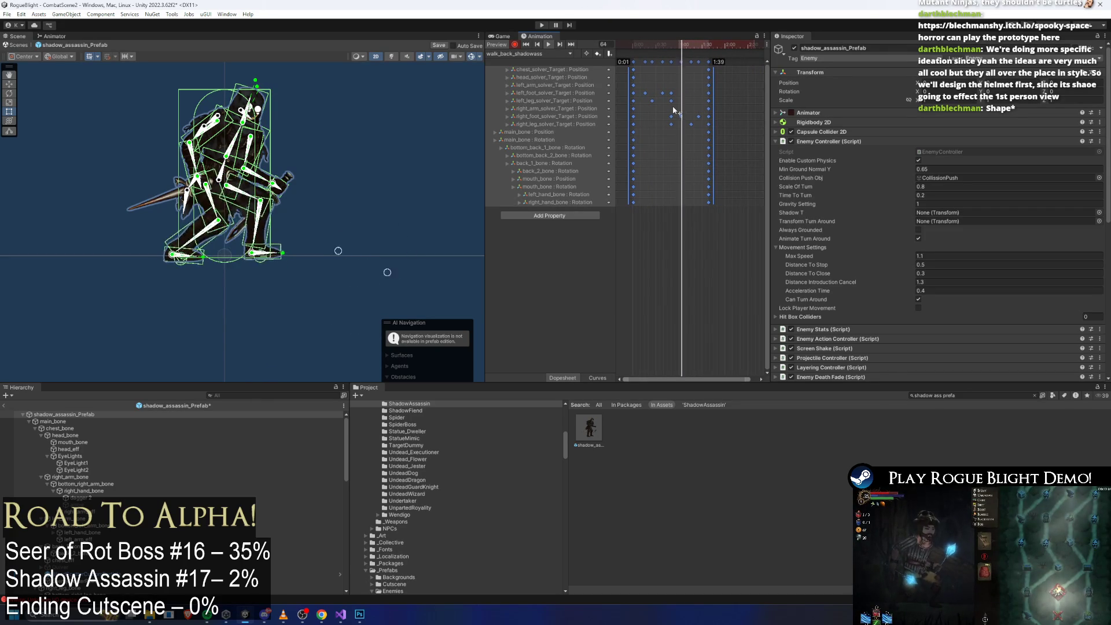
drag(676, 45, 680, 46)
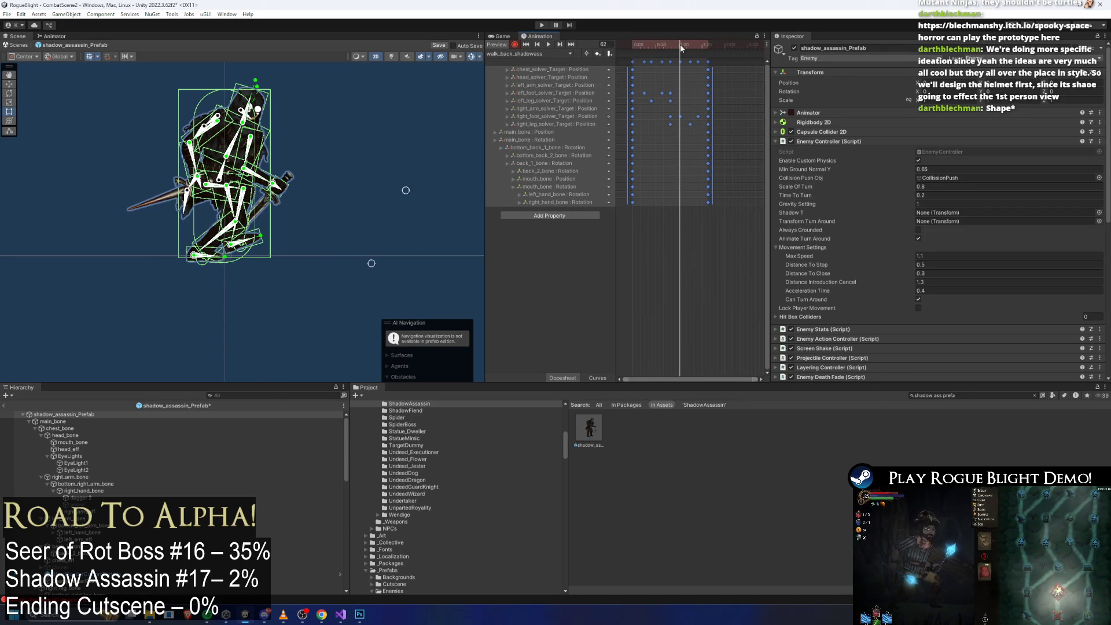
click(678, 45)
drag(708, 96, 680, 96)
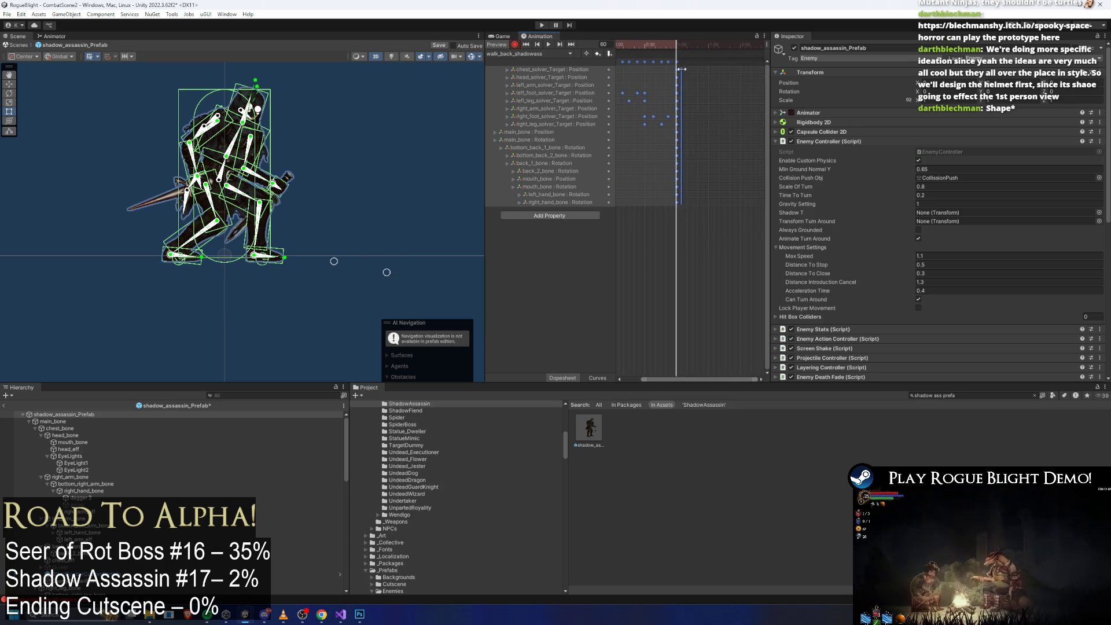
drag(681, 96, 708, 81)
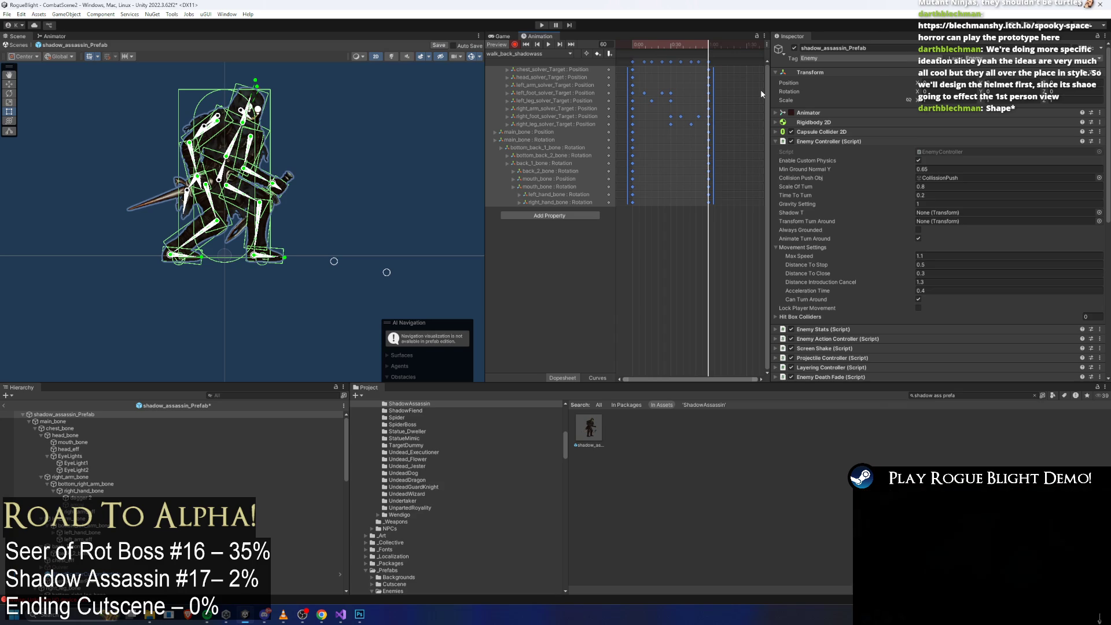
Step: Delete the left_foot_solver_Target key near frame 8
click(648, 50)
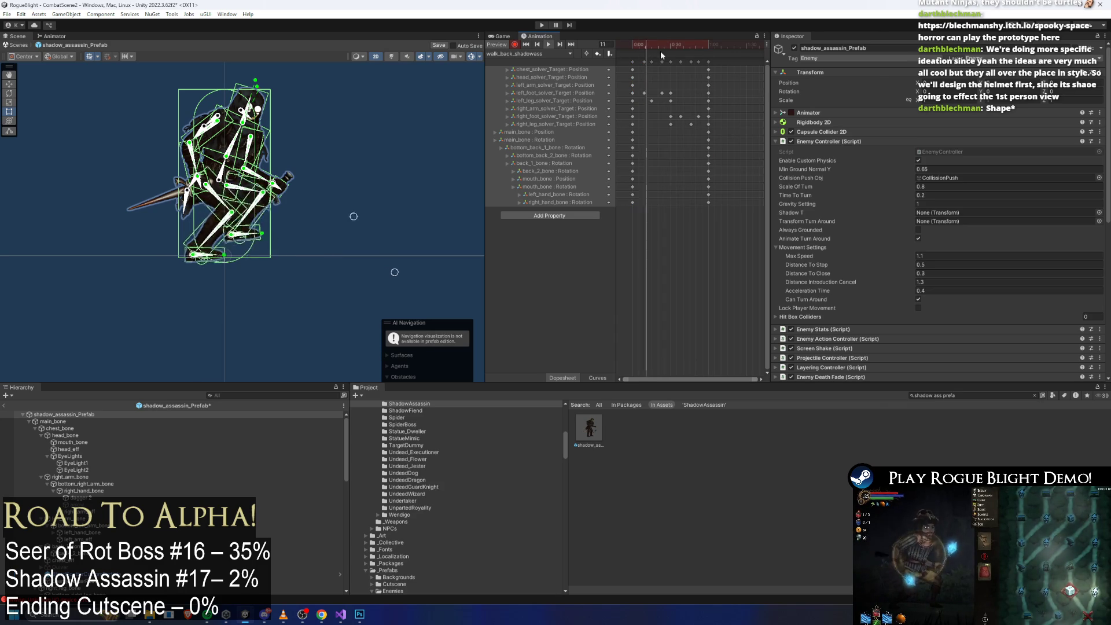
click(383, 157)
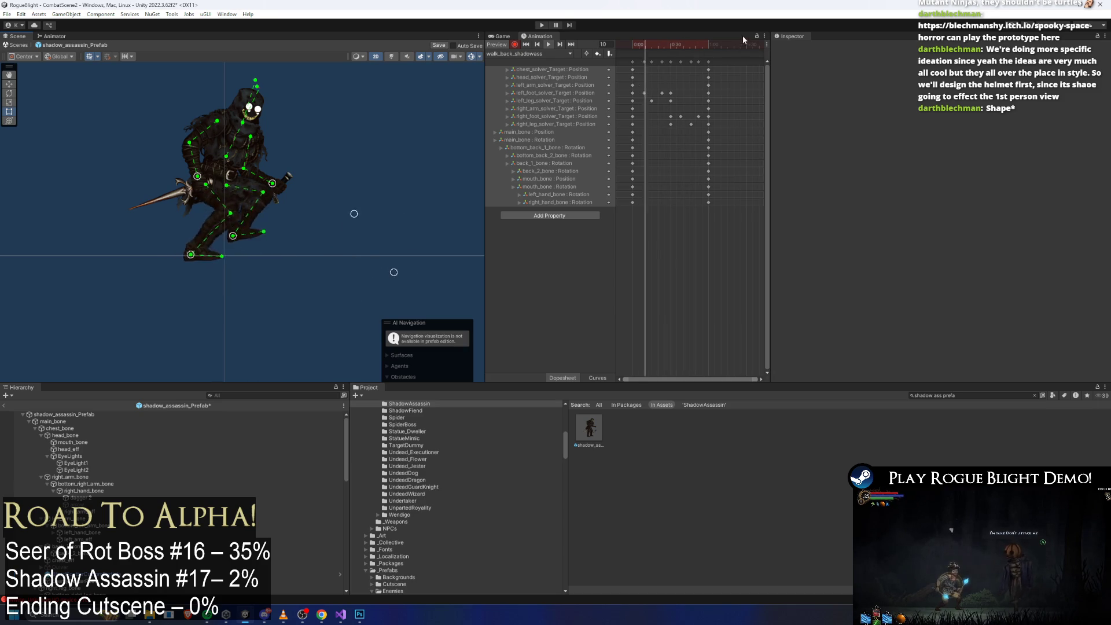
click(653, 47)
mouse_move(654, 45)
mouse_down()
mouse_move(634, 44)
mouse_move(644, 44)
mouse_up()
click(643, 92)
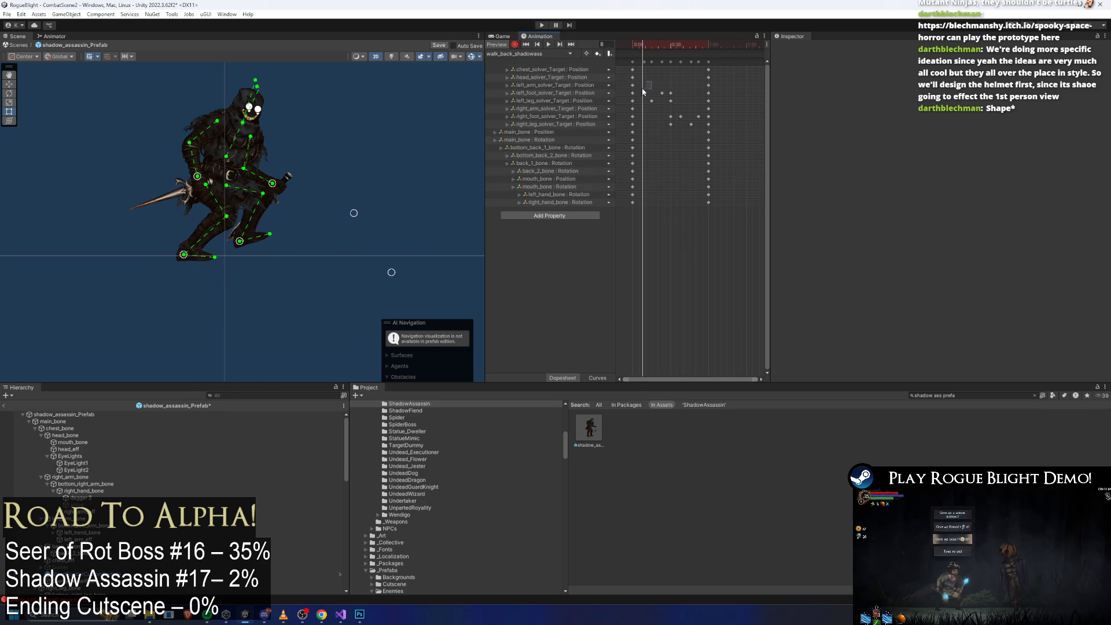
key(Delete)
Step: Key a new left foot target position at frame 24
mouse_move(651, 51)
mouse_down()
mouse_move(697, 51)
mouse_move(684, 50)
mouse_up()
click(680, 116)
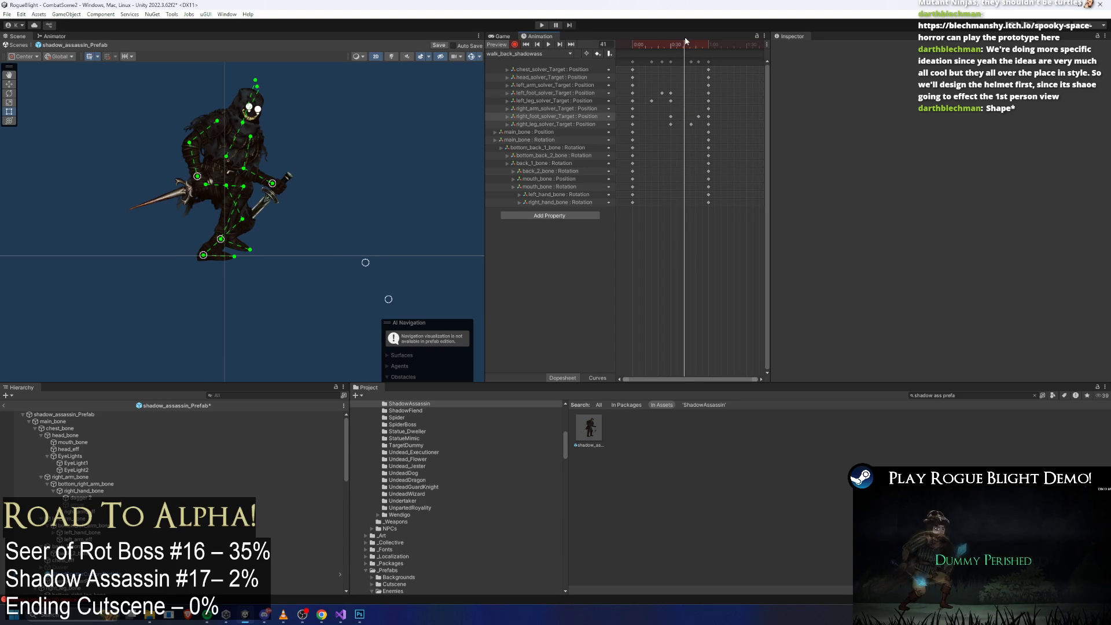
key(space)
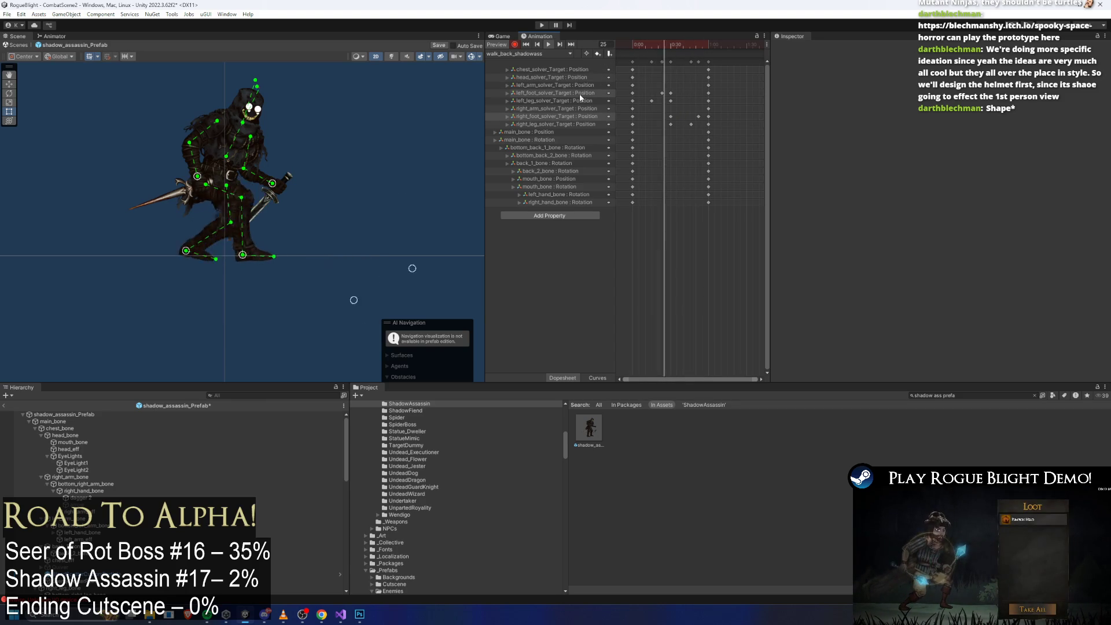
drag(651, 74, 664, 92)
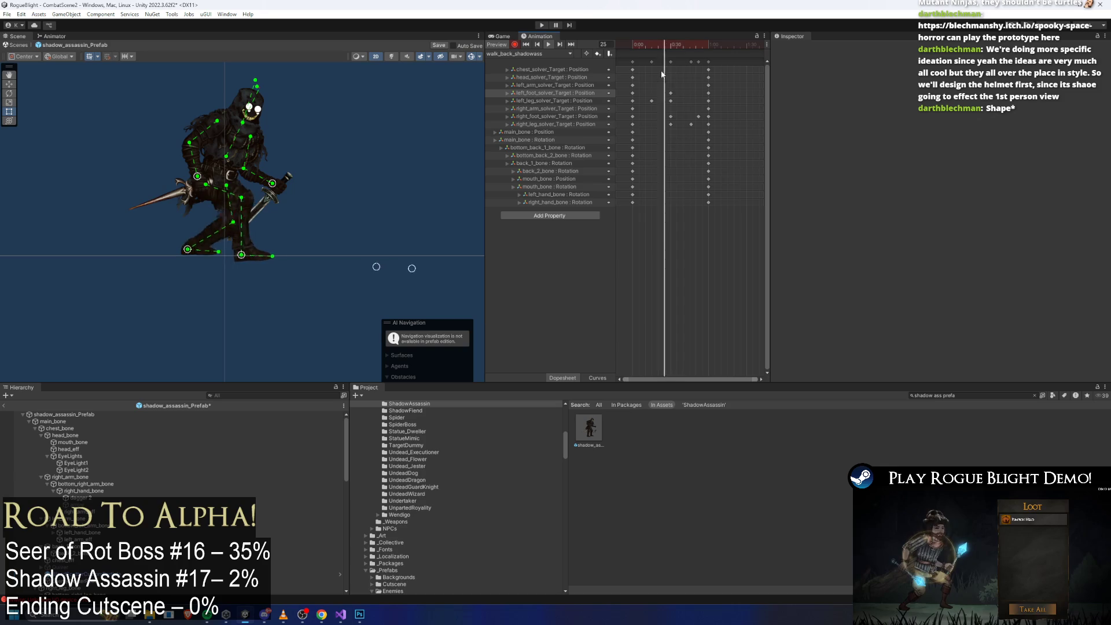
click(705, 116)
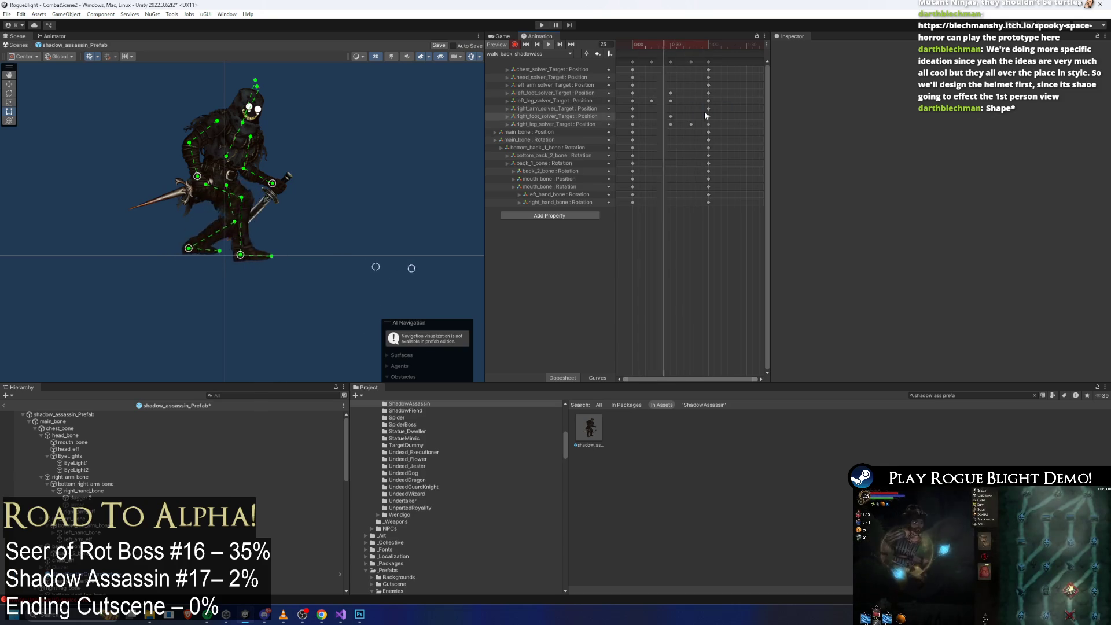
drag(642, 47, 664, 47)
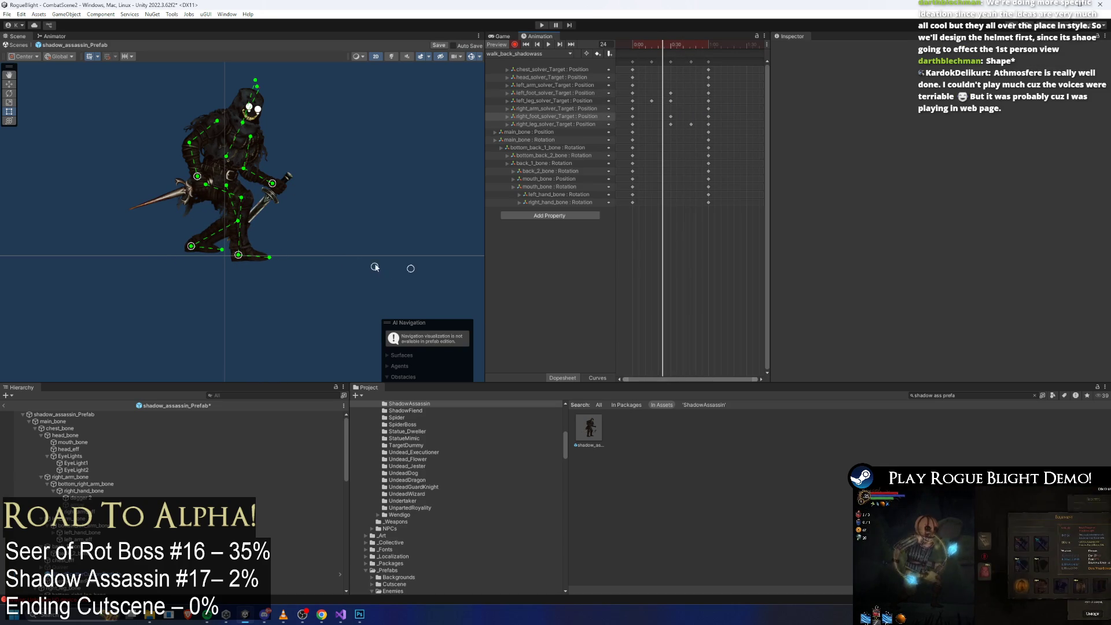
drag(374, 267, 362, 296)
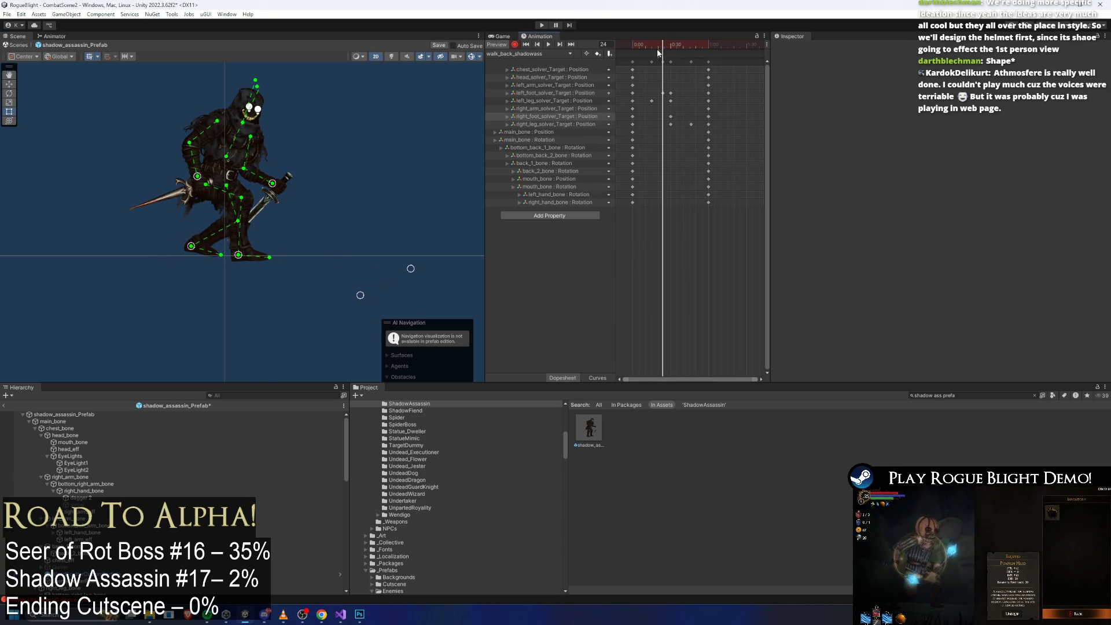
Step: Scrub and play the walk cycle to review the legs, stopping at frame 30
drag(658, 51, 652, 51)
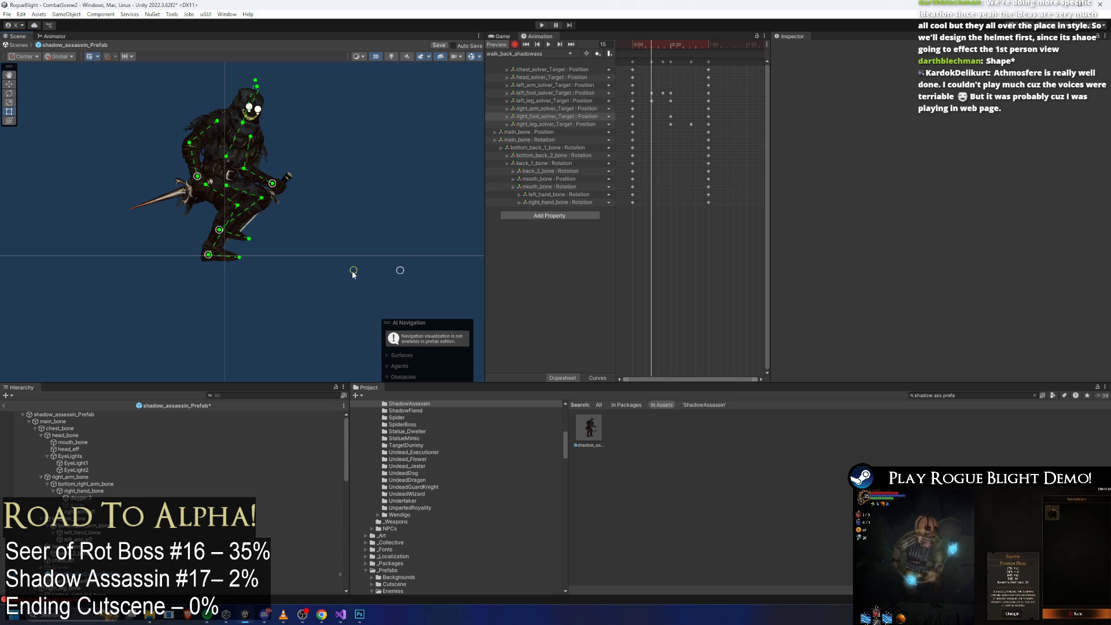
drag(674, 46, 688, 47)
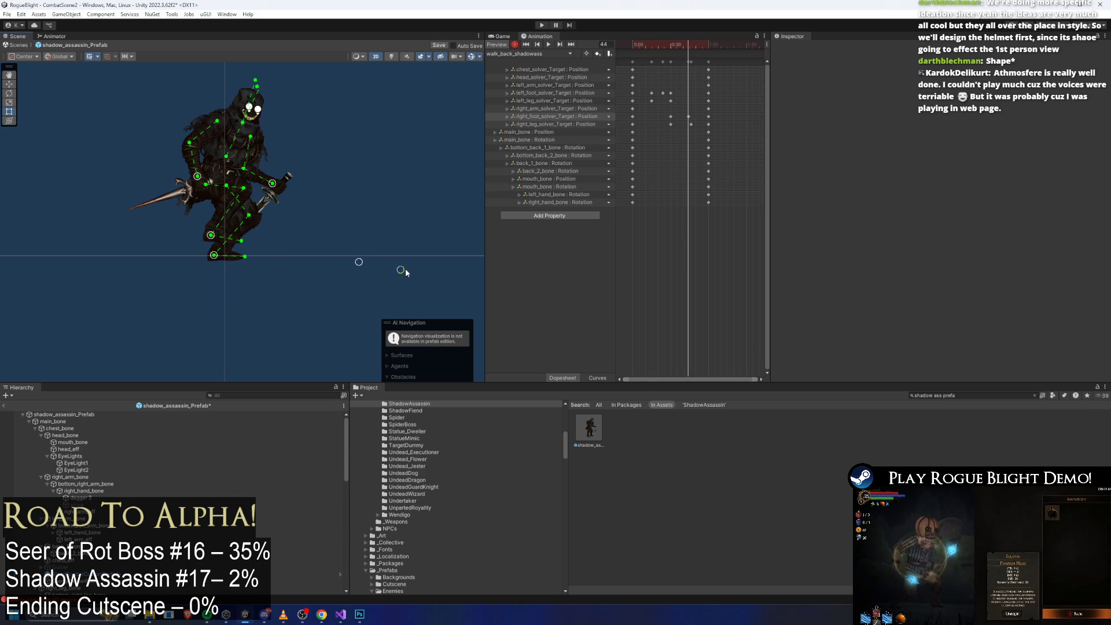
drag(689, 49, 701, 46)
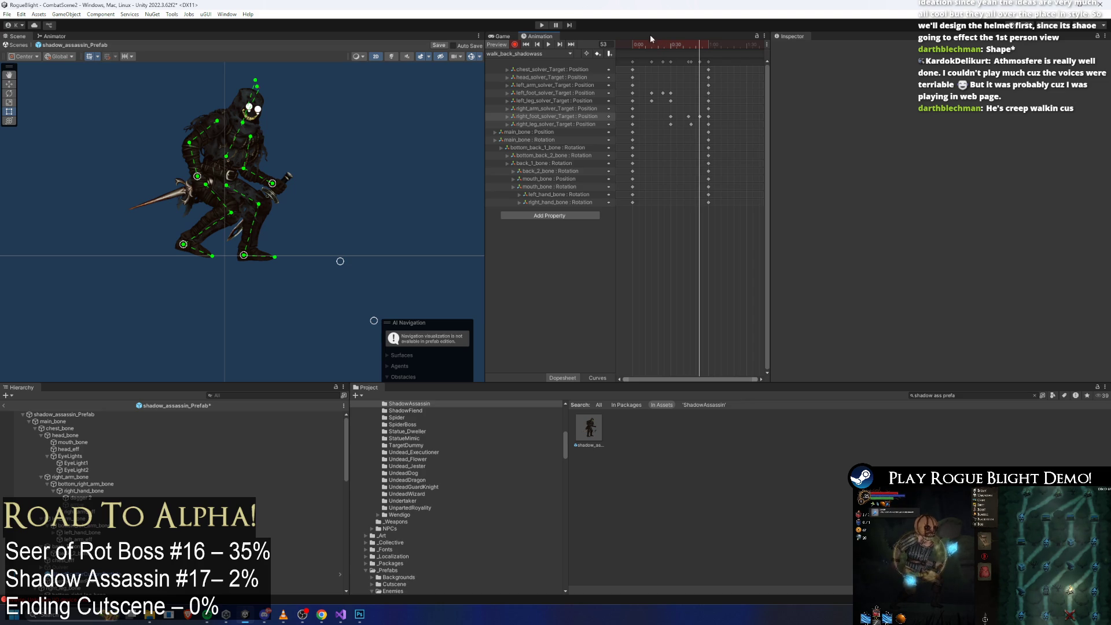
click(549, 44)
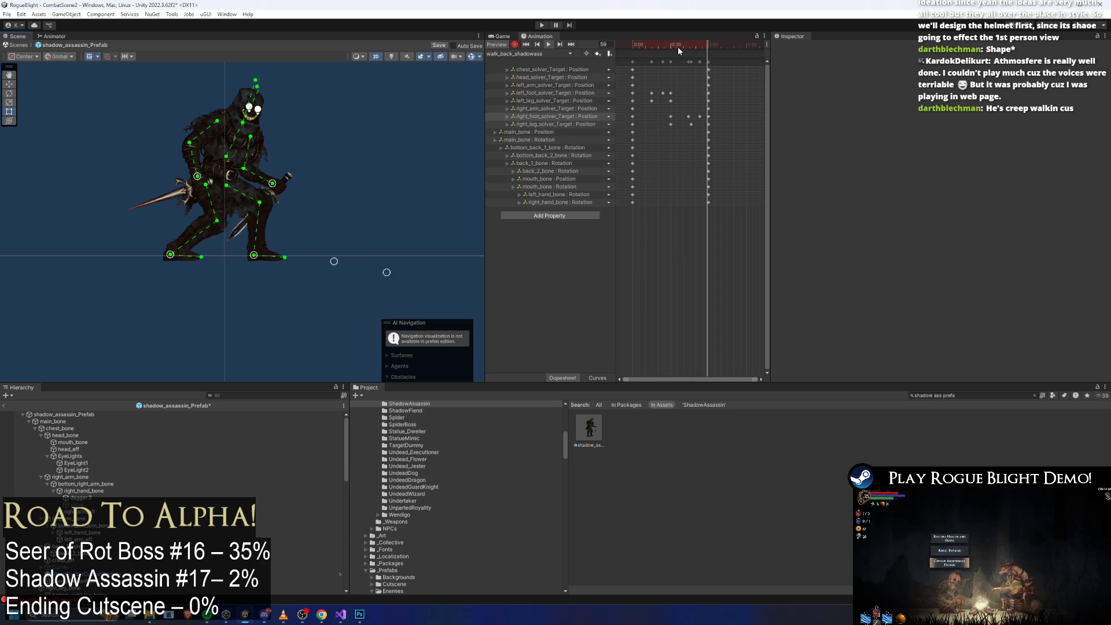
drag(658, 45, 668, 44)
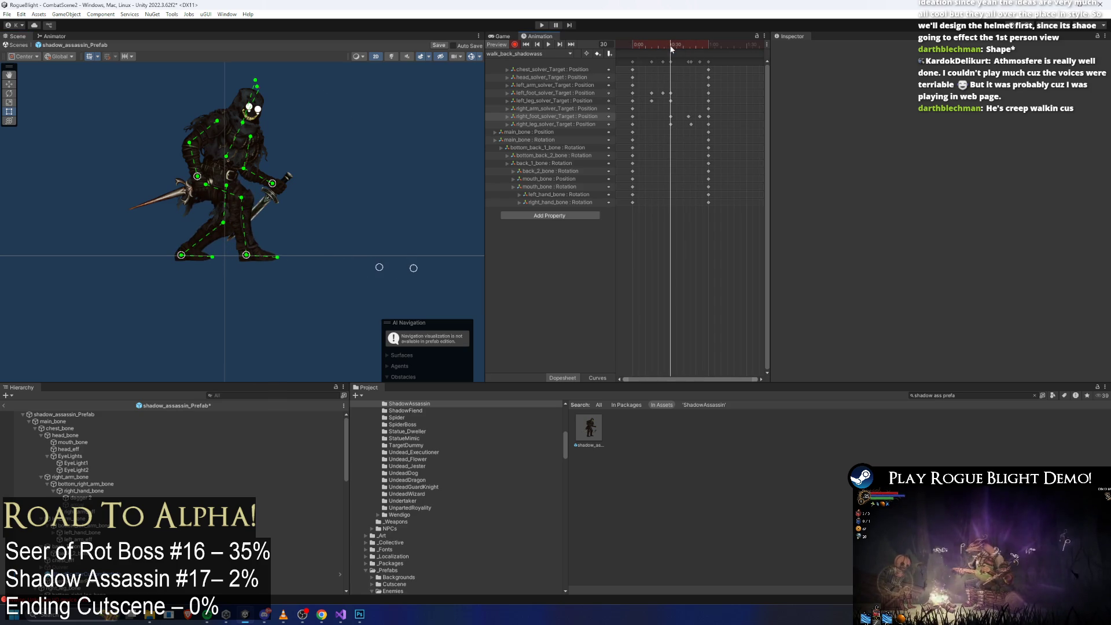
click(222, 168)
Step: Tilt the whole skeleton by rotating main_bone at frame 0, selecting the frame 0 and 60 keys
click(224, 170)
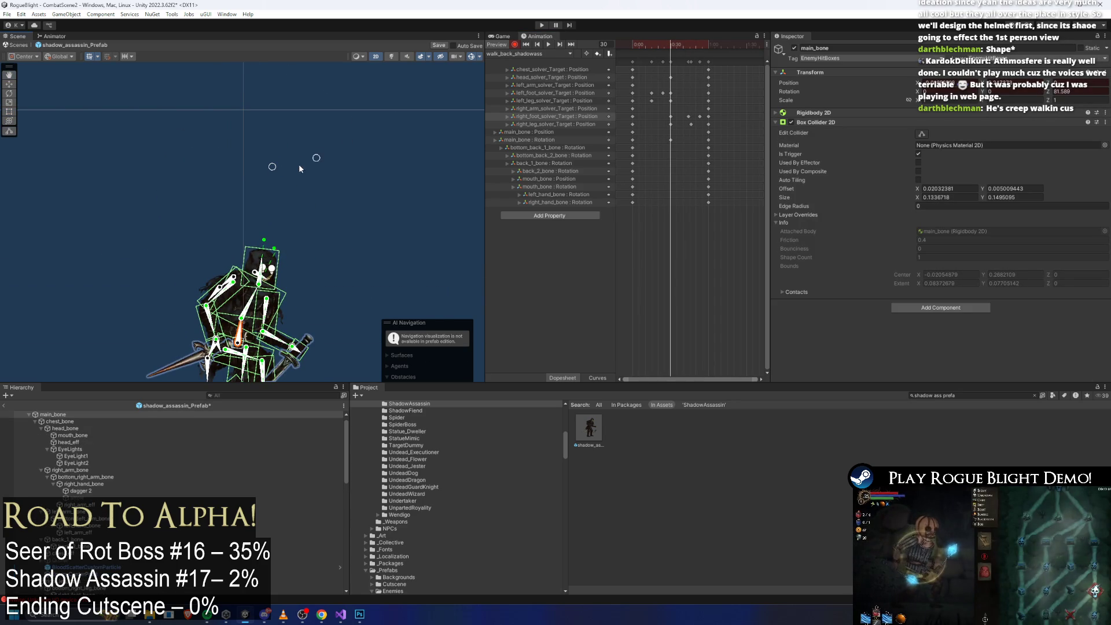
drag(316, 157, 288, 151)
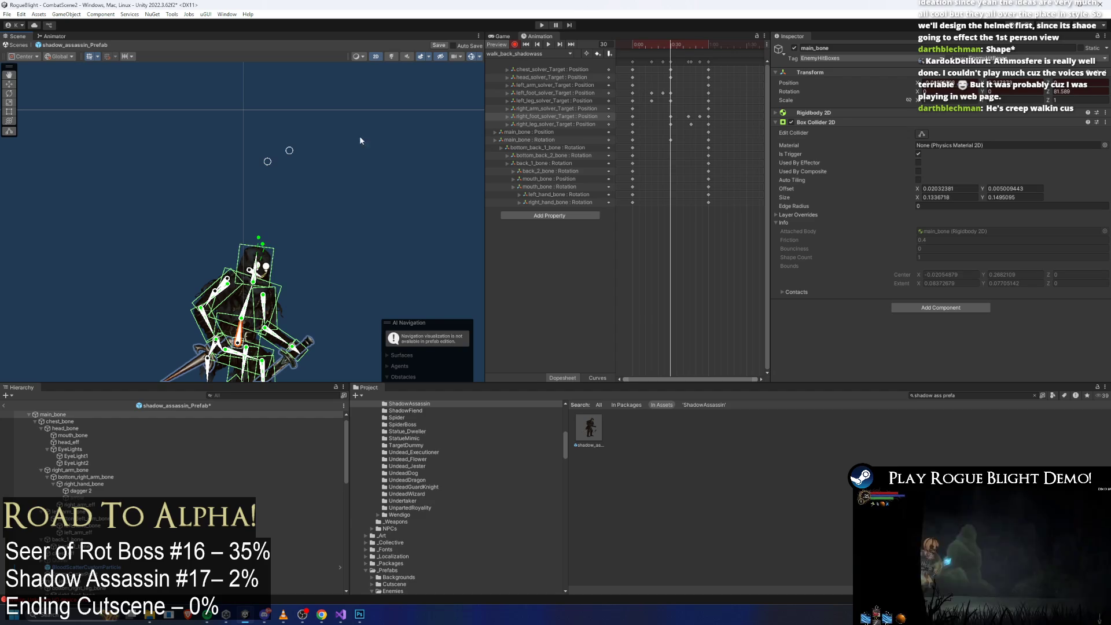
drag(672, 46, 632, 46)
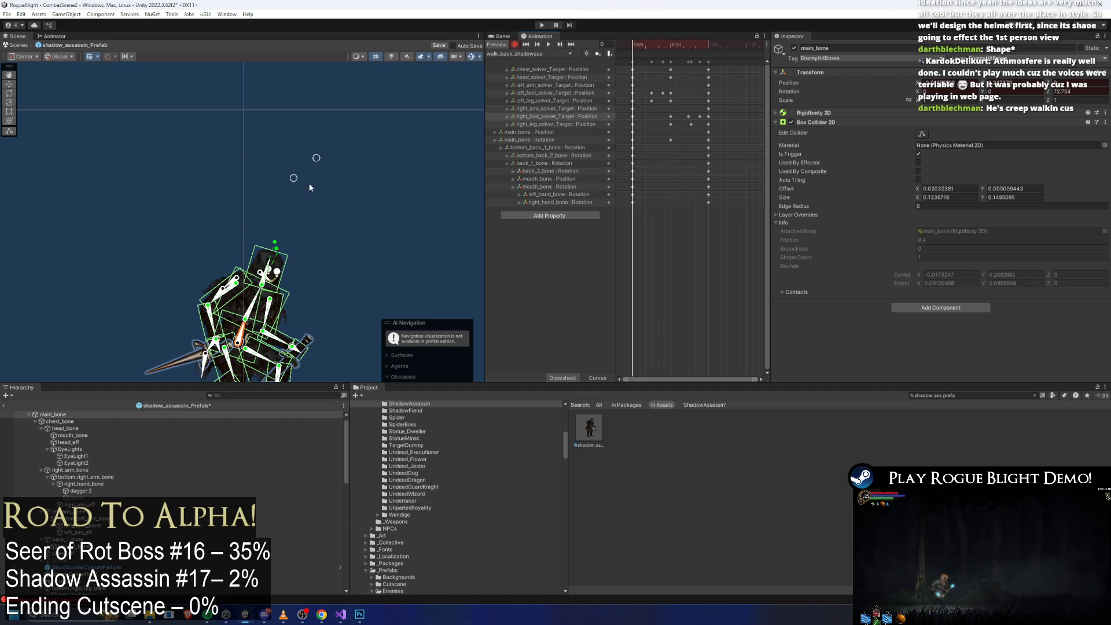
drag(316, 159, 284, 131)
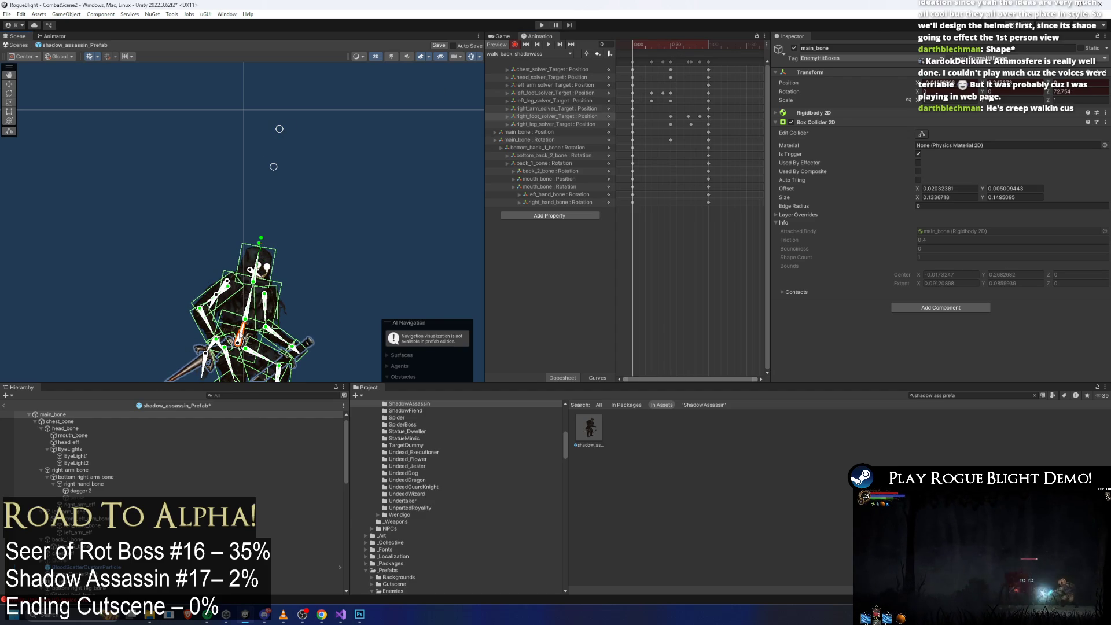
drag(248, 336, 247, 327)
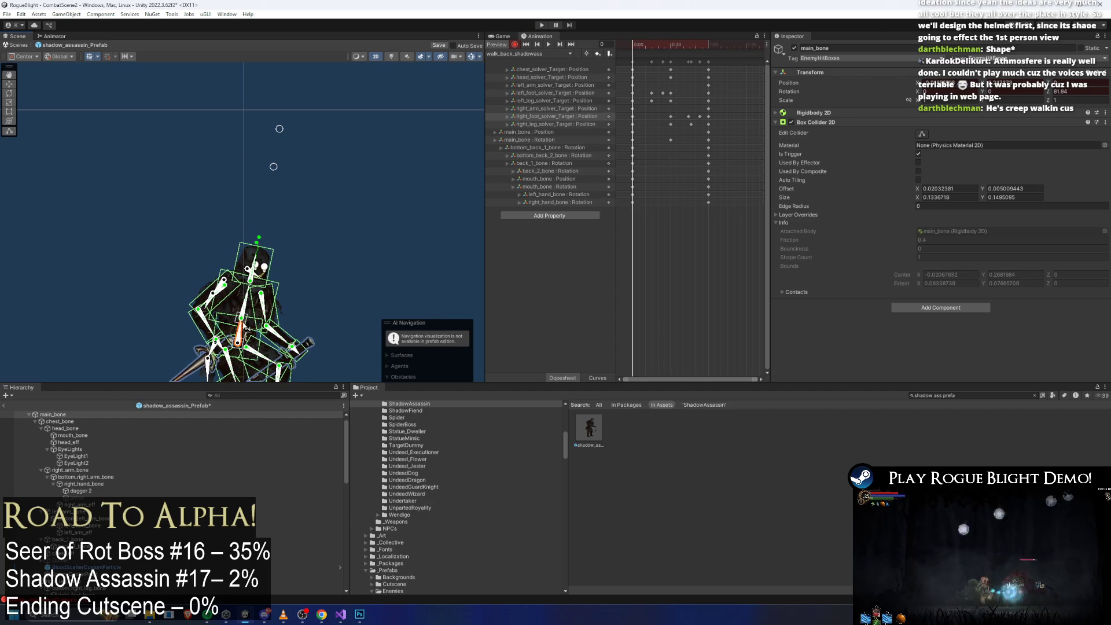
click(633, 62)
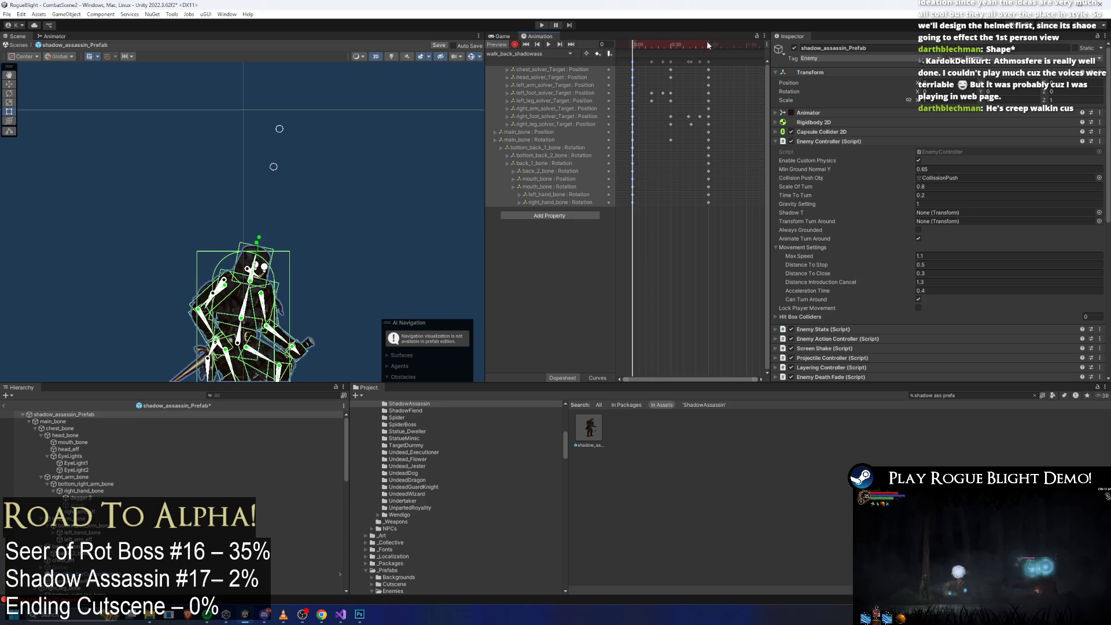
click(706, 44)
click(708, 62)
Step: Raise main_bone around frame 30 and preview the bobbing walk from frame 0
key(space)
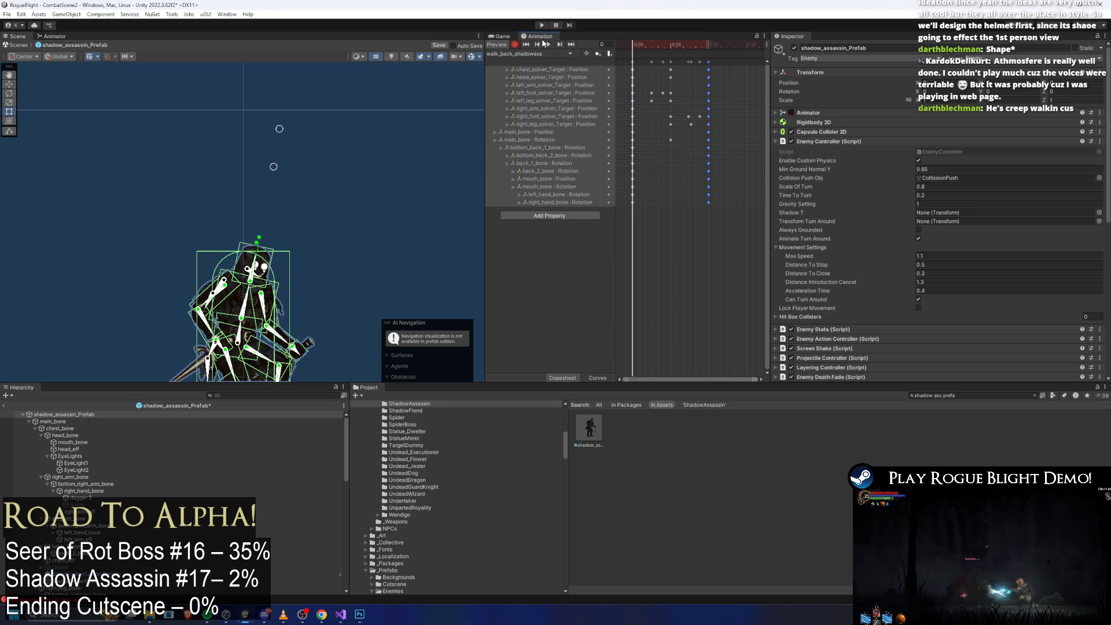
click(422, 236)
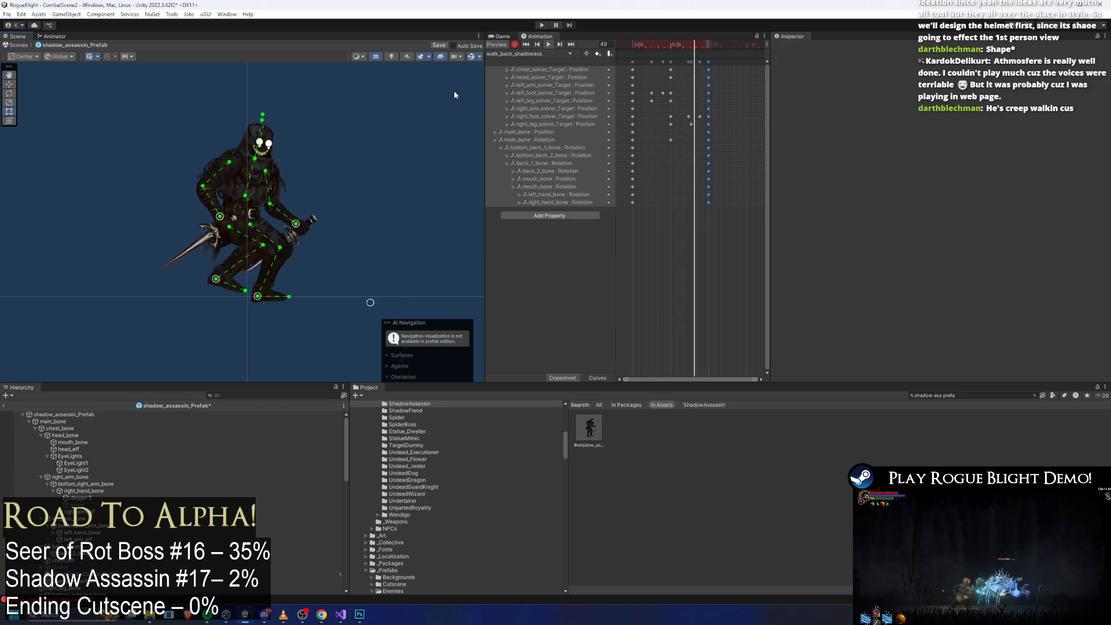
click(668, 45)
mouse_move(669, 45)
mouse_down()
mouse_move(633, 43)
mouse_move(644, 41)
mouse_up()
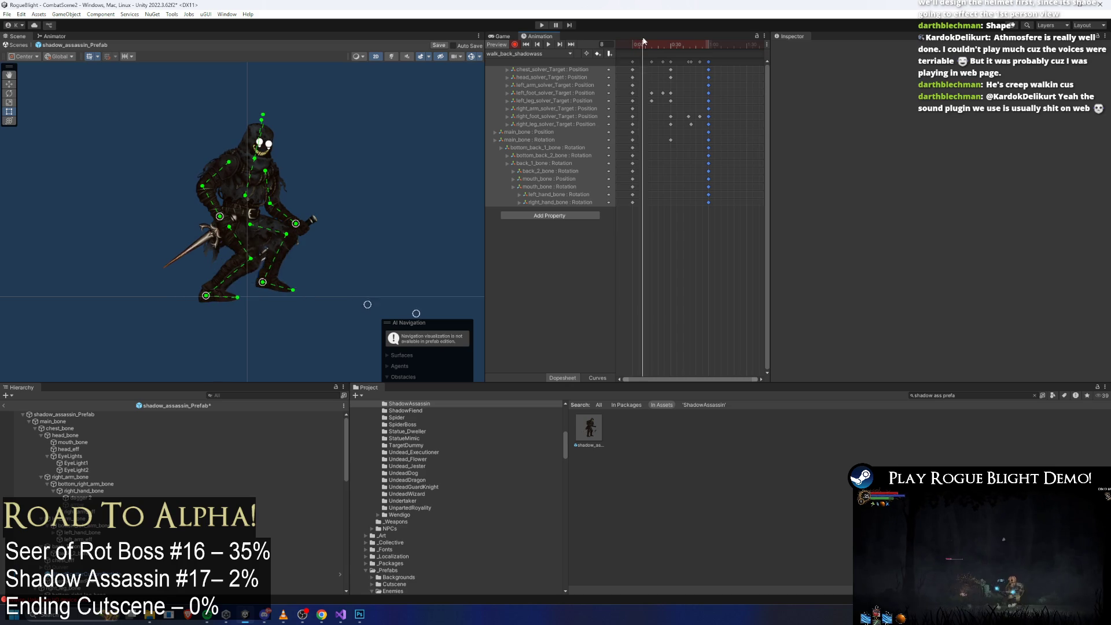
click(241, 220)
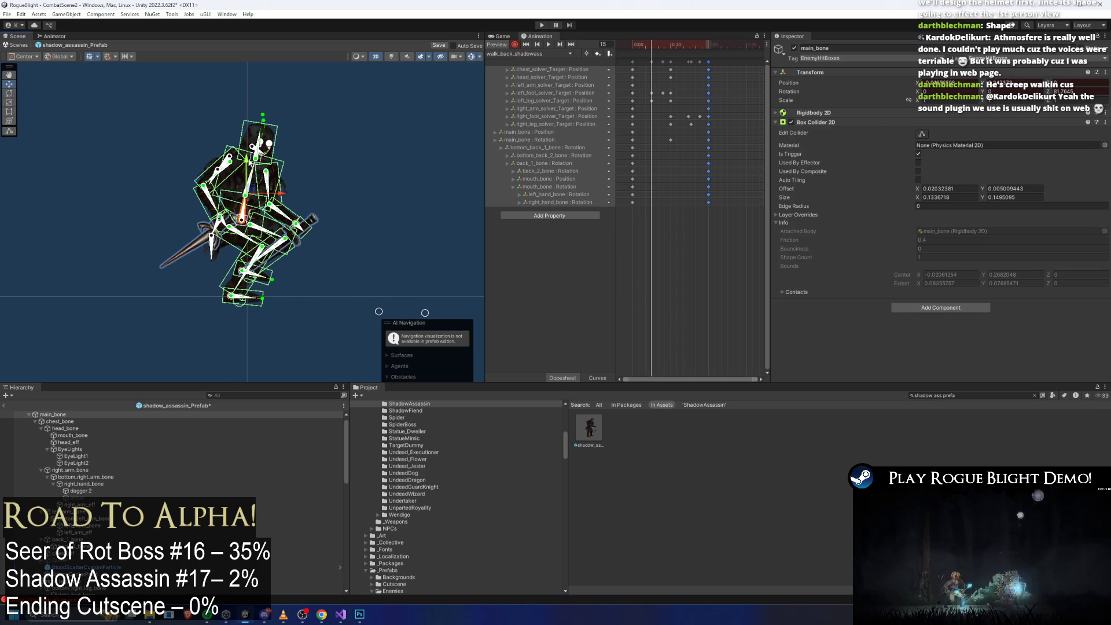
drag(248, 155, 247, 157)
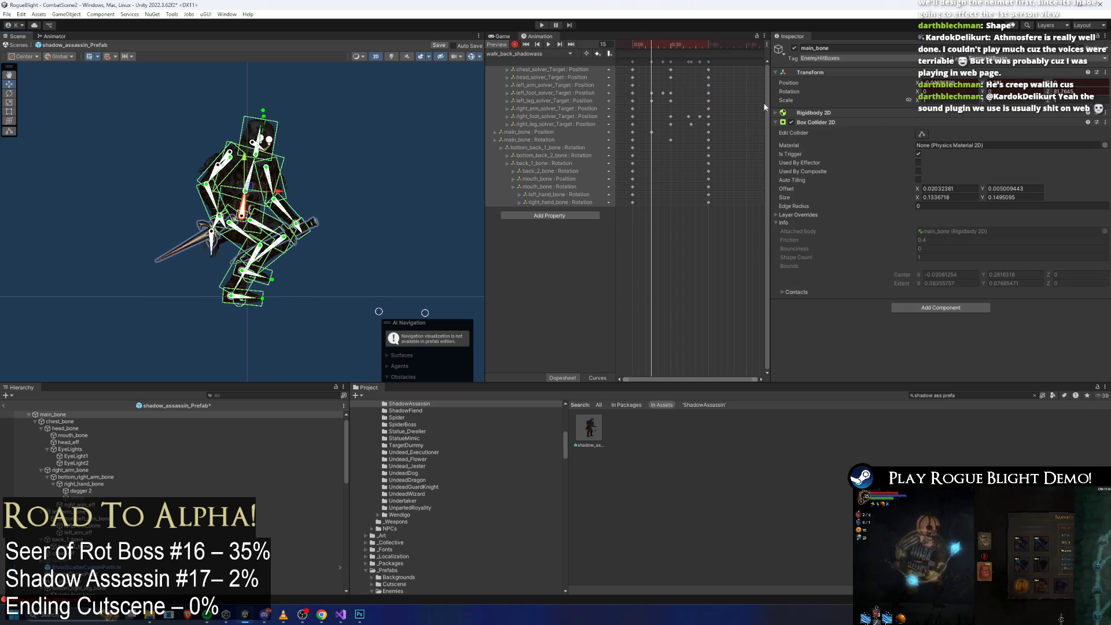
click(632, 131)
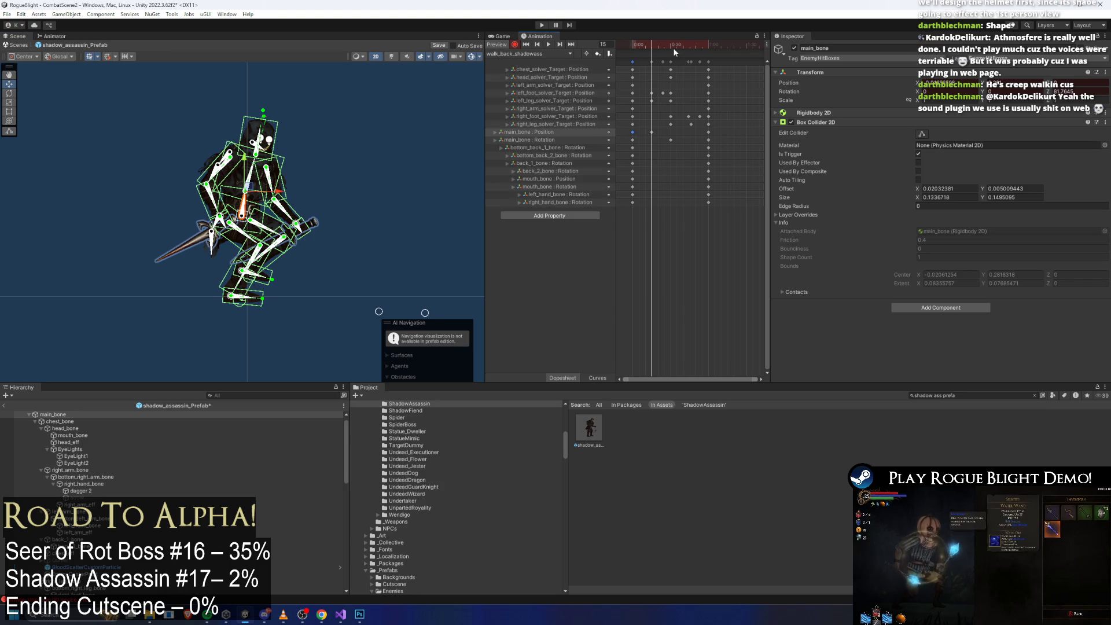
click(657, 133)
click(688, 41)
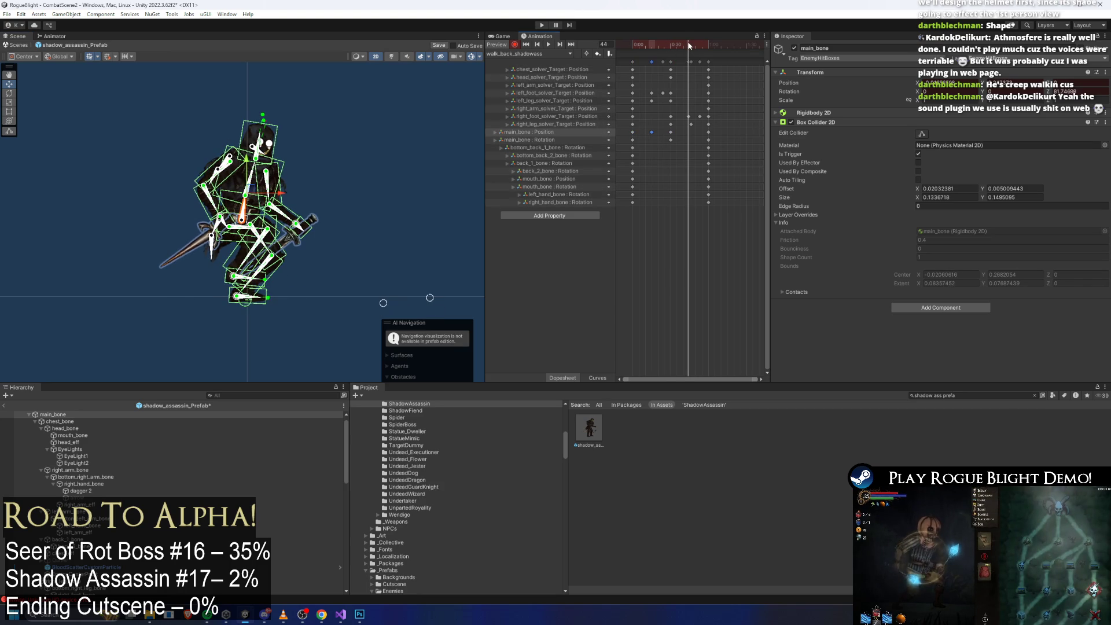
click(393, 79)
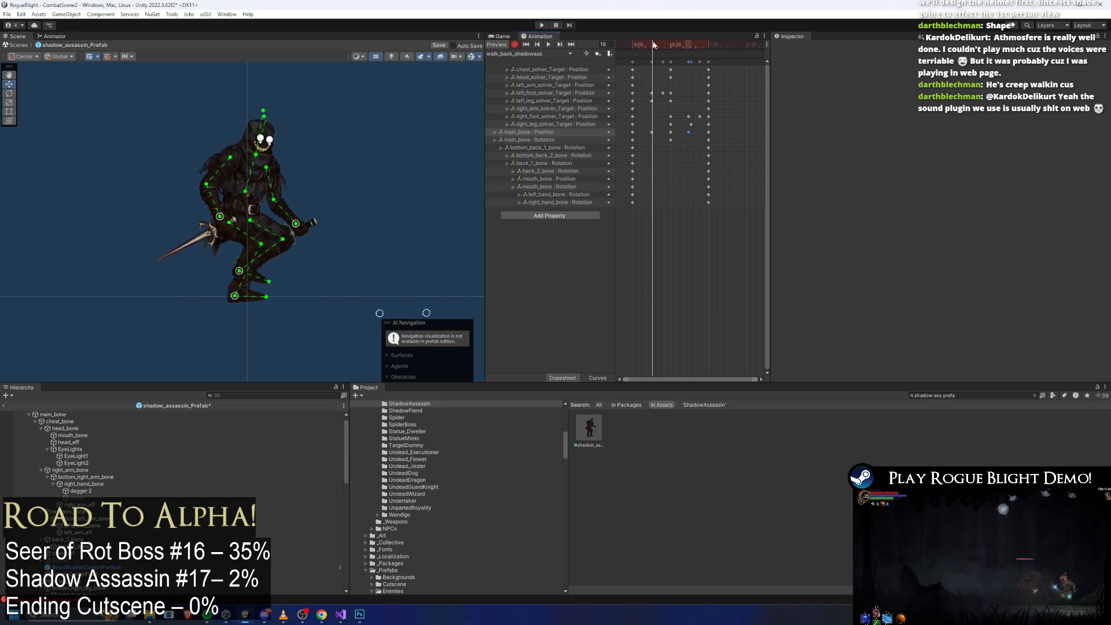
drag(654, 45, 611, 41)
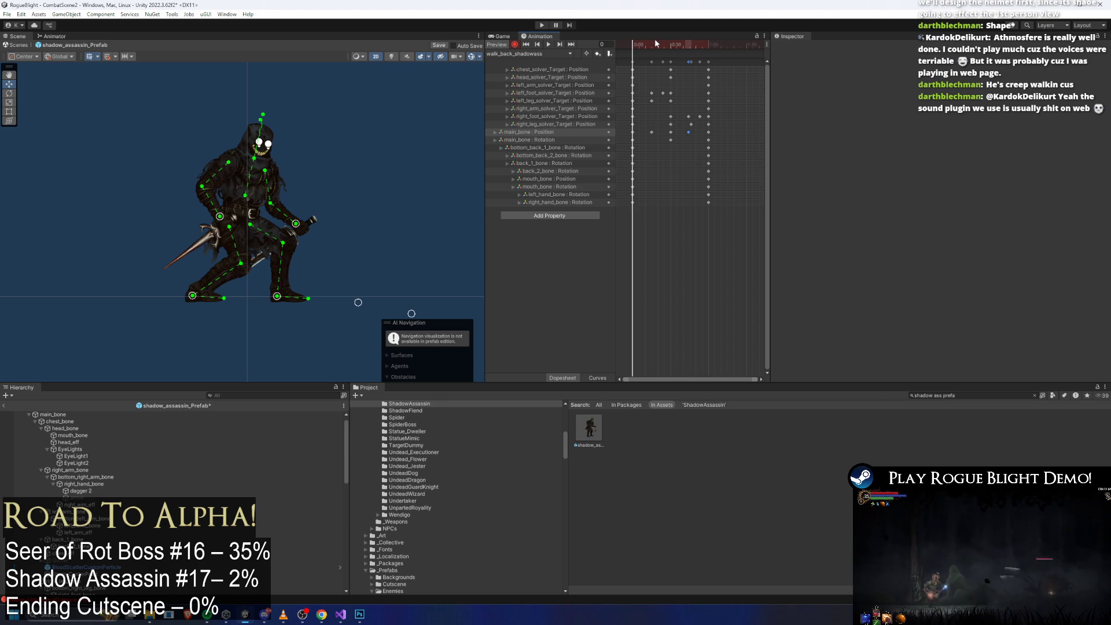
Step: Drag head_solver_Target to key a new head pose at frame 15, then play and stop the preview
click(669, 45)
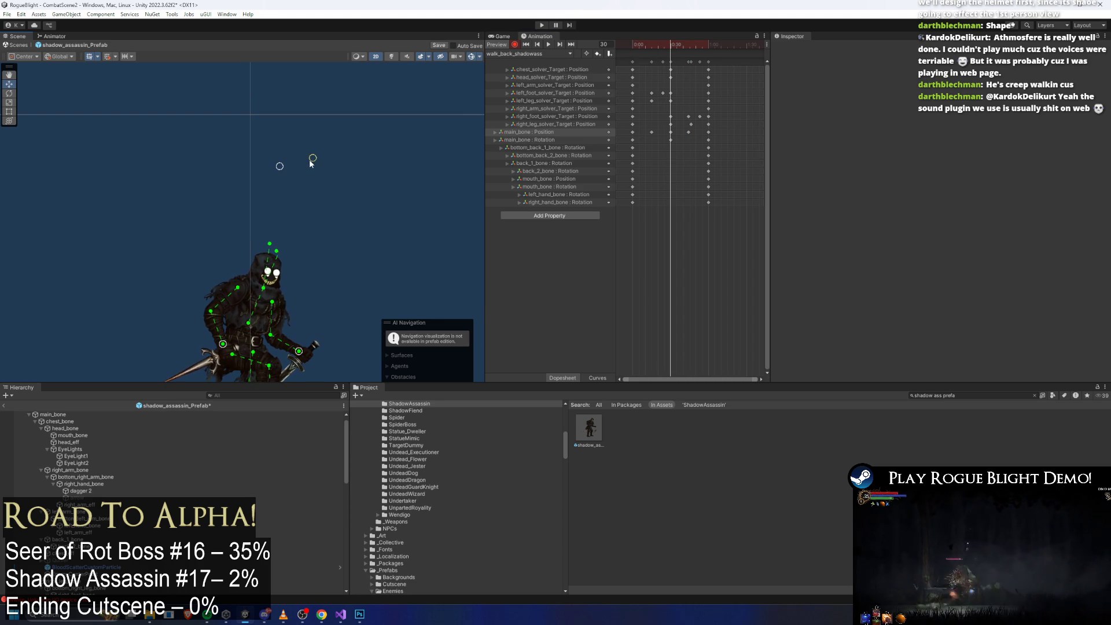
mouse_move(665, 43)
mouse_down()
mouse_move(632, 44)
mouse_move(710, 47)
mouse_move(652, 45)
mouse_up()
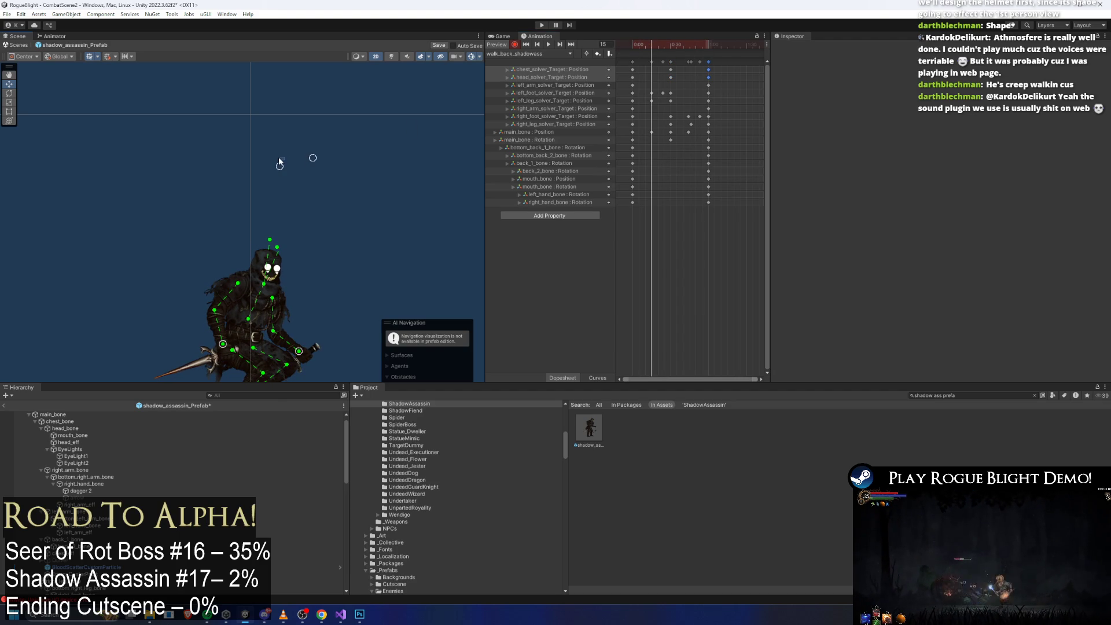
drag(280, 166, 293, 145)
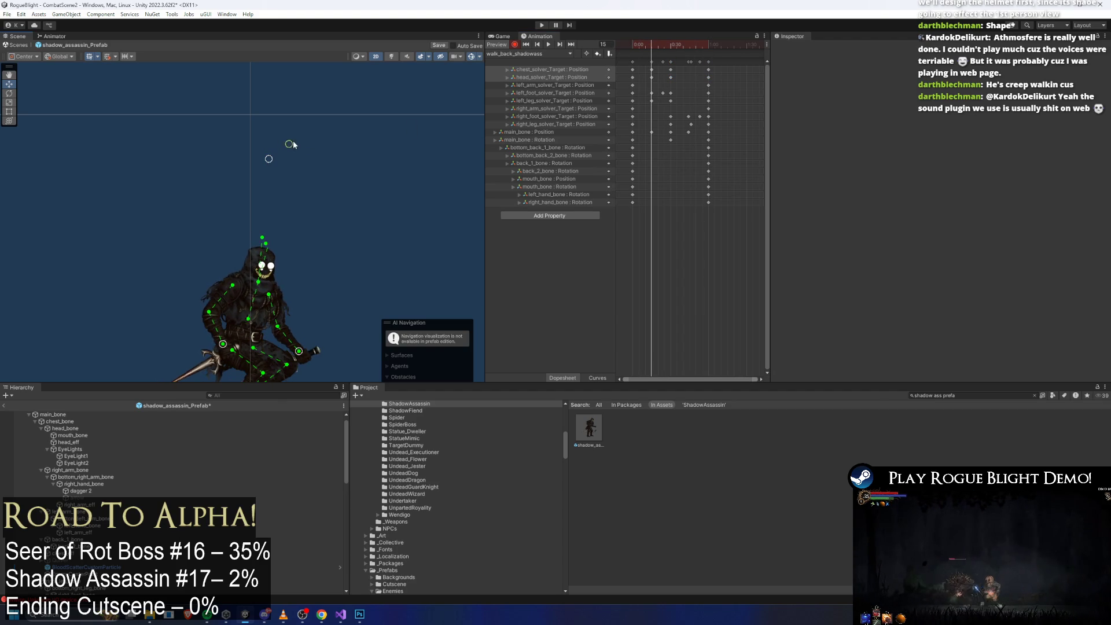
key(space)
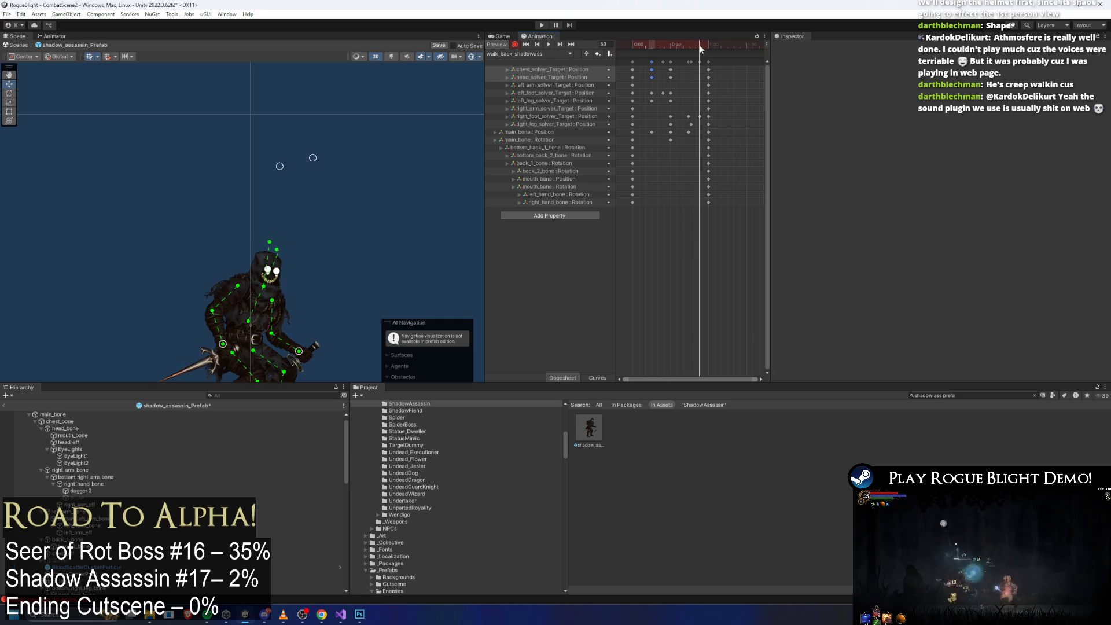
click(640, 78)
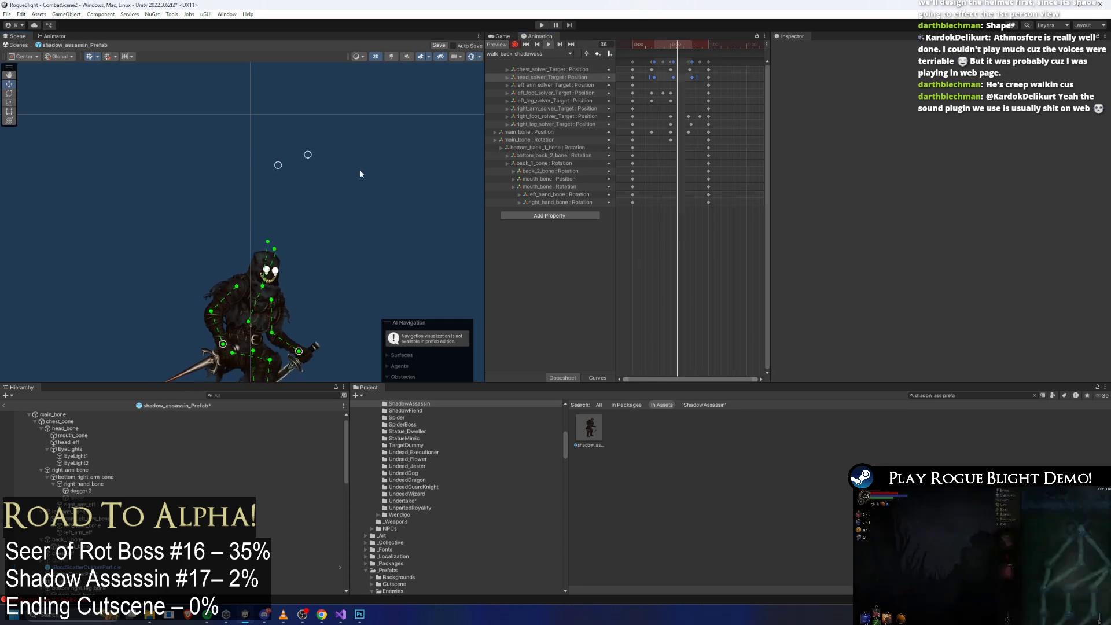
drag(360, 169, 361, 144)
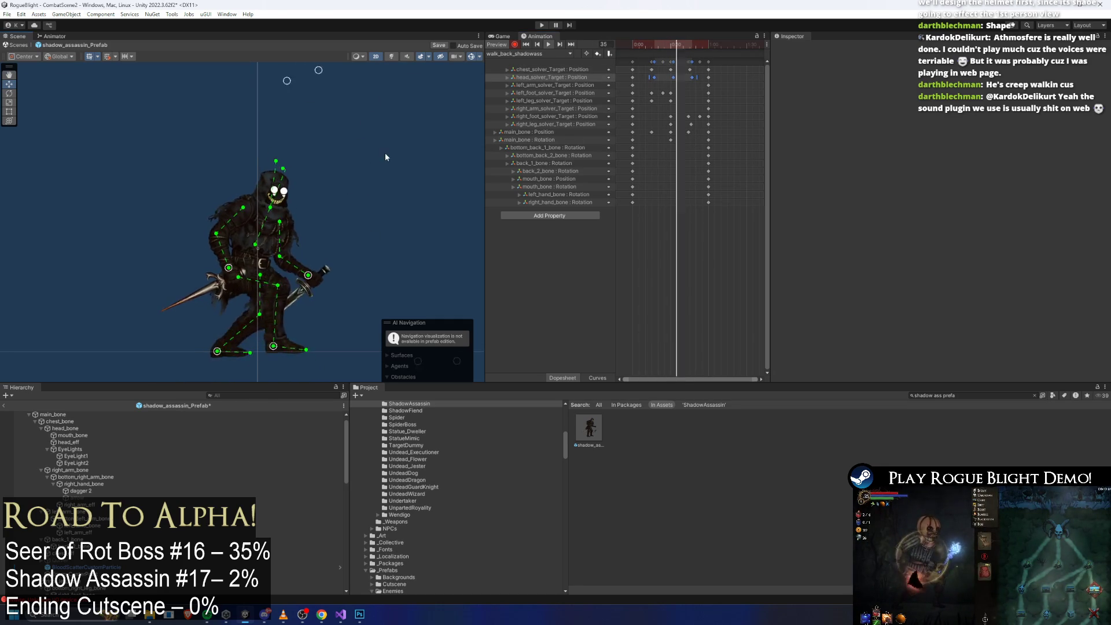
scroll(324, 216, up, 4)
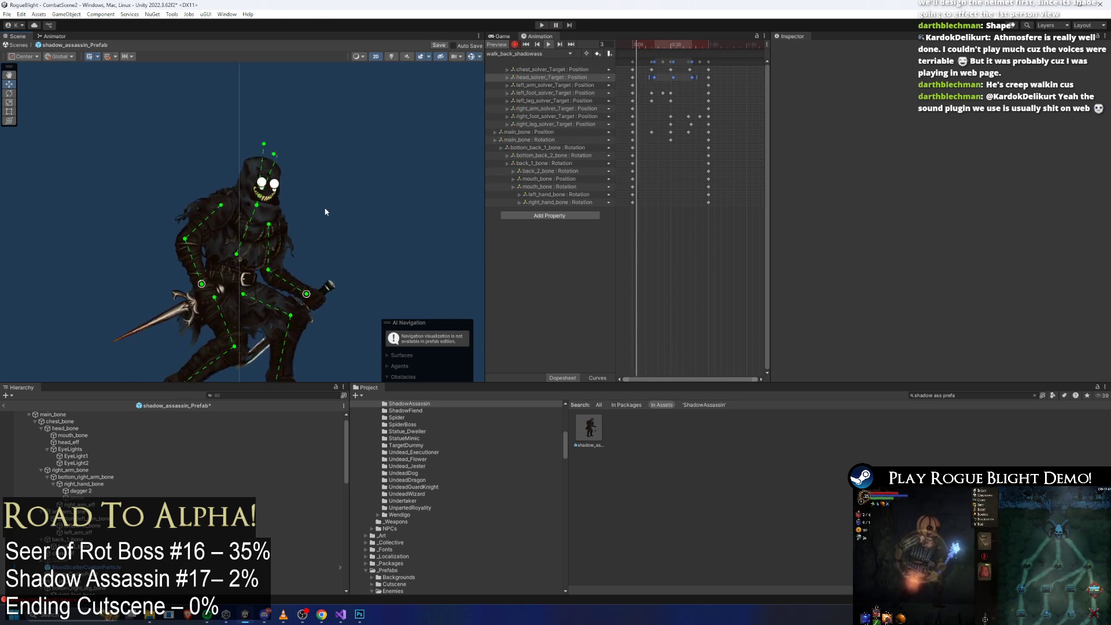
click(633, 45)
drag(643, 42, 673, 44)
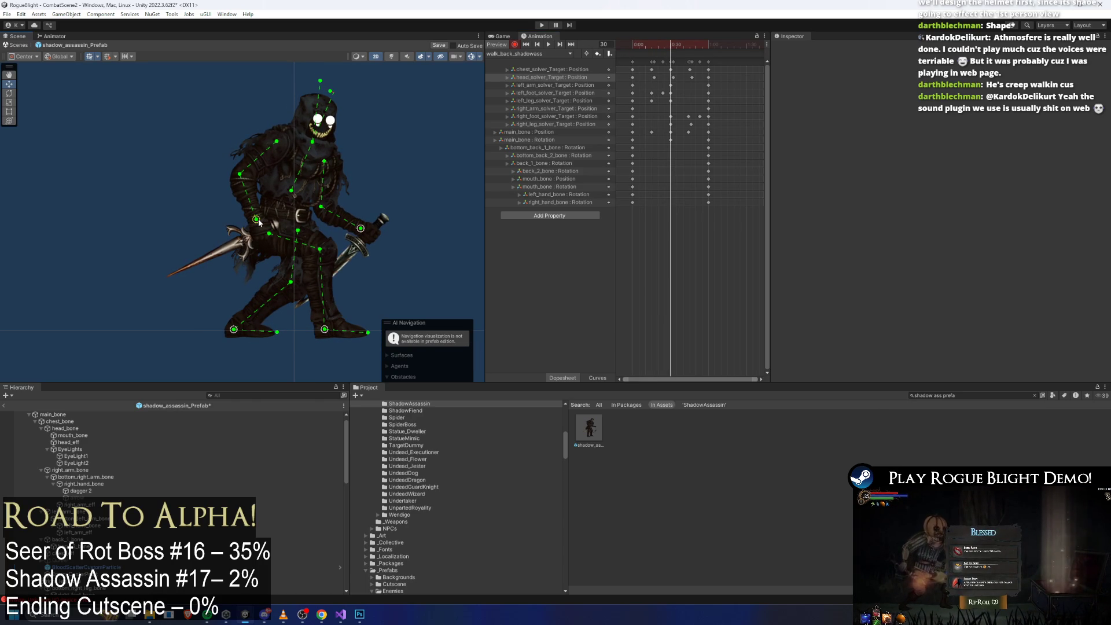
scroll(336, 218, up, 3)
Step: Tilt the left hand and raise the right hand and dagger at frame 15
click(392, 235)
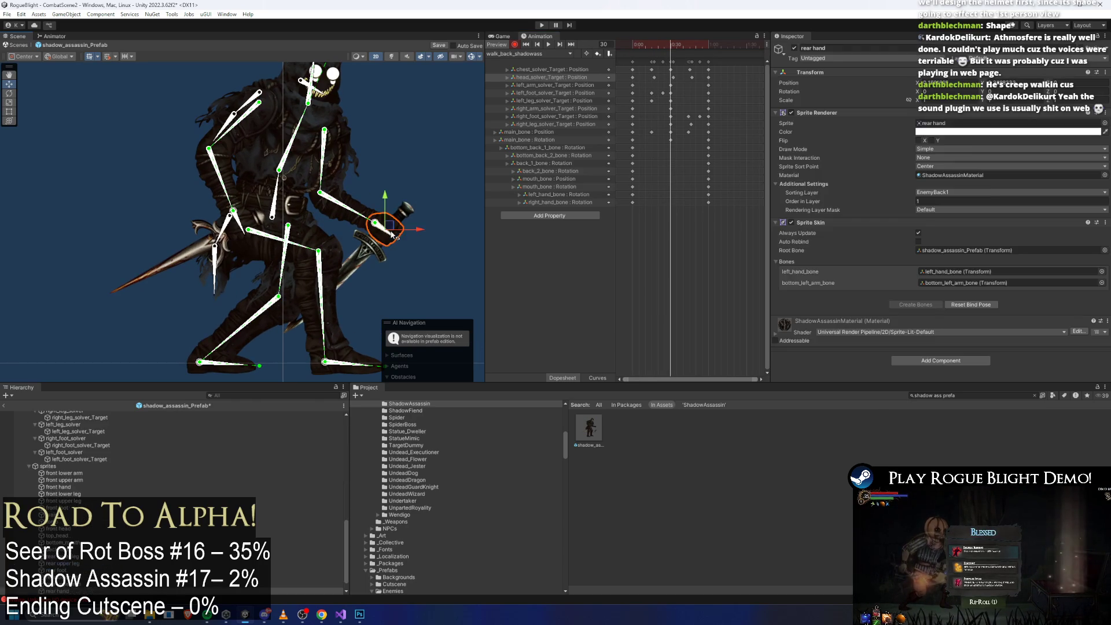
drag(394, 236, 394, 237)
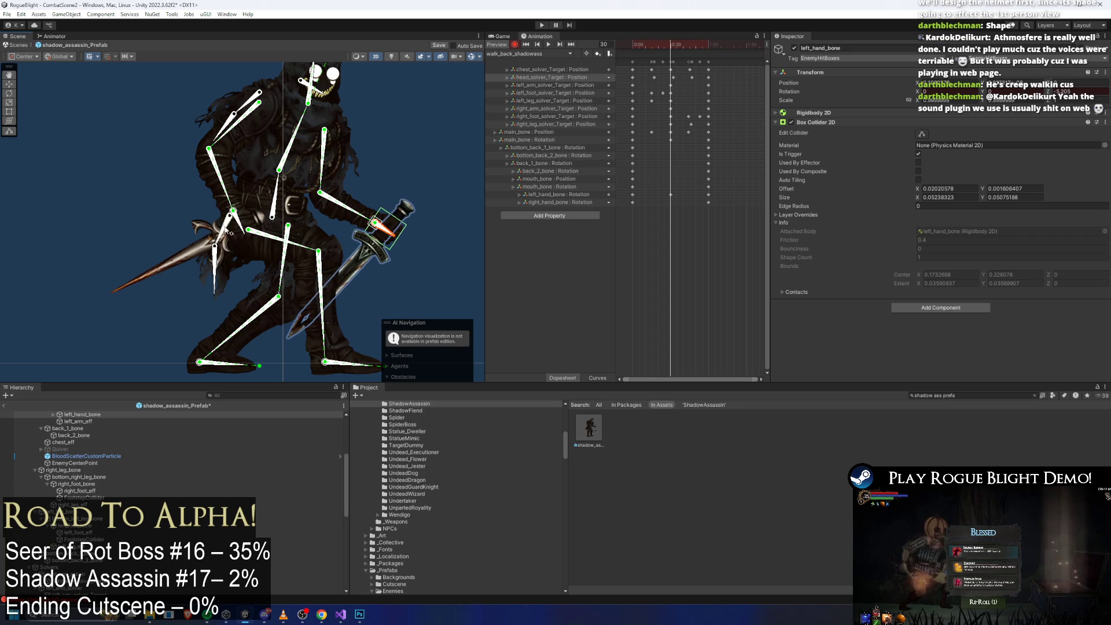
click(230, 233)
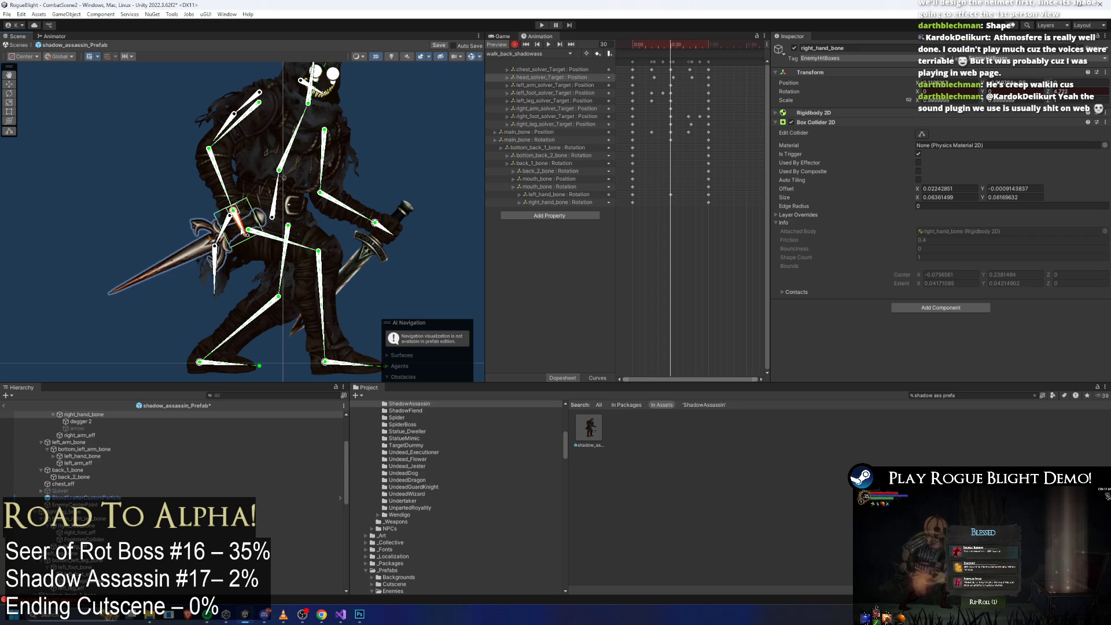
click(652, 45)
click(273, 160)
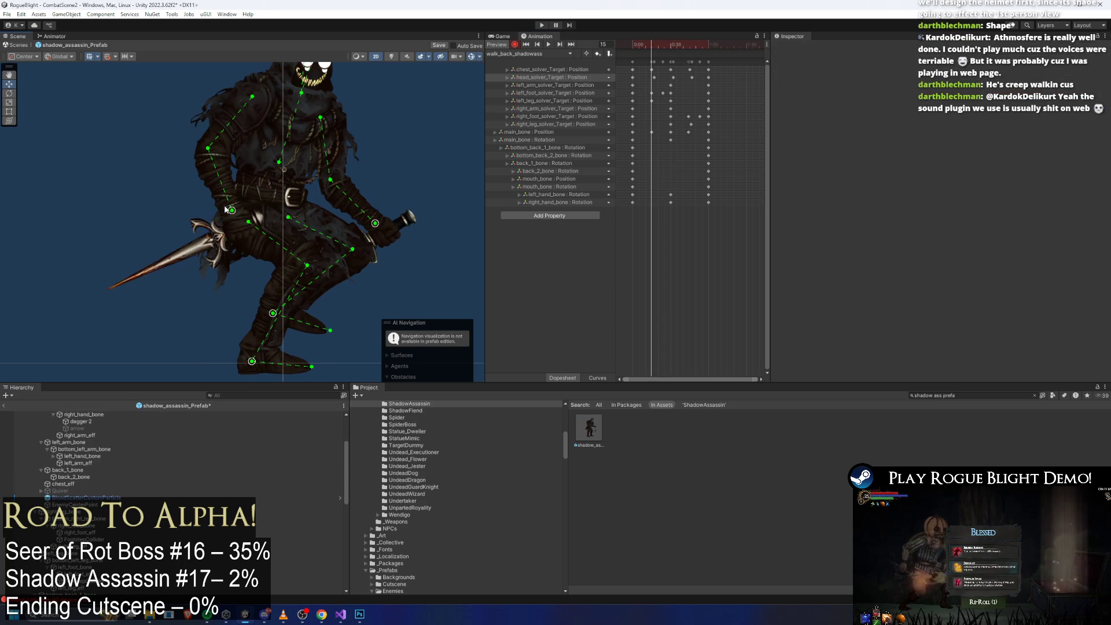
drag(228, 207, 235, 202)
drag(376, 222, 372, 206)
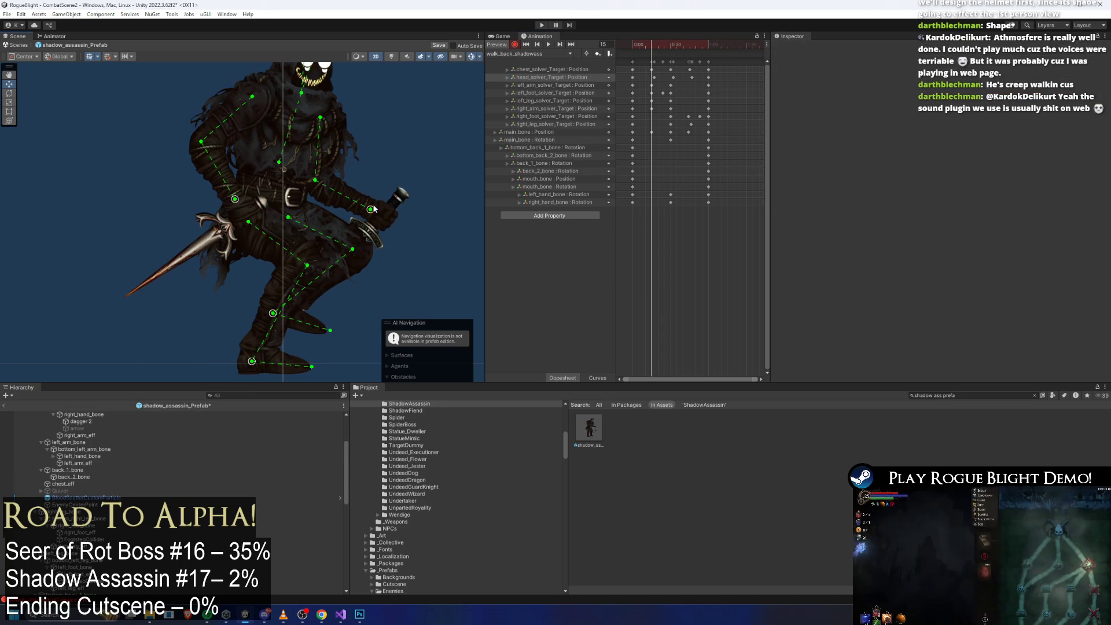
click(373, 209)
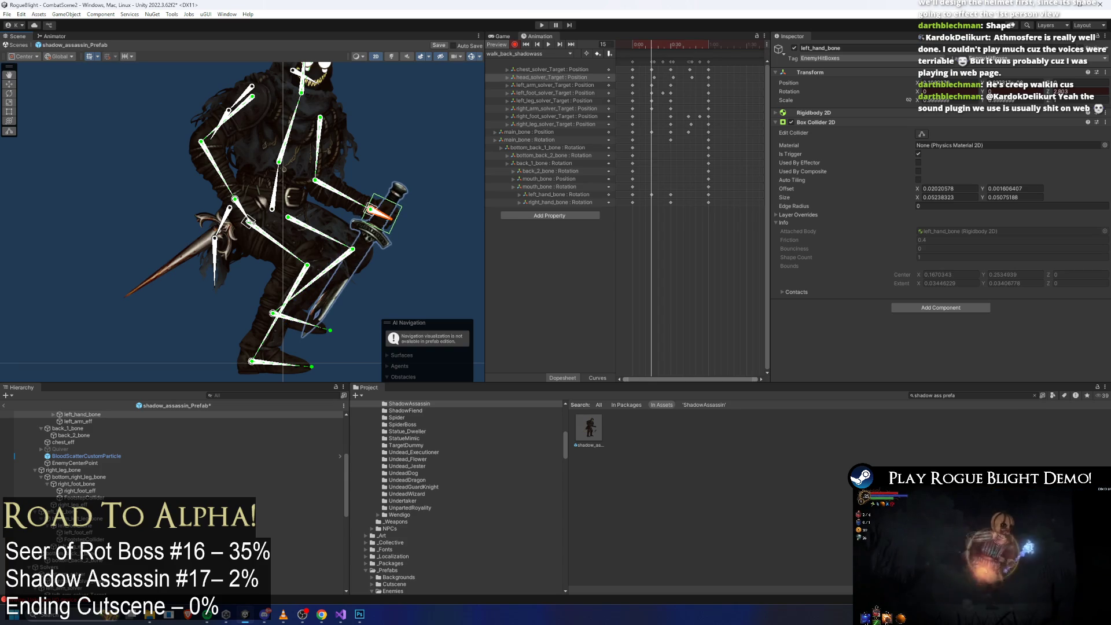
click(249, 220)
click(250, 220)
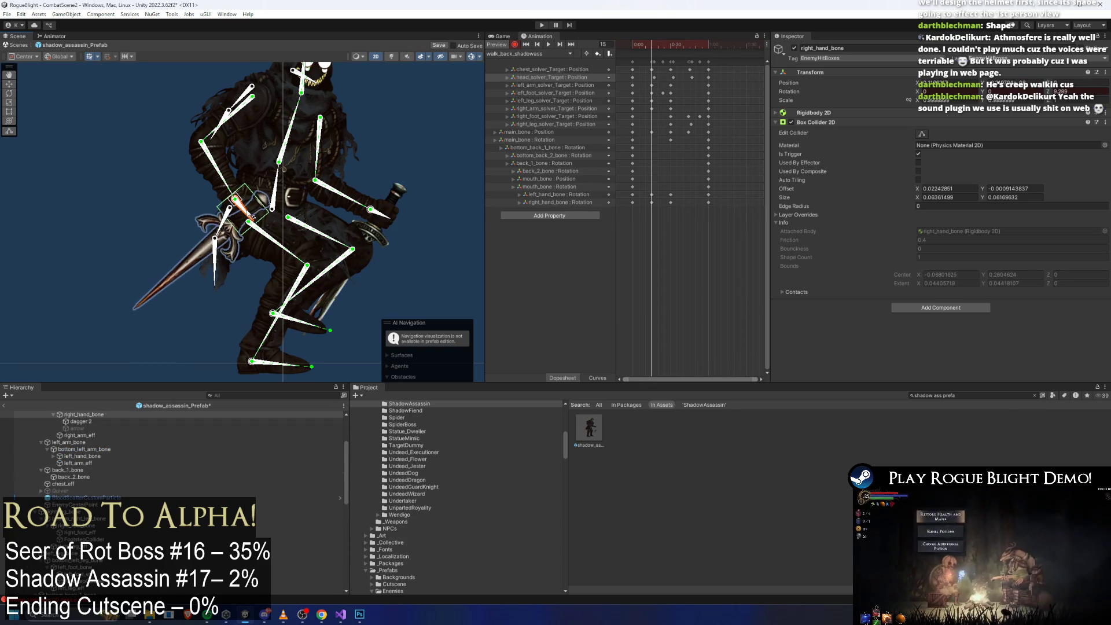
Step: Rotate the right hand's dagger at frame 45 and nudge the left hand and elbow
drag(670, 45, 690, 48)
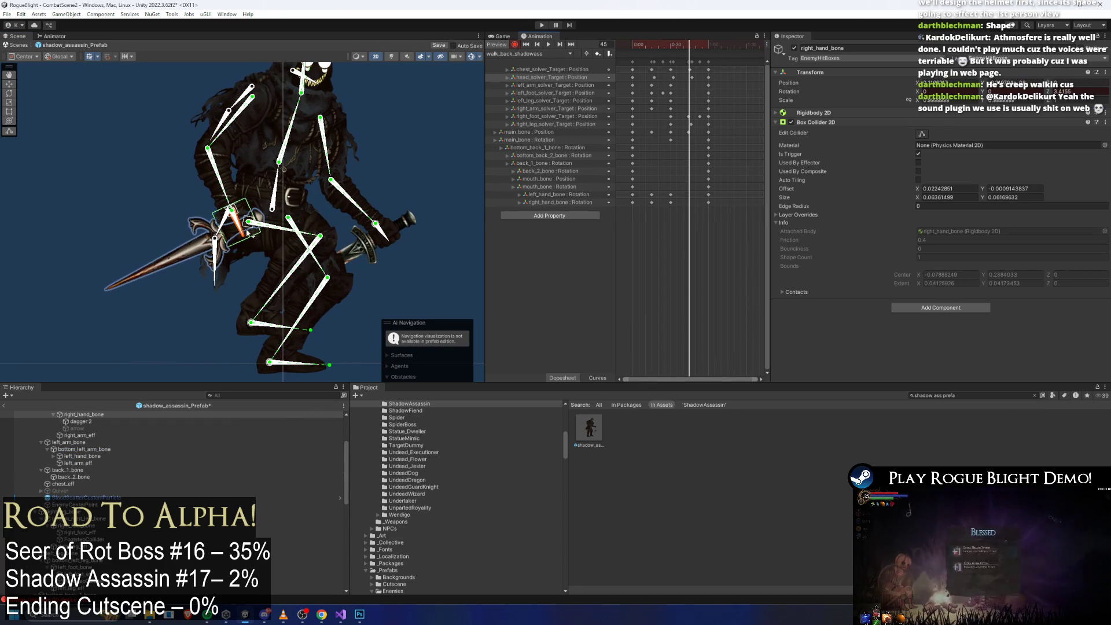
drag(249, 232, 258, 215)
click(394, 242)
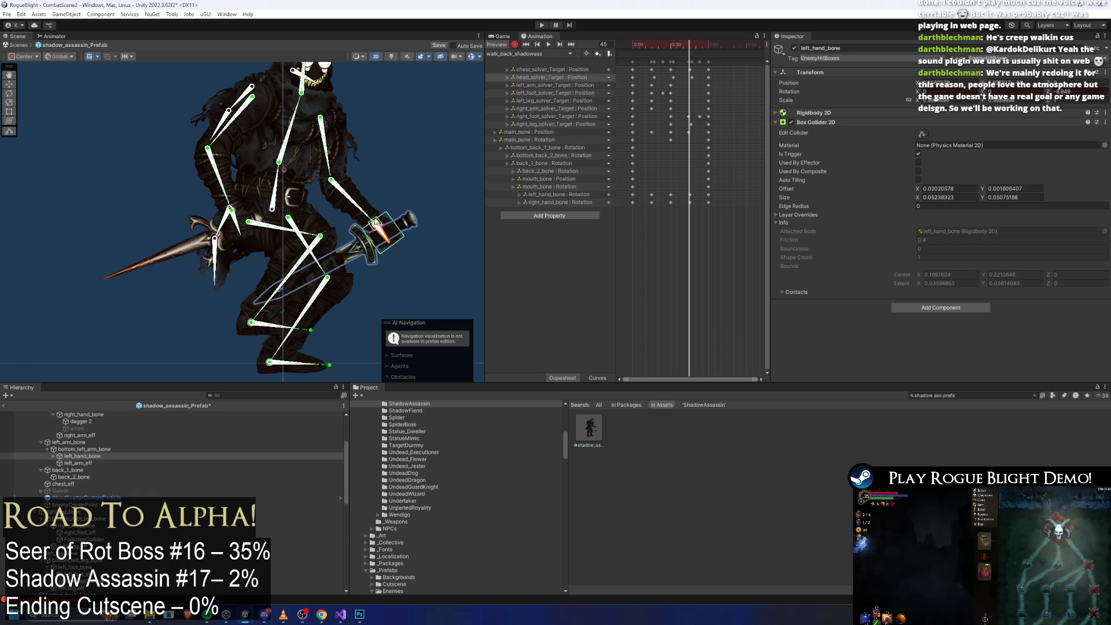
drag(376, 222, 371, 224)
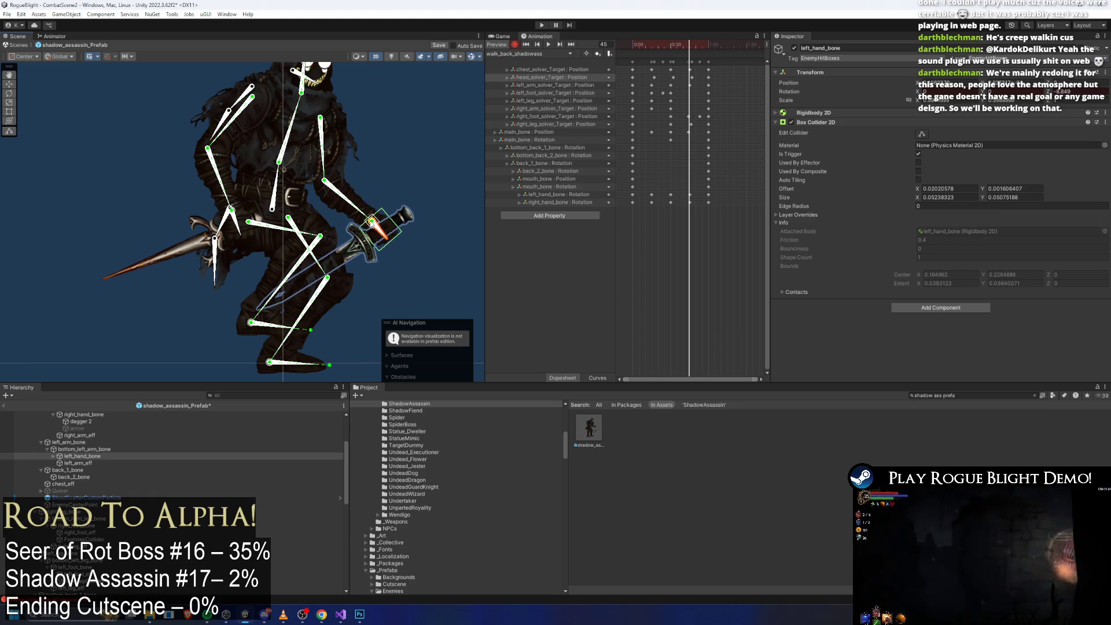
drag(234, 210, 232, 209)
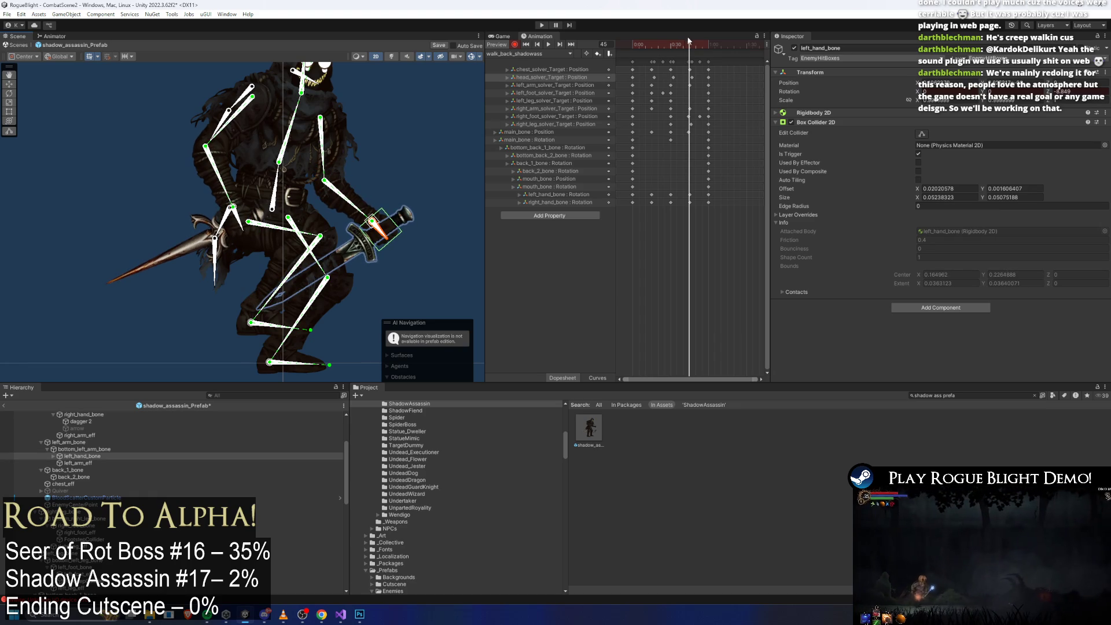
click(410, 99)
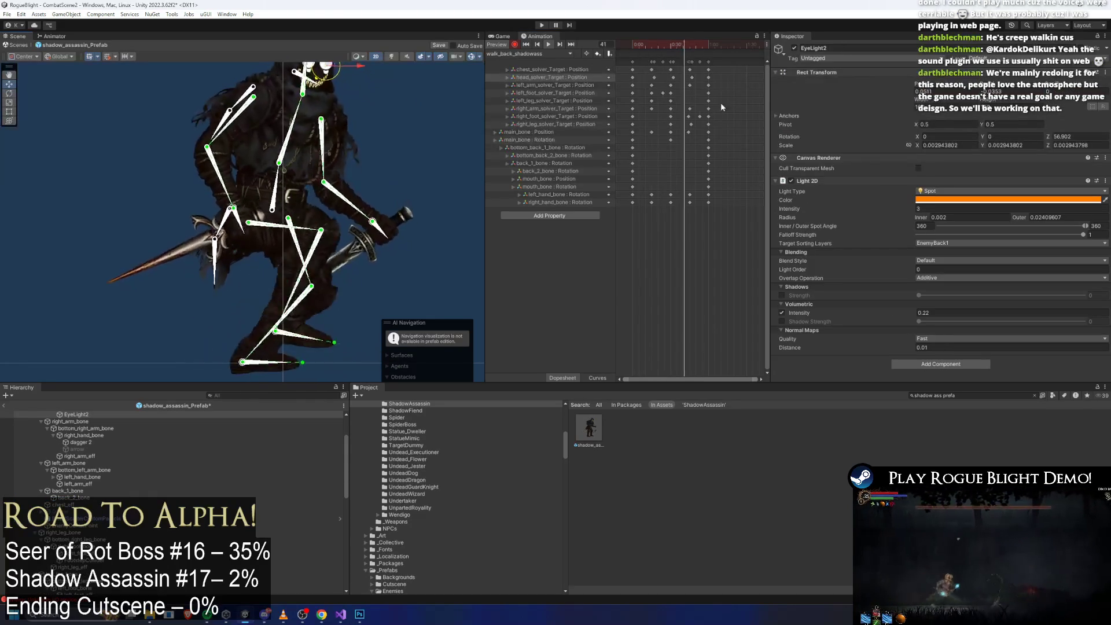
Step: Box-select the arm, leg and hand keyframes in the Dopesheet and drag them slightly later
drag(684, 75, 682, 75)
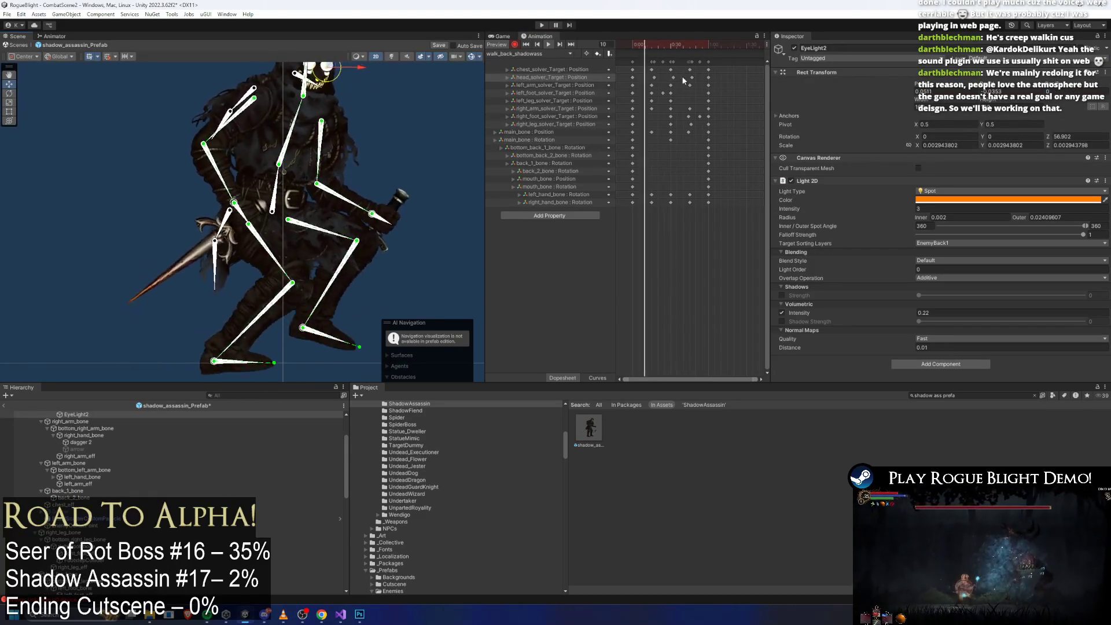
click(659, 44)
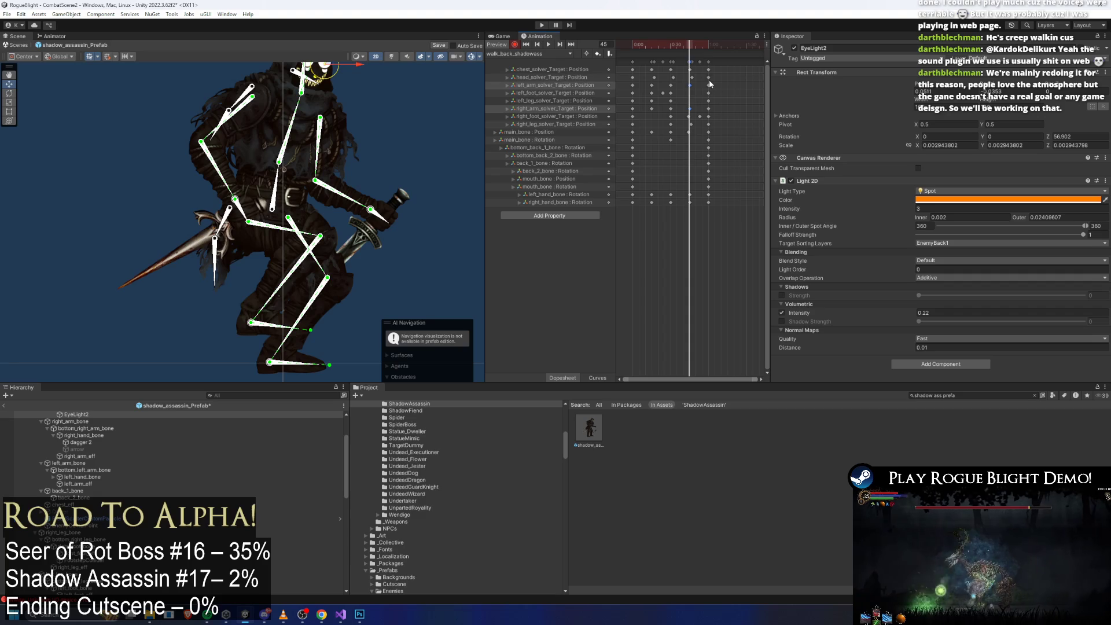
click(648, 88)
drag(695, 85, 643, 109)
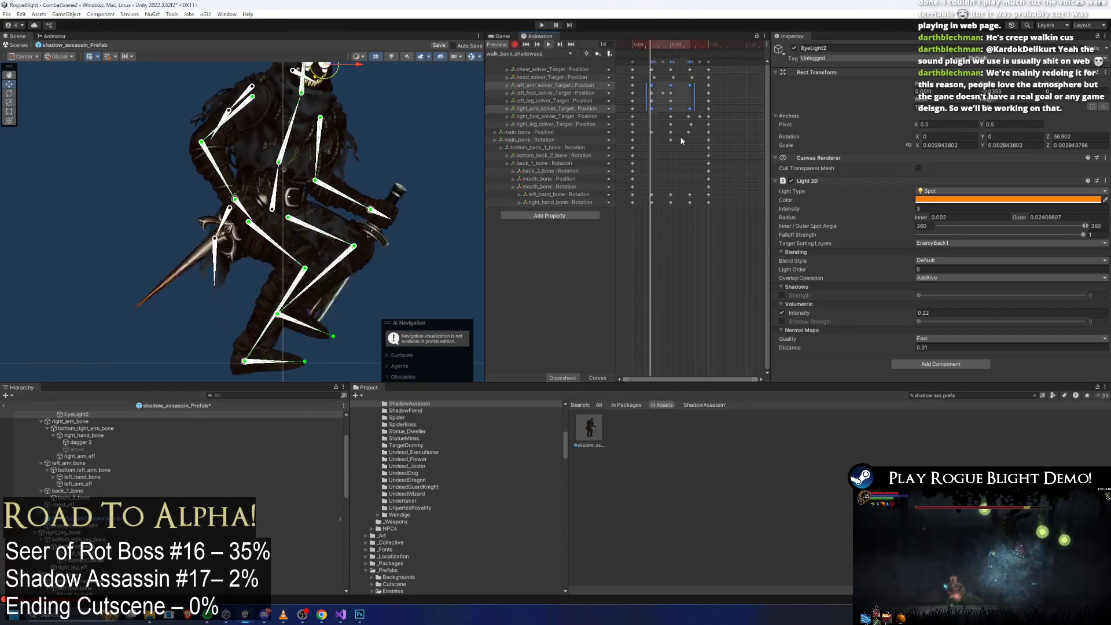
mouse_move(645, 201)
mouse_down()
mouse_move(694, 205)
mouse_move(668, 199)
mouse_up()
click(658, 97)
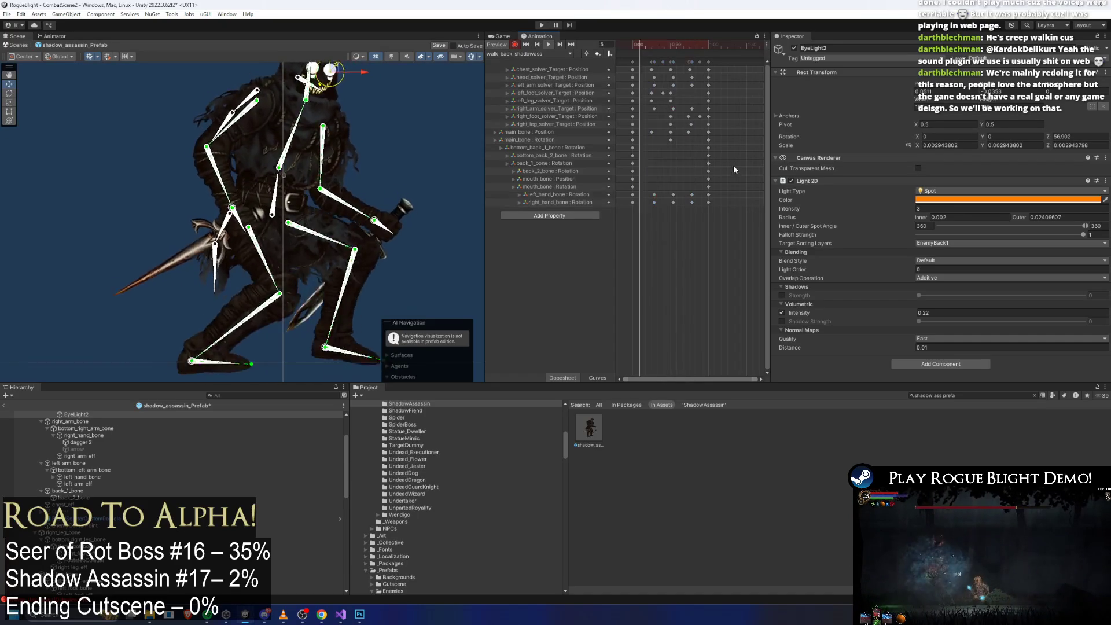
click(654, 109)
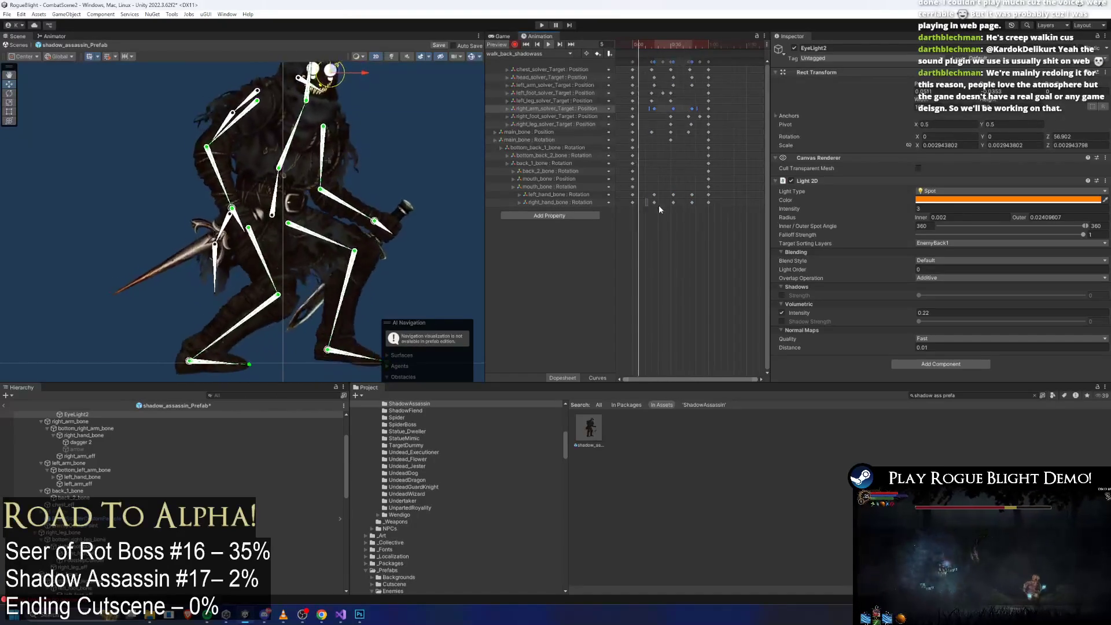
mouse_move(698, 114)
mouse_down()
mouse_move(688, 207)
mouse_move(654, 204)
mouse_up()
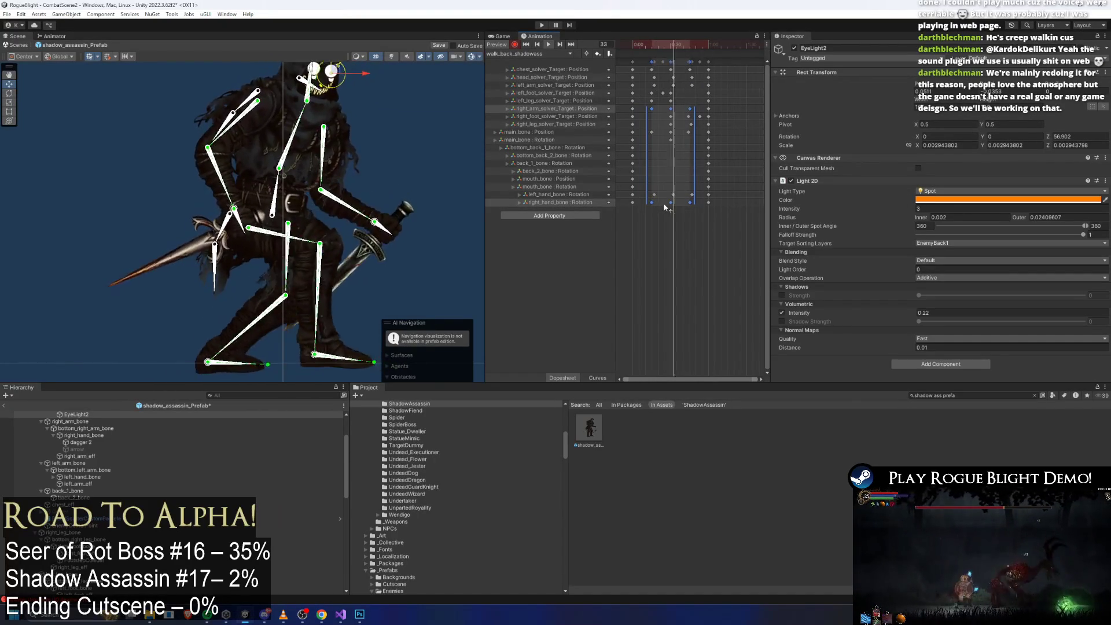
click(433, 149)
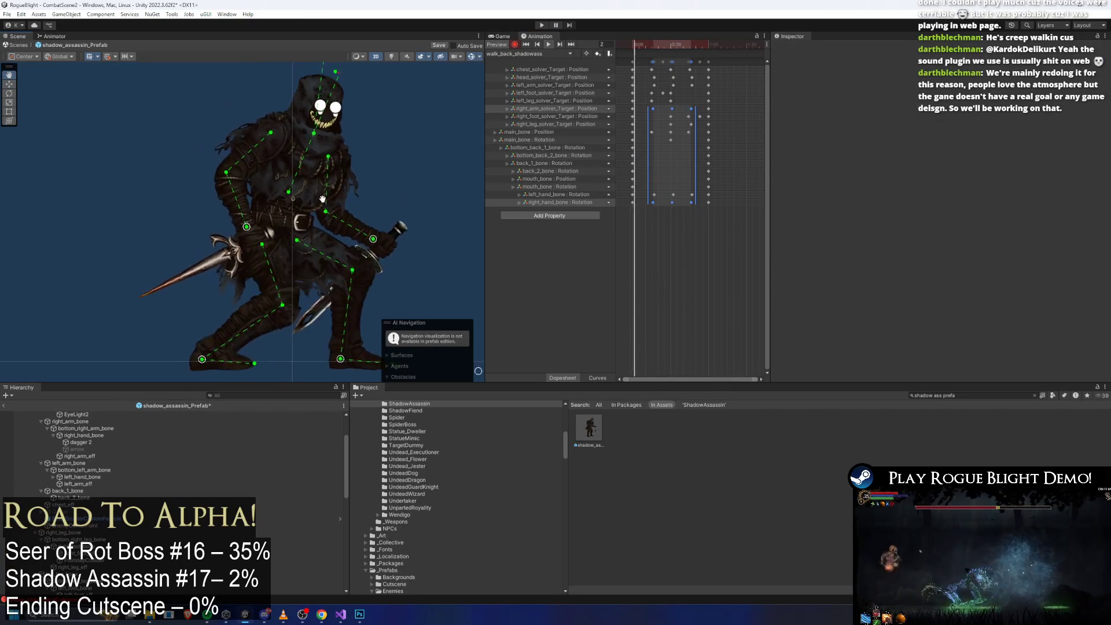
click(420, 129)
click(434, 116)
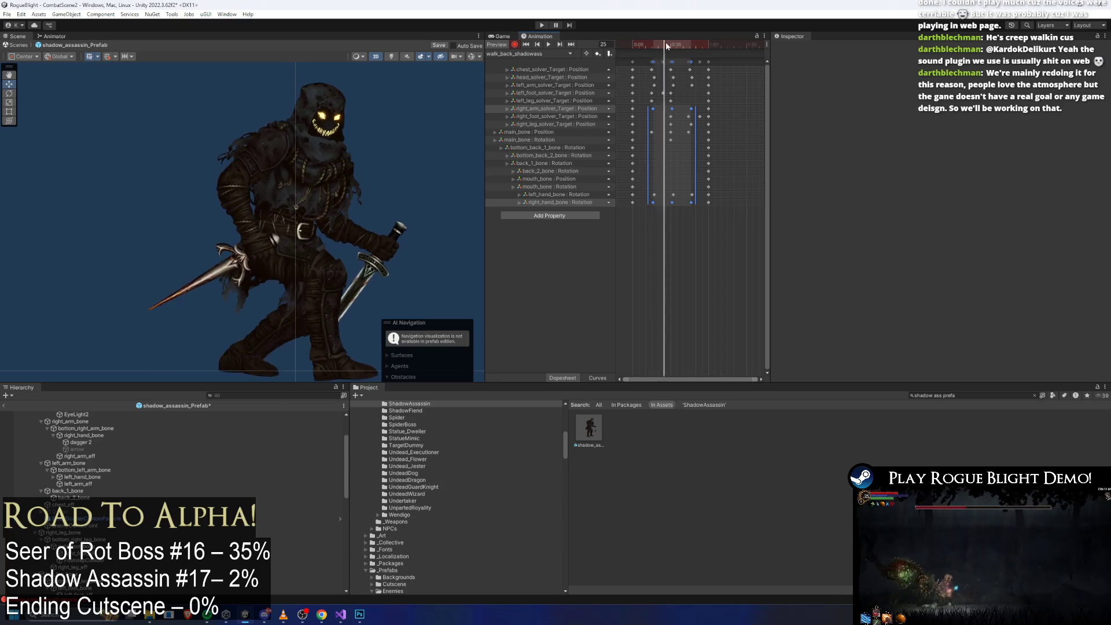
Step: Re-pose the chest target and move the head_solver_Target keyframe to a later frame
mouse_move(424, 104)
mouse_down()
mouse_move(424, 179)
mouse_move(444, 231)
mouse_up()
mouse_move(394, 172)
mouse_down()
mouse_move(384, 148)
mouse_move(356, 276)
mouse_up()
drag(364, 179, 382, 186)
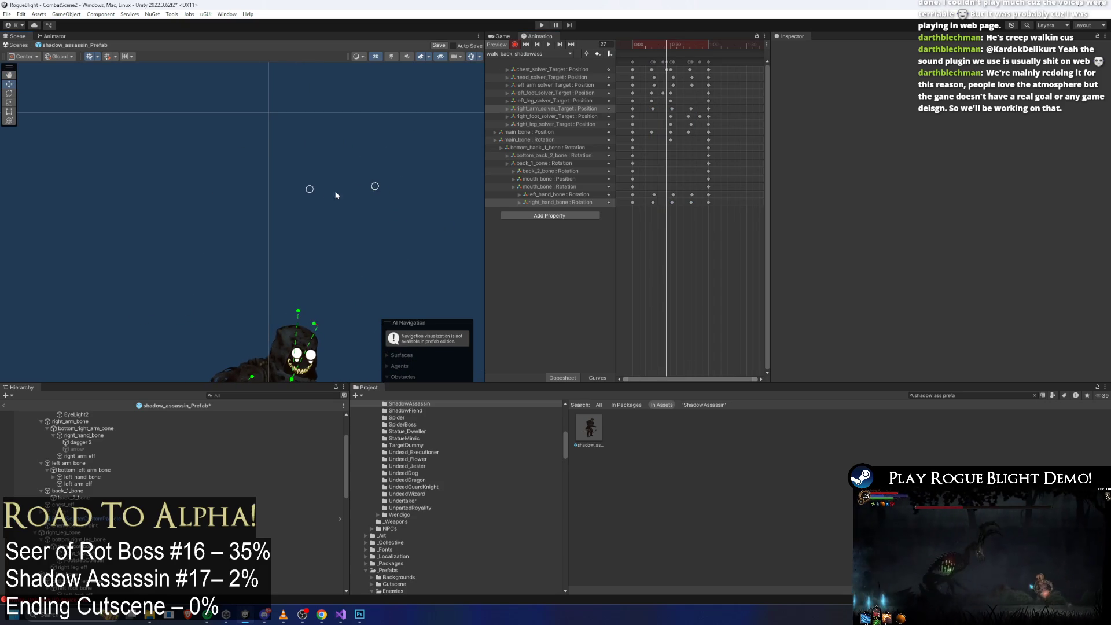
mouse_move(668, 47)
mouse_down()
mouse_move(656, 49)
mouse_move(674, 49)
mouse_up()
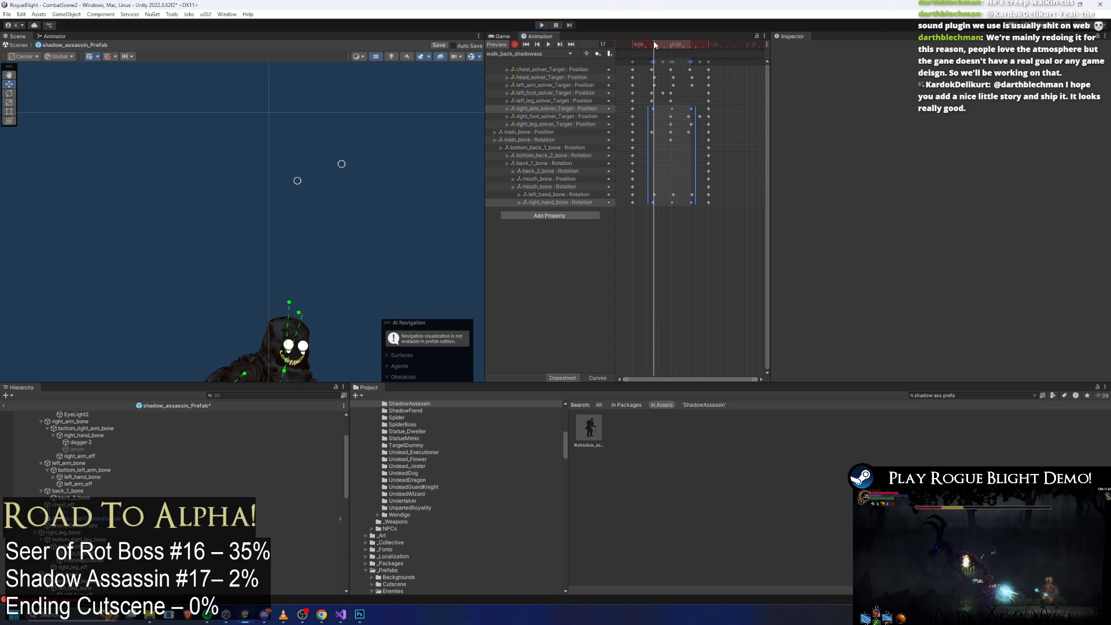
click(653, 78)
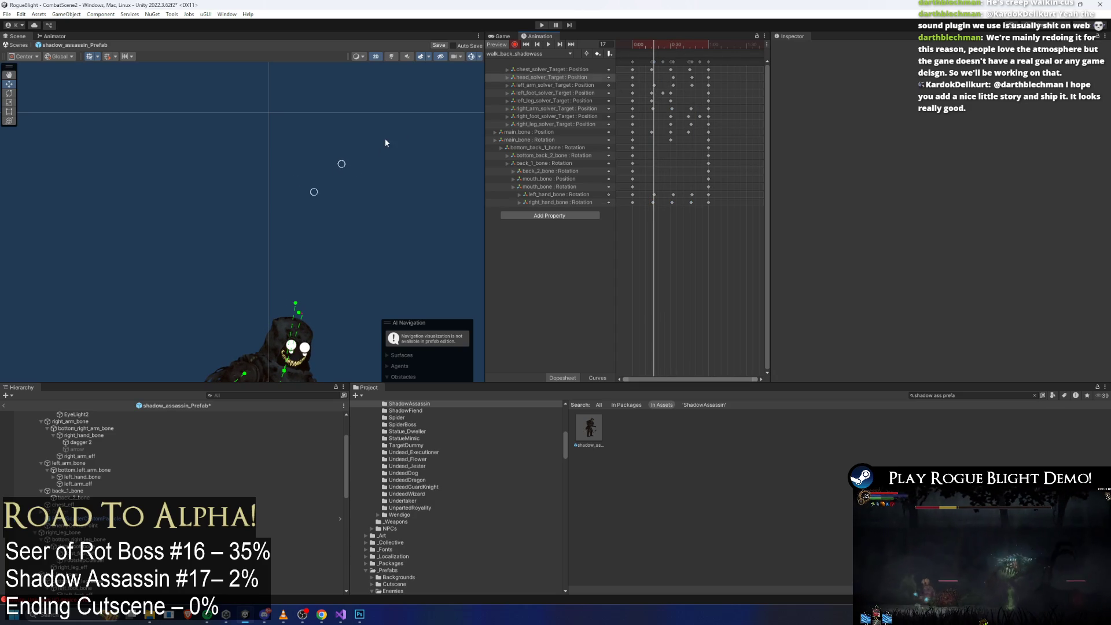
mouse_move(647, 43)
mouse_down()
mouse_move(636, 44)
mouse_move(683, 45)
mouse_move(658, 43)
mouse_up()
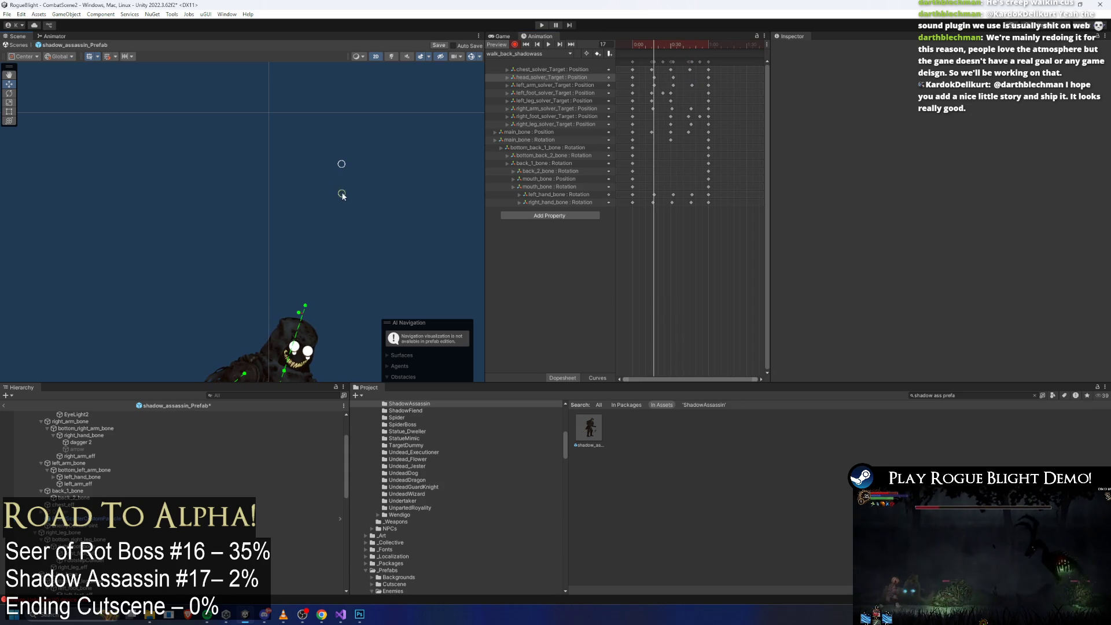
click(690, 77)
Step: Play and scrub the walk with the skeleton overlay hidden, then select both head keys
click(548, 44)
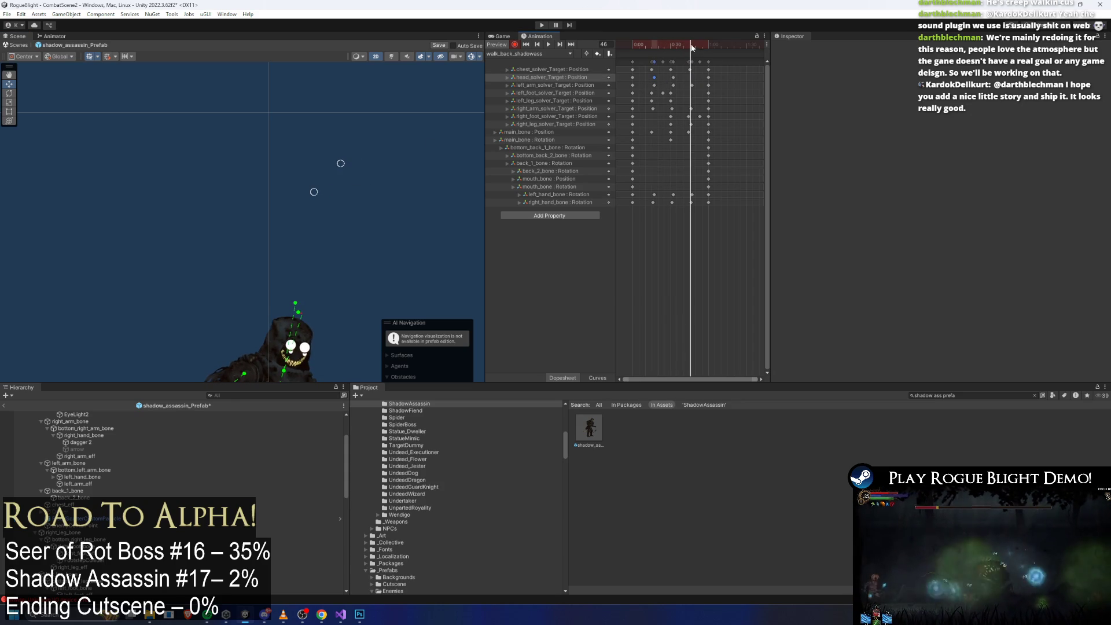
drag(331, 190, 332, 121)
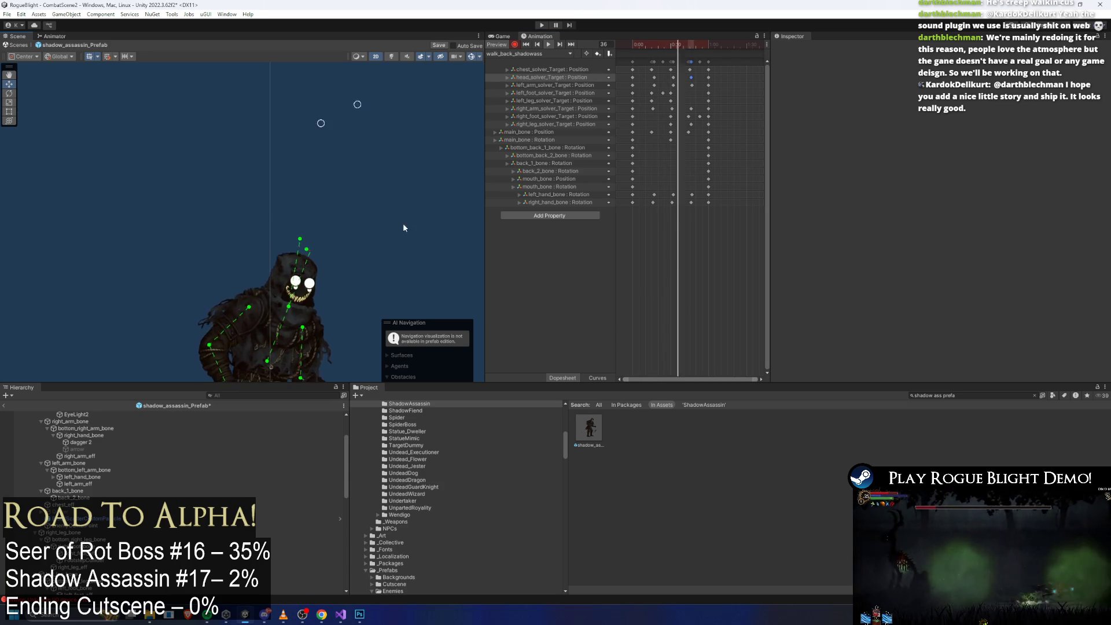
drag(391, 233, 396, 108)
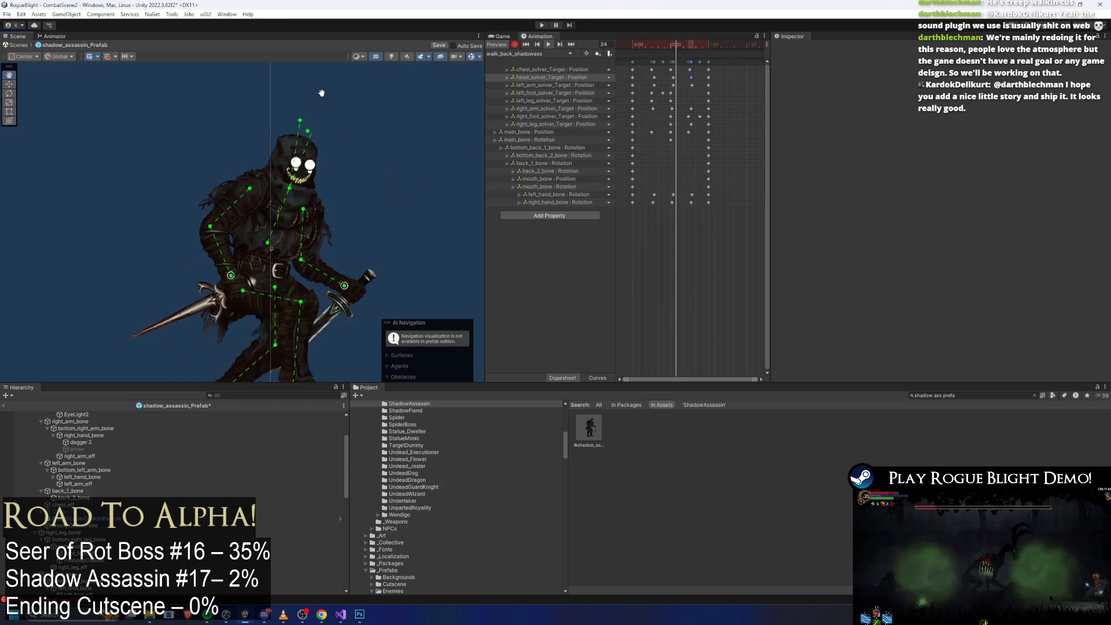
click(471, 56)
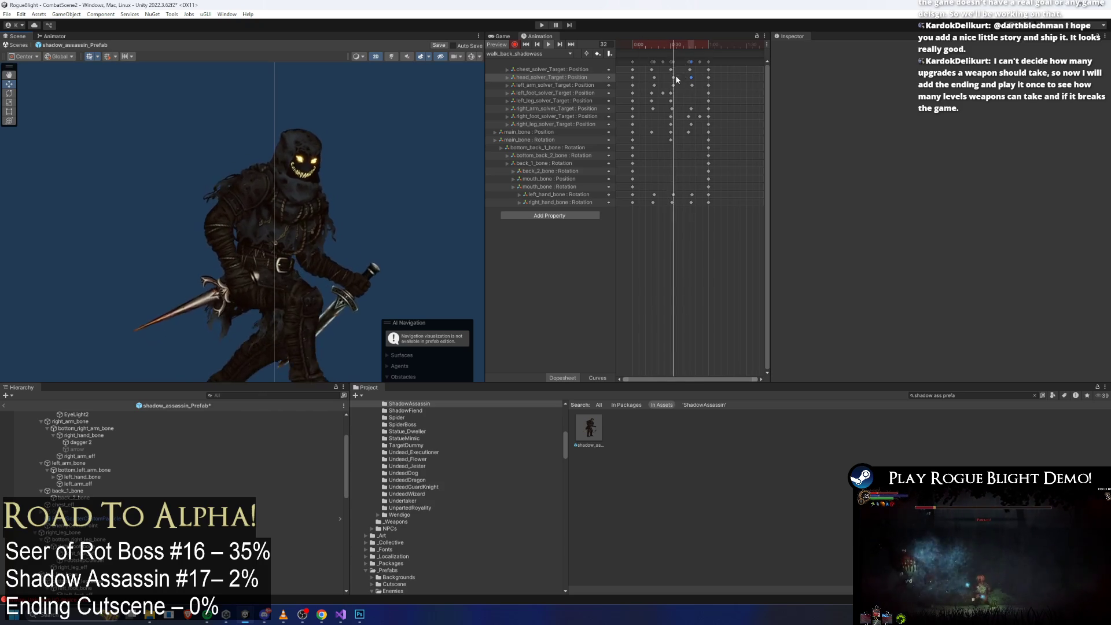
click(672, 45)
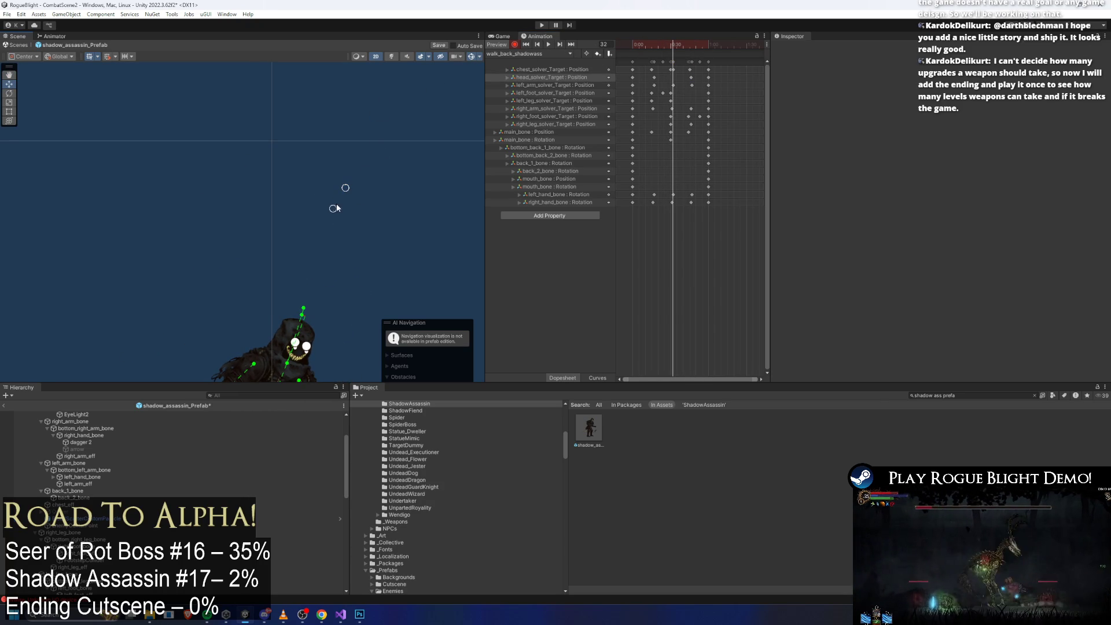
click(626, 45)
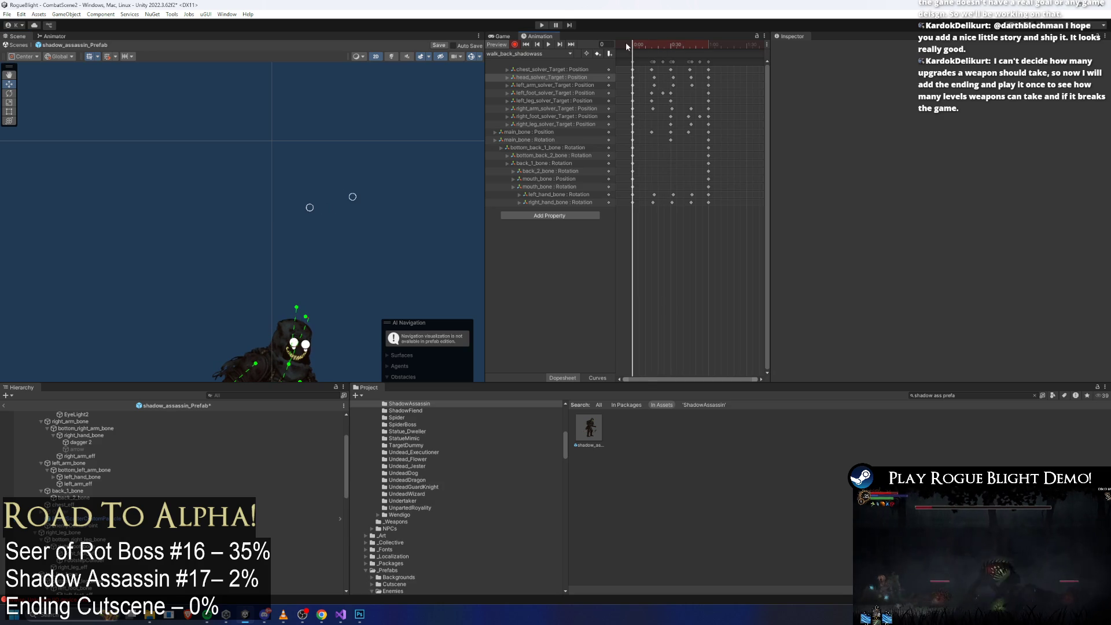
click(672, 46)
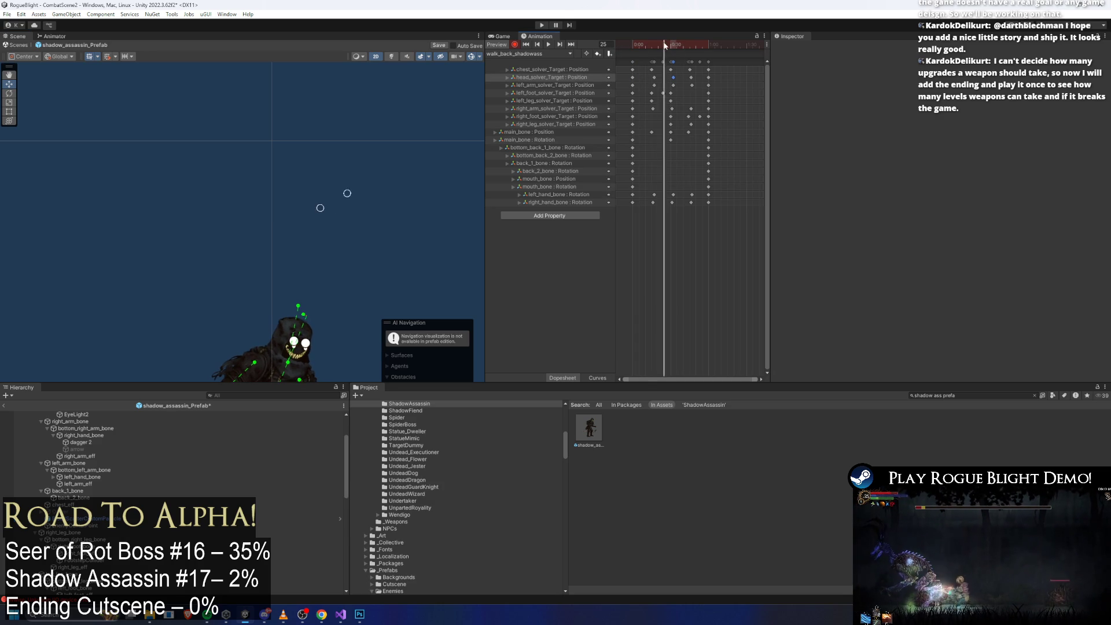
drag(665, 45, 655, 46)
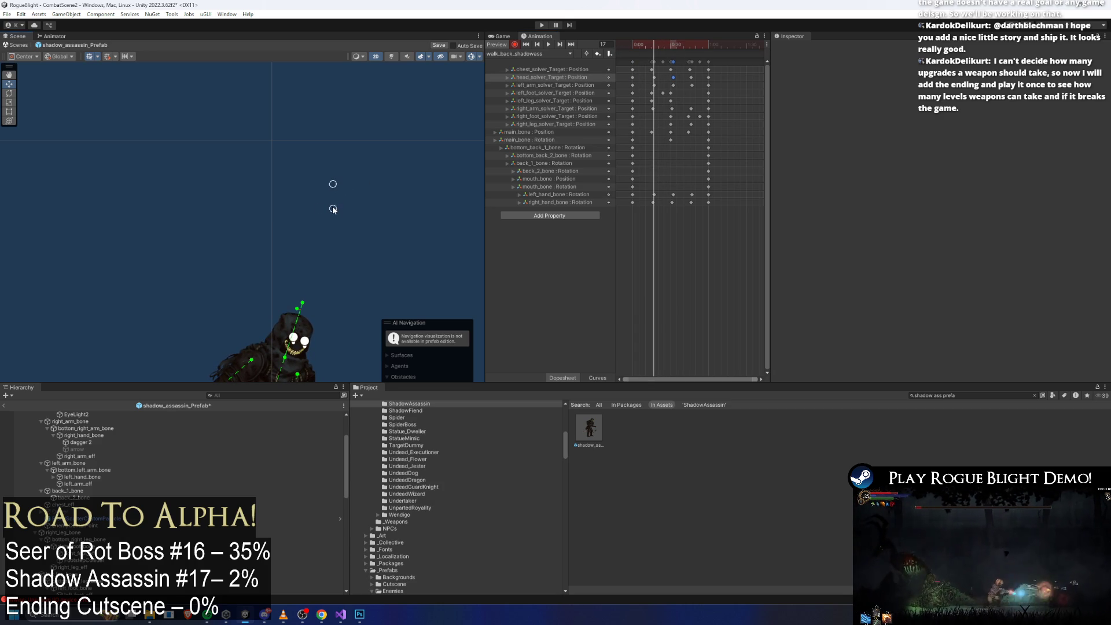
mouse_move(687, 50)
mouse_down()
mouse_move(638, 46)
mouse_move(680, 80)
mouse_move(654, 81)
mouse_move(666, 79)
mouse_up()
shift+click(654, 77)
Step: Select the three main_bone Position keys and nudge them slightly in time
click(690, 70)
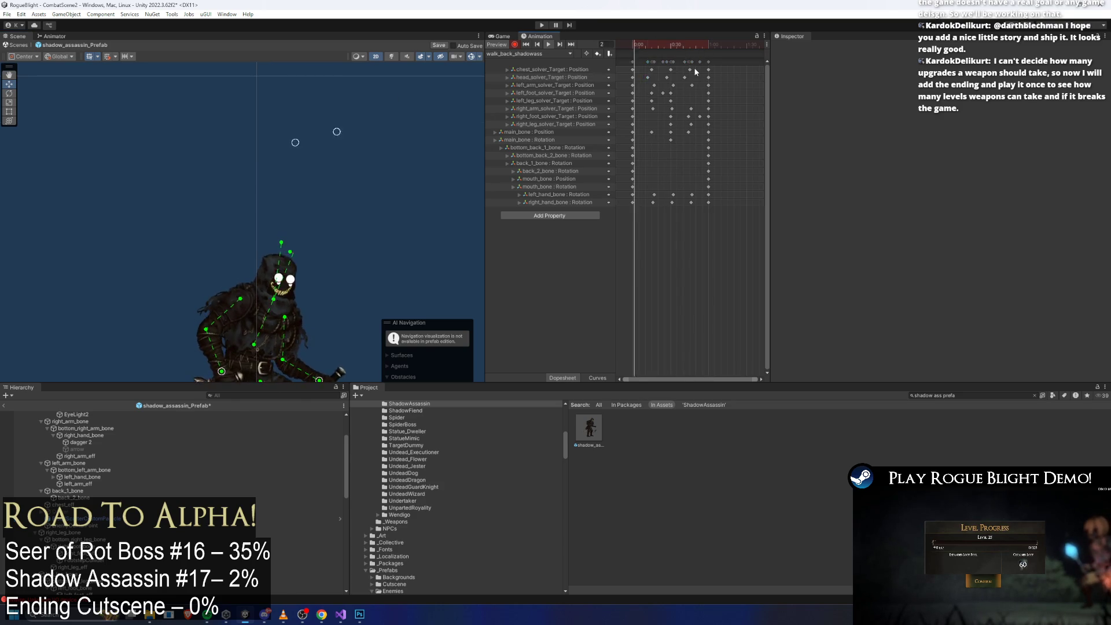
shift+click(653, 69)
click(672, 85)
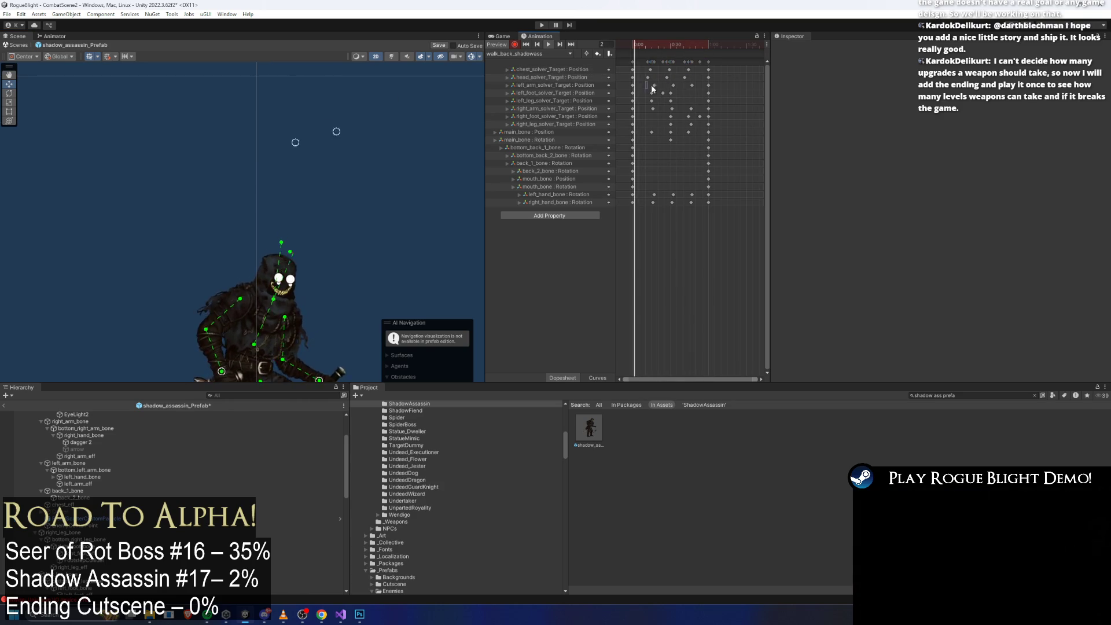
shift+click(654, 85)
drag(648, 133, 689, 129)
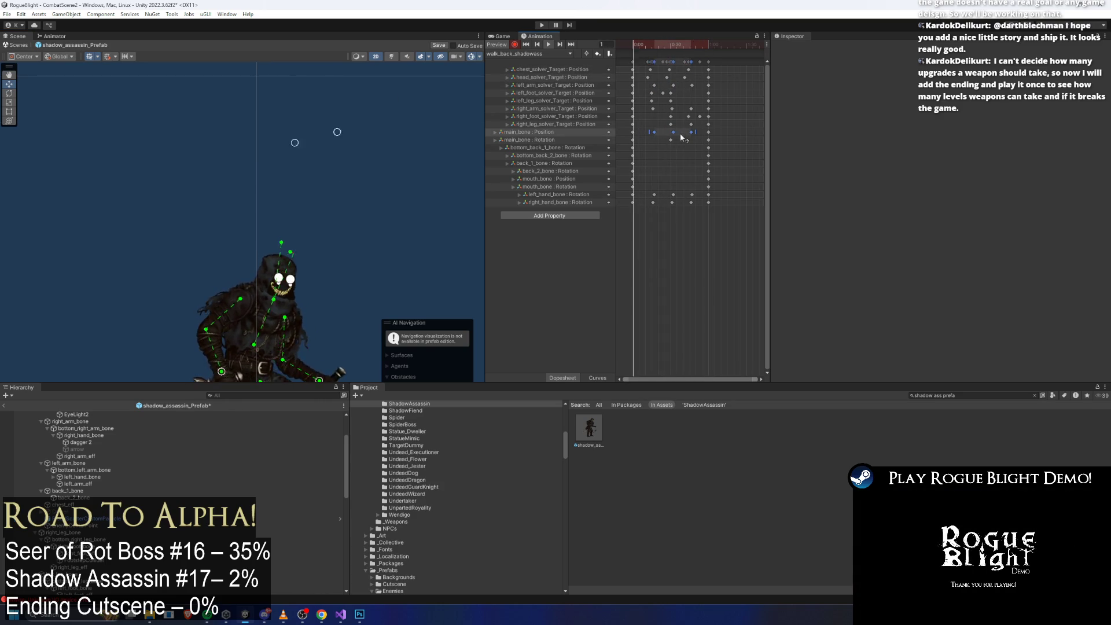
key(space)
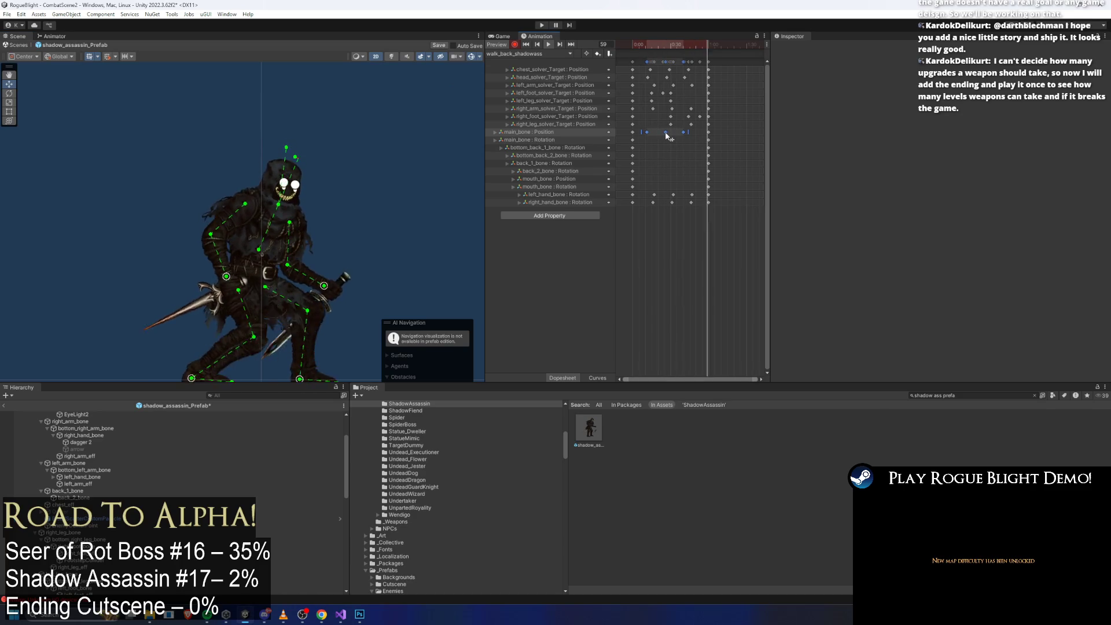
drag(667, 136, 675, 136)
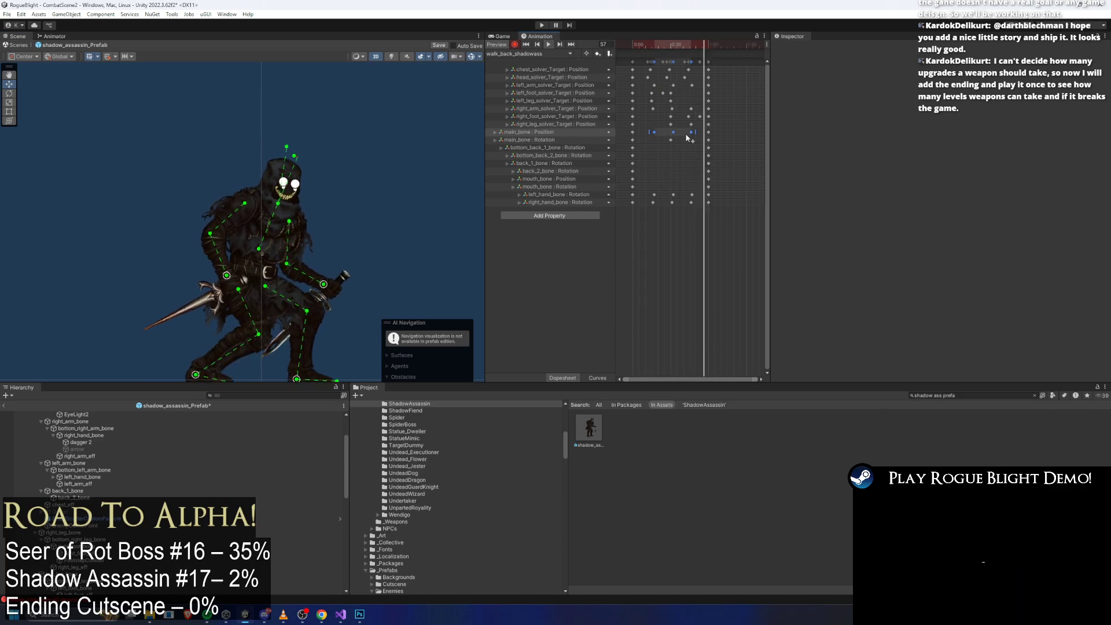
drag(689, 138, 676, 139)
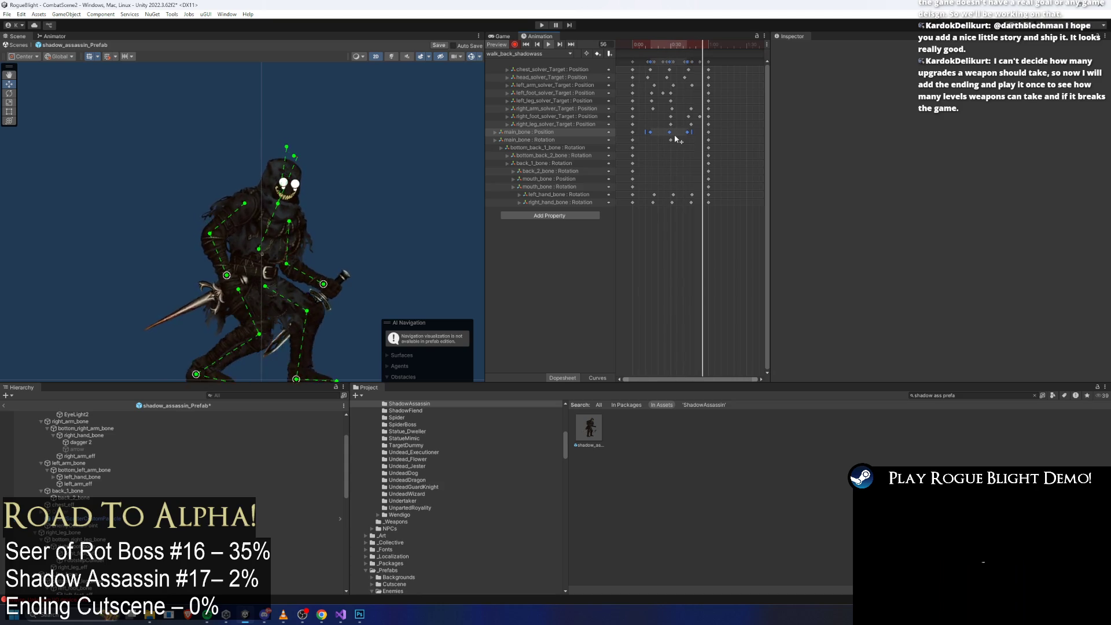
Step: Raise the right-hand target and dagger up-right at frame 0
click(404, 113)
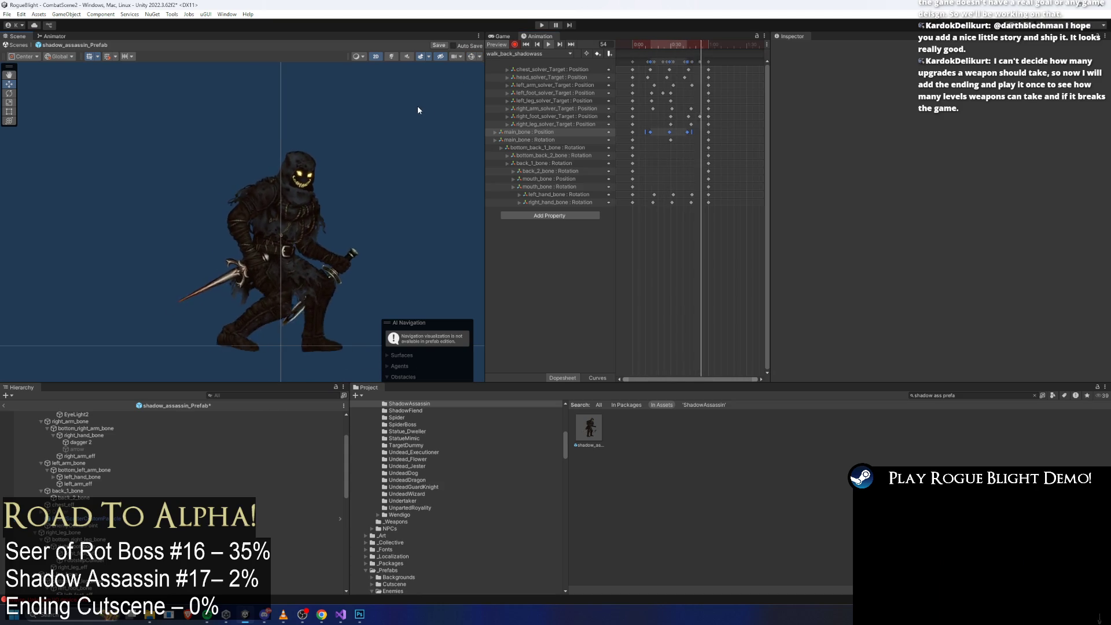
click(657, 44)
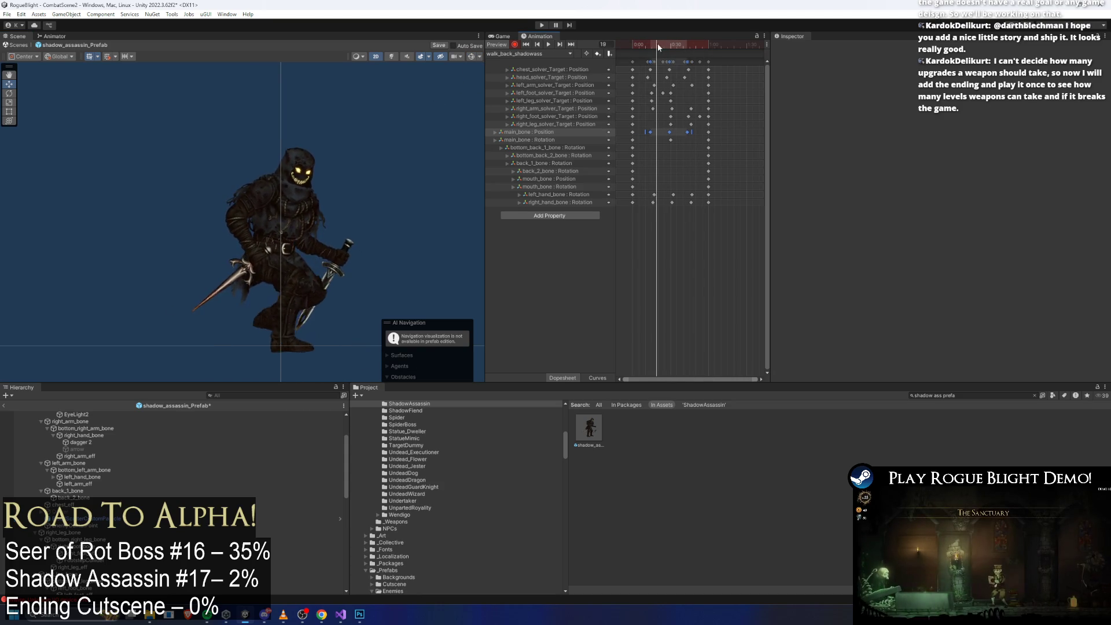
mouse_move(657, 45)
mouse_down()
mouse_move(585, 51)
mouse_move(671, 45)
mouse_move(632, 46)
mouse_up()
click(472, 56)
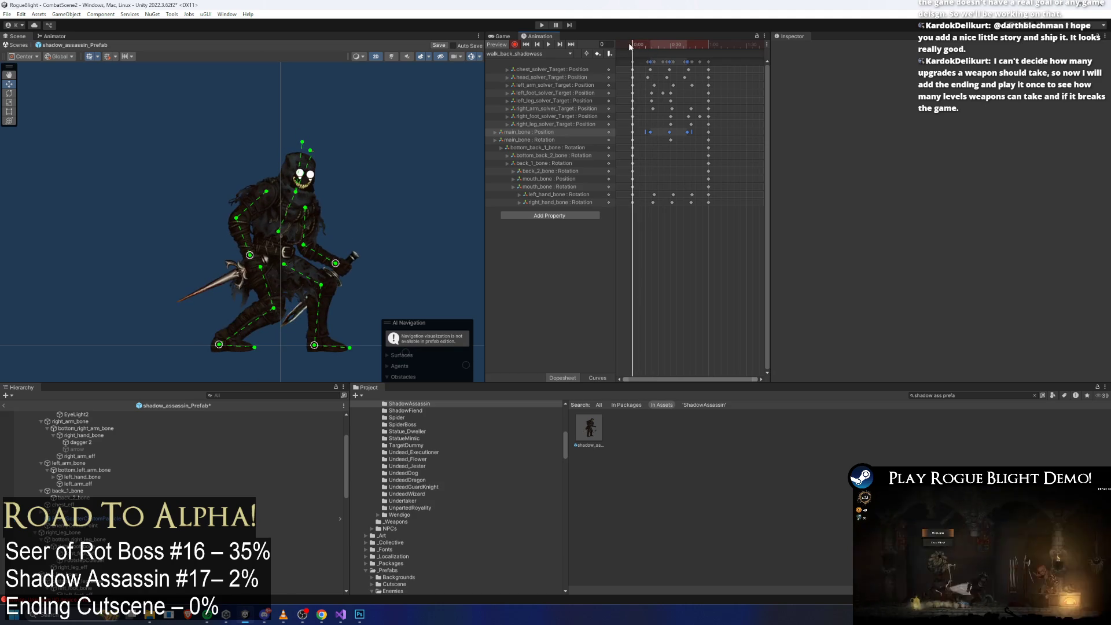
drag(338, 264, 350, 259)
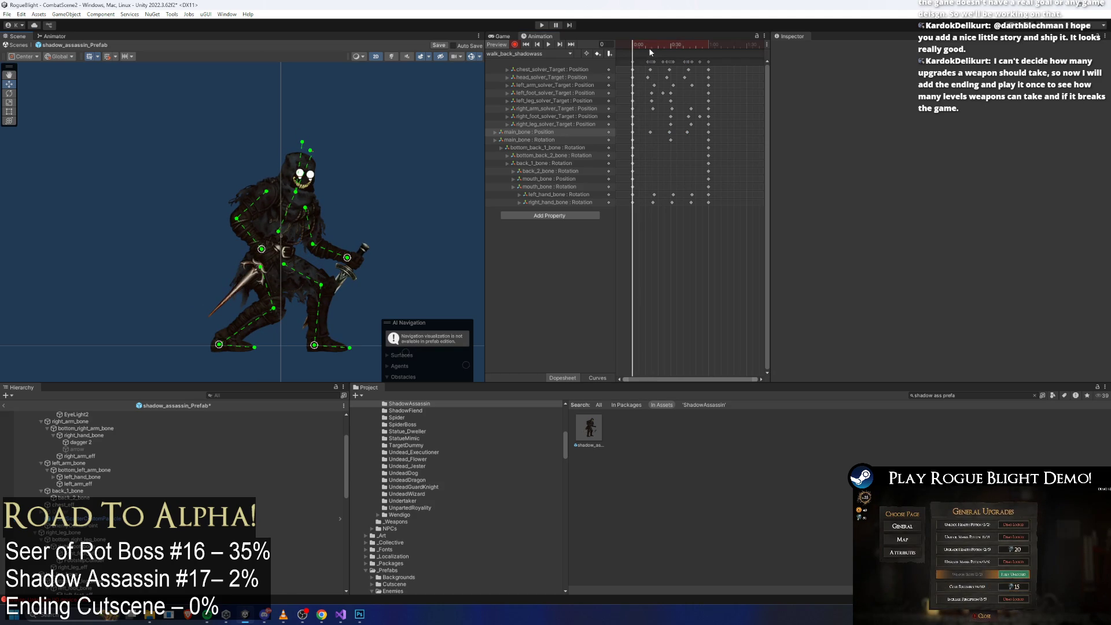
Step: Raise the left arm and dagger up-right at frame 30
click(708, 44)
click(708, 61)
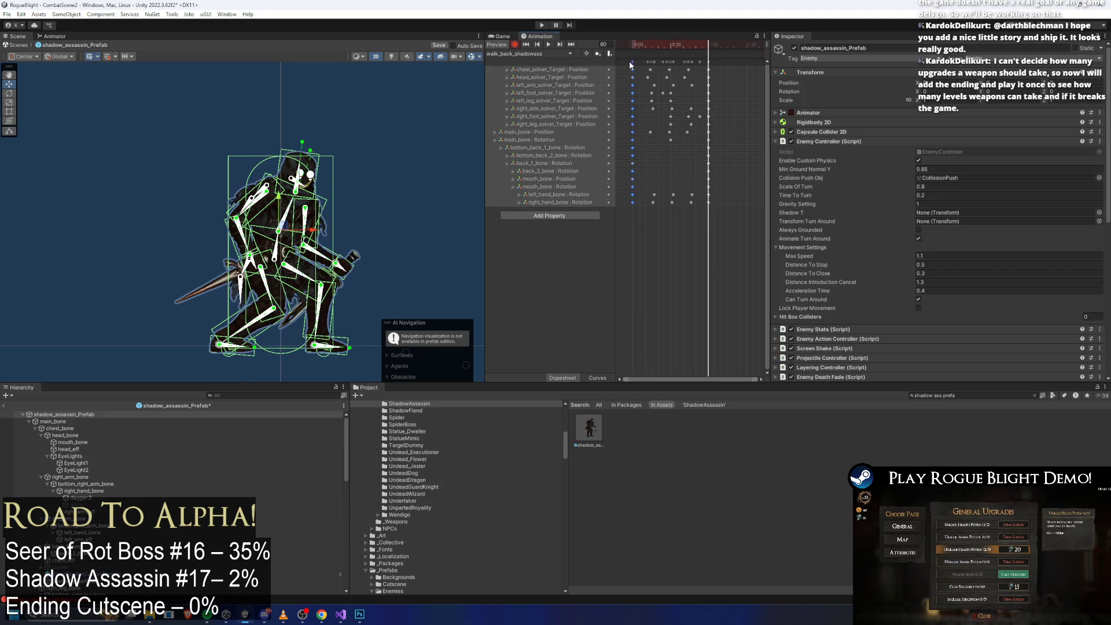
click(660, 45)
drag(661, 45, 670, 44)
click(713, 116)
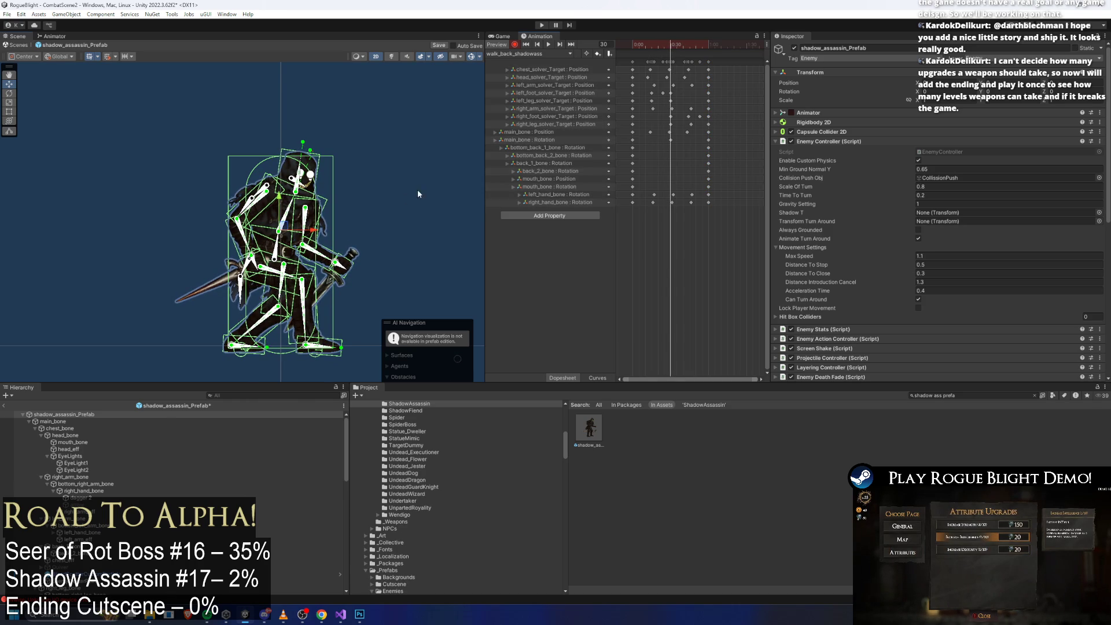
click(418, 189)
drag(252, 257, 278, 250)
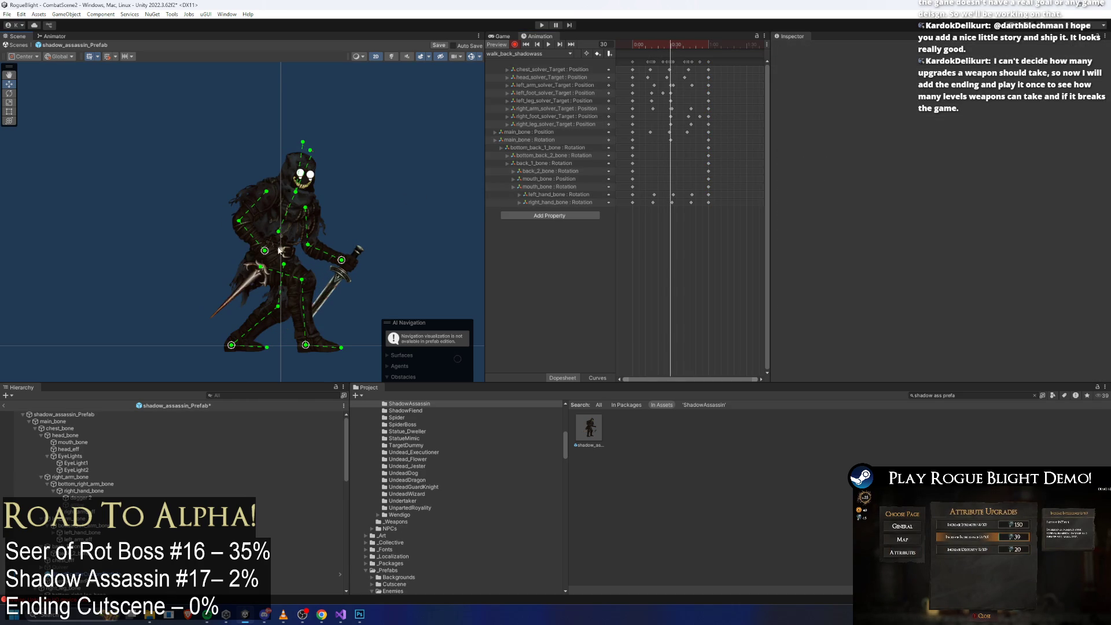
scroll(665, 94, up, 5)
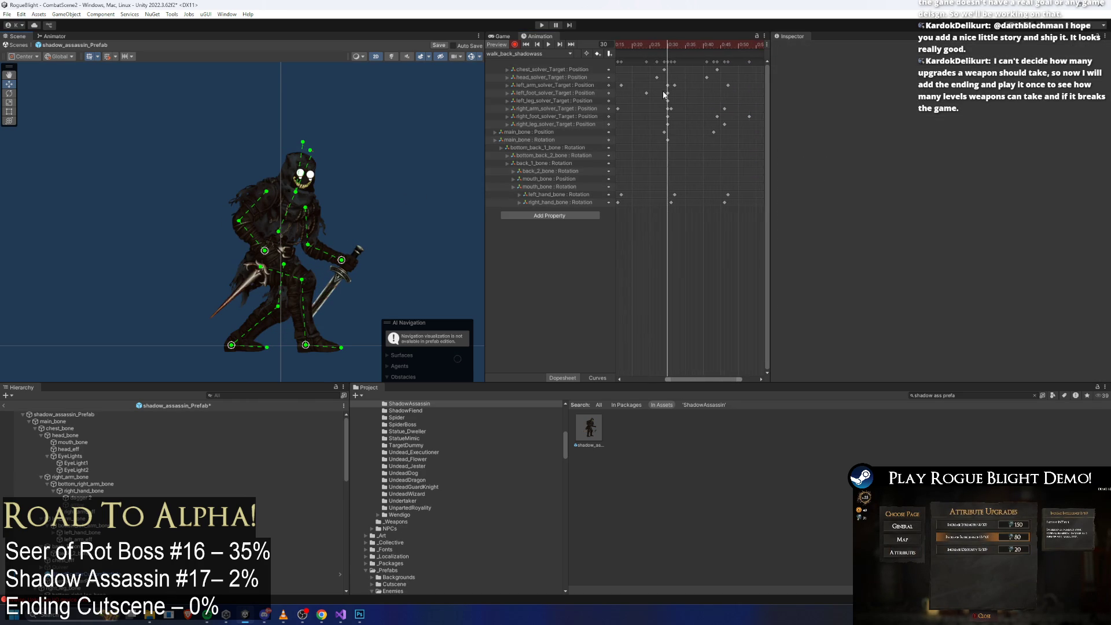
Step: Copy the arm keys and paste a left_arm_solver_Target key at frame 31
click(669, 85)
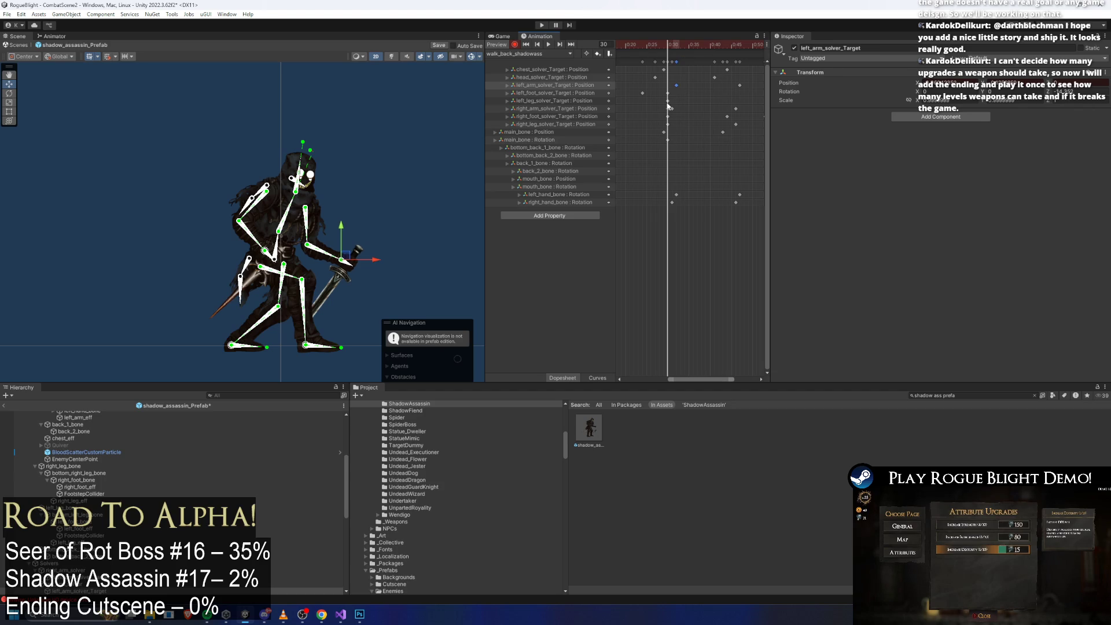
click(671, 109)
scroll(710, 107, down, 4)
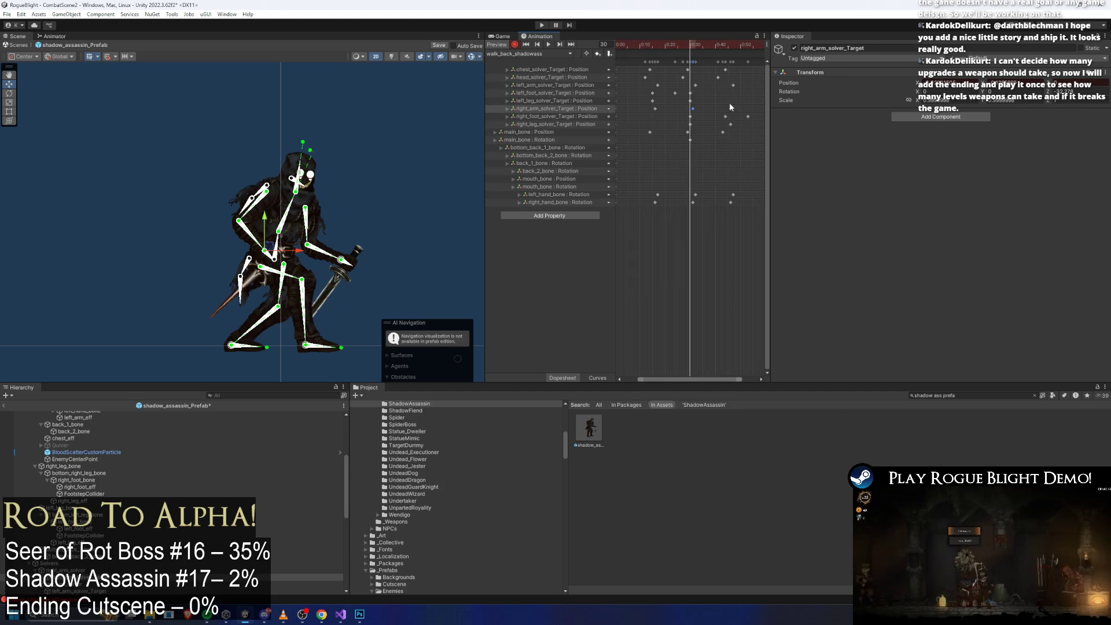
click(744, 85)
shift+click(744, 109)
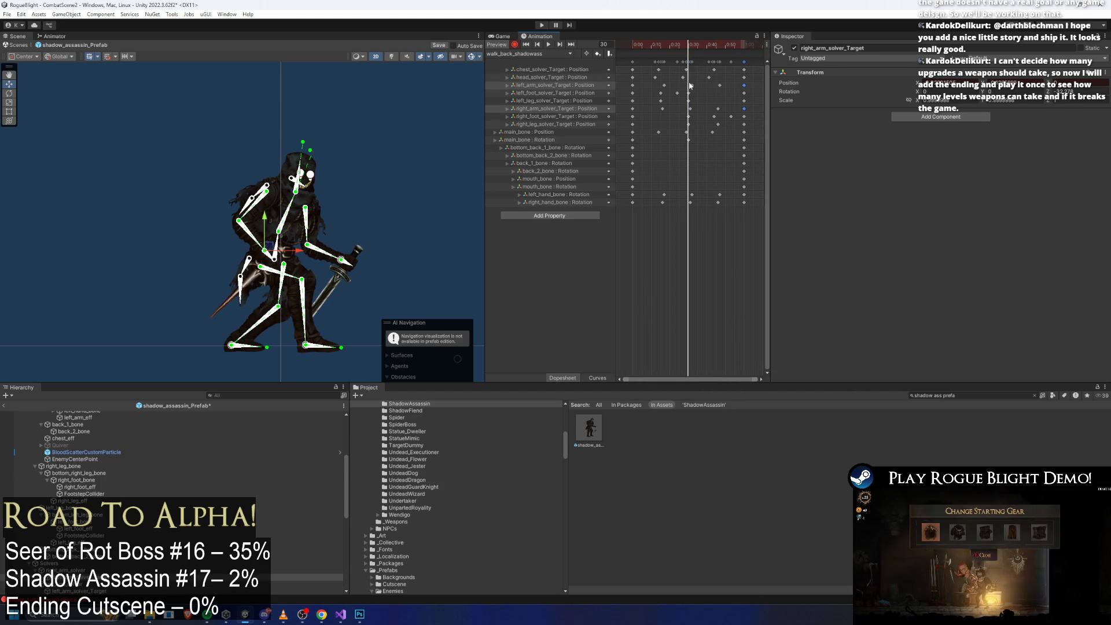
click(693, 49)
click(689, 49)
click(689, 61)
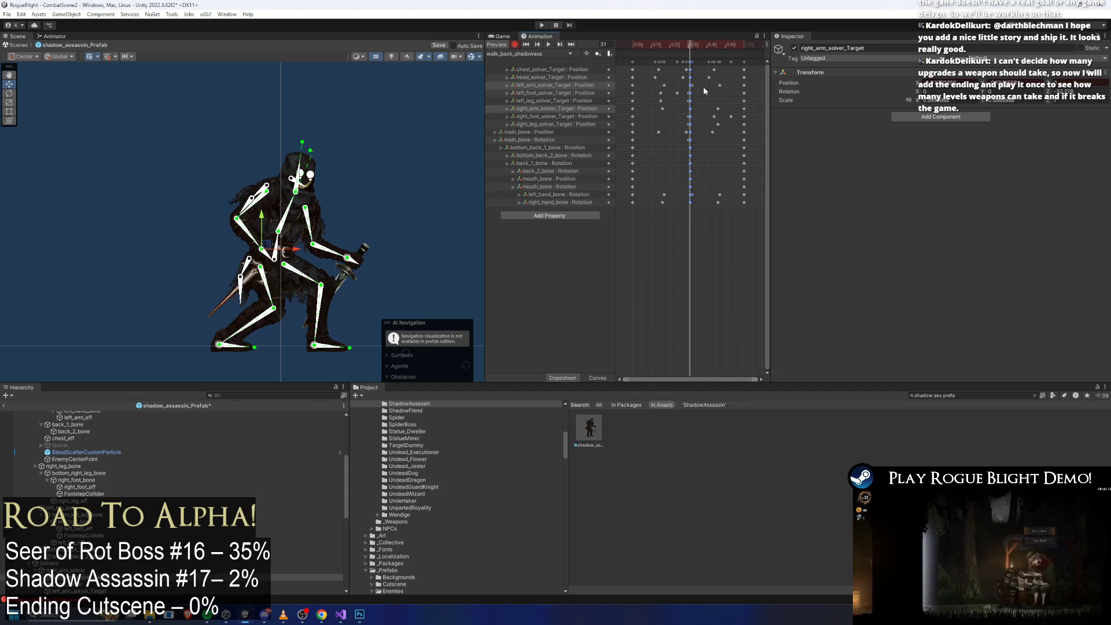
key(ctrl+z)
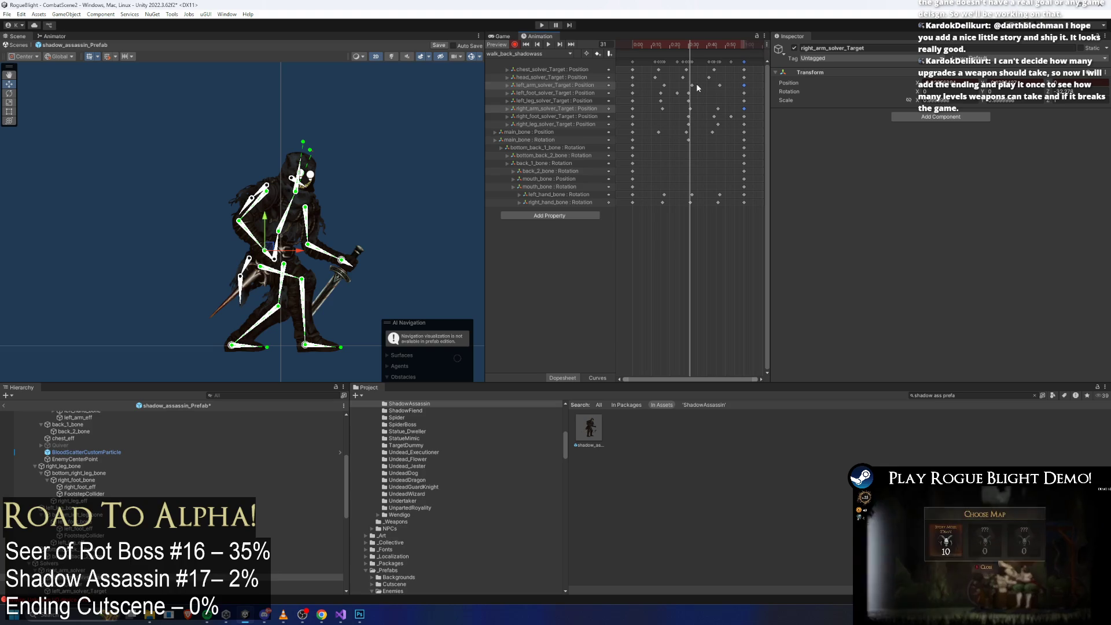
key(ctrl+v)
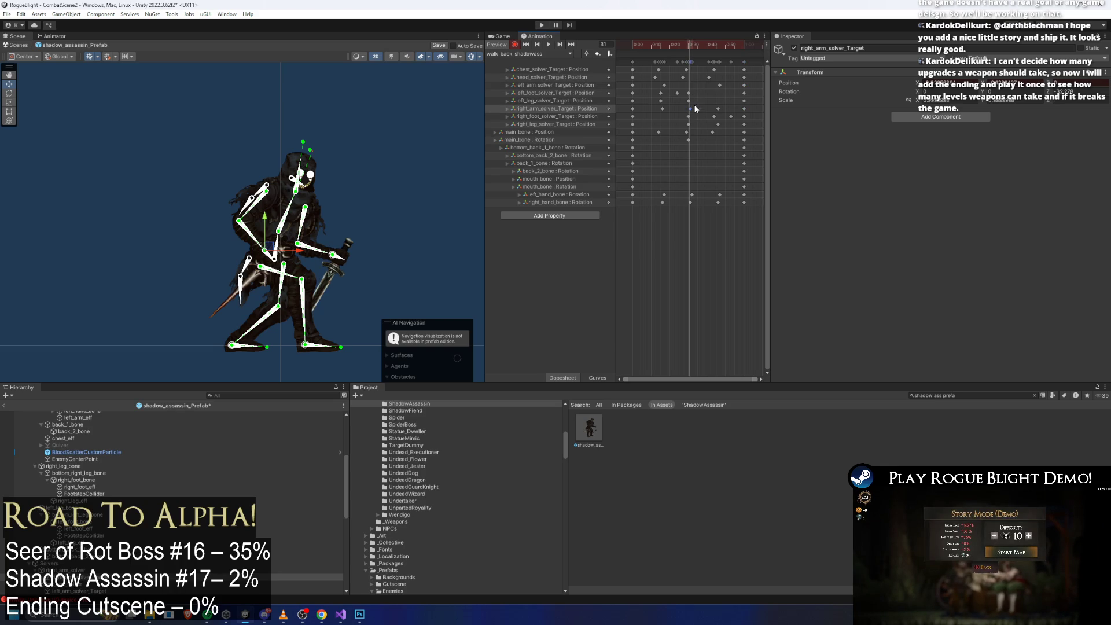
key(ctrl+v)
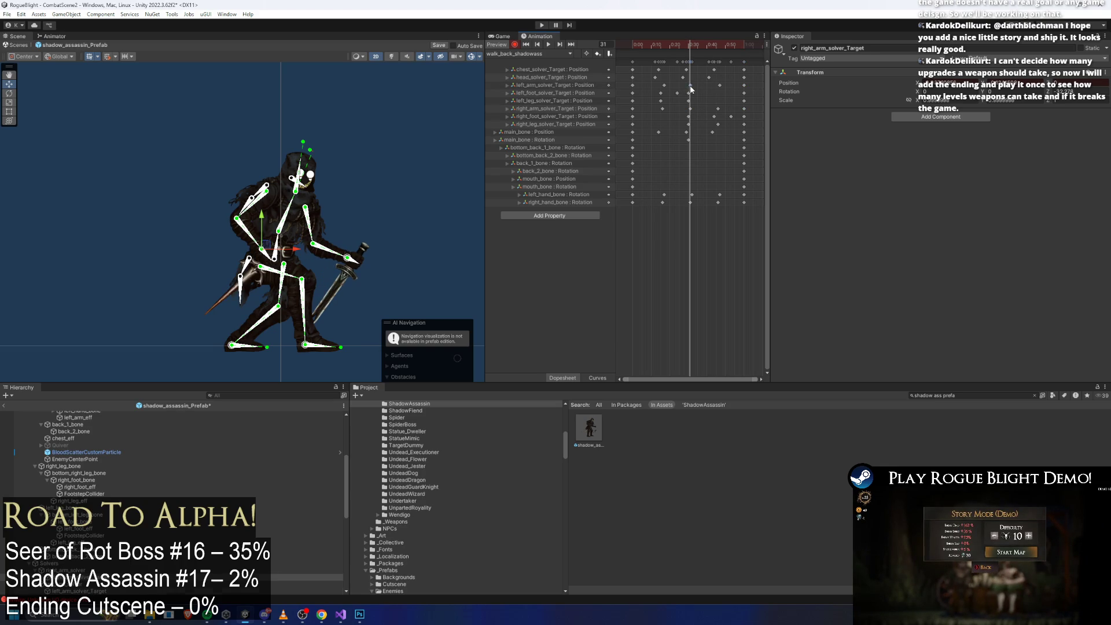
click(690, 86)
Step: Nudge the left arm target slightly left at frame 46
click(718, 47)
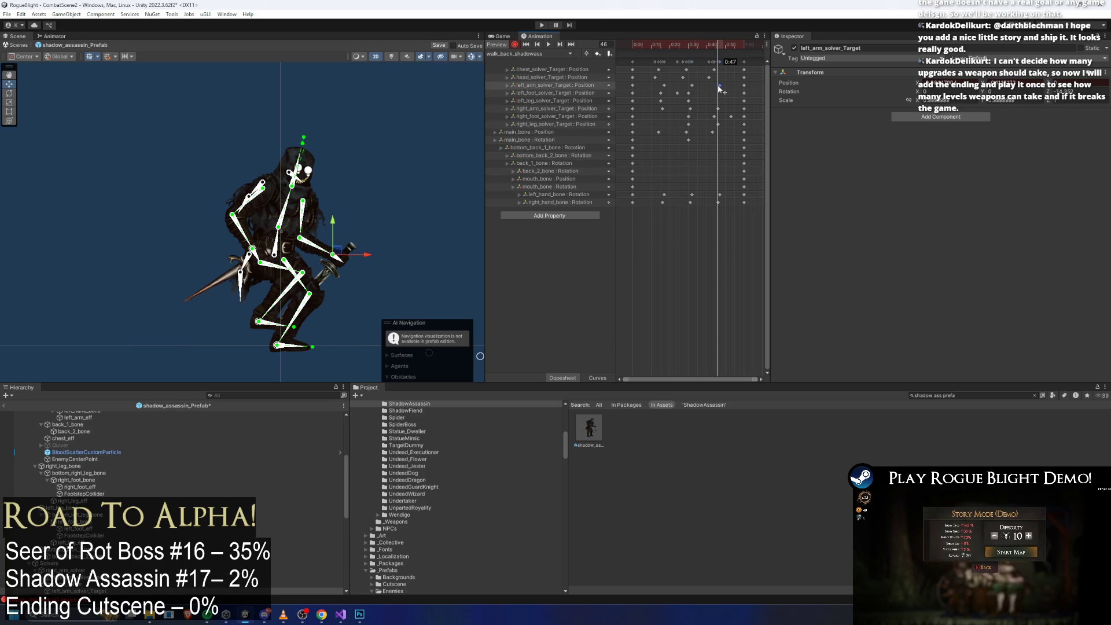
click(395, 228)
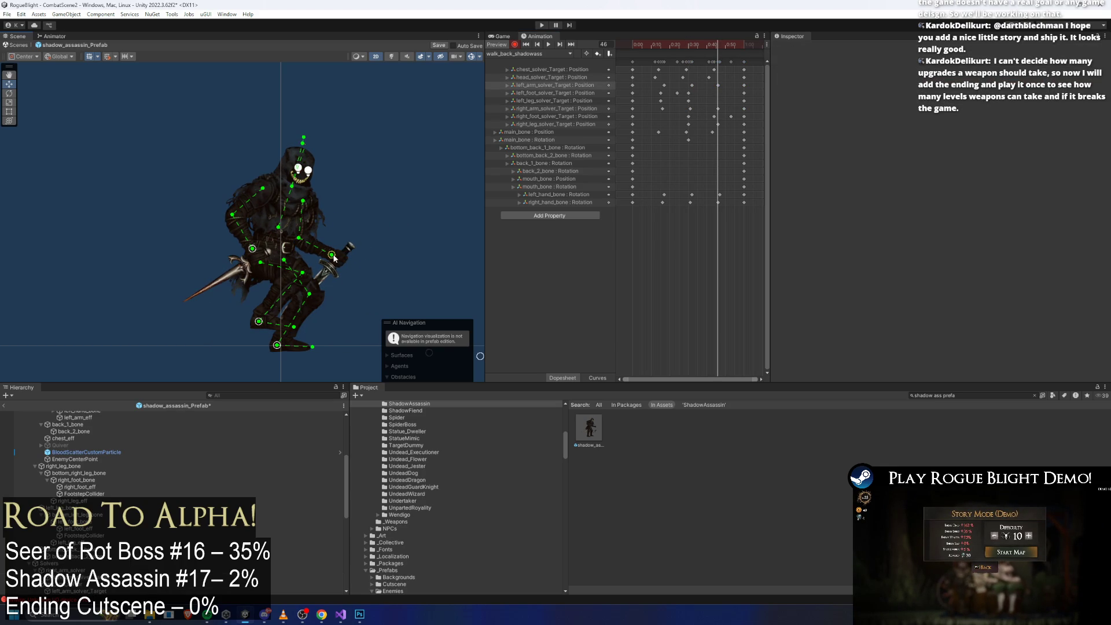
drag(253, 251, 249, 252)
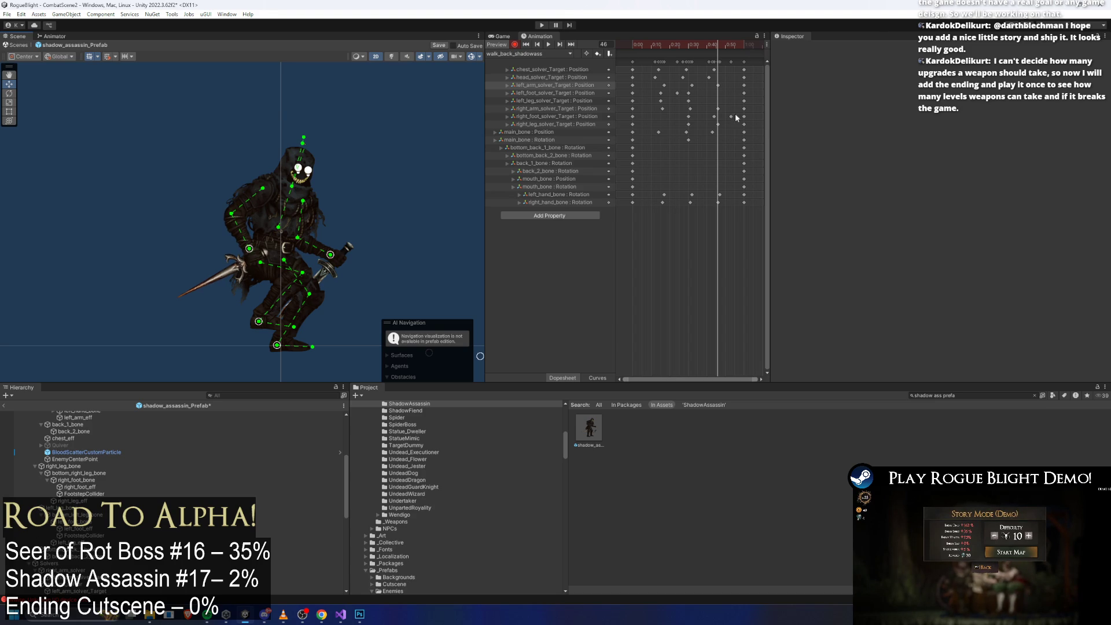
click(718, 86)
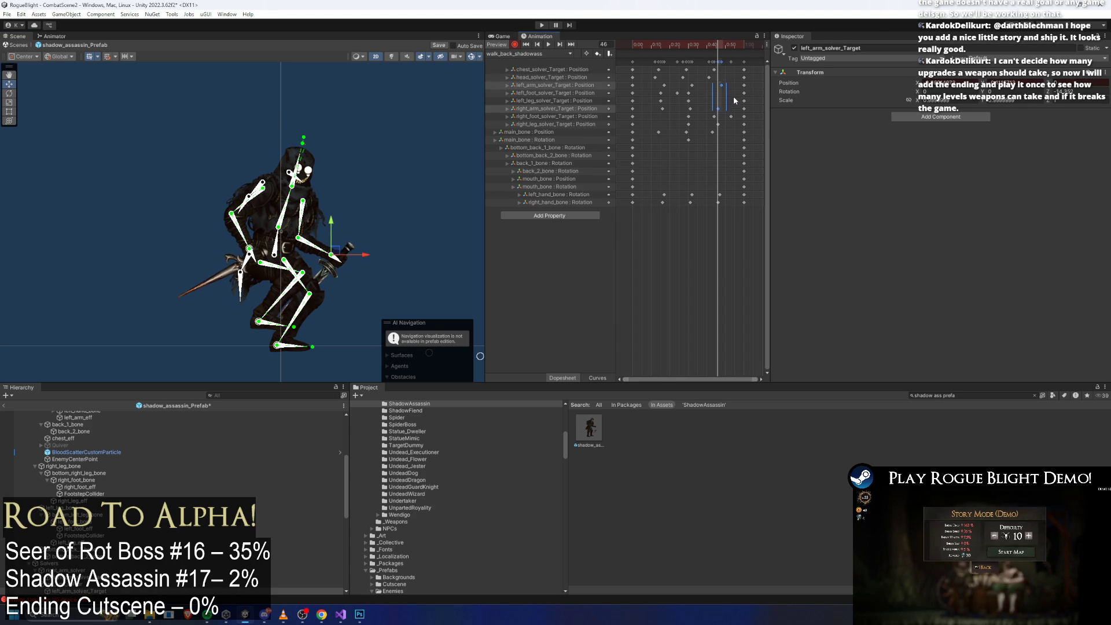
click(662, 86)
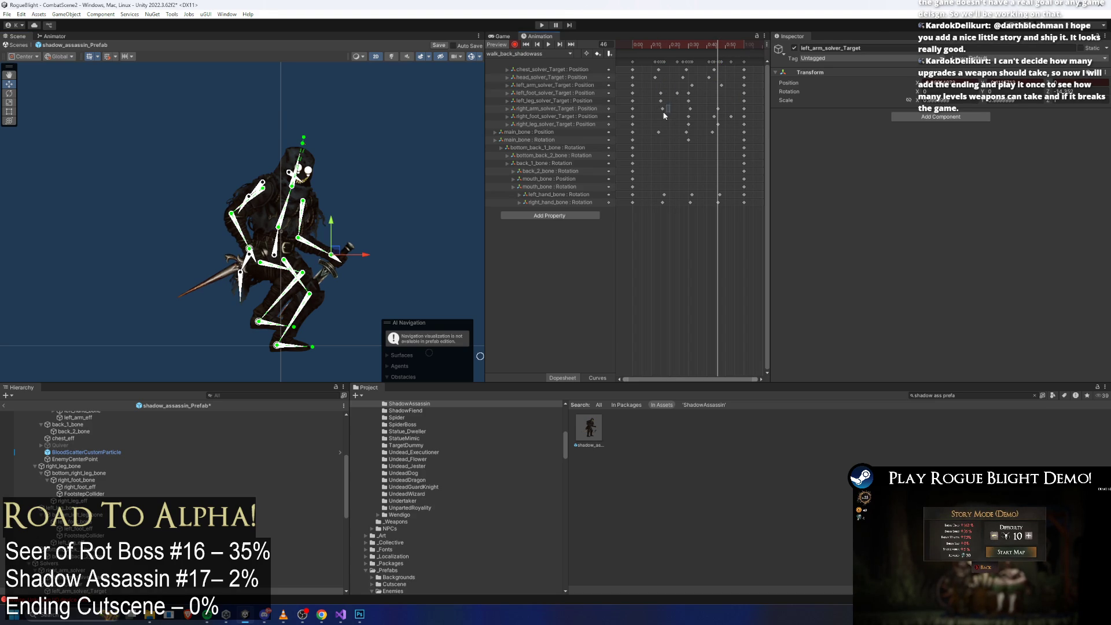
click(664, 45)
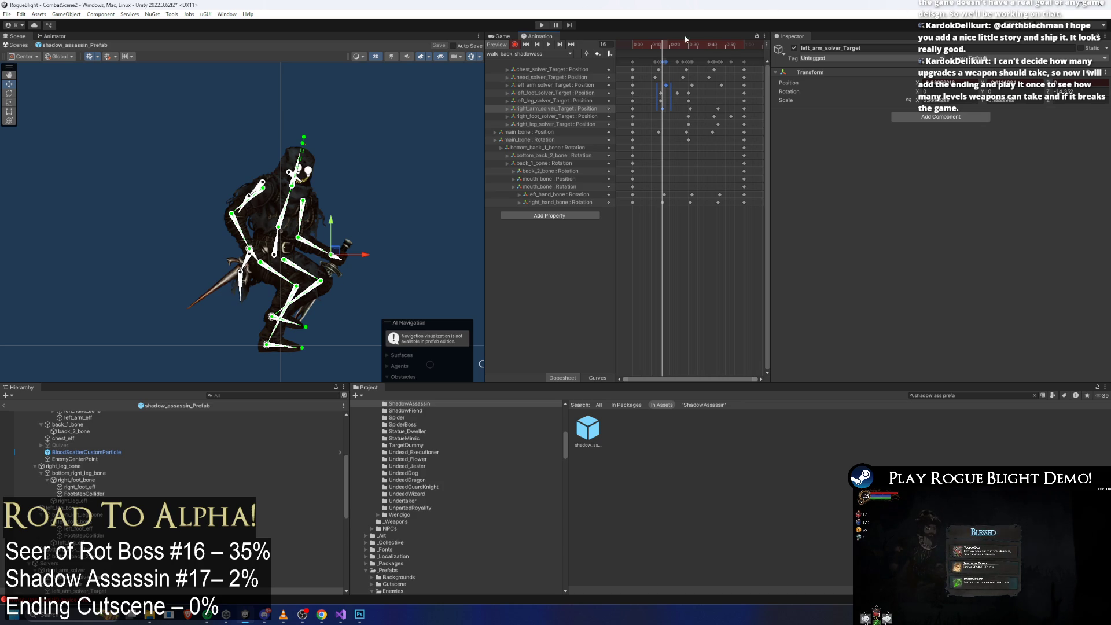
Step: Shift the selected keys slightly earlier, preview the loop, and stop at frame 15
drag(665, 88, 661, 88)
key(space)
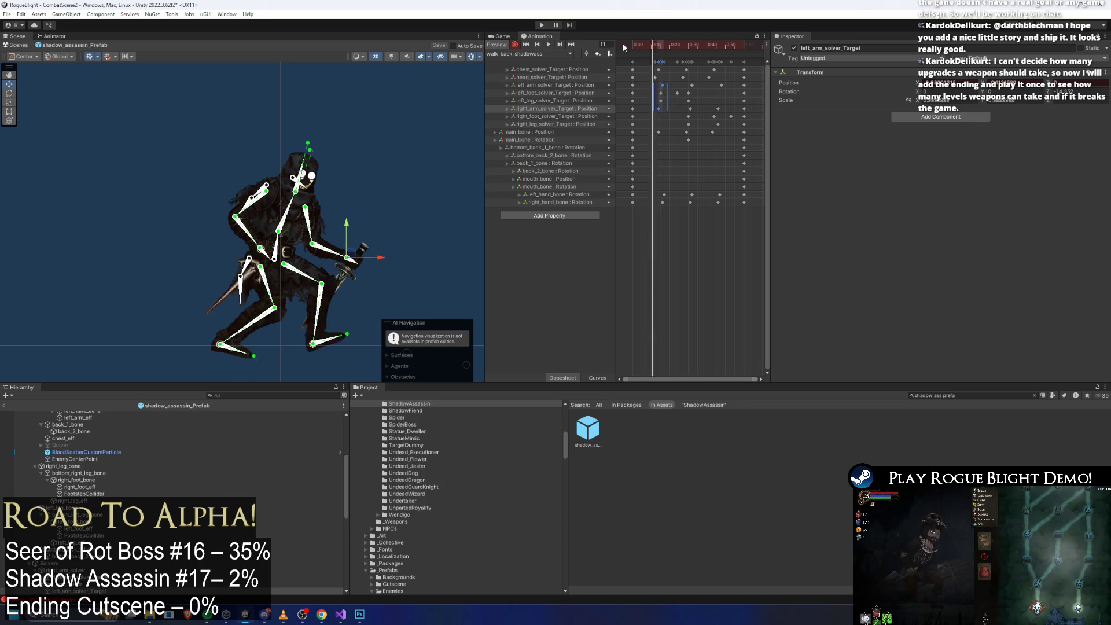
click(456, 87)
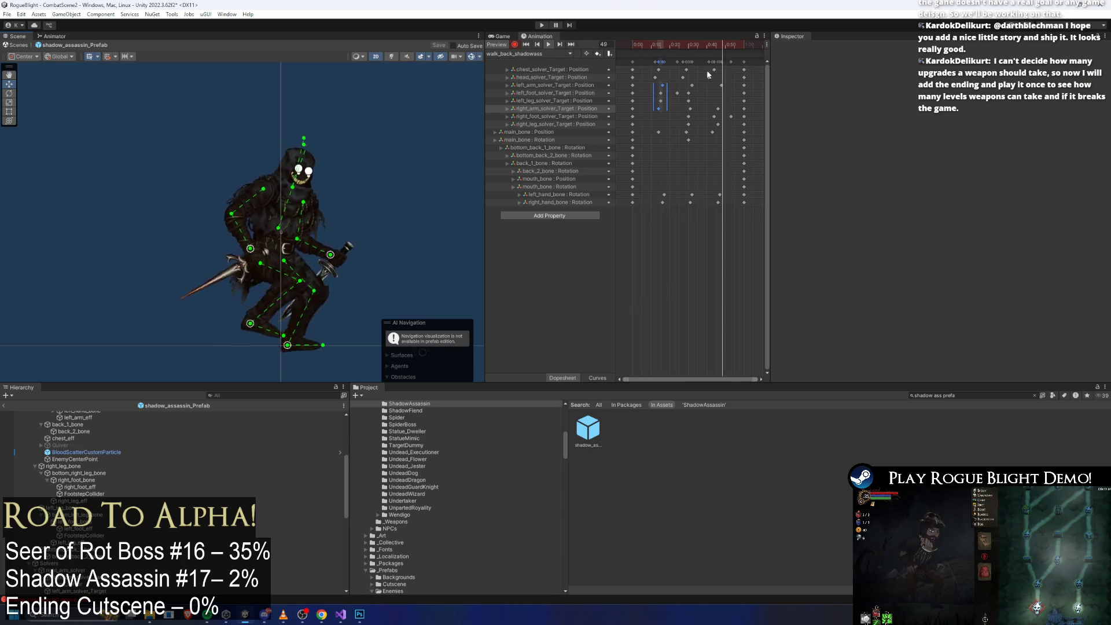
scroll(665, 99, up, 1)
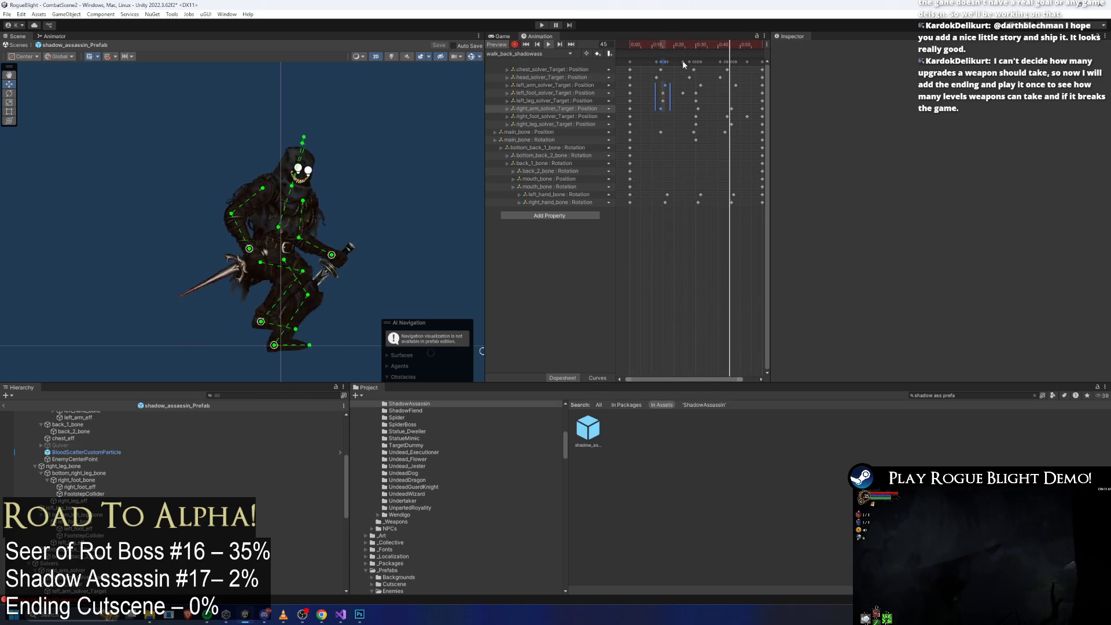
click(653, 110)
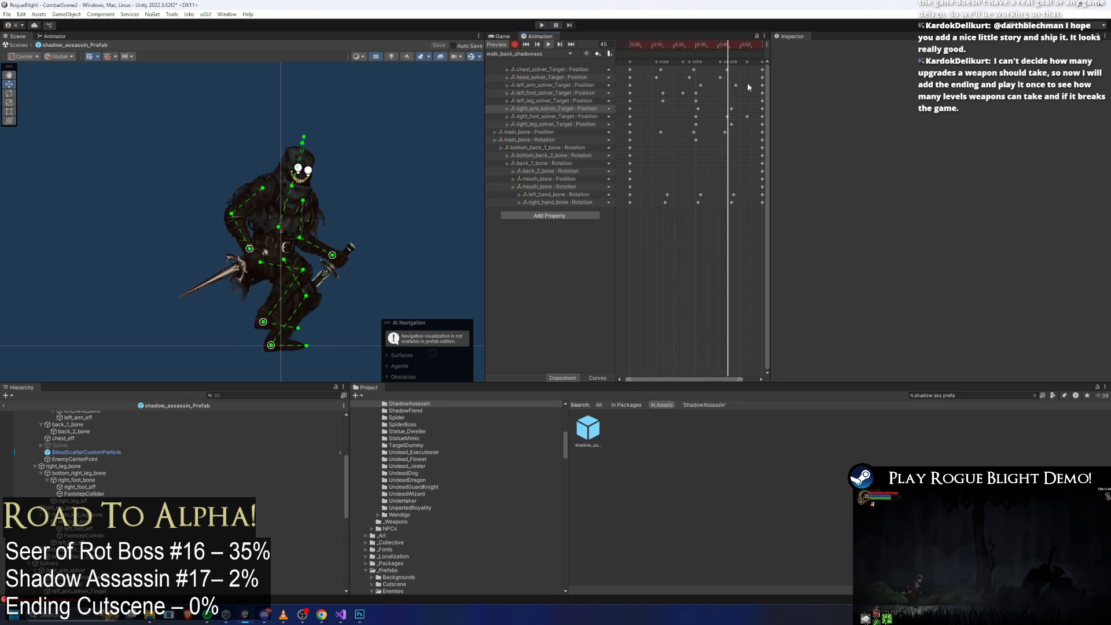
click(664, 42)
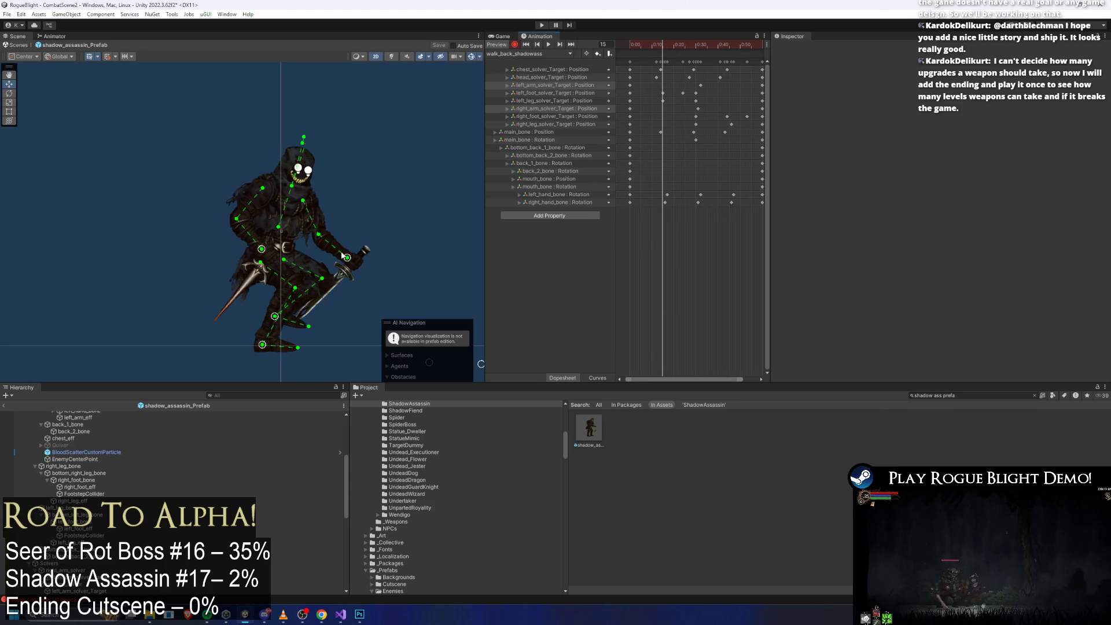
Step: Adjust the arm IK target pose at frame 15 and select both left and right arm keys
drag(341, 254, 345, 259)
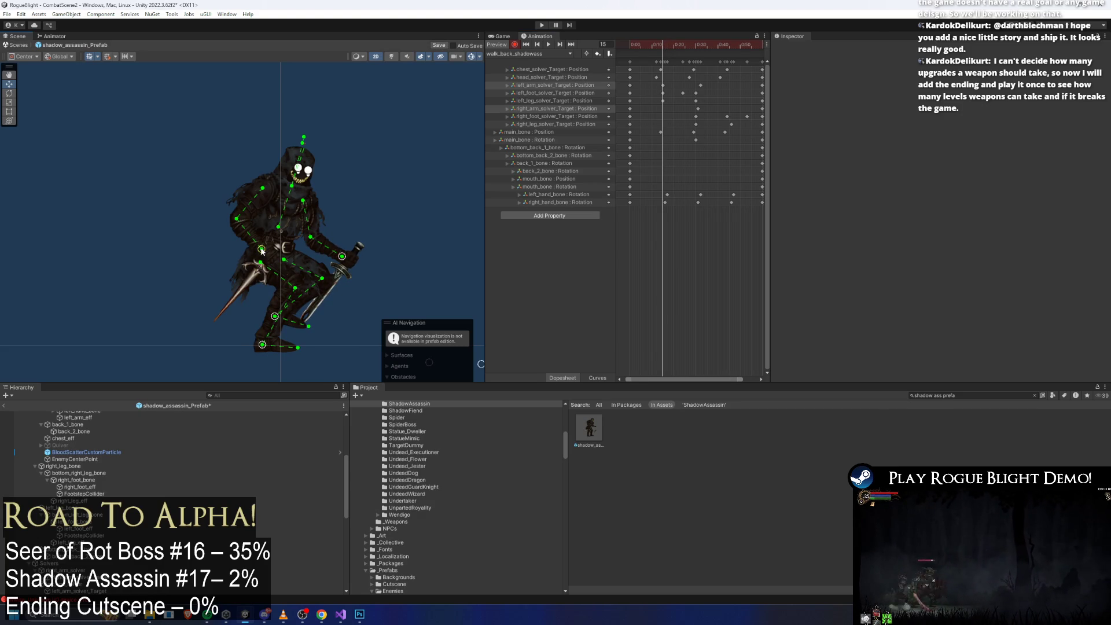
click(662, 113)
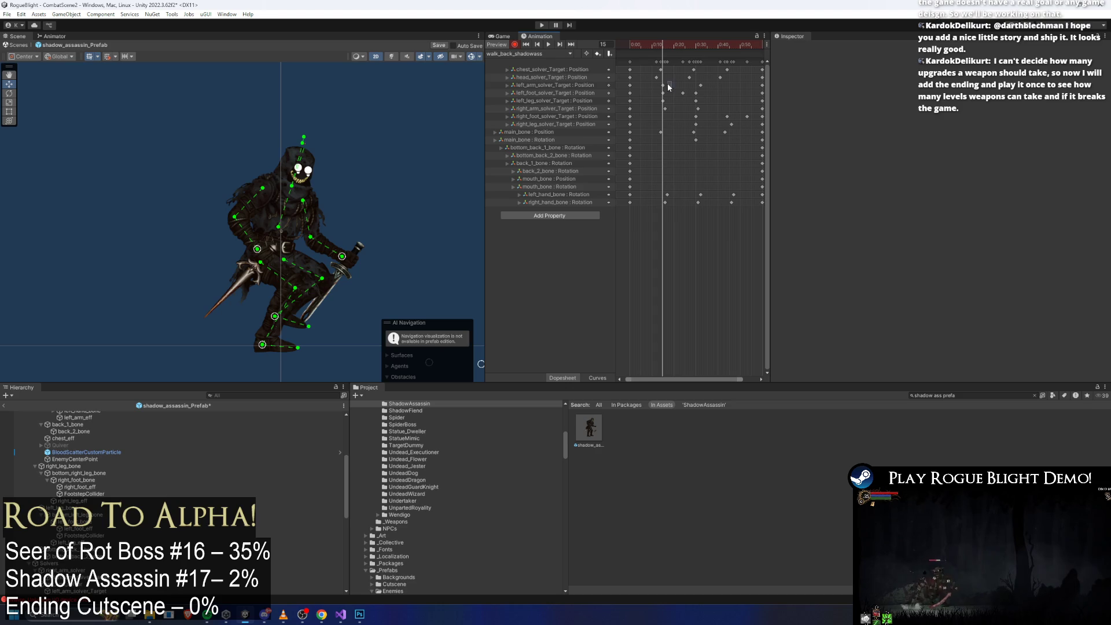
click(663, 86)
click(664, 108)
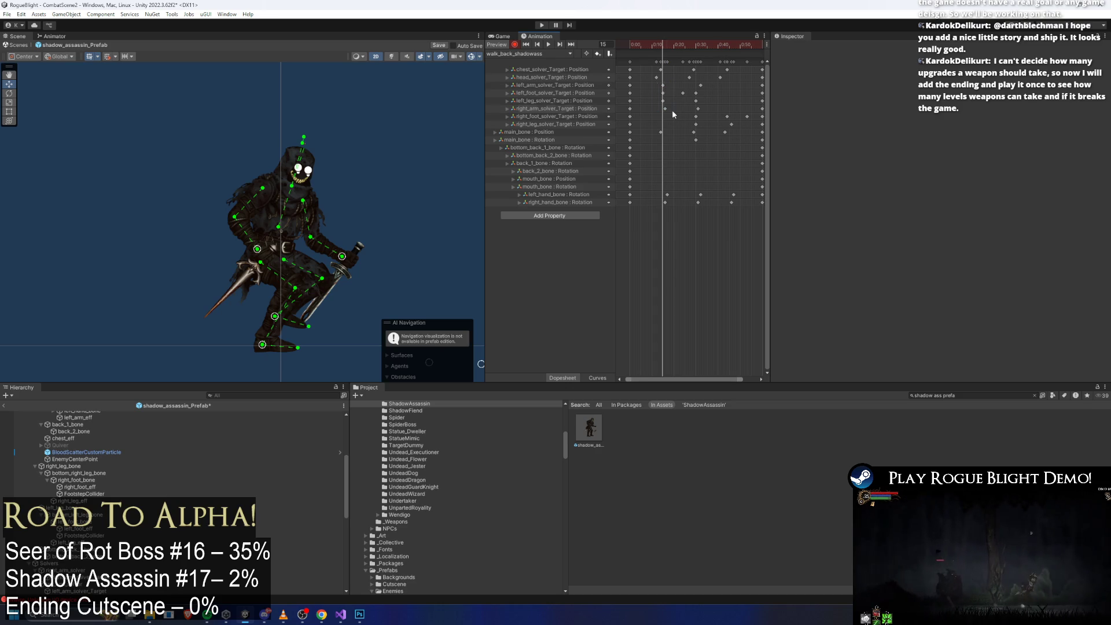
shift+click(663, 86)
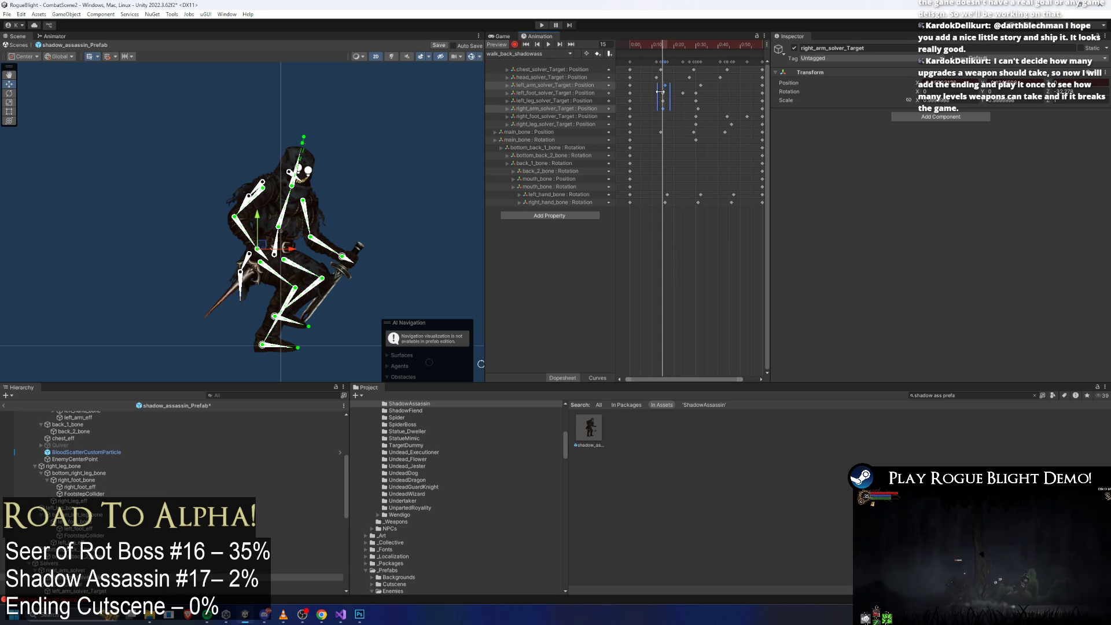
Step: Paste the arm solver keys at frame 47 and preview the walk_back_shadowass loop
drag(743, 45, 733, 46)
key(ctrl+v)
key(space)
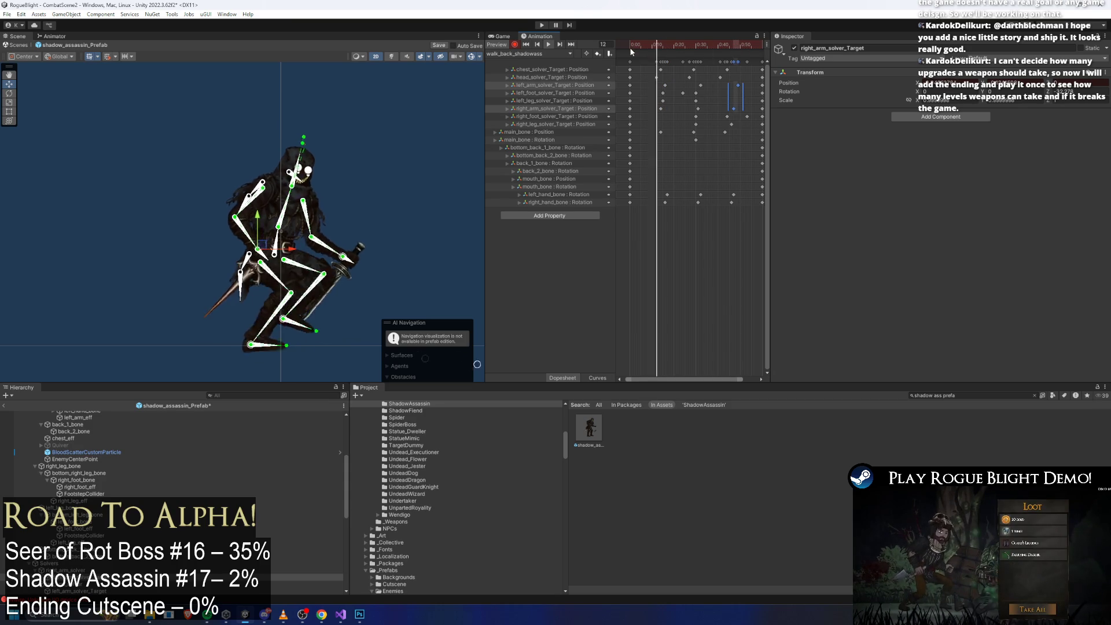
click(406, 152)
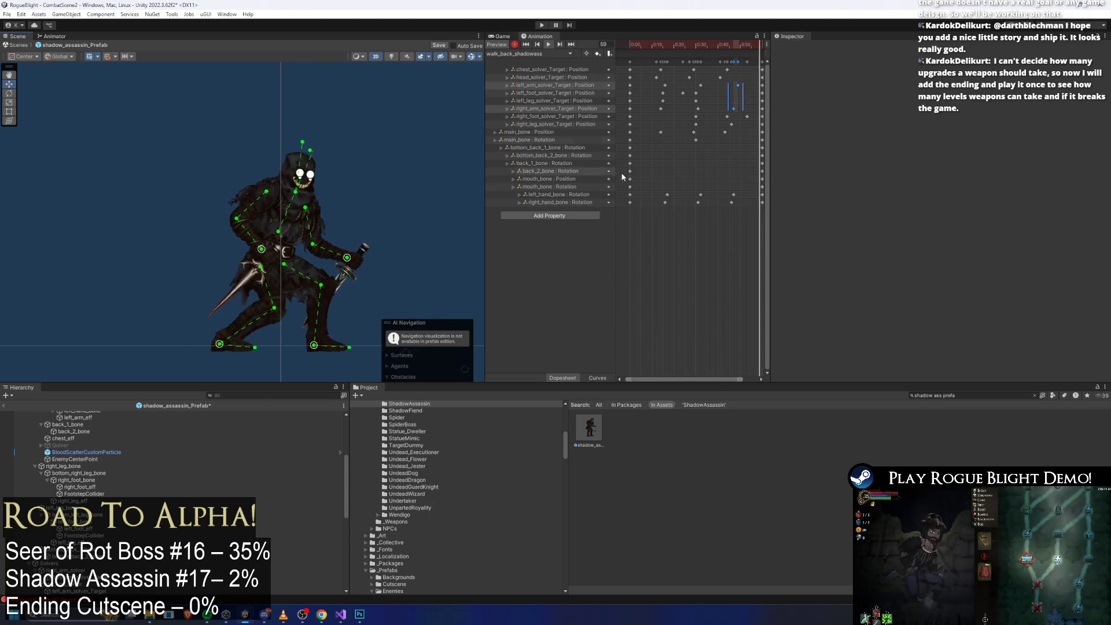
Step: Lower main_bone slightly at frame 14 and preview the walk-back cycle
drag(618, 45, 697, 44)
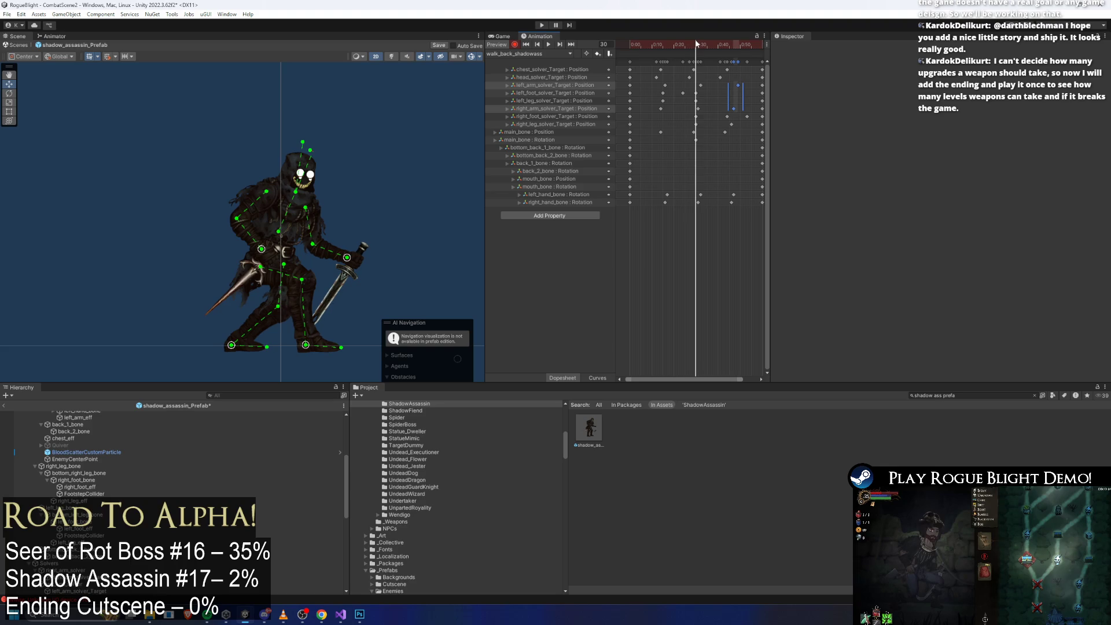
click(532, 133)
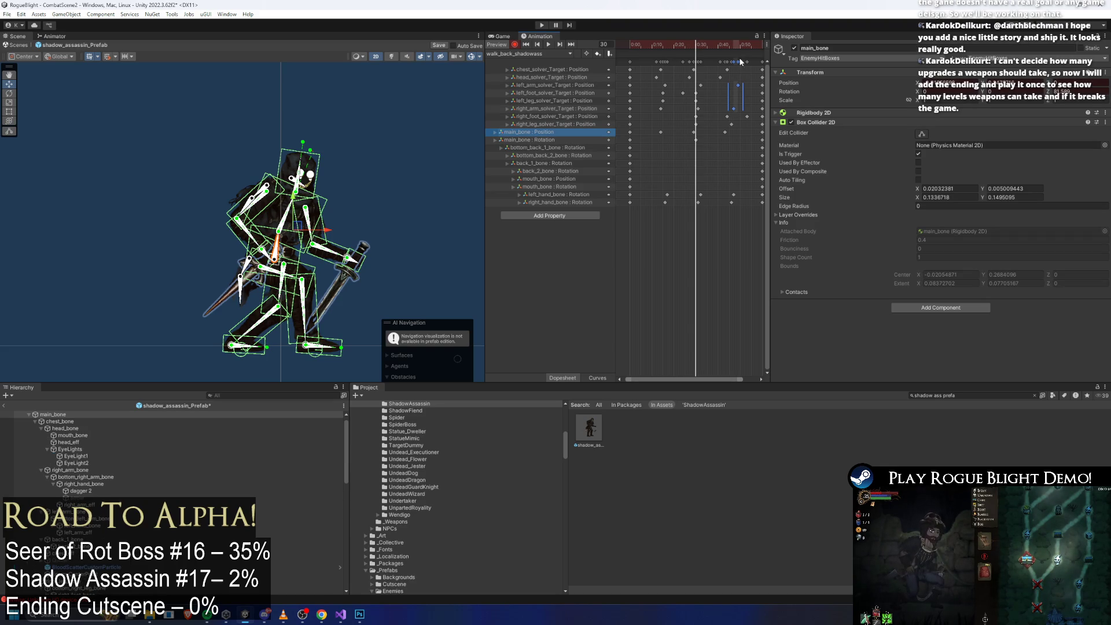
drag(697, 46, 694, 47)
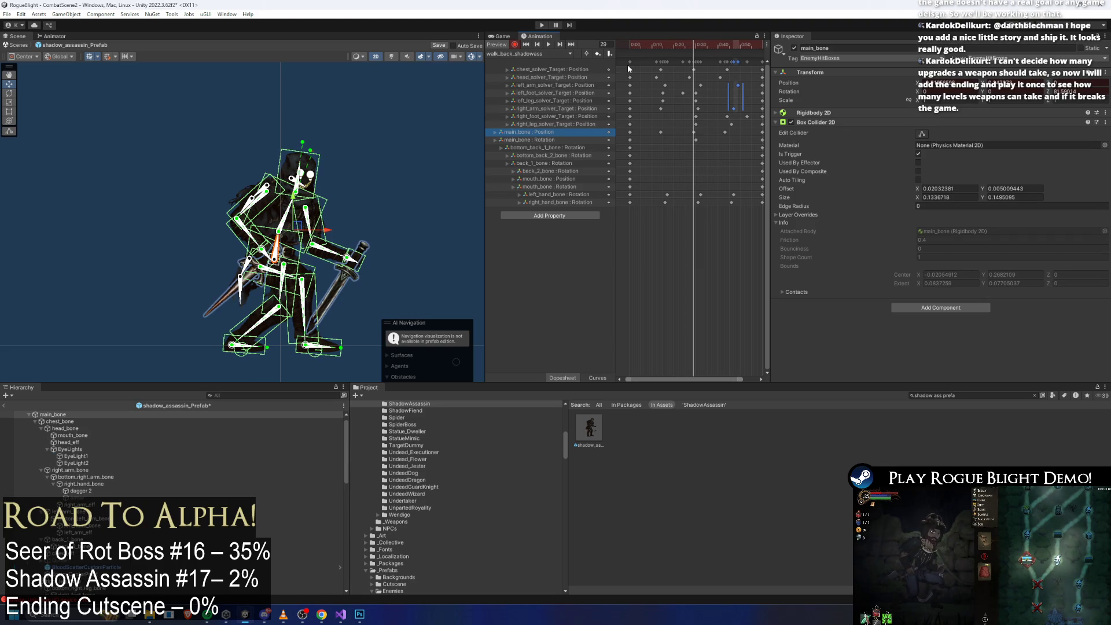
drag(693, 49, 660, 49)
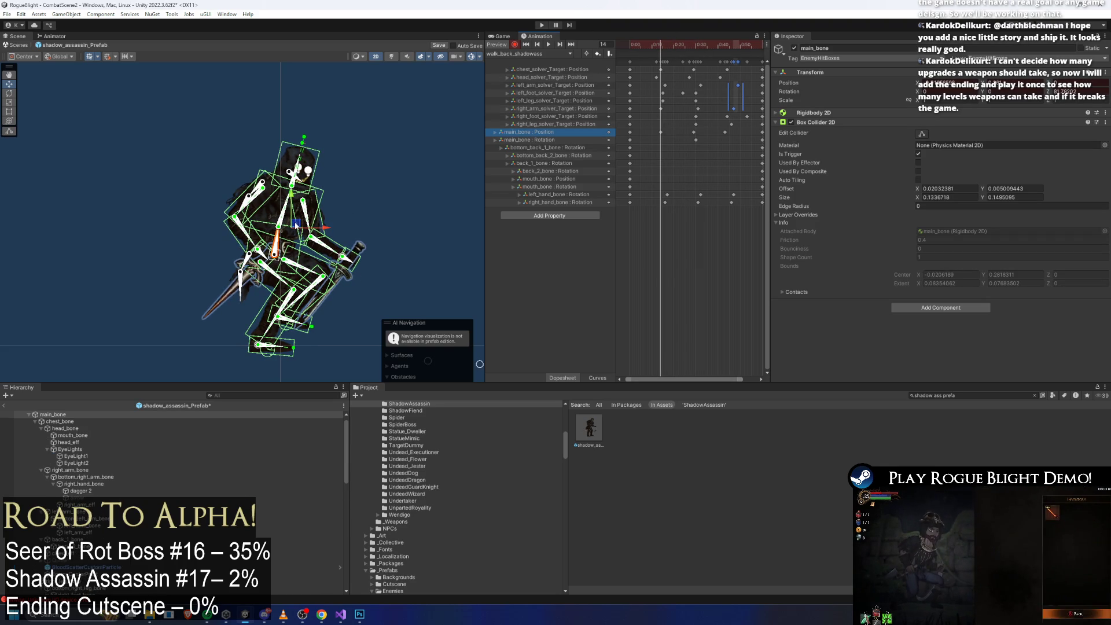
drag(296, 222, 297, 228)
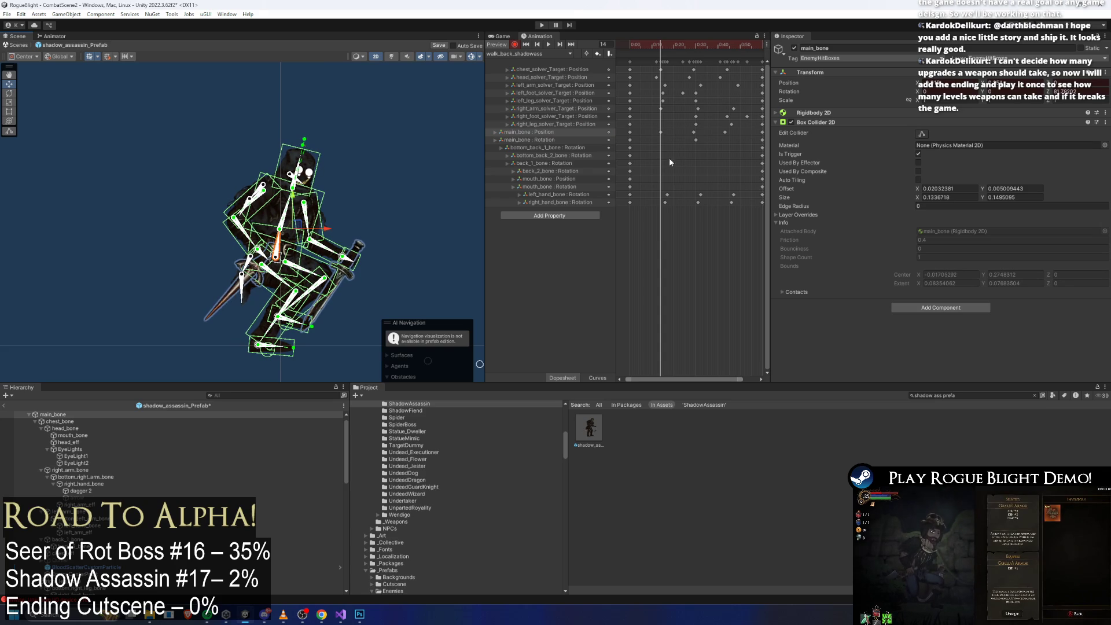
click(724, 46)
click(549, 44)
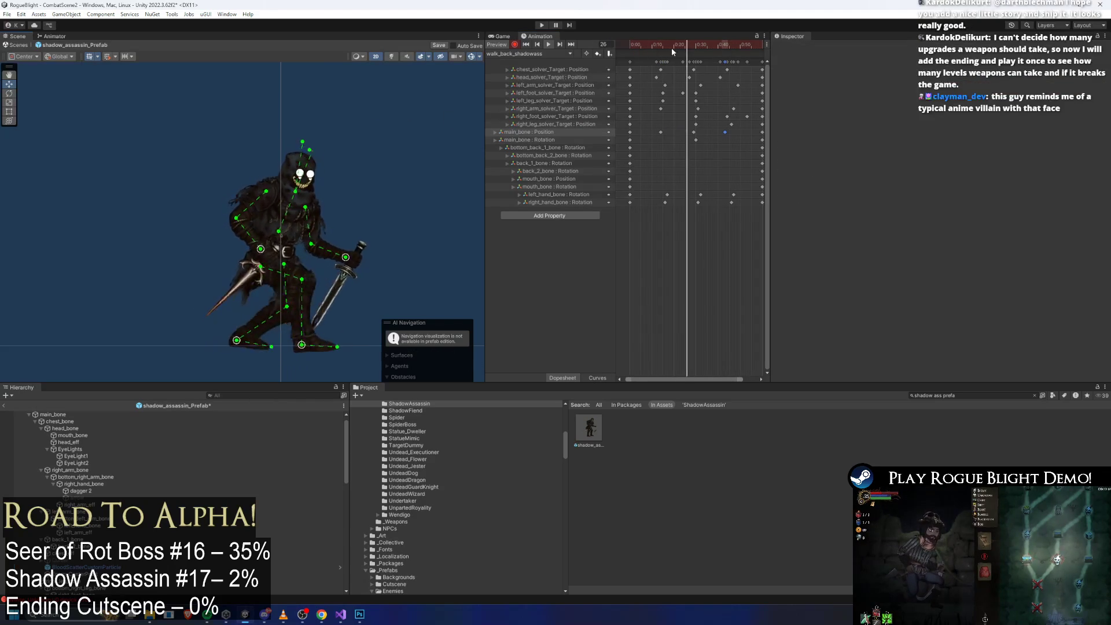
key(shift+comma)
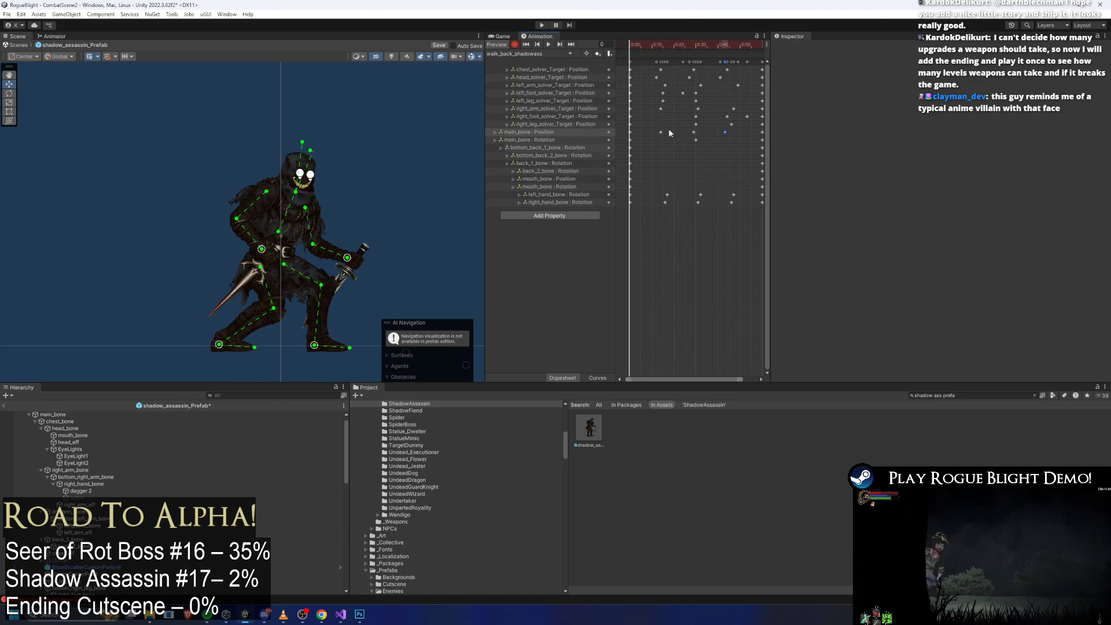
Step: Raise main_bone slightly at frame 14, preview the loop, and save the prefab with Ctrl+S
click(668, 129)
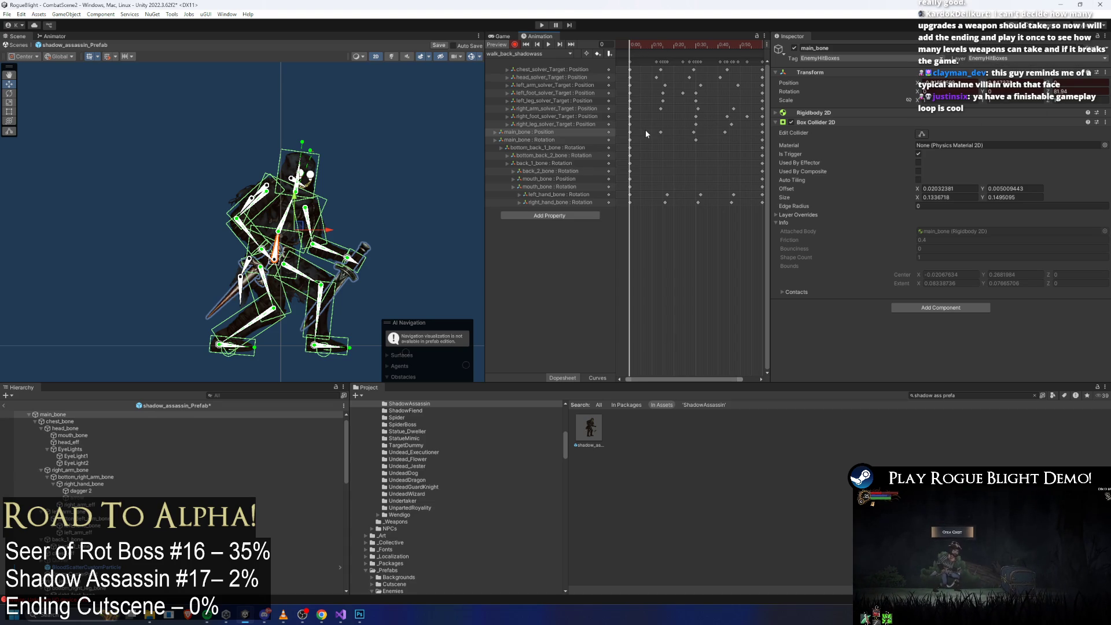
click(657, 45)
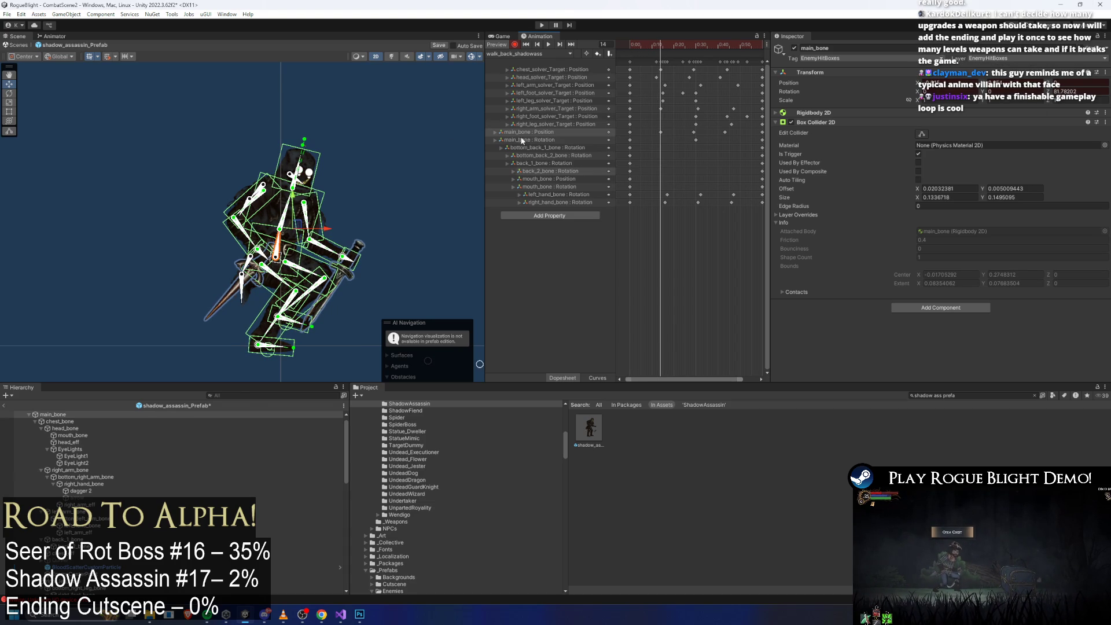
drag(293, 201, 294, 199)
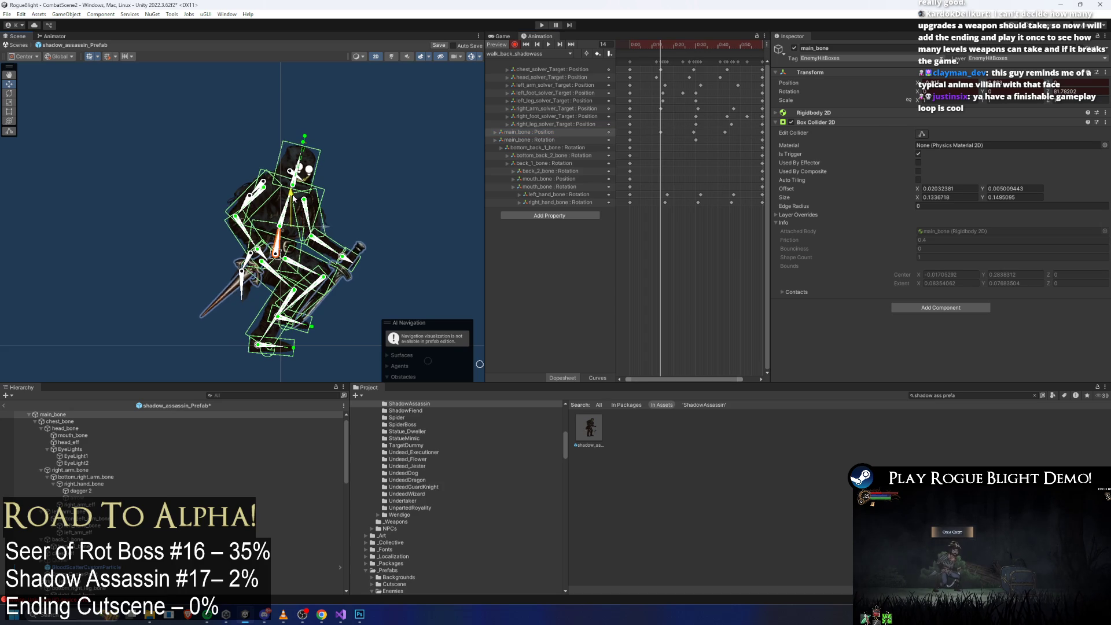
drag(727, 44, 722, 43)
key(space)
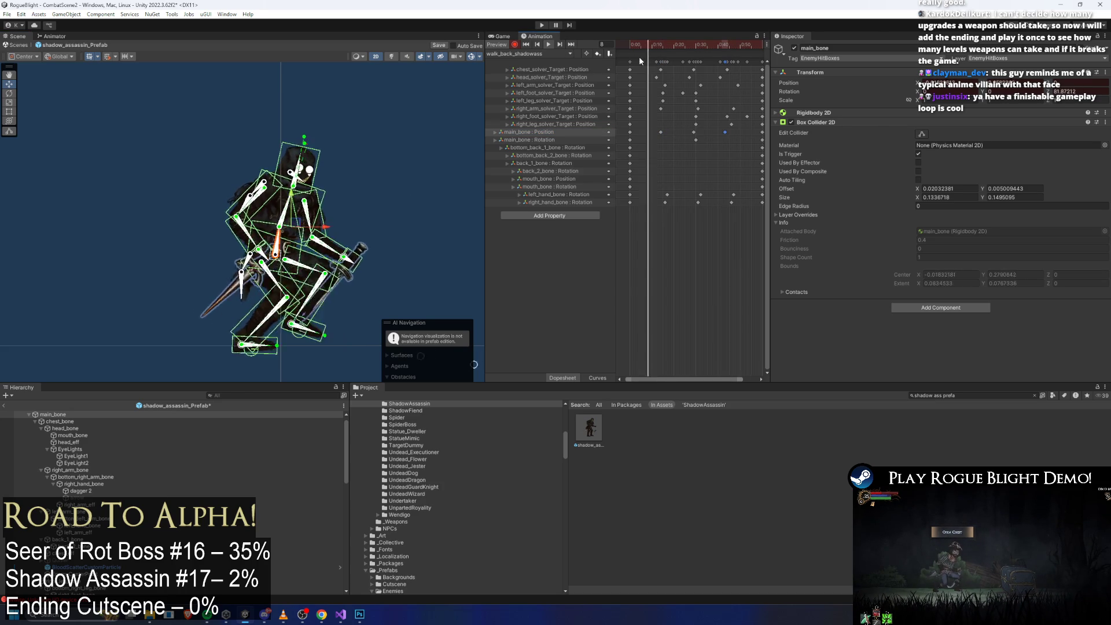
click(463, 77)
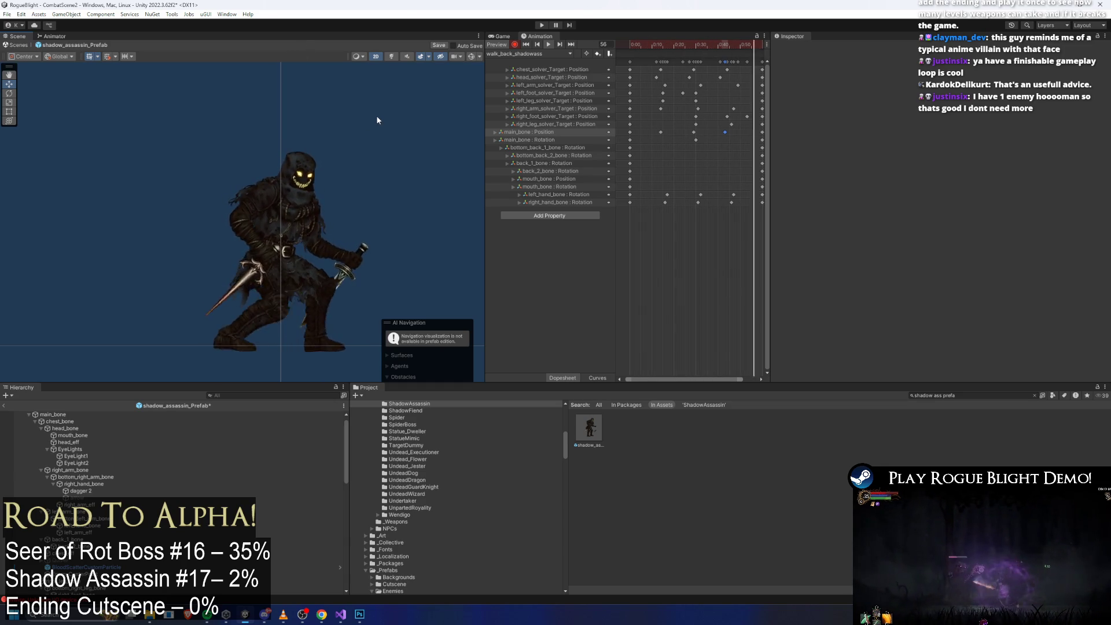
key(ctrl+s)
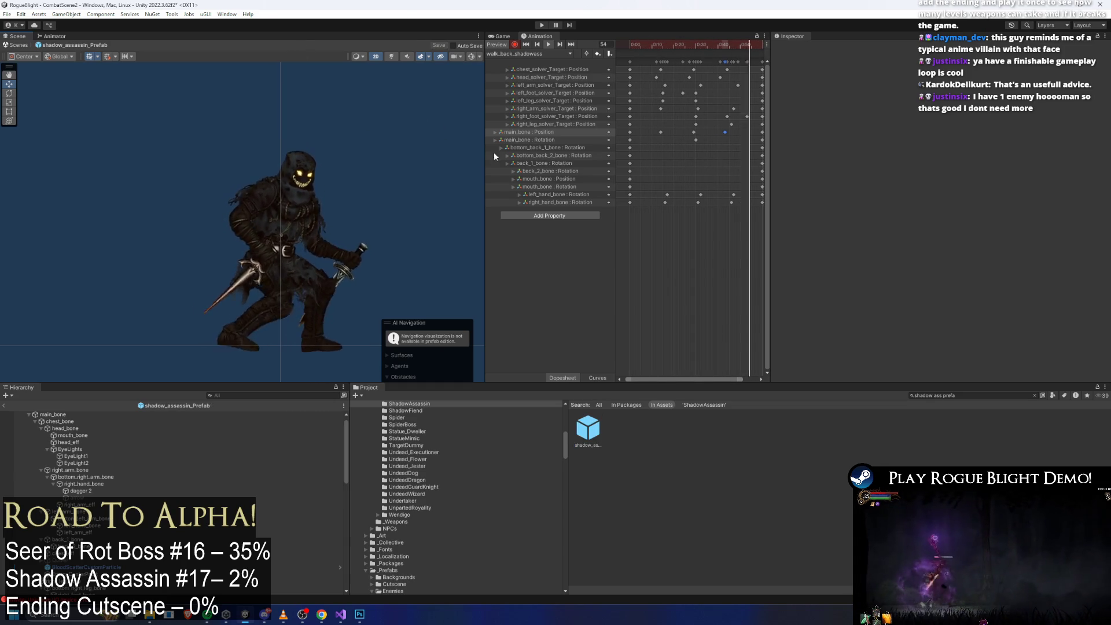
Step: Stop key recording, set MovementBlending's first motion to walk_back_shadowass, and start play mode
click(513, 46)
click(52, 36)
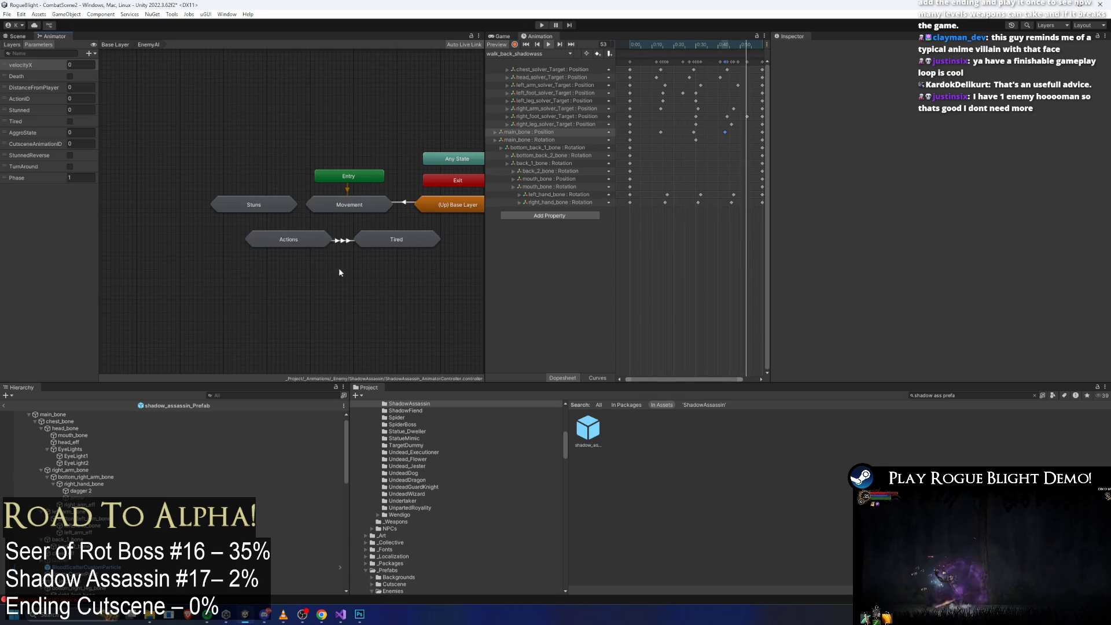
drag(340, 272, 299, 266)
double_click(293, 204)
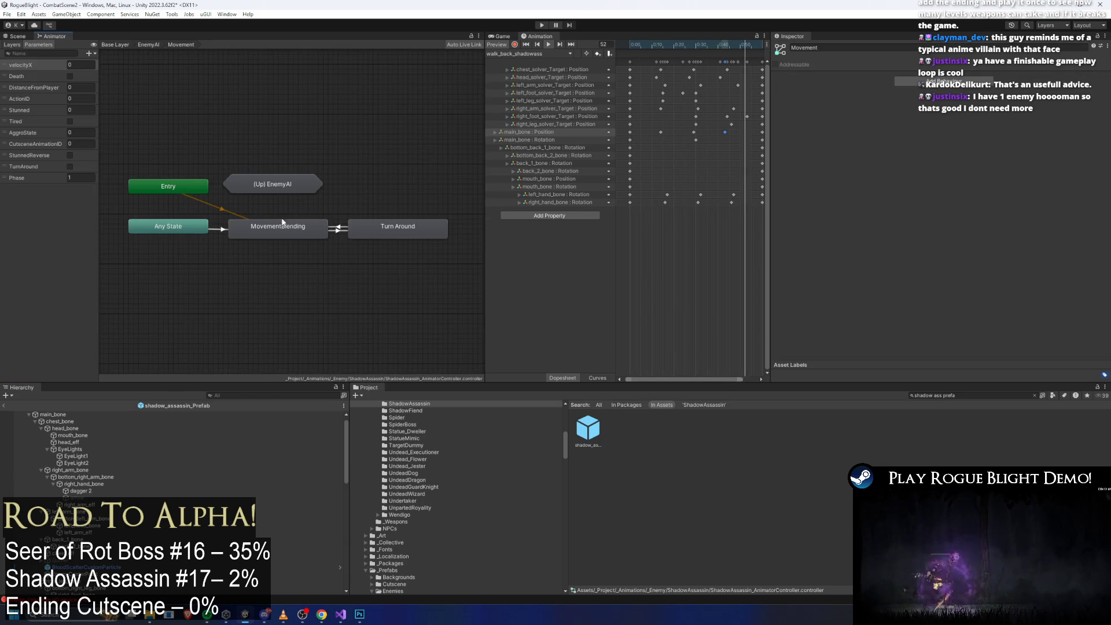
double_click(292, 223)
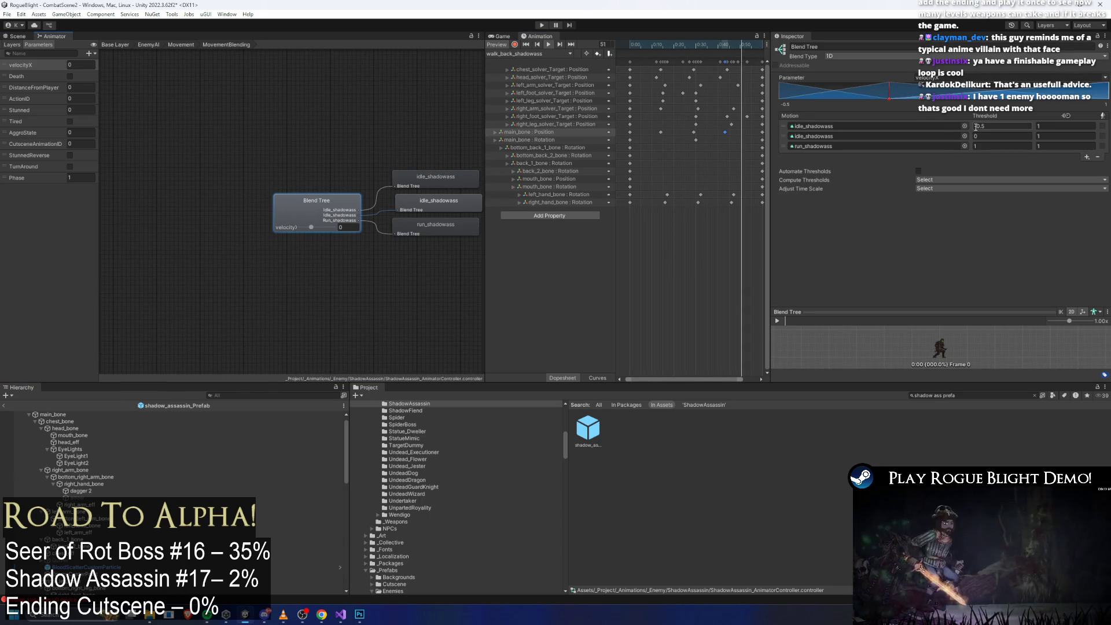
click(964, 126)
text(walk bac)
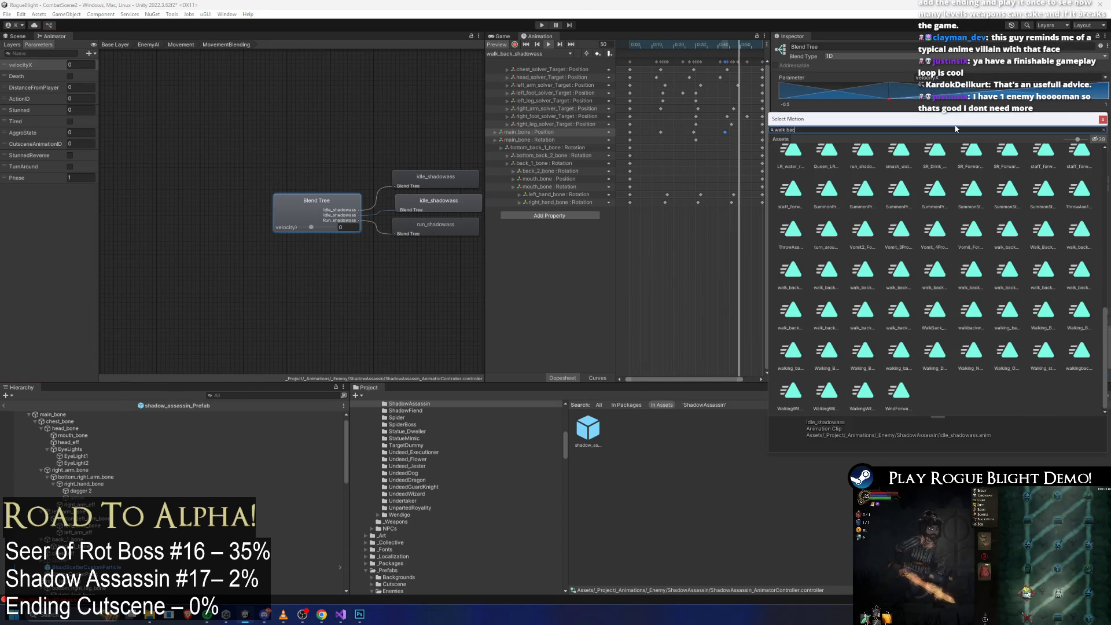
text(k ass)
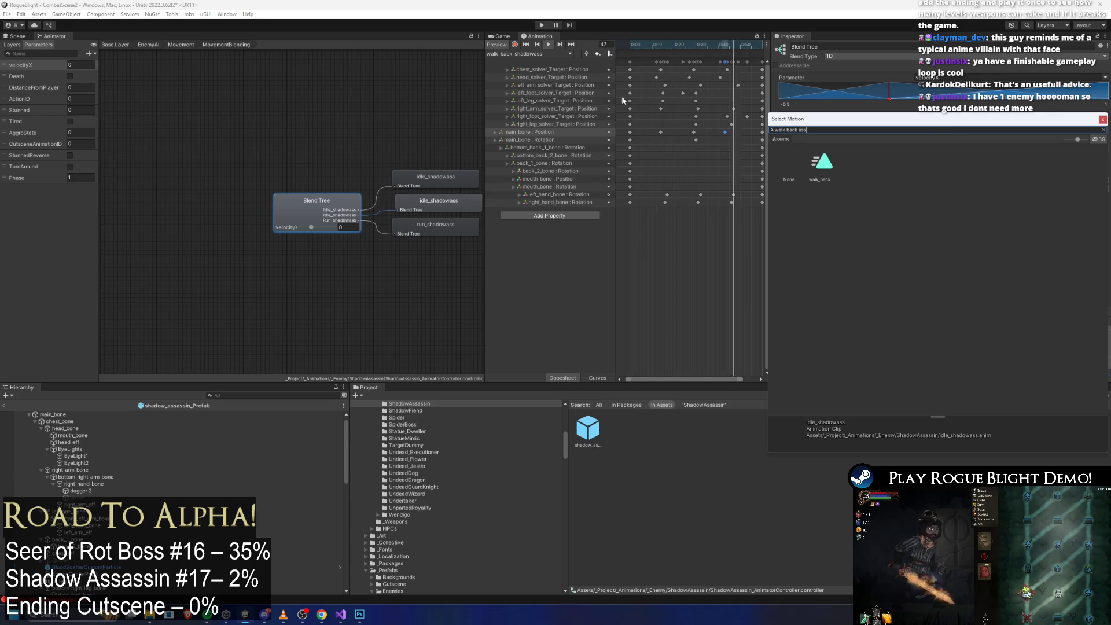
double_click(814, 166)
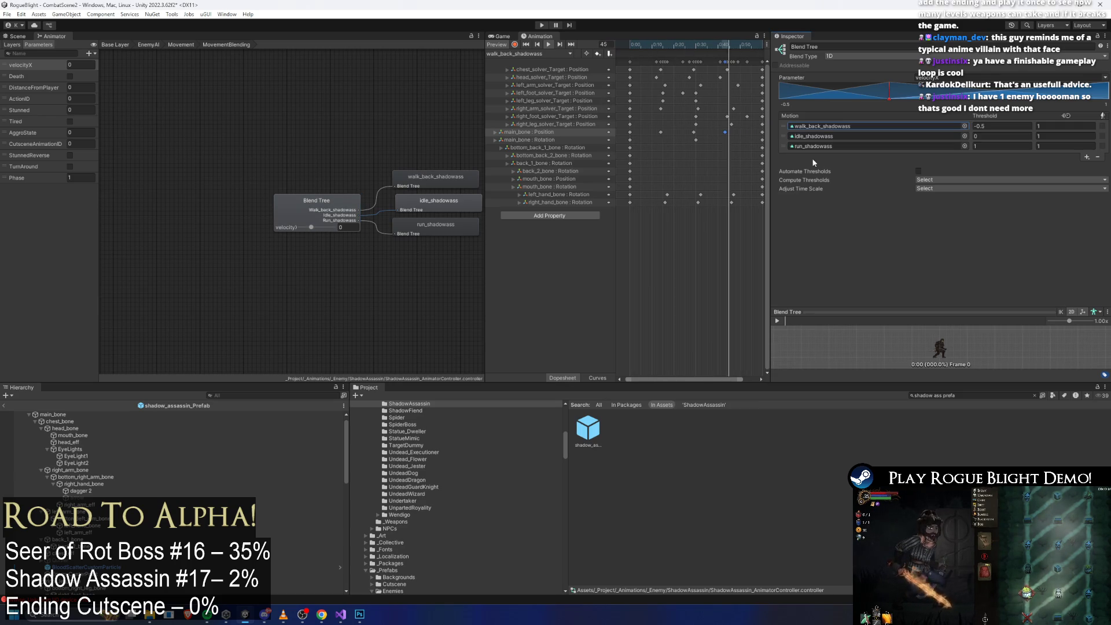
click(542, 26)
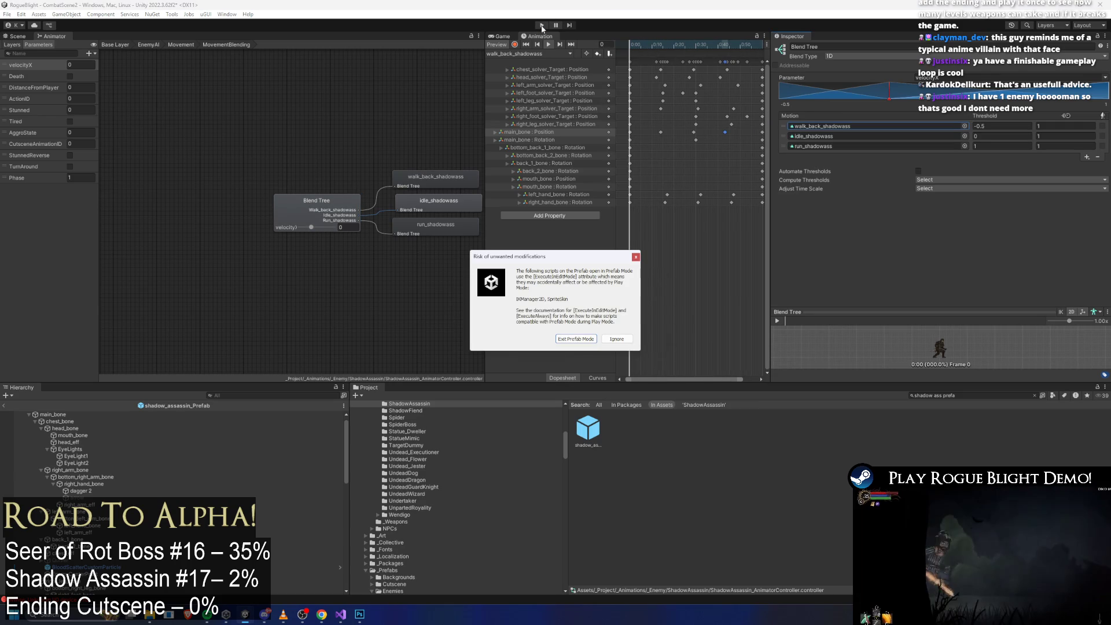
Step: Dismiss the prefab warning, play-test the shadow assassin, and exit play mode with Ctrl+P
key(Escape)
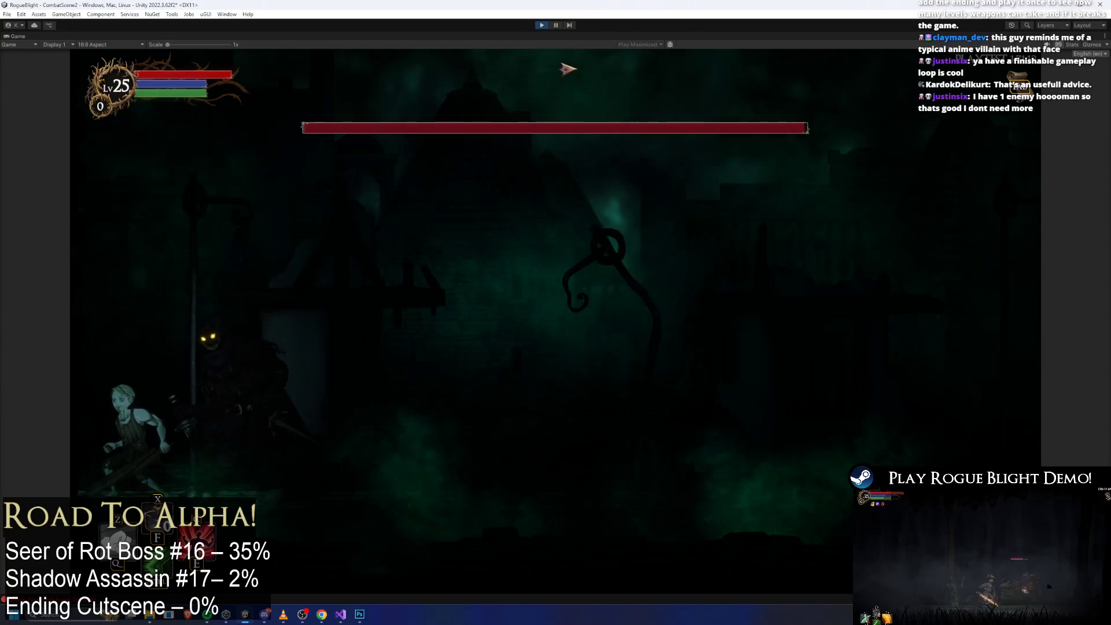
key(ctrl+p)
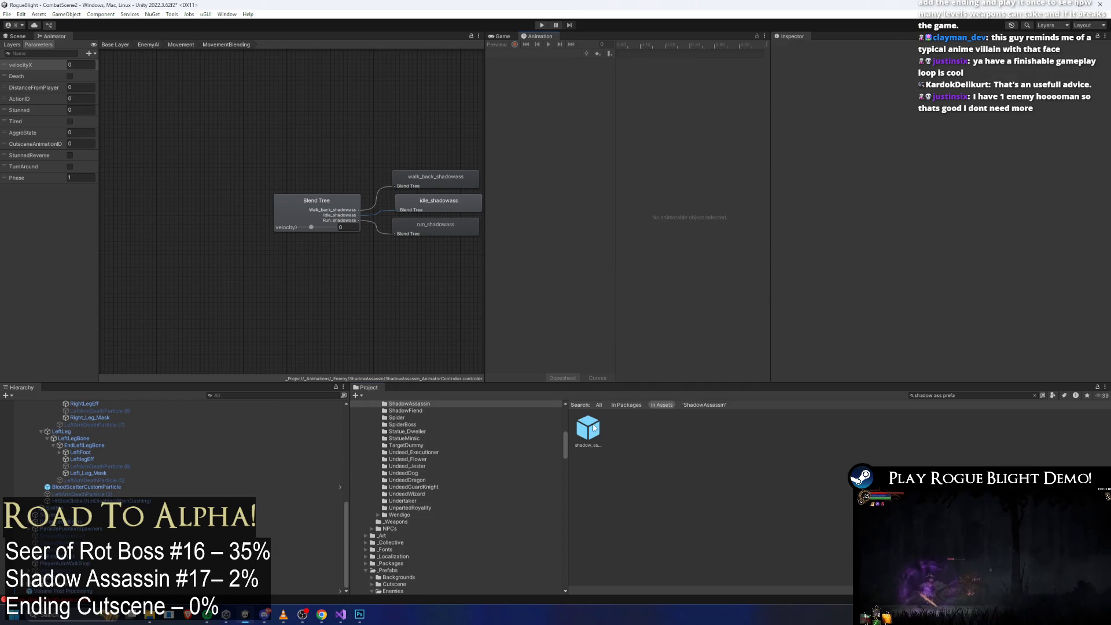
Step: Switch to the run_shadowass clip with preview and gizmos on, and raise the sword arm
click(529, 53)
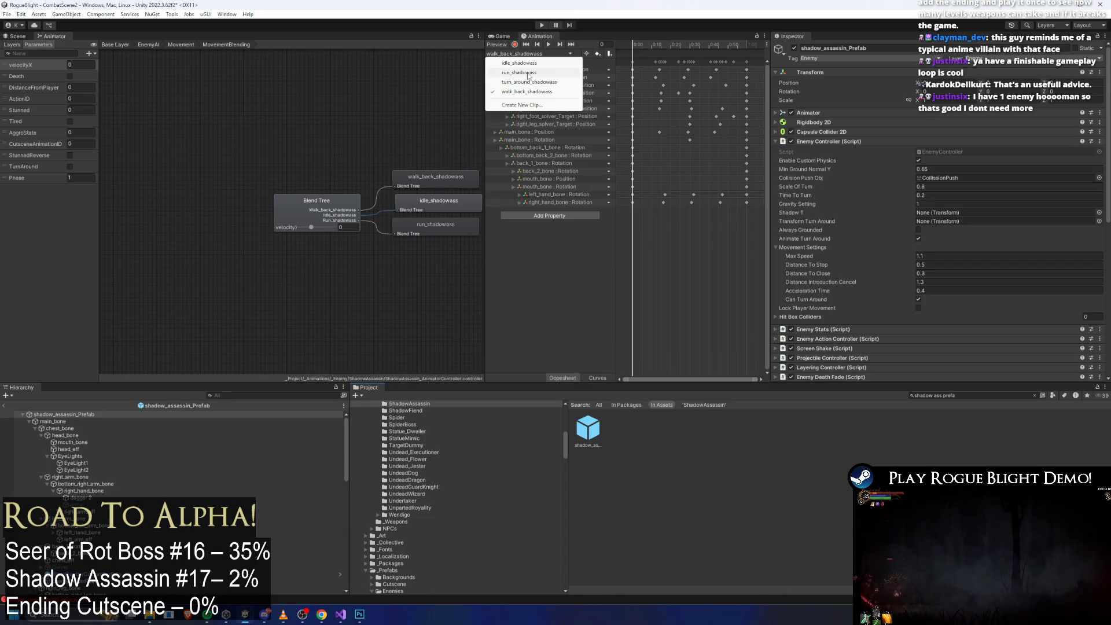
click(531, 73)
click(18, 36)
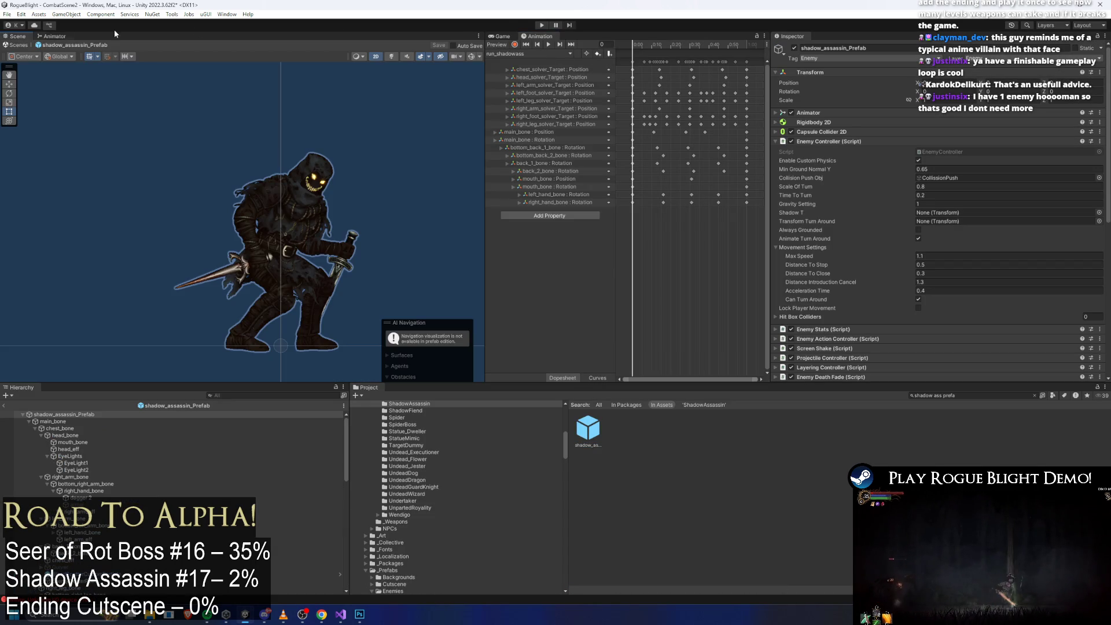
click(634, 44)
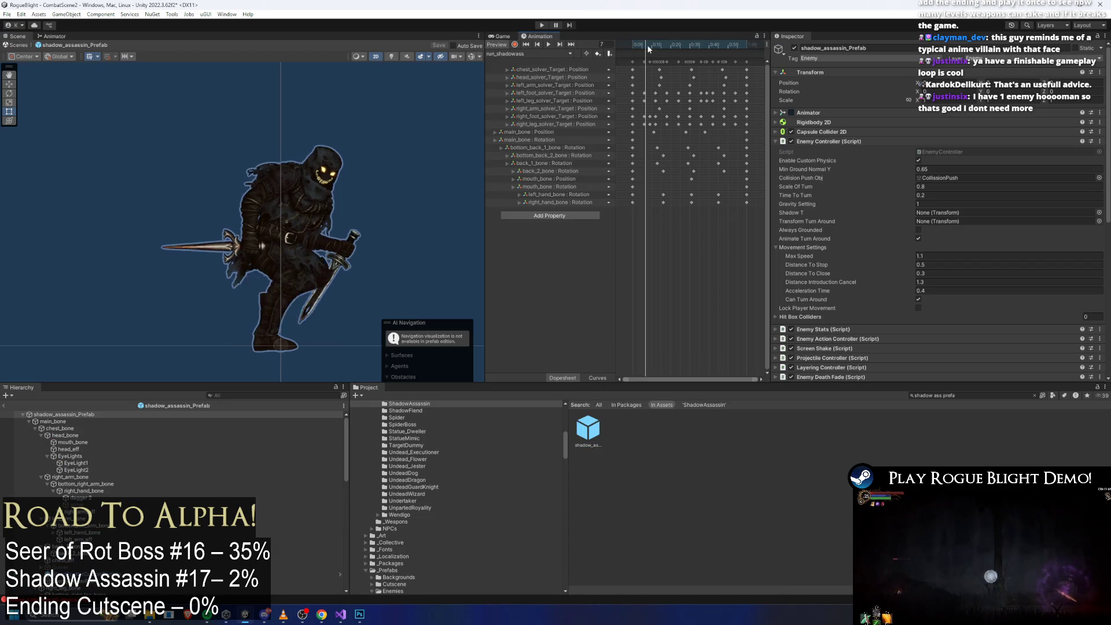
click(471, 57)
scroll(331, 302, up, 4)
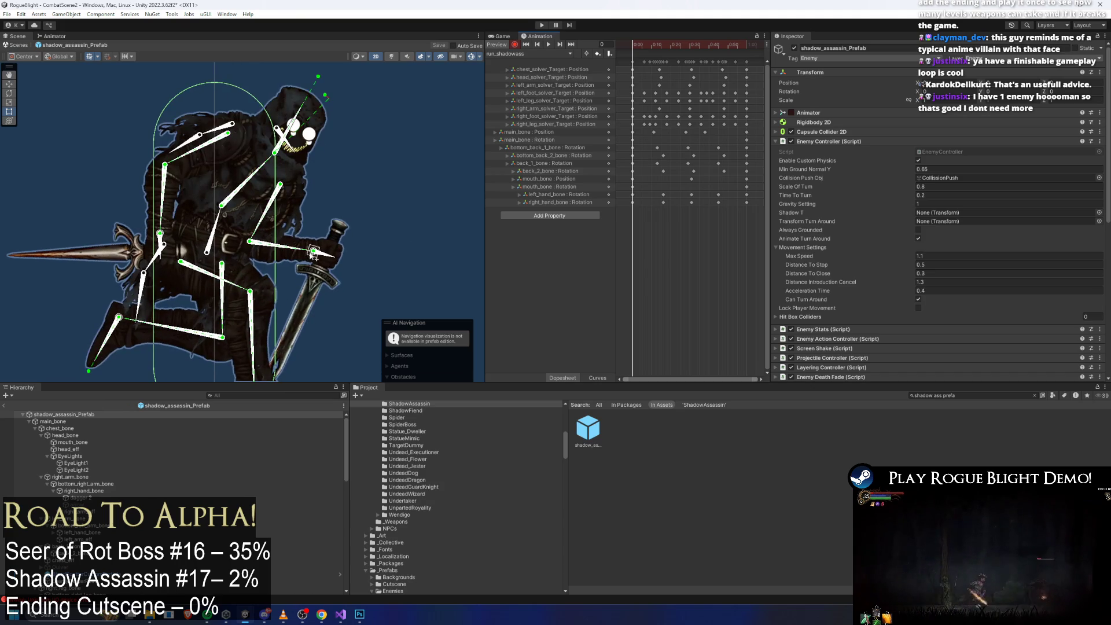
drag(313, 255, 300, 258)
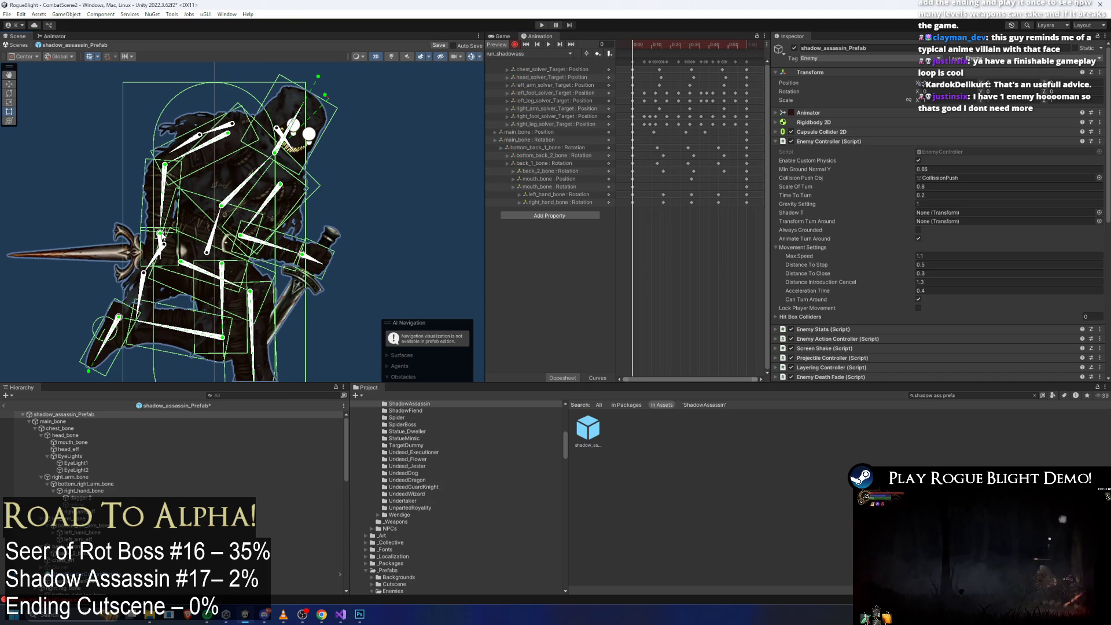
drag(162, 234, 147, 228)
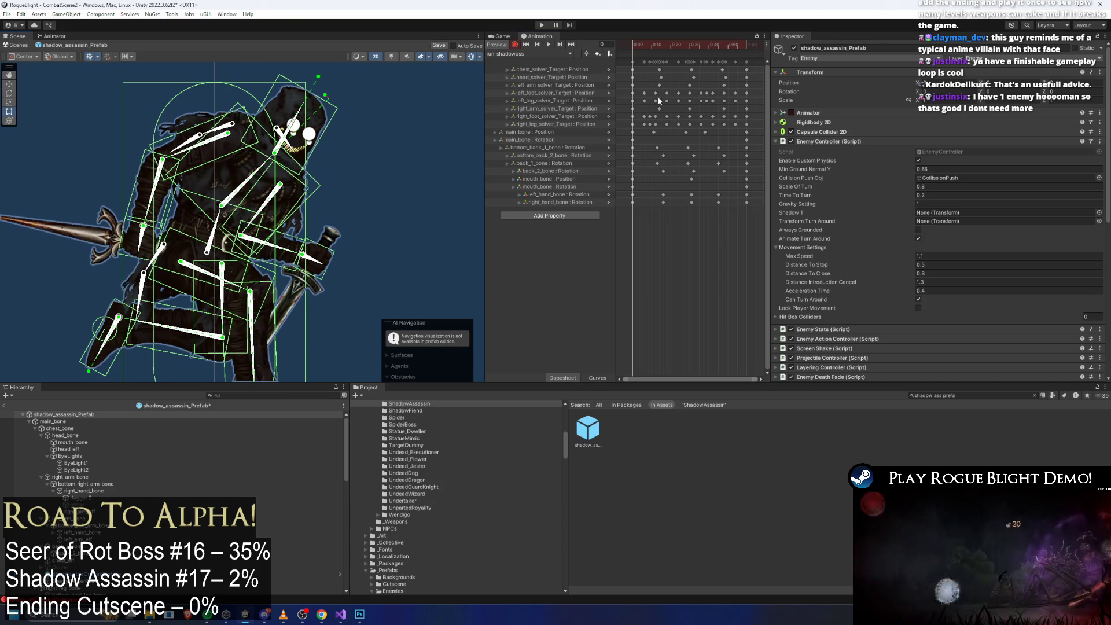
Step: At frame 12, raise the right hand and dagger and swing the left arm up-right
click(748, 43)
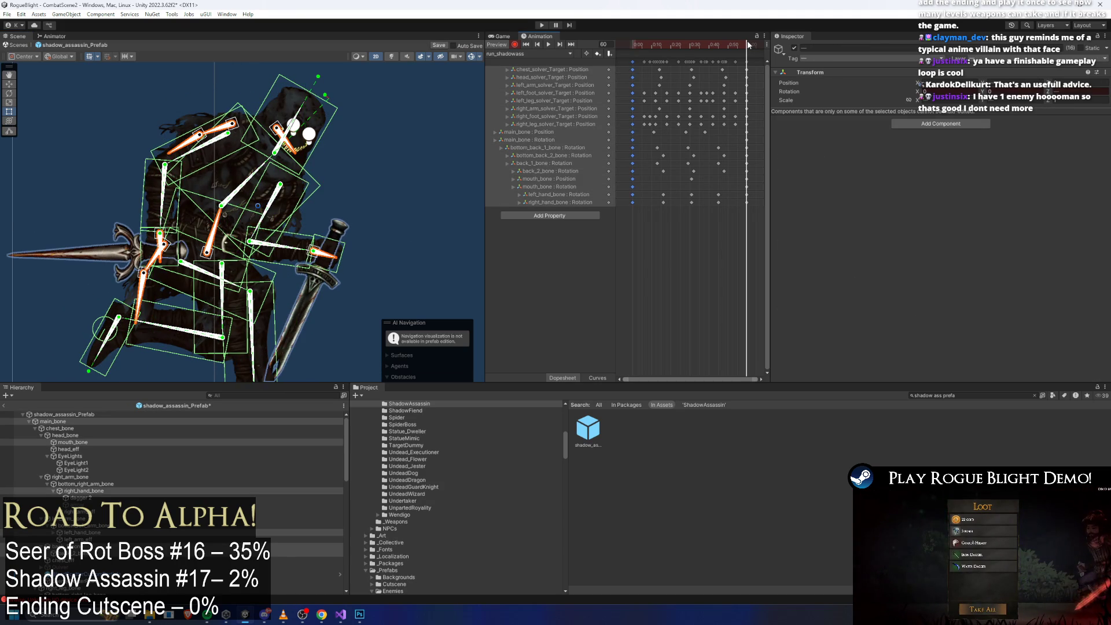
mouse_move(753, 41)
mouse_down()
mouse_move(636, 43)
mouse_move(676, 43)
mouse_up()
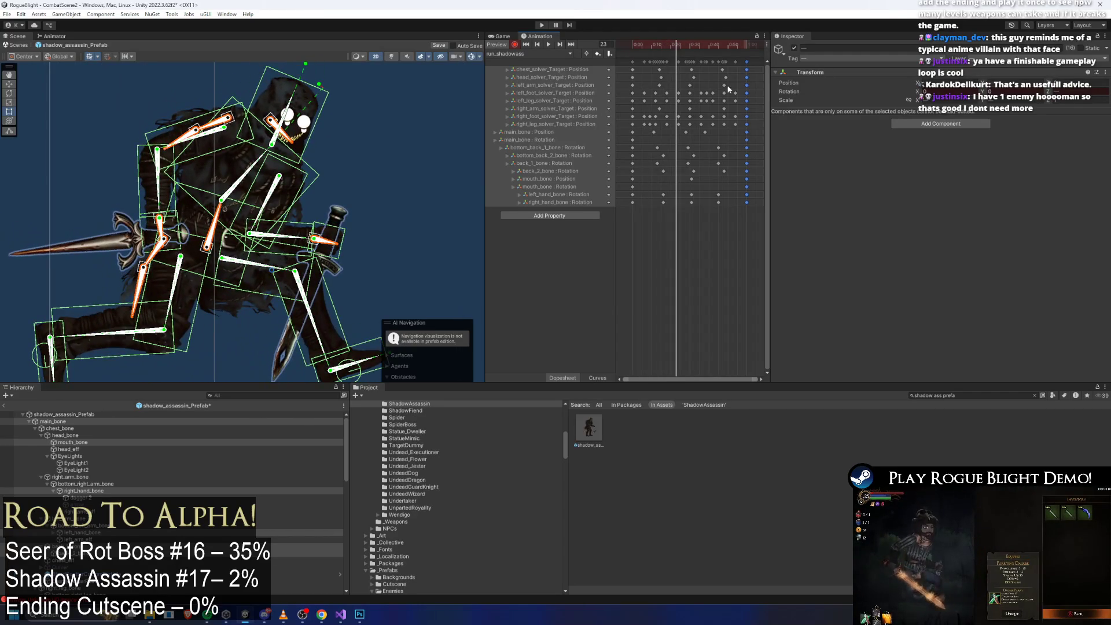
click(755, 135)
click(398, 157)
click(405, 261)
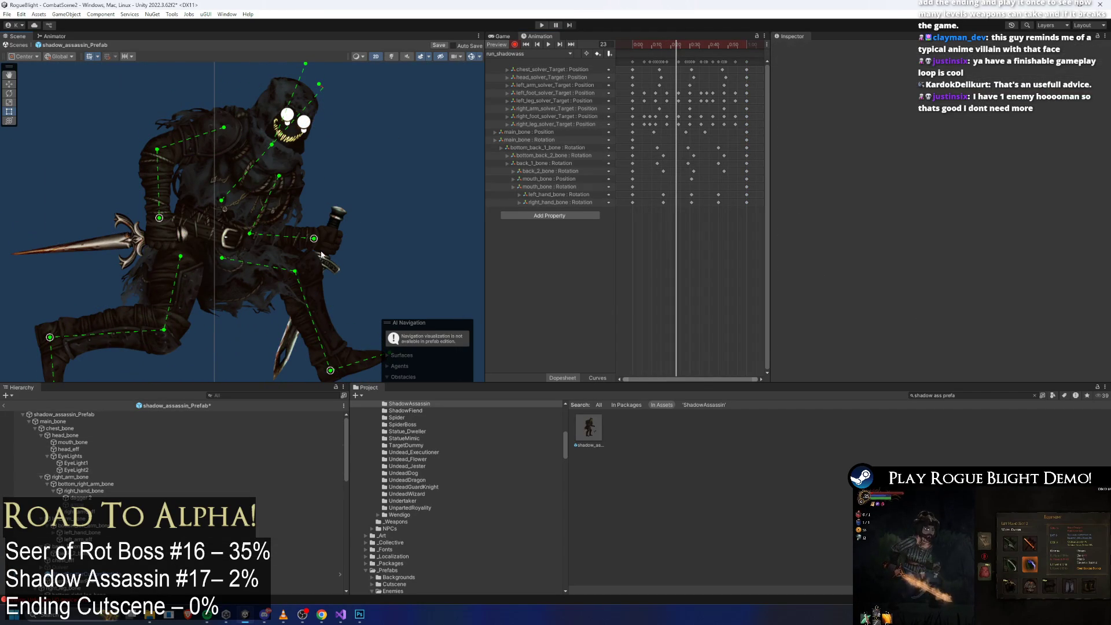
drag(317, 240, 330, 235)
drag(160, 219, 190, 210)
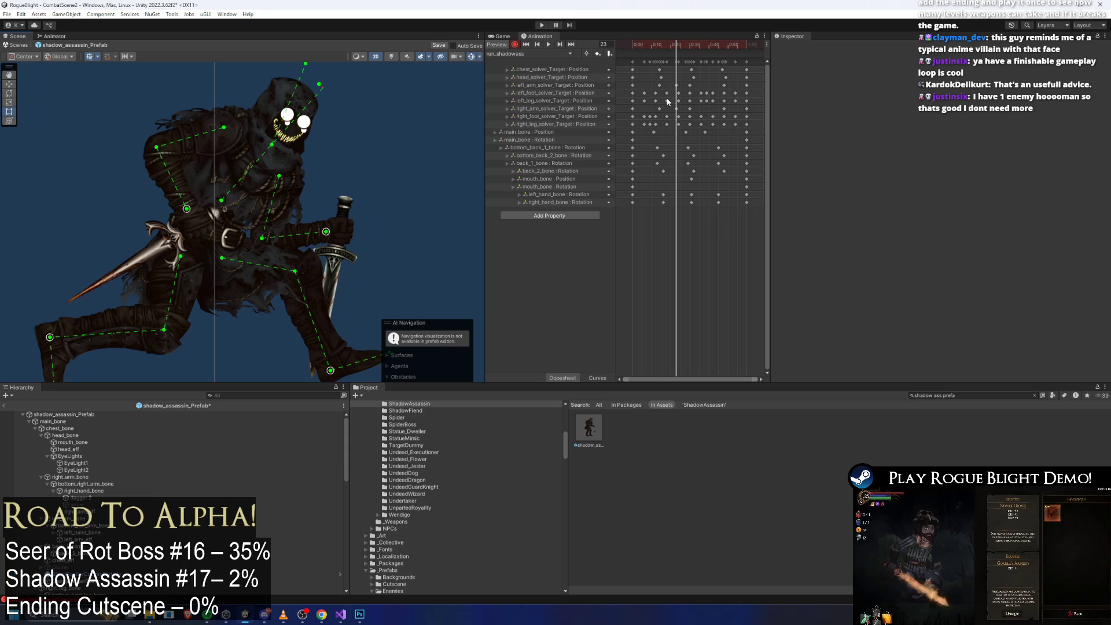
key(period)
key(period)
key(period)
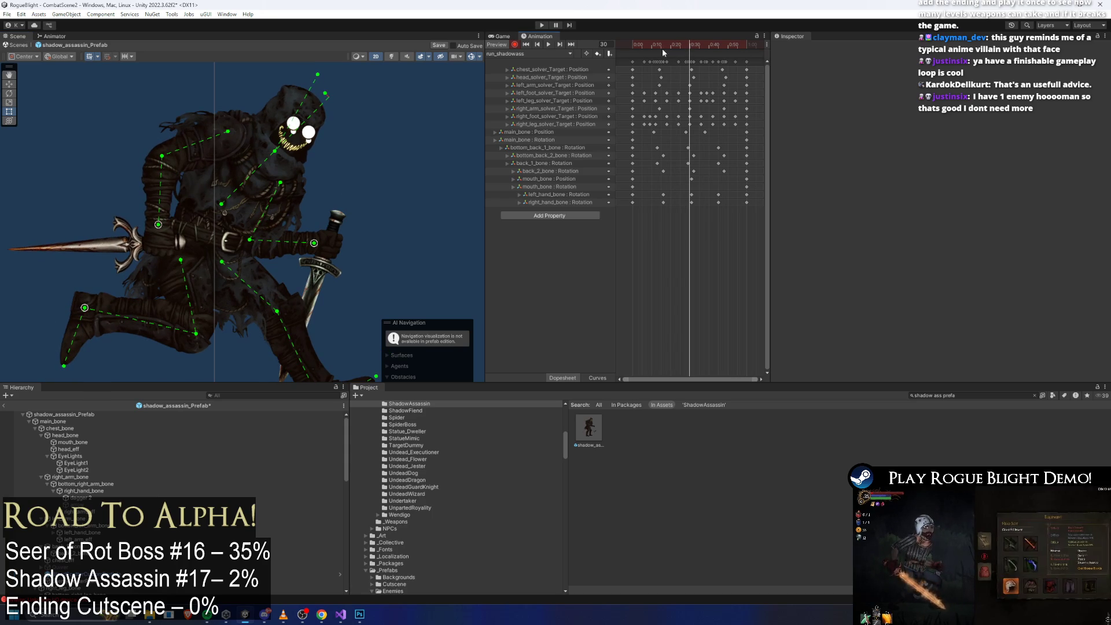
Step: At frame 30, pull the right hand left and move the long dagger up-left
drag(314, 243, 309, 245)
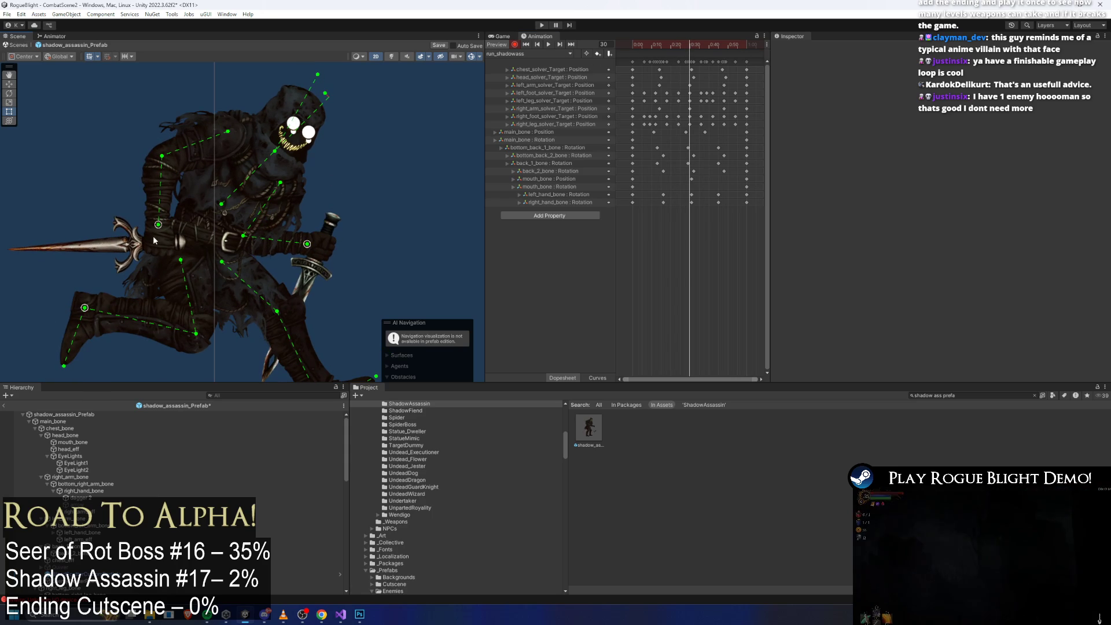
drag(157, 225, 152, 221)
drag(307, 243, 301, 244)
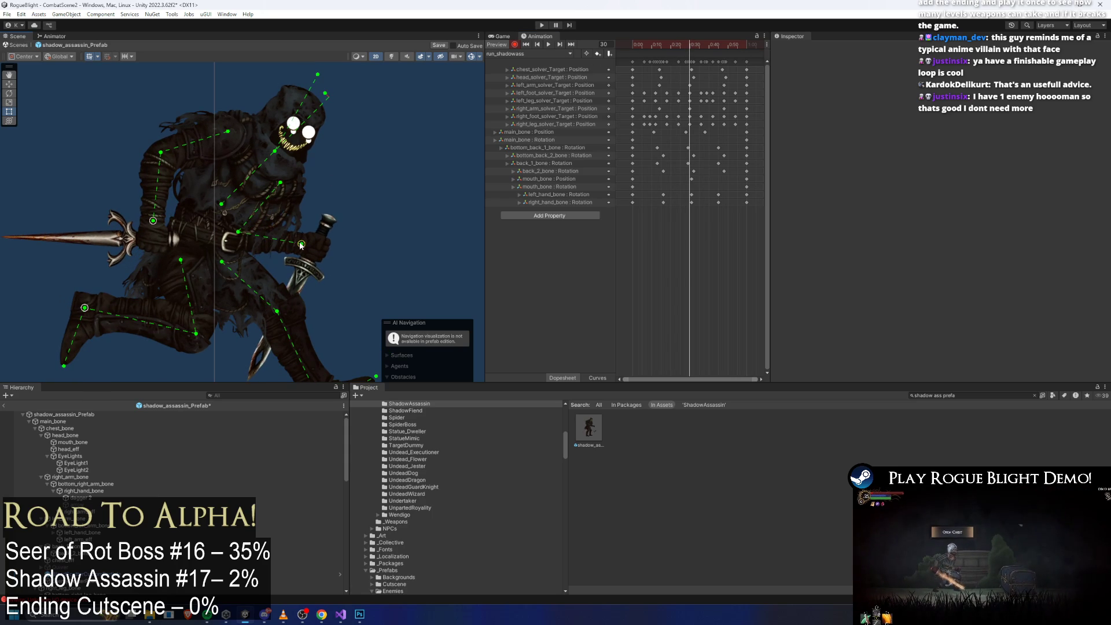
drag(155, 222, 155, 219)
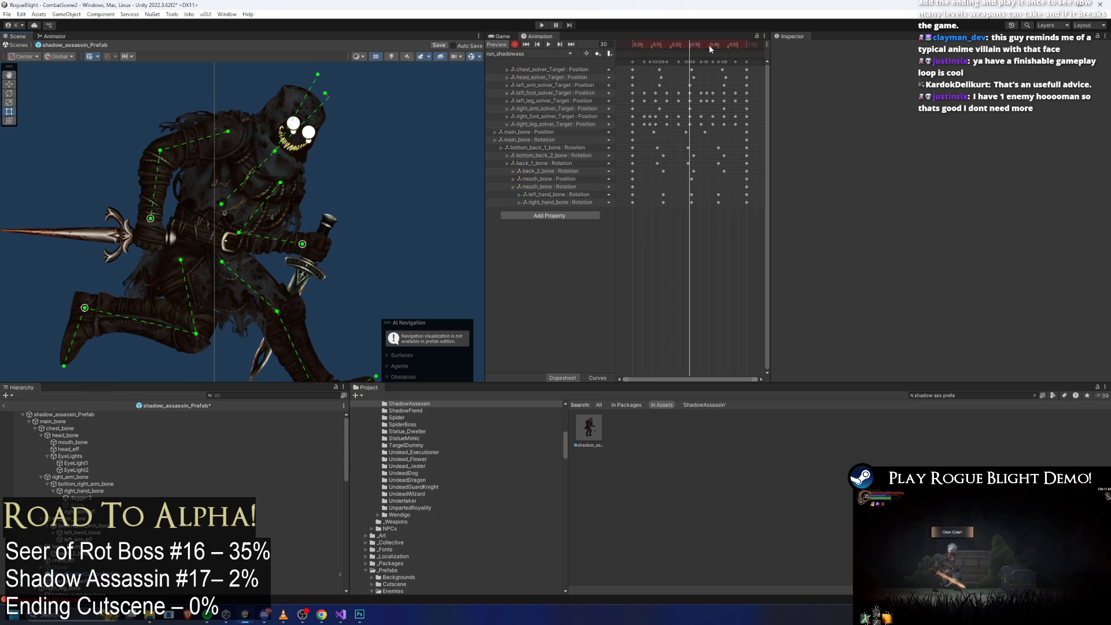
Step: Fine-tune the left hand and dagger at frame 14, preview the run clip, and start play mode
click(660, 44)
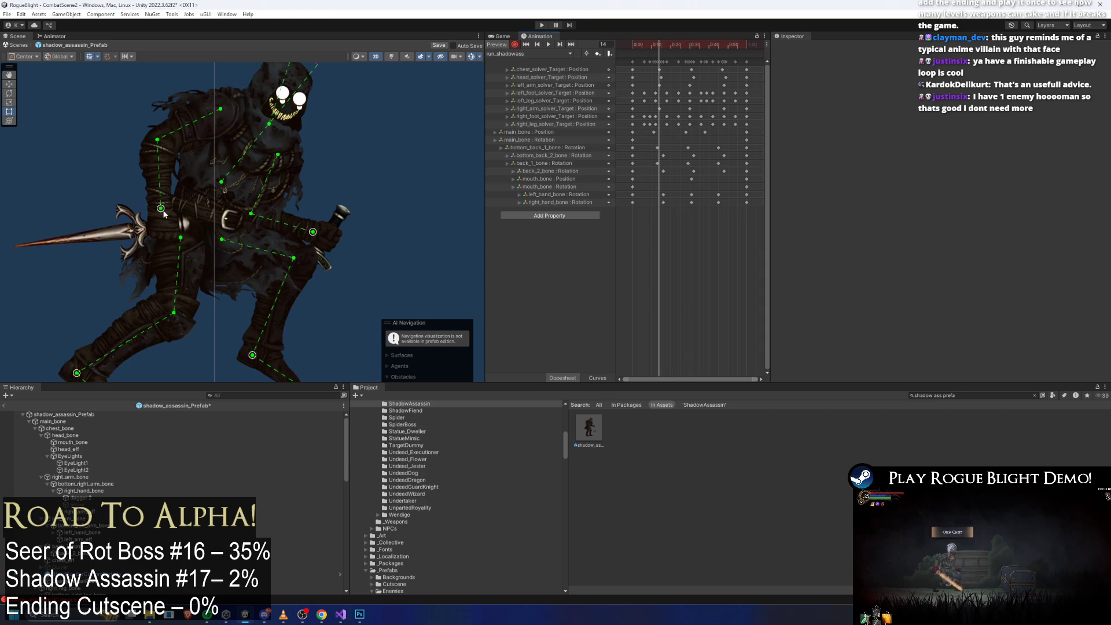
drag(163, 212, 162, 212)
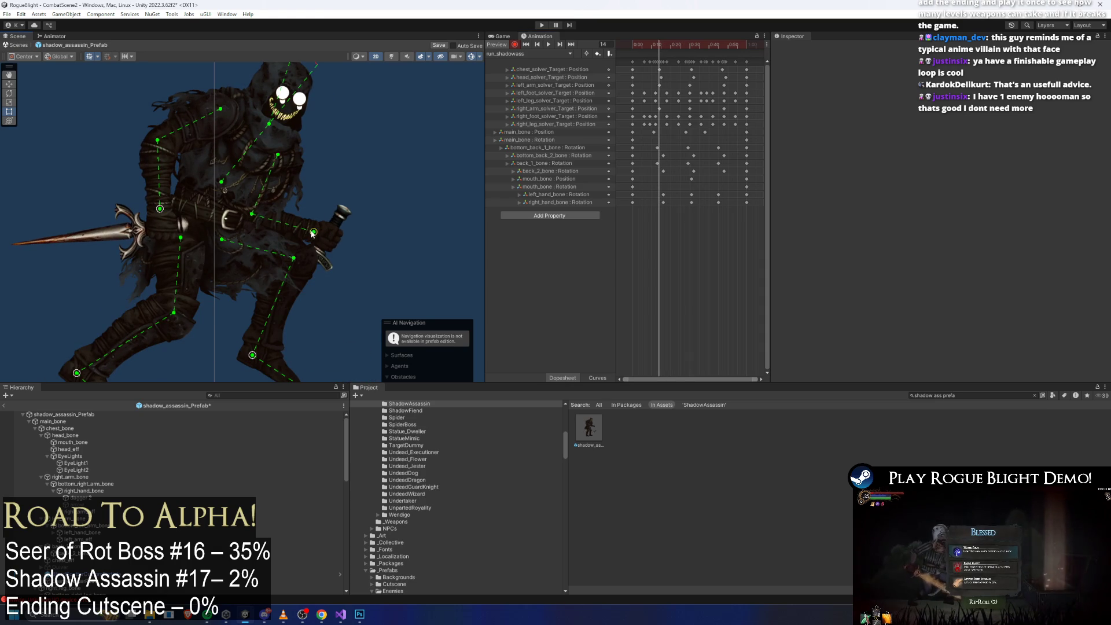
drag(162, 210, 161, 209)
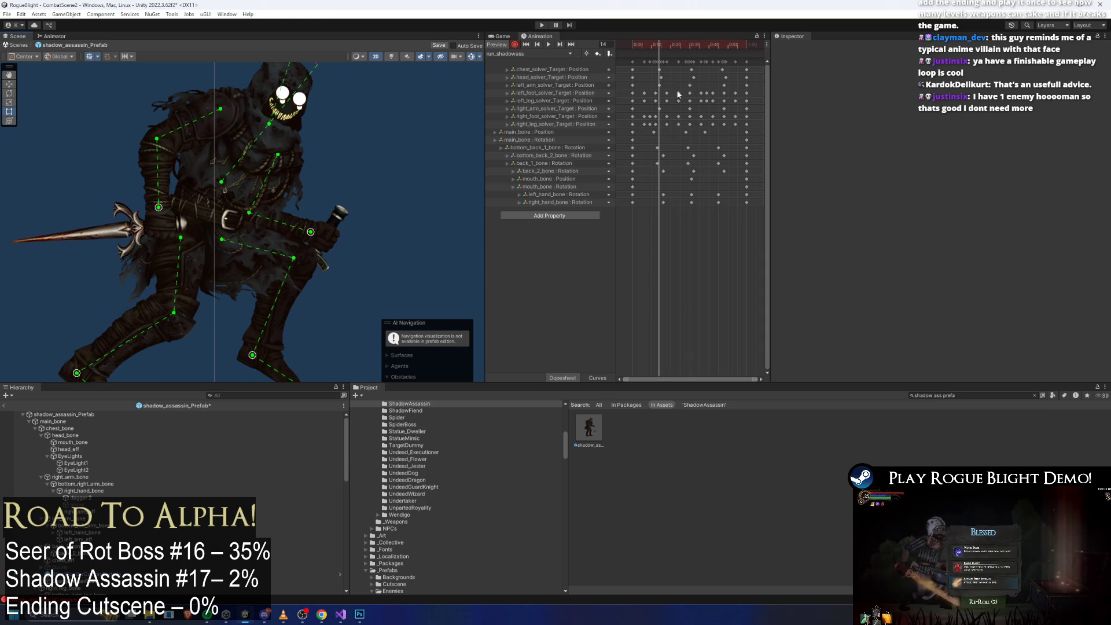
click(724, 44)
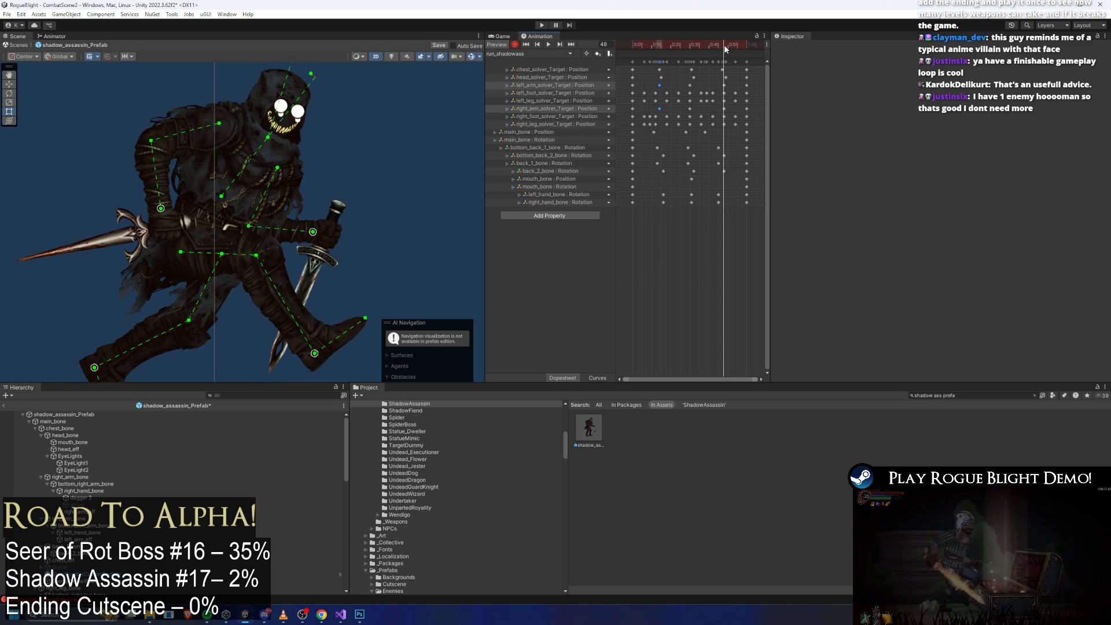
click(548, 45)
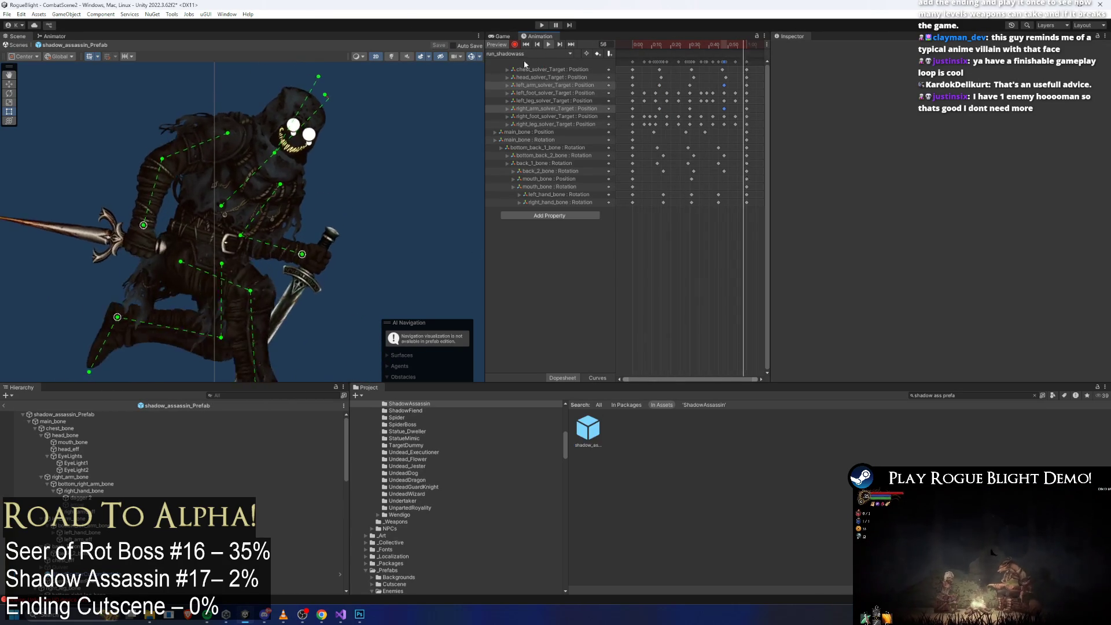
click(540, 26)
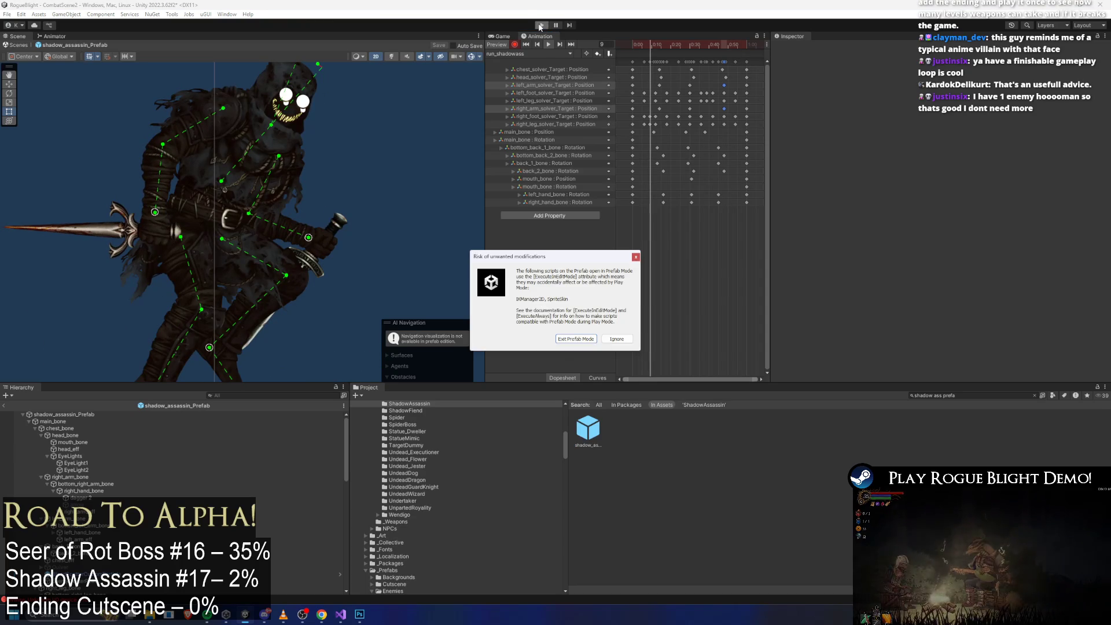
Step: Dismiss the modifications warning, fight the shadow boss with runs, jumps and slashes, then stop play mode
key(Return)
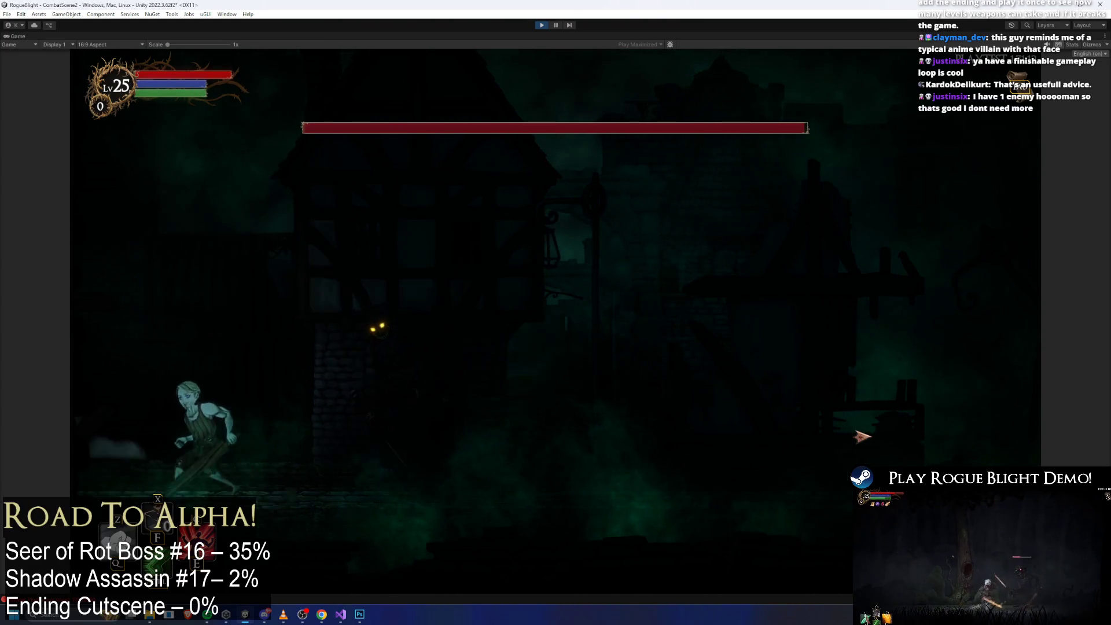
key(d)
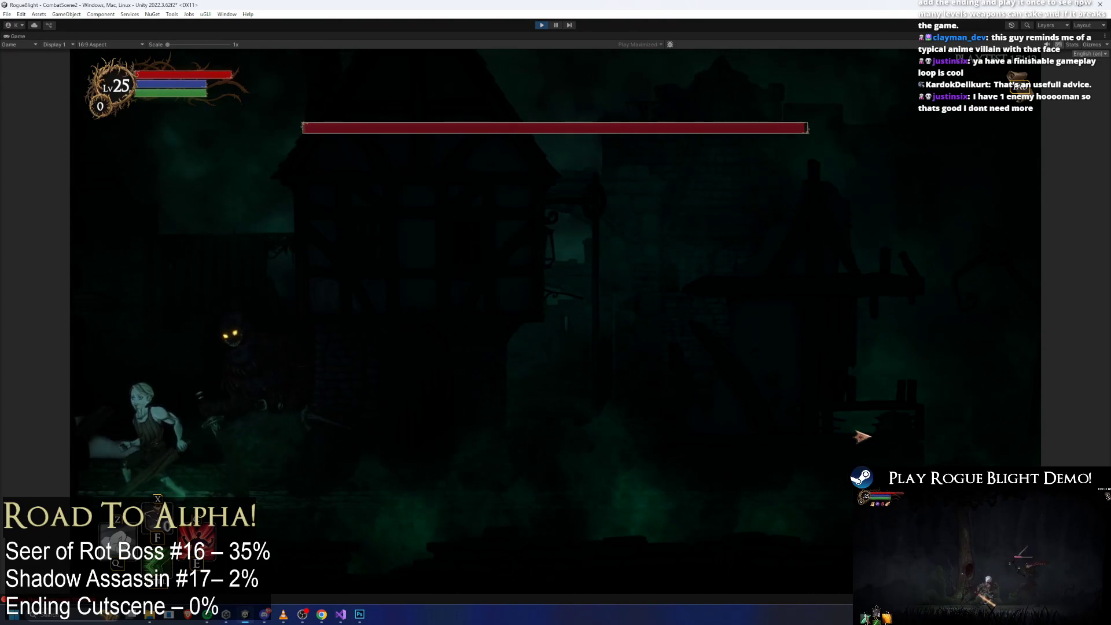
key(a)
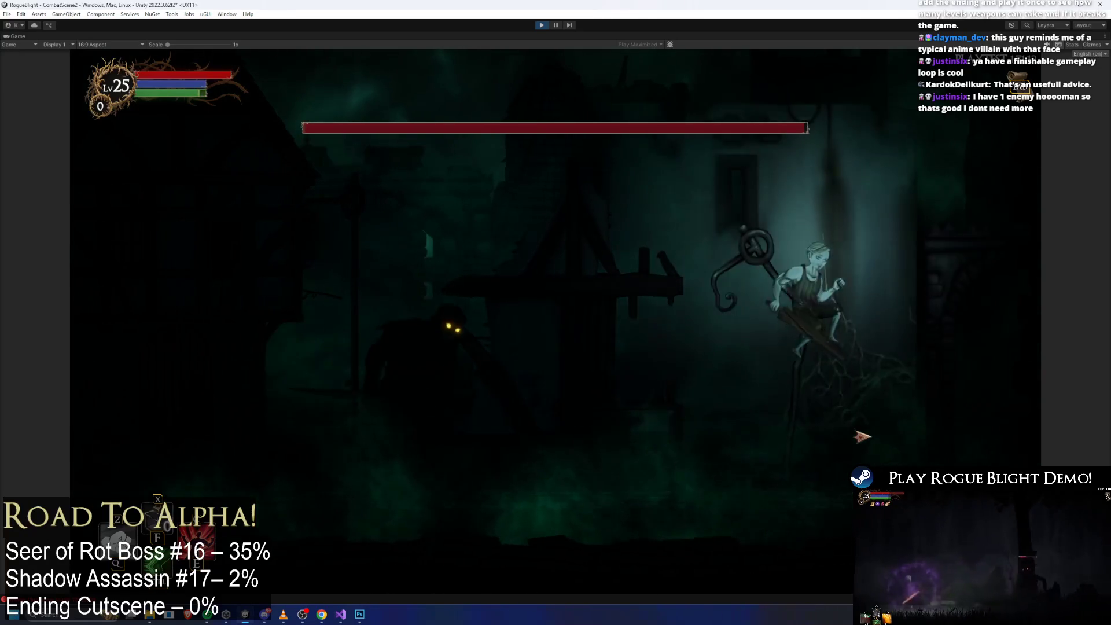
key(a)
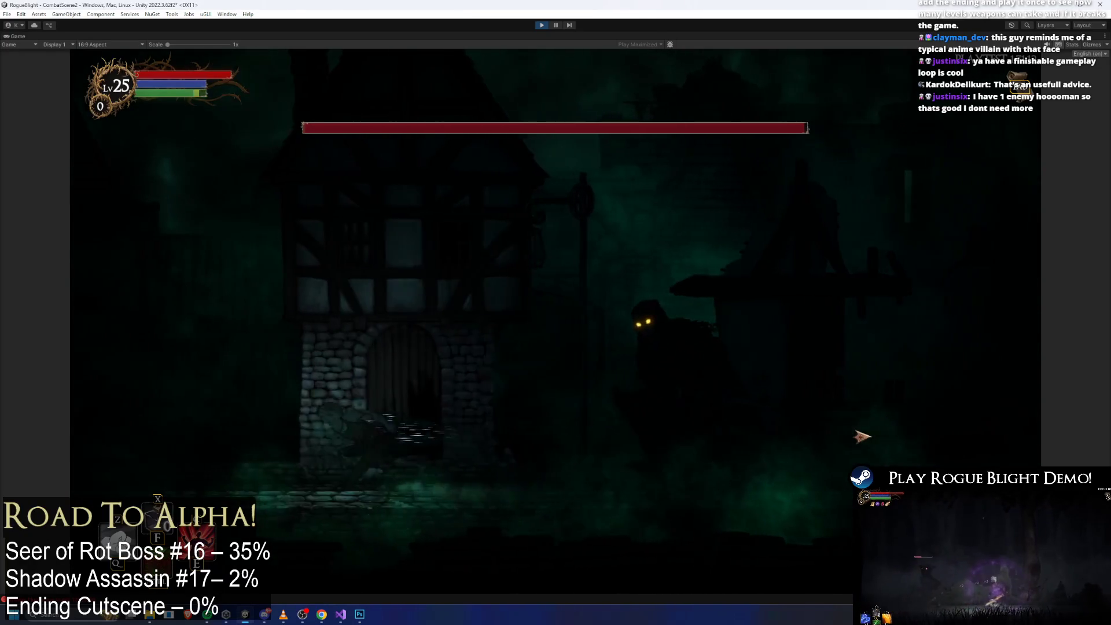
click(848, 436)
click(848, 436)
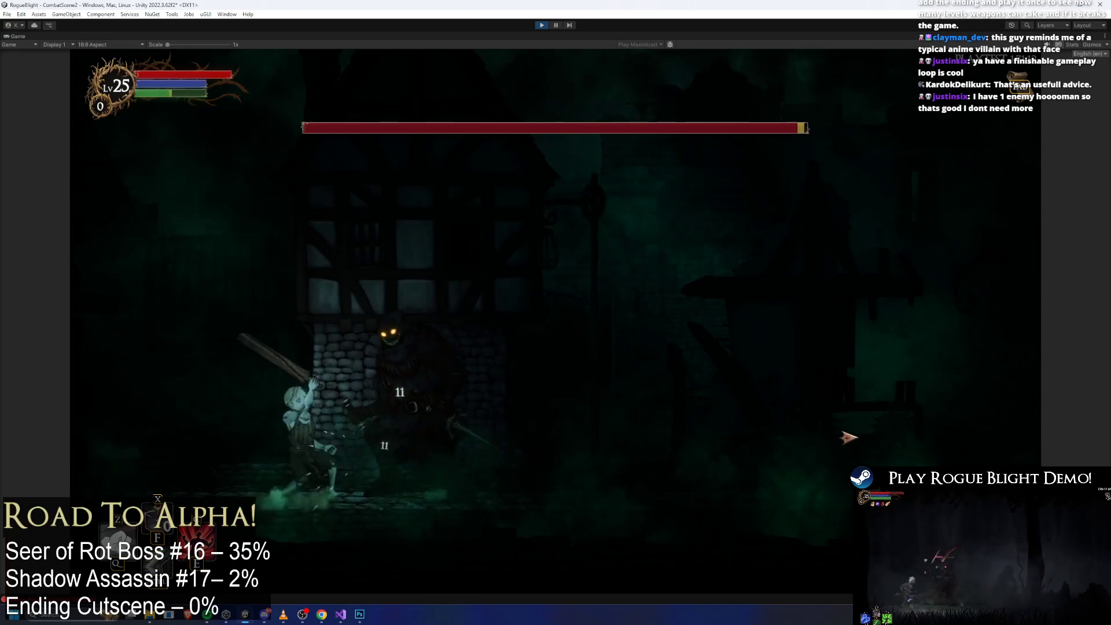
key(d)
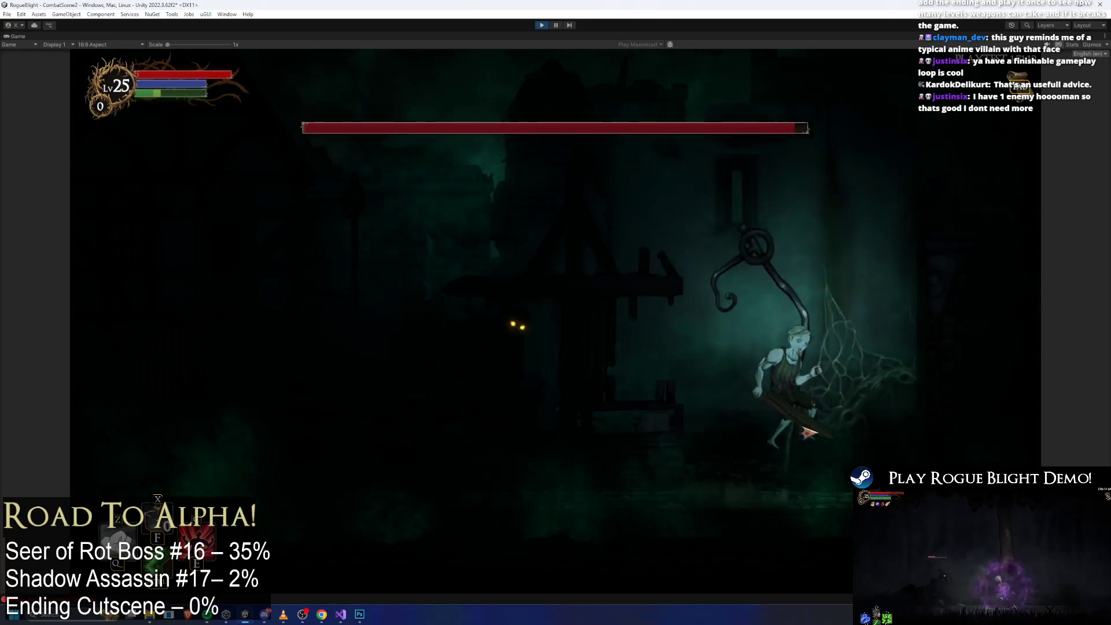
key(a)
key(d)
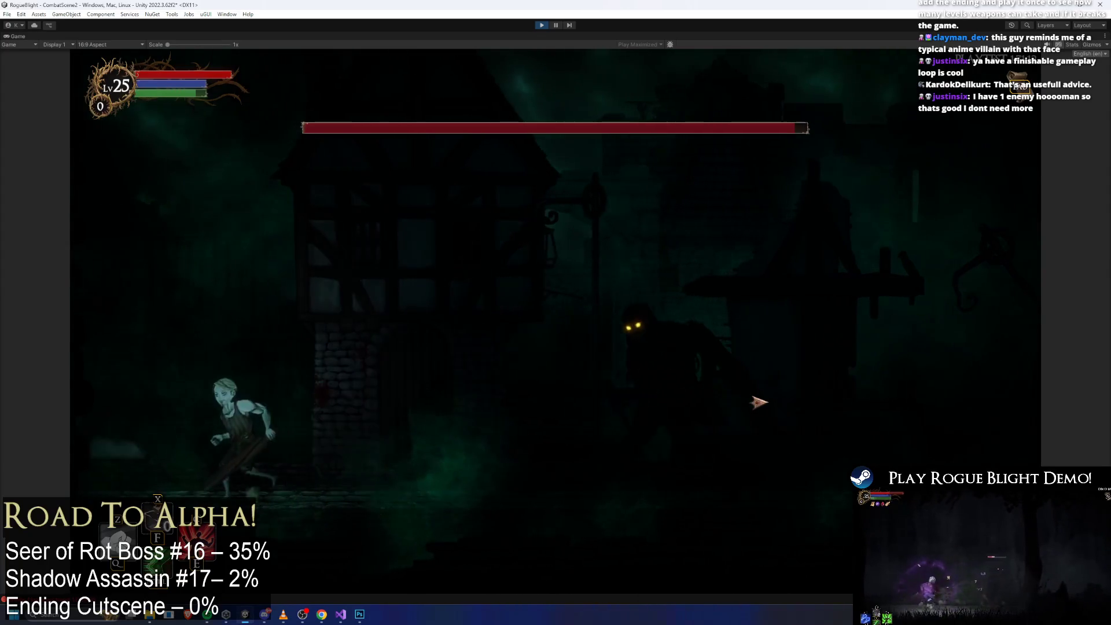
click(758, 401)
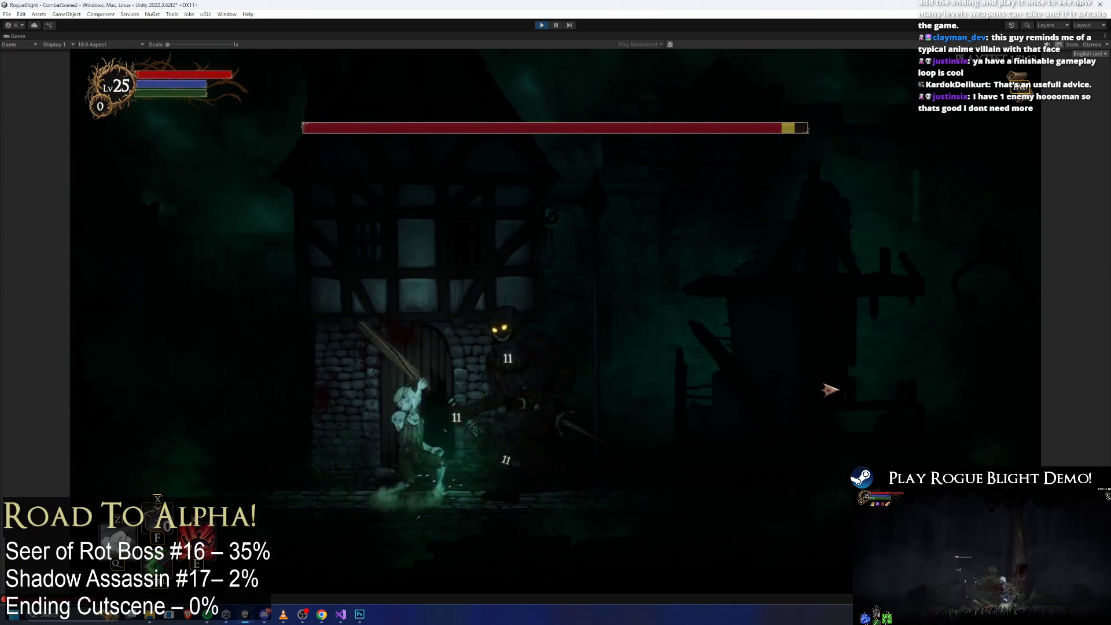
key(d)
key(a)
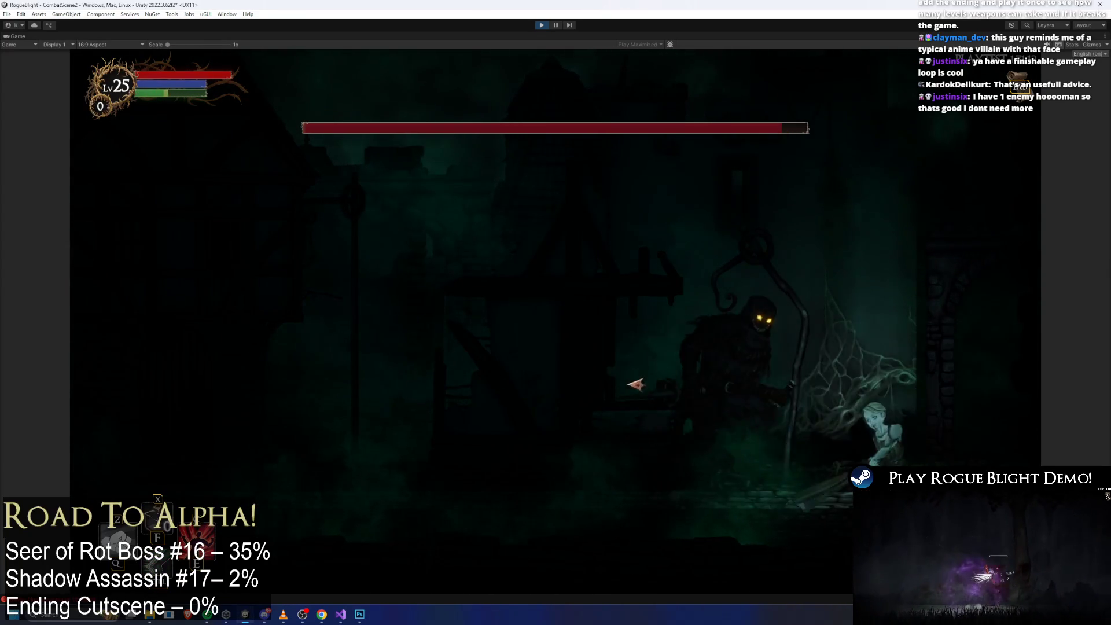
click(730, 396)
key(a)
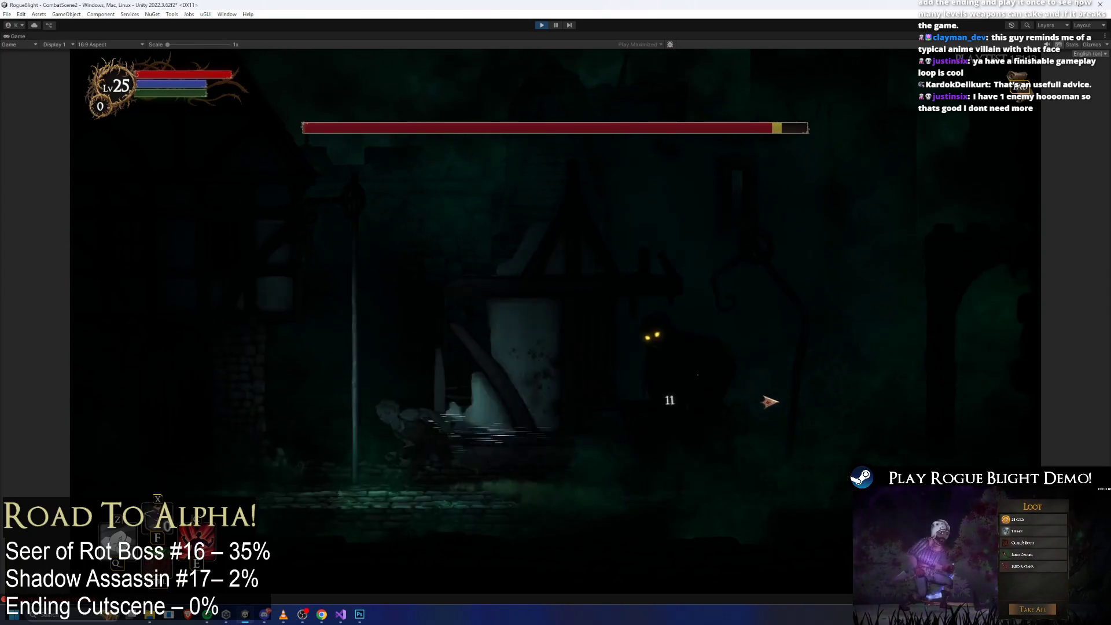
key(space)
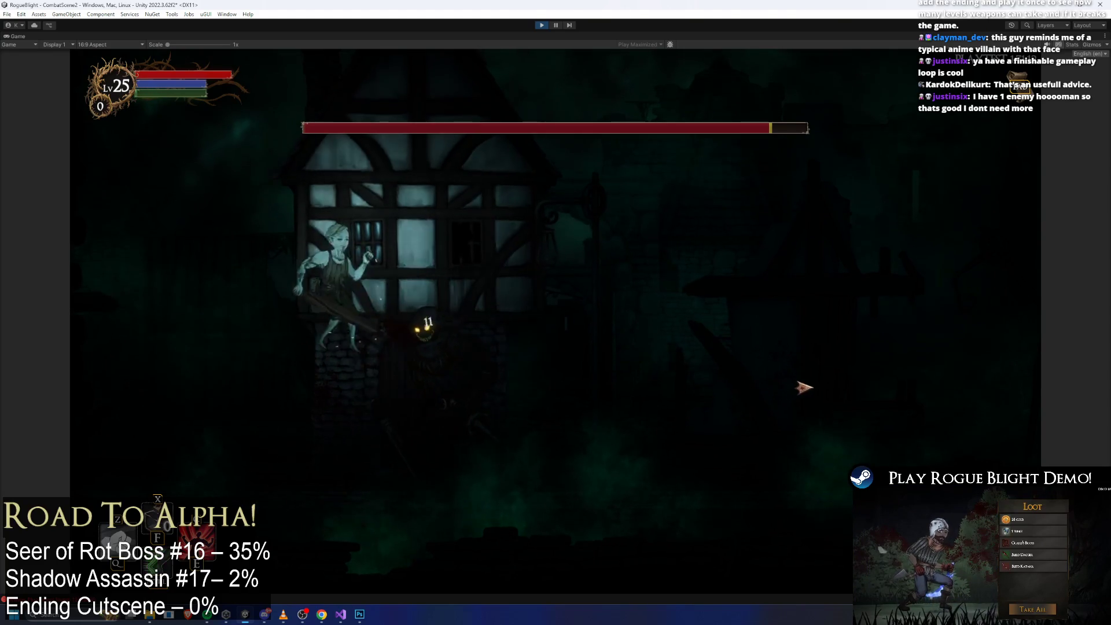
key(d)
key(a)
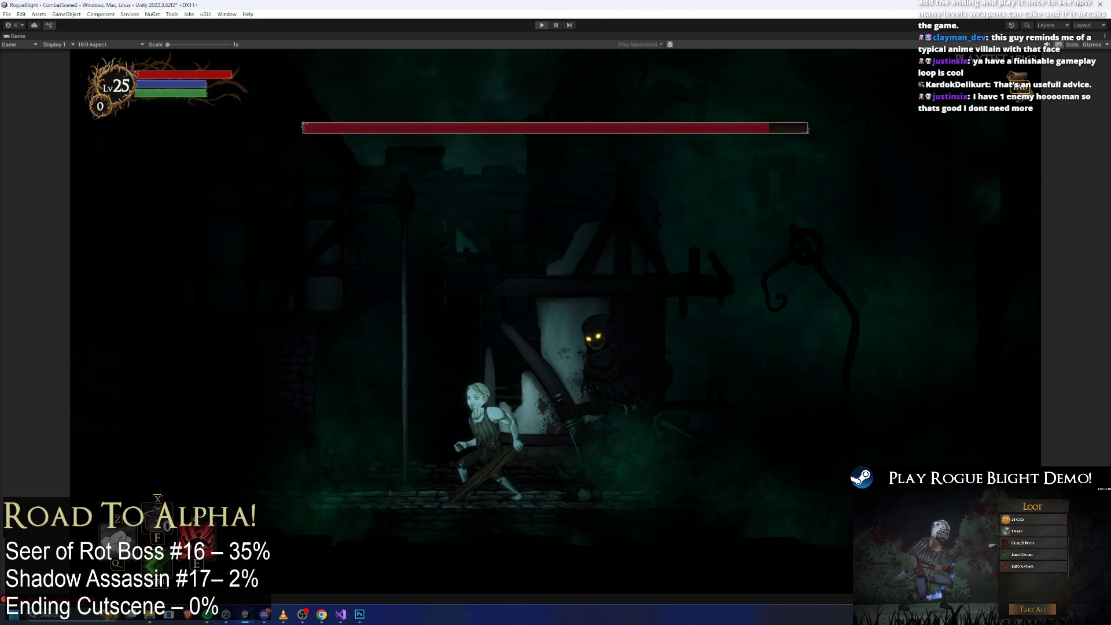
key(ctrl+p)
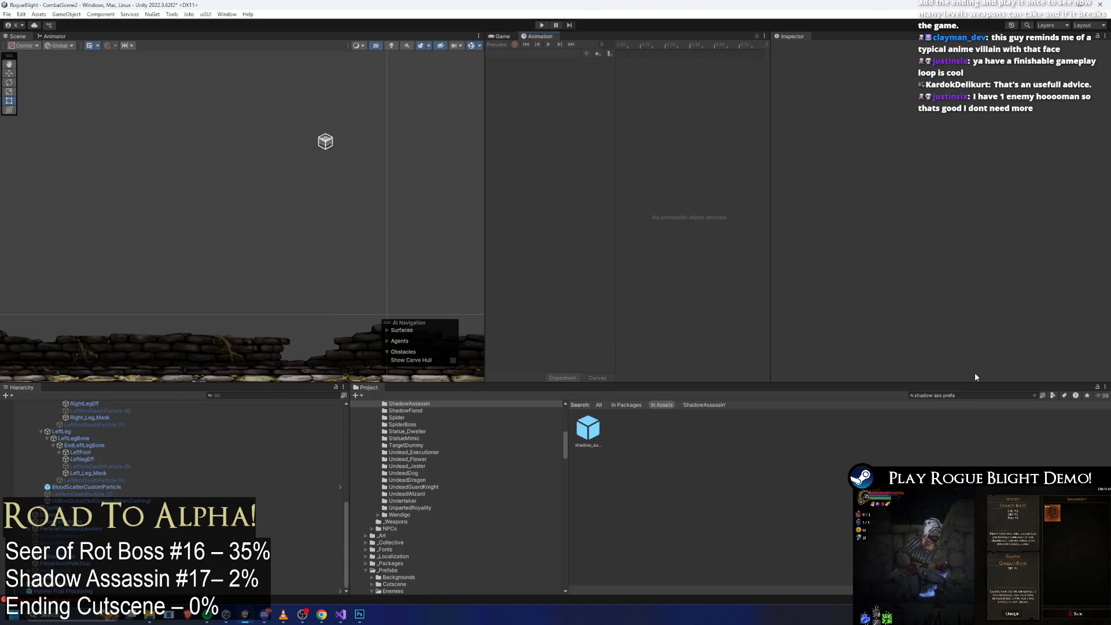
Step: Clear the Project search and set TESTNODE_Forest's Monsters To Spawn Element 0 to BunnyGirlEnemy
click(986, 395)
key(BackSpace)
text(test node)
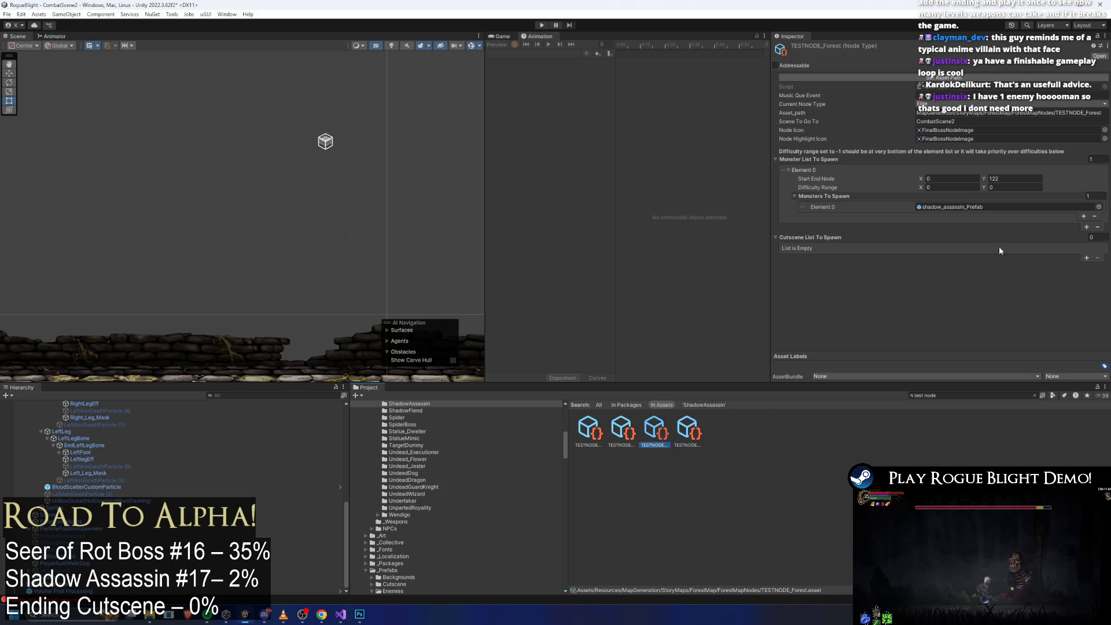
click(1098, 207)
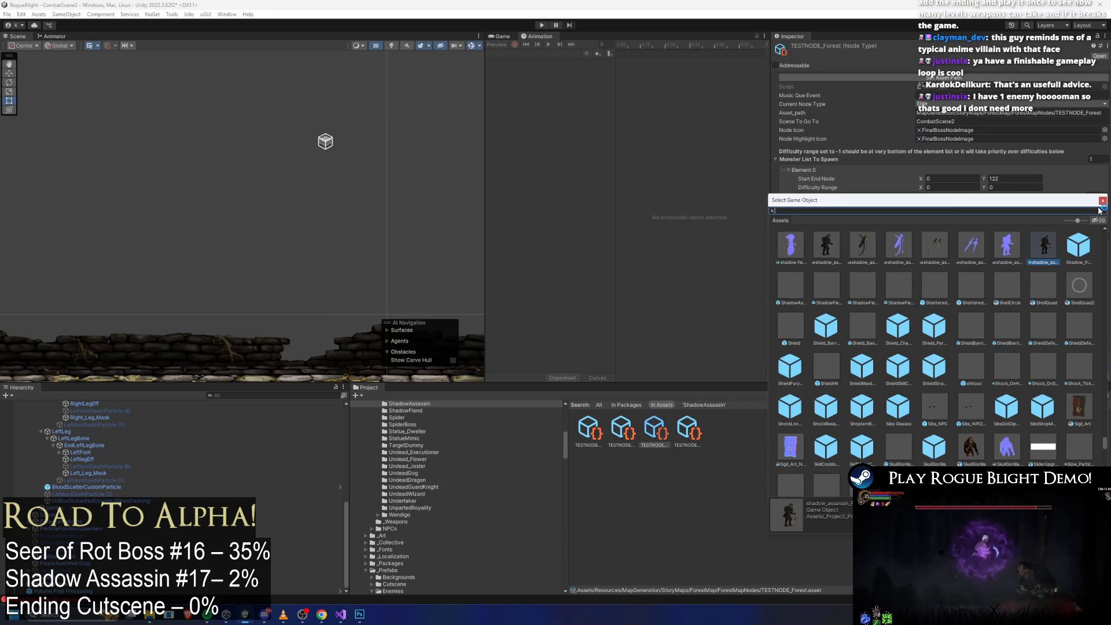
text(dummyprefa)
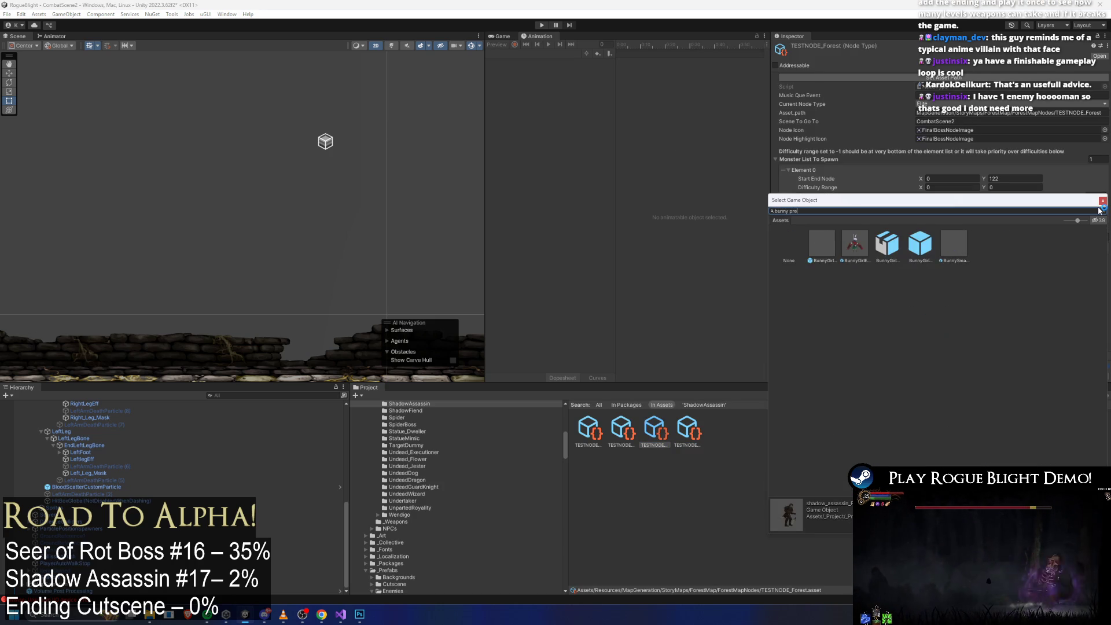
key(BackSpace)
key(BackSpace)
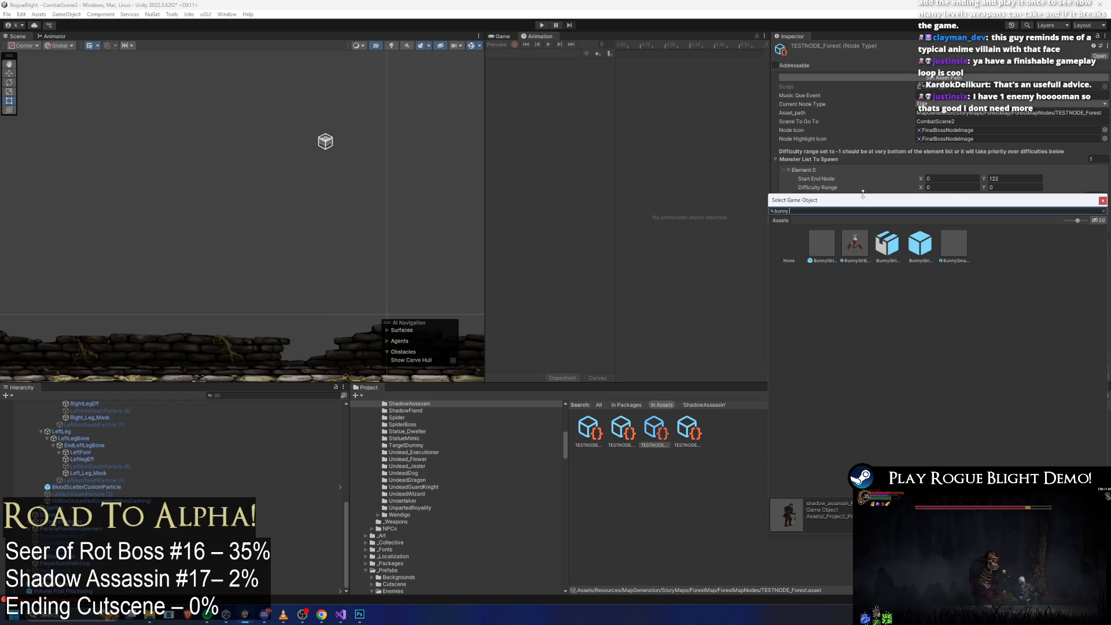
double_click(845, 238)
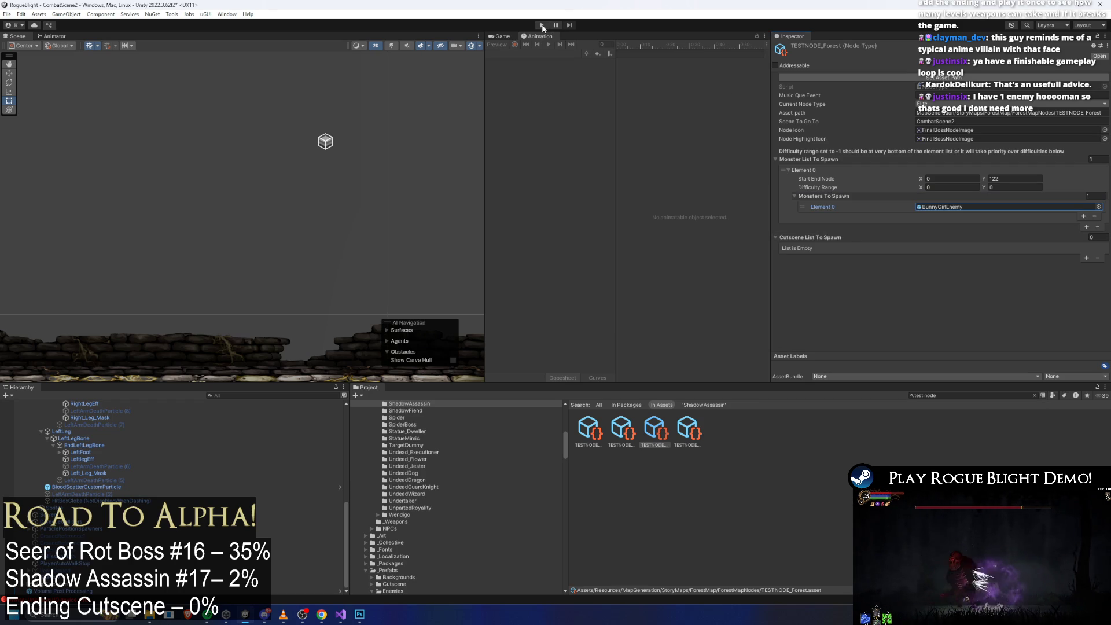
Step: Save, then fight the rabbit boss, running left and right to dodge and striking it
key(ctrl+s)
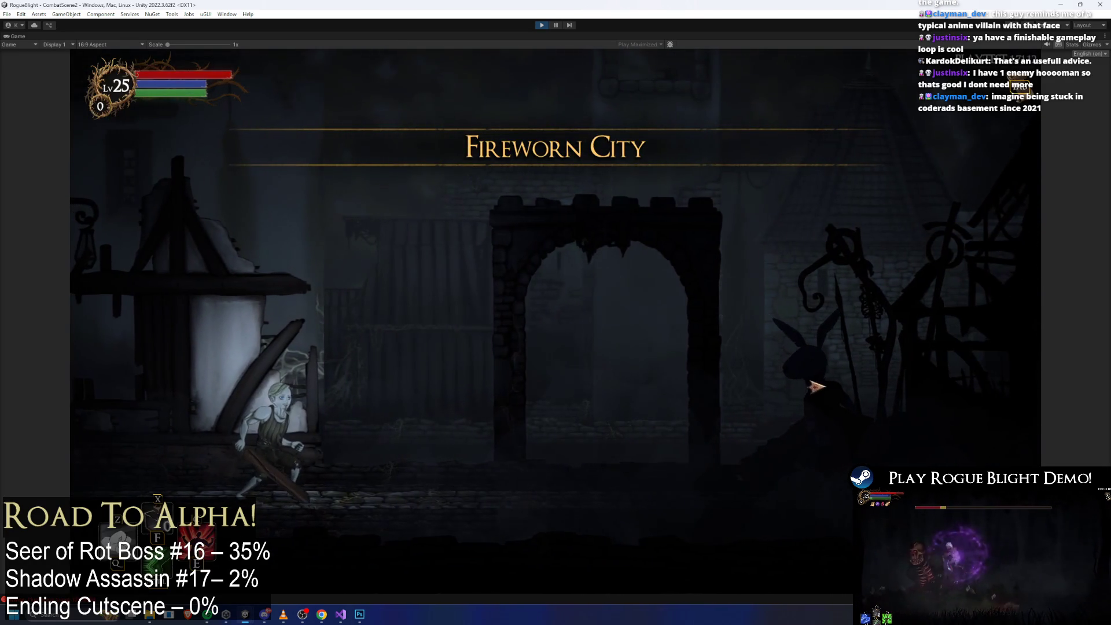
key(Right)
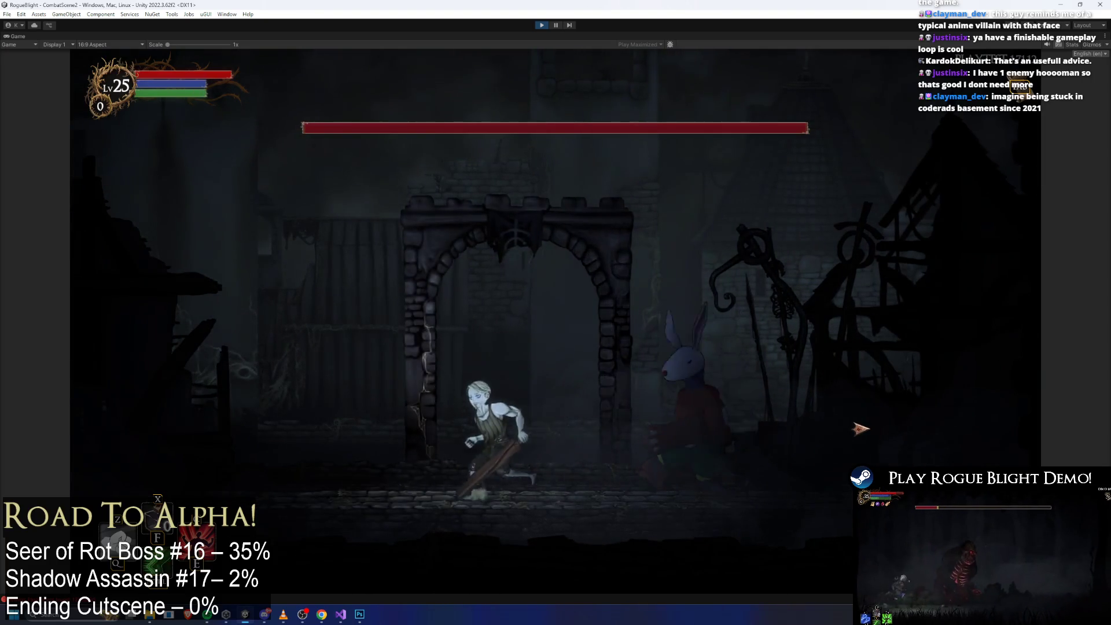
key(Left)
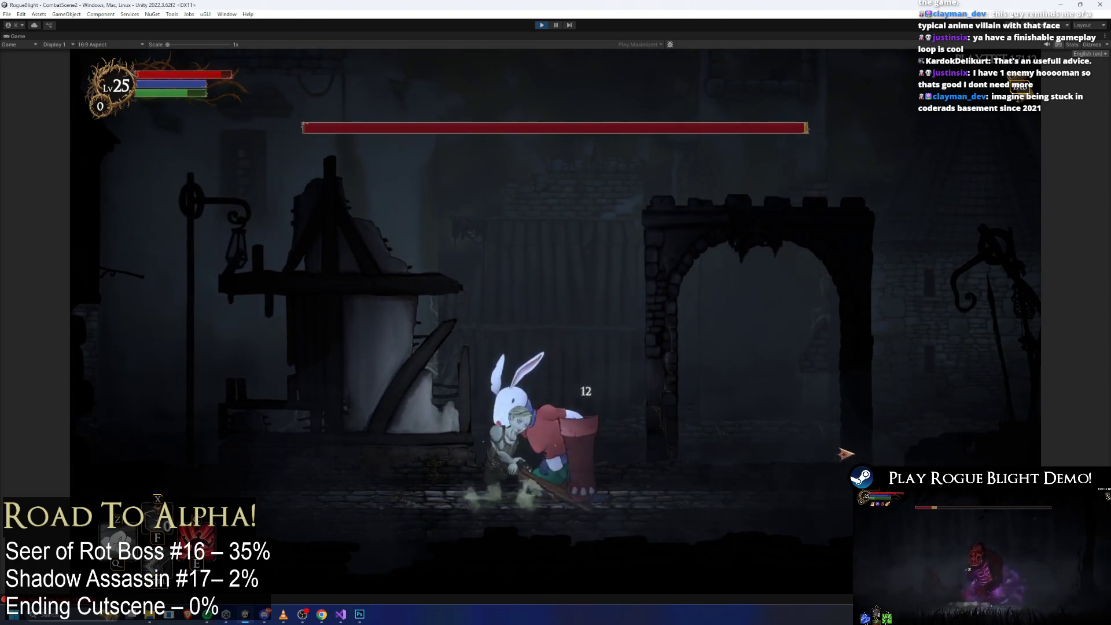
key(x)
key(Right)
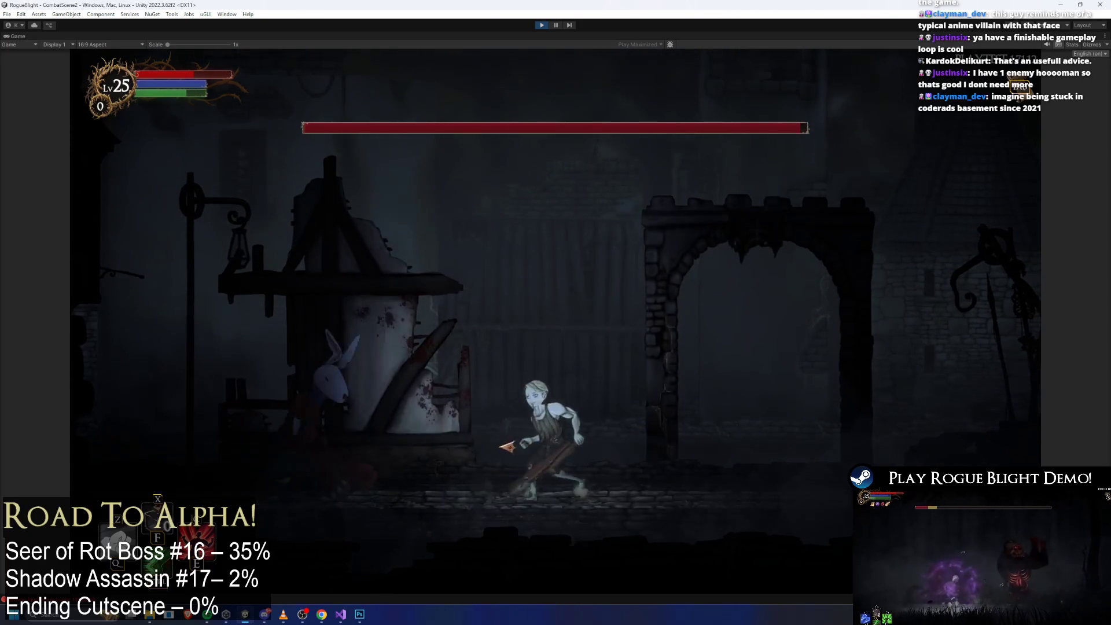
key(Left)
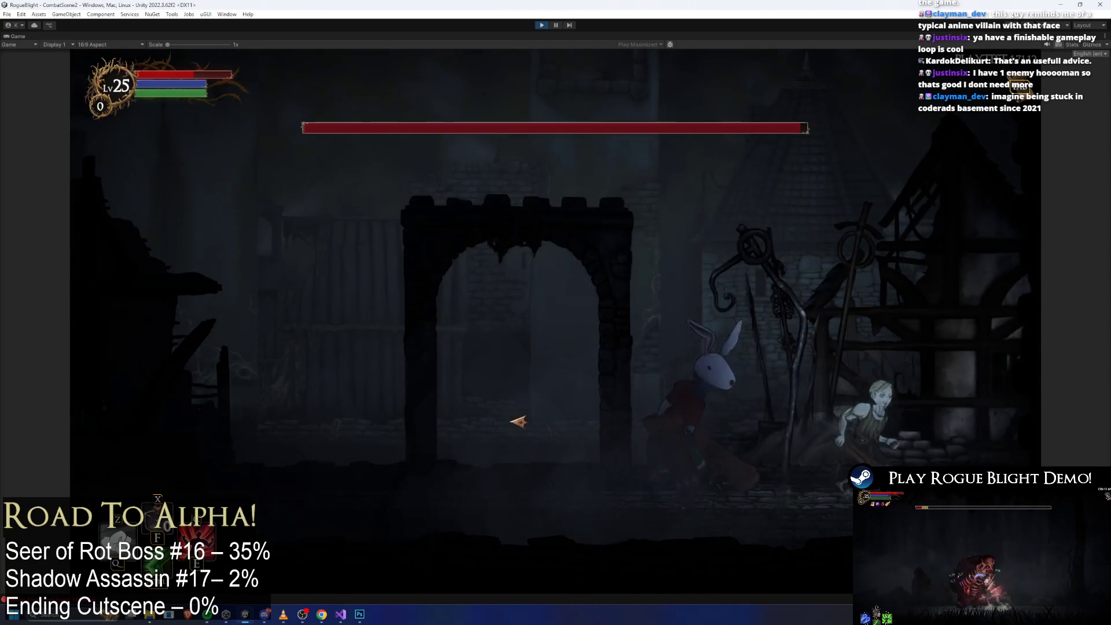
key(Left)
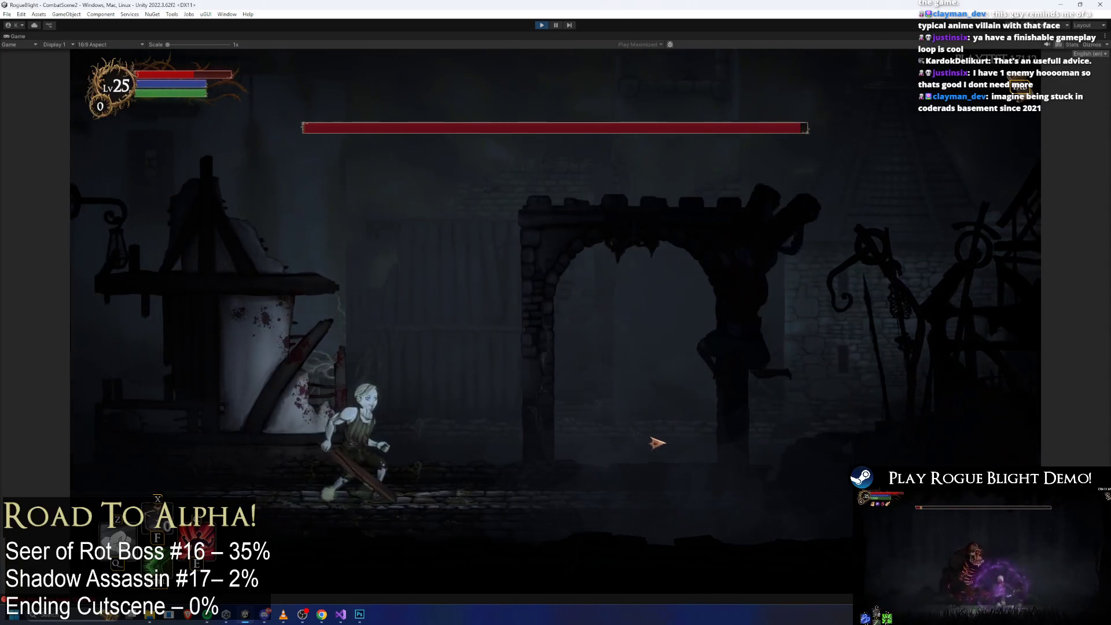
key(Right)
key(Left)
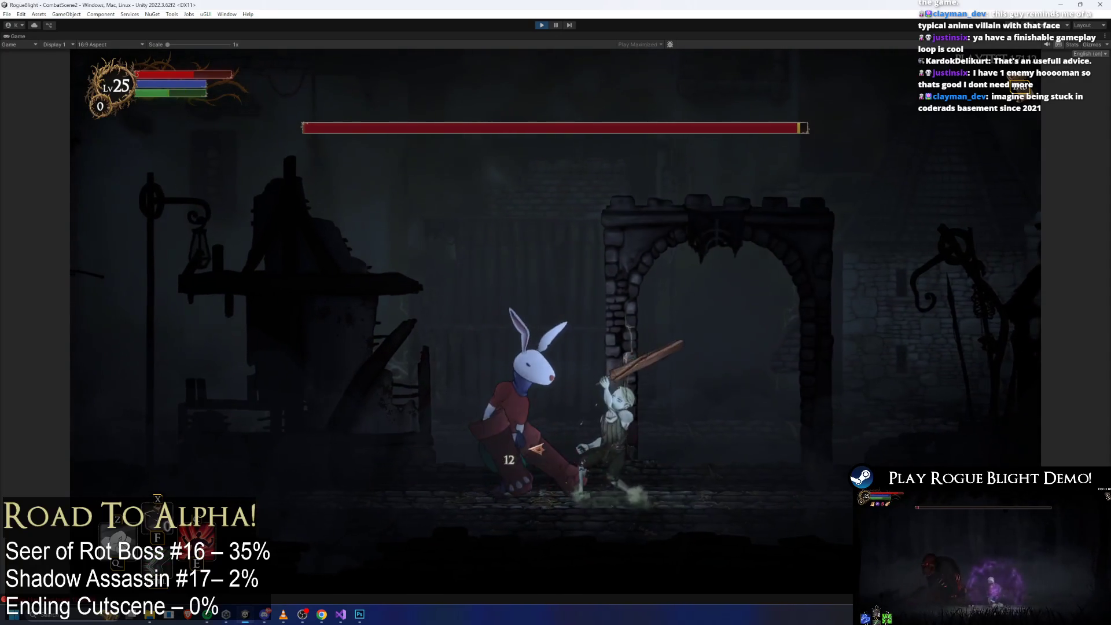
key(Right)
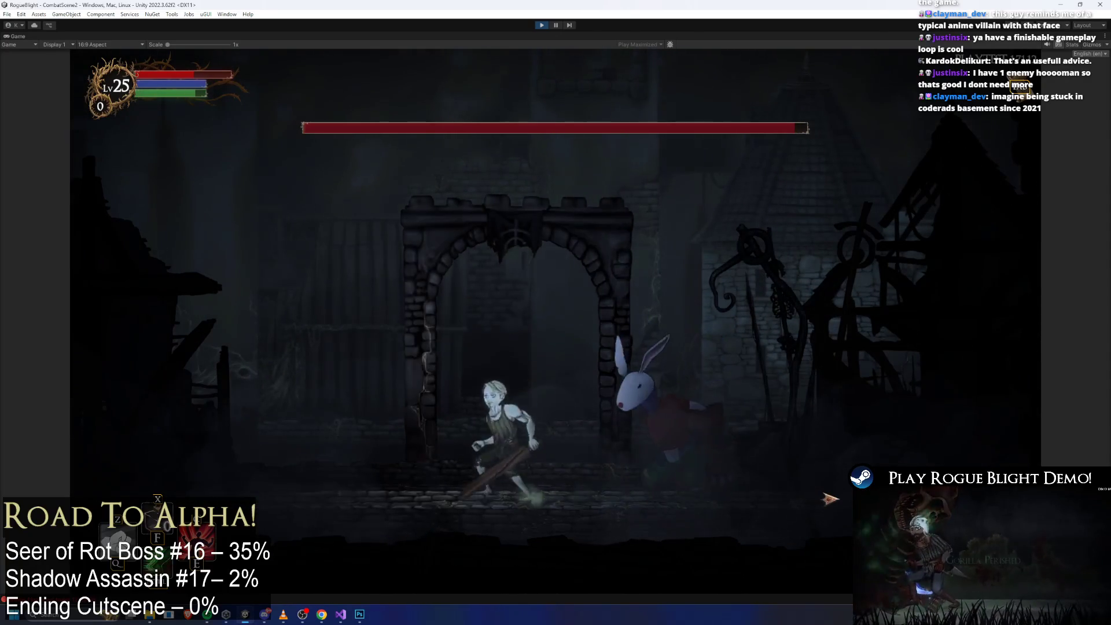
key(Right)
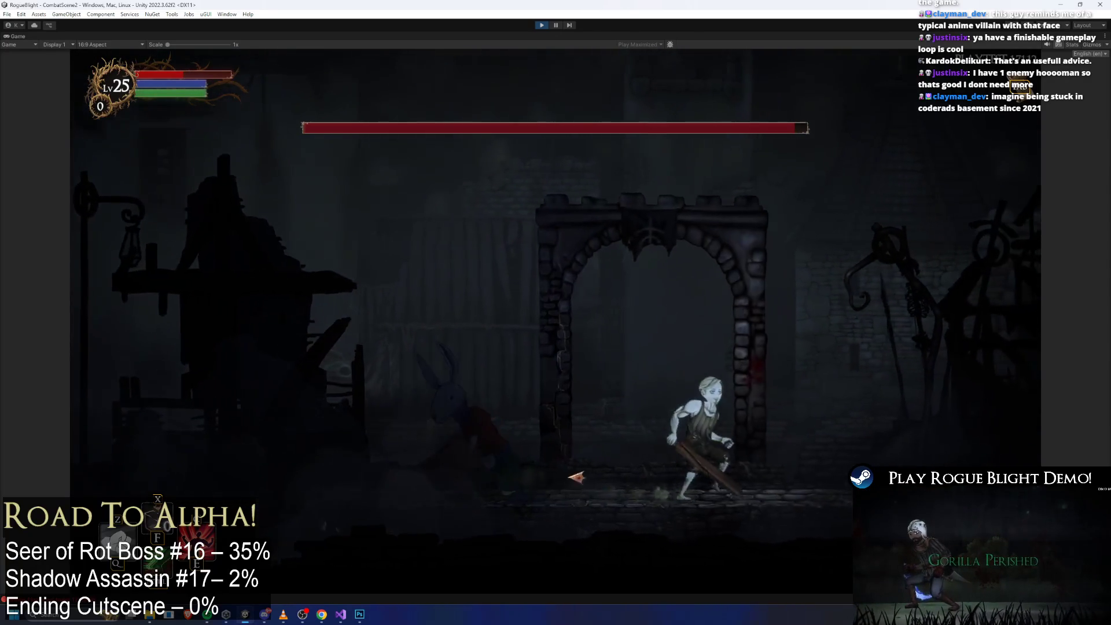
click(558, 470)
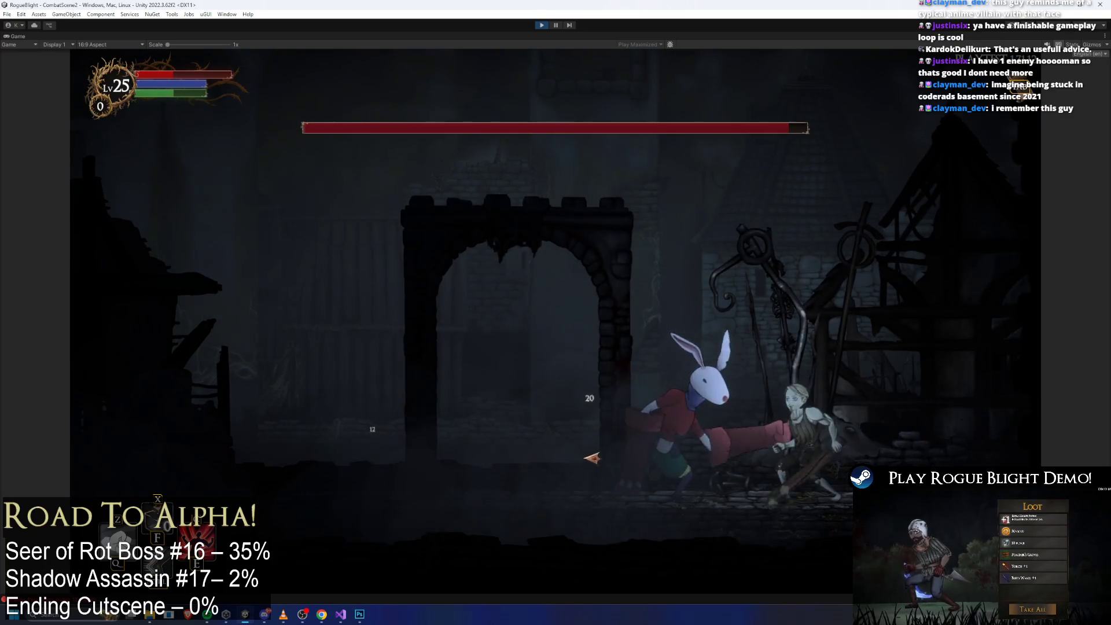
key(Left)
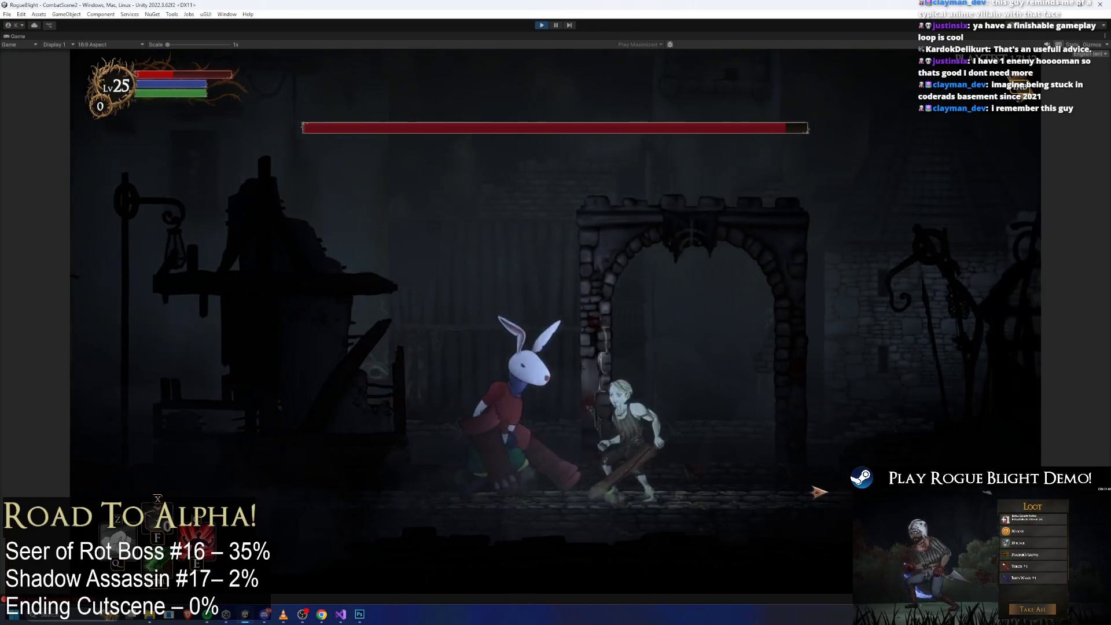
key(Right)
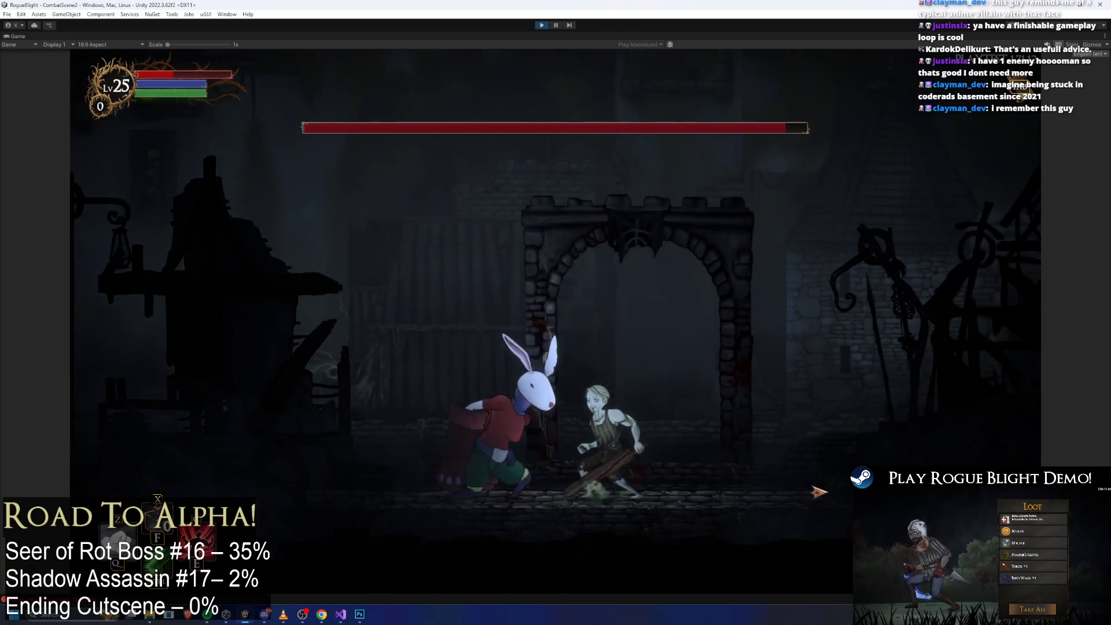
key(Left)
key(Right)
key(Left)
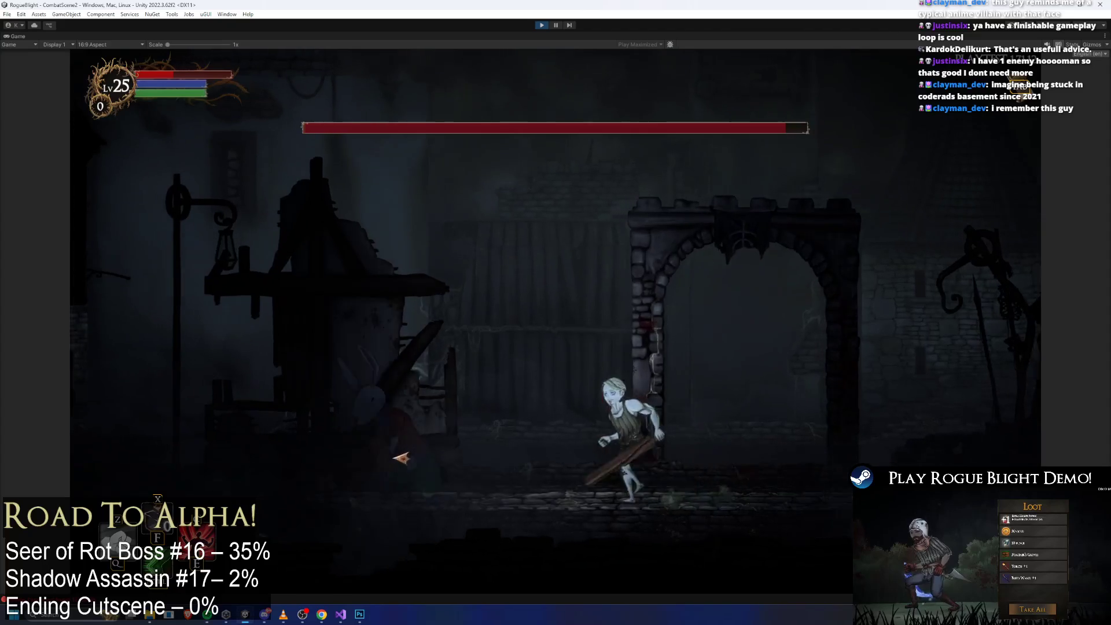
click(602, 466)
key(Right)
key(Left)
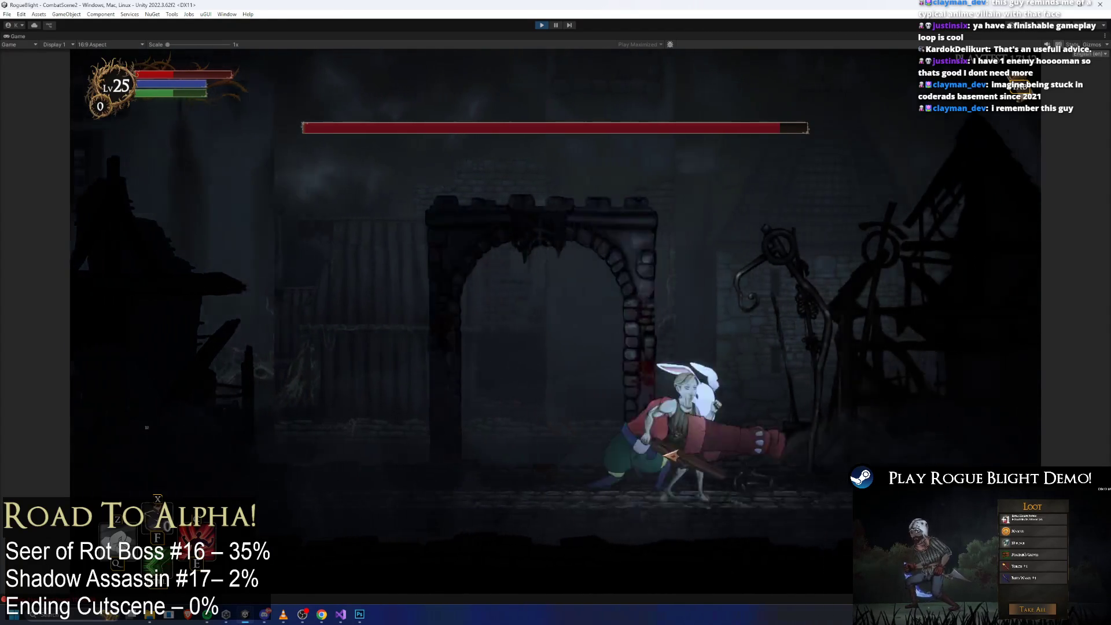
click(746, 438)
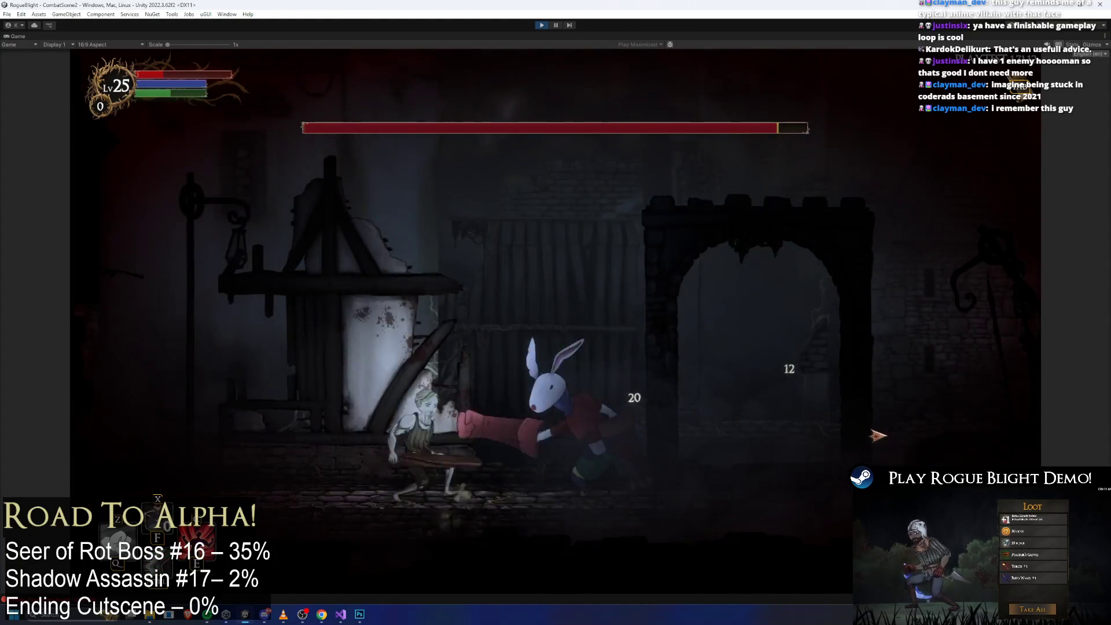
Step: Keep attacking the rabbit boss, using the F1 cheat to refill health and mana
key(Right)
key(F1)
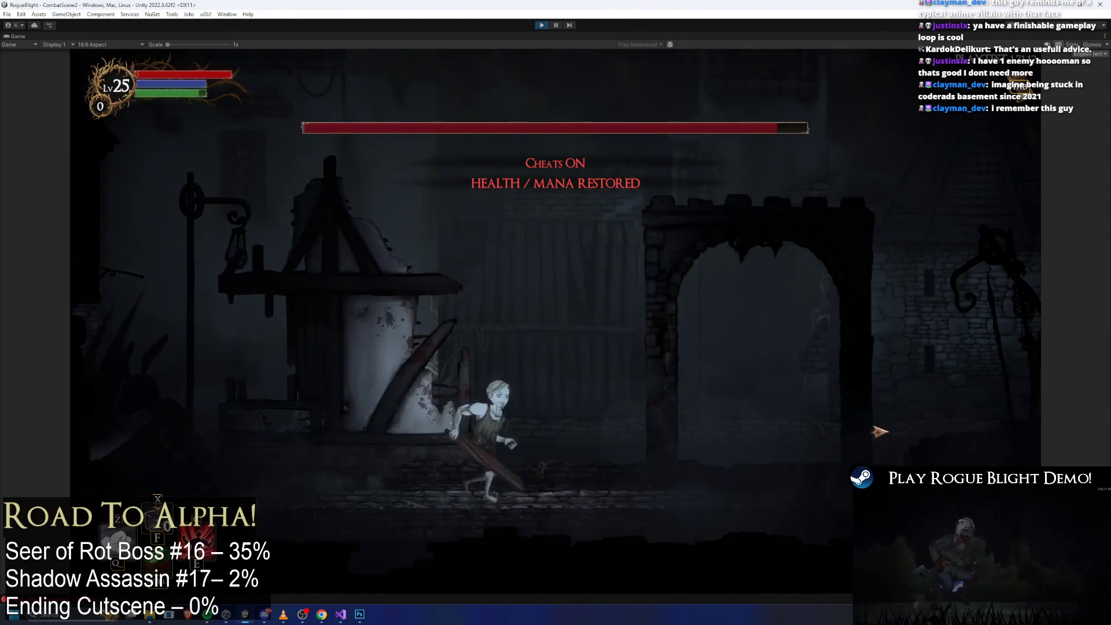
key(Right)
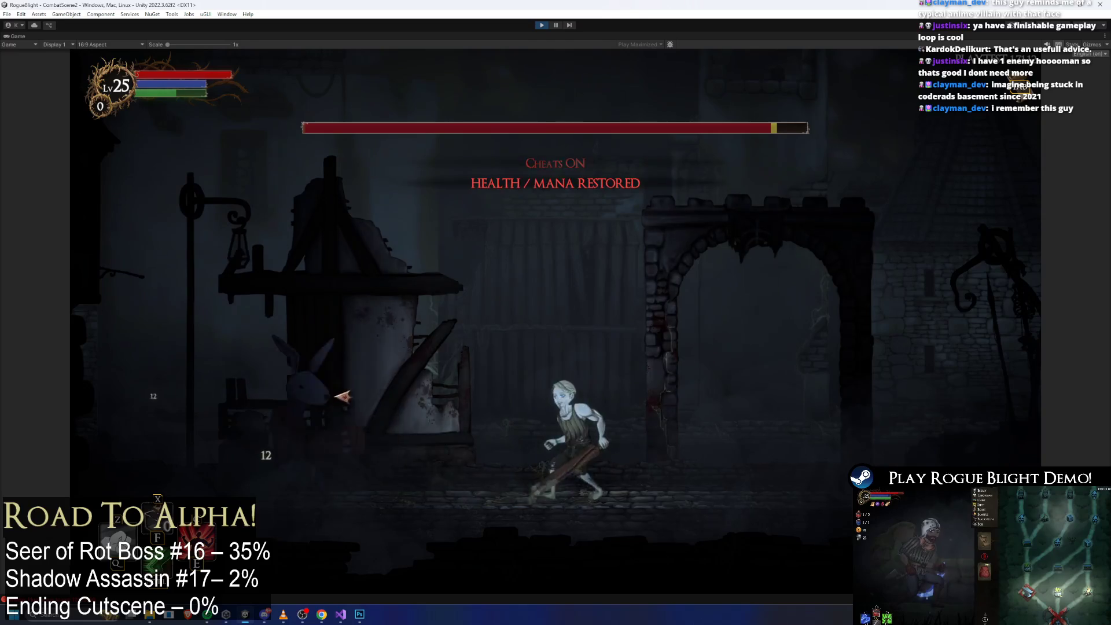
click(511, 406)
key(Right)
key(Right)
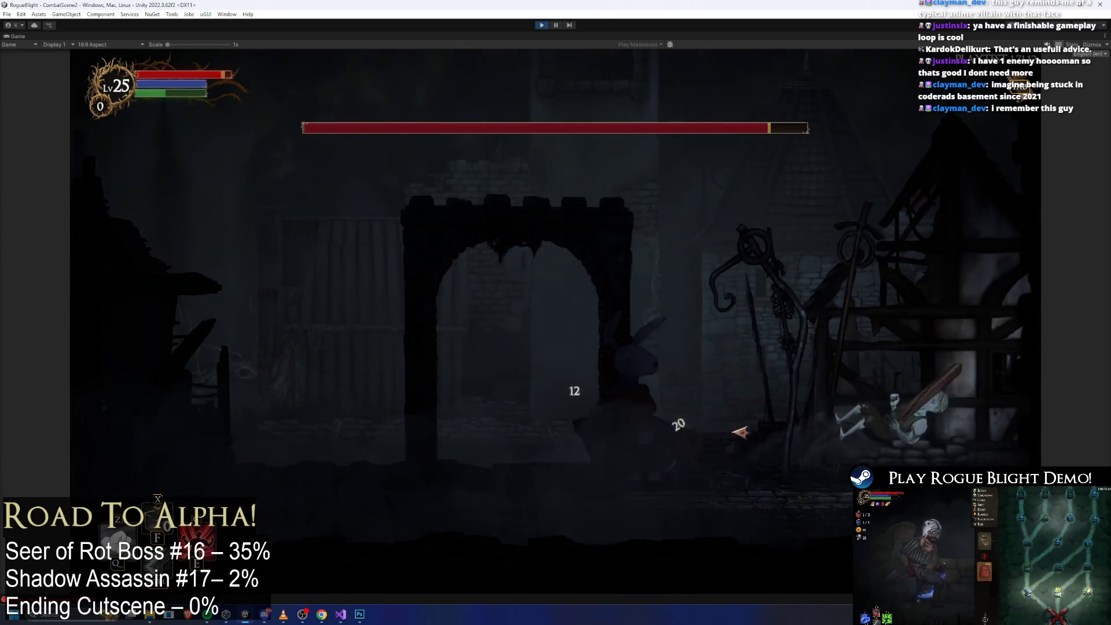
click(926, 460)
key(Left)
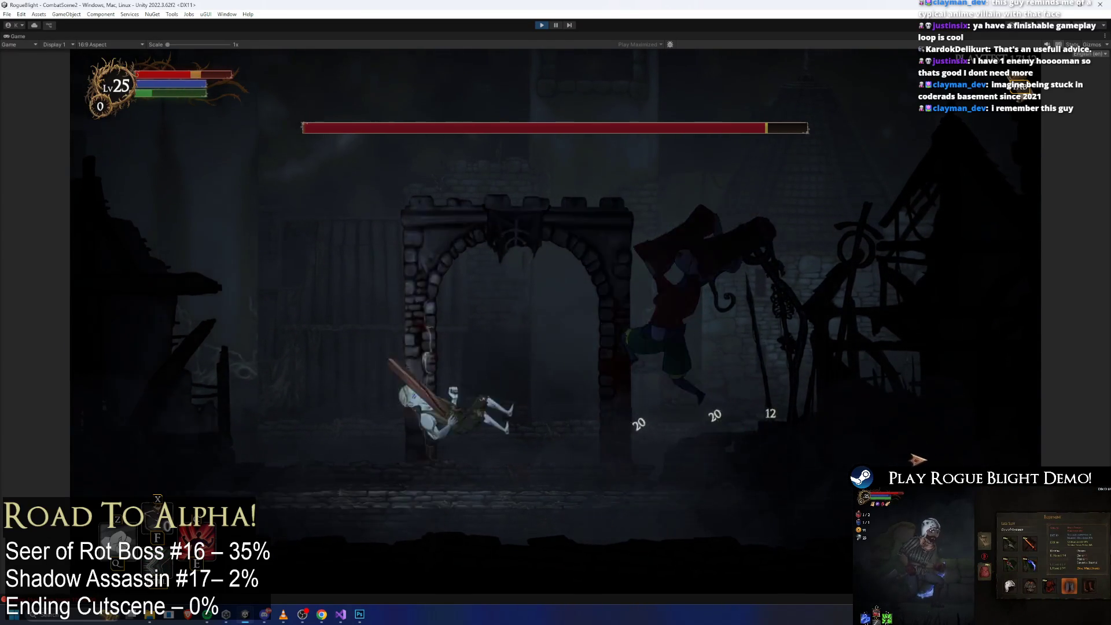
key(Left)
click(723, 449)
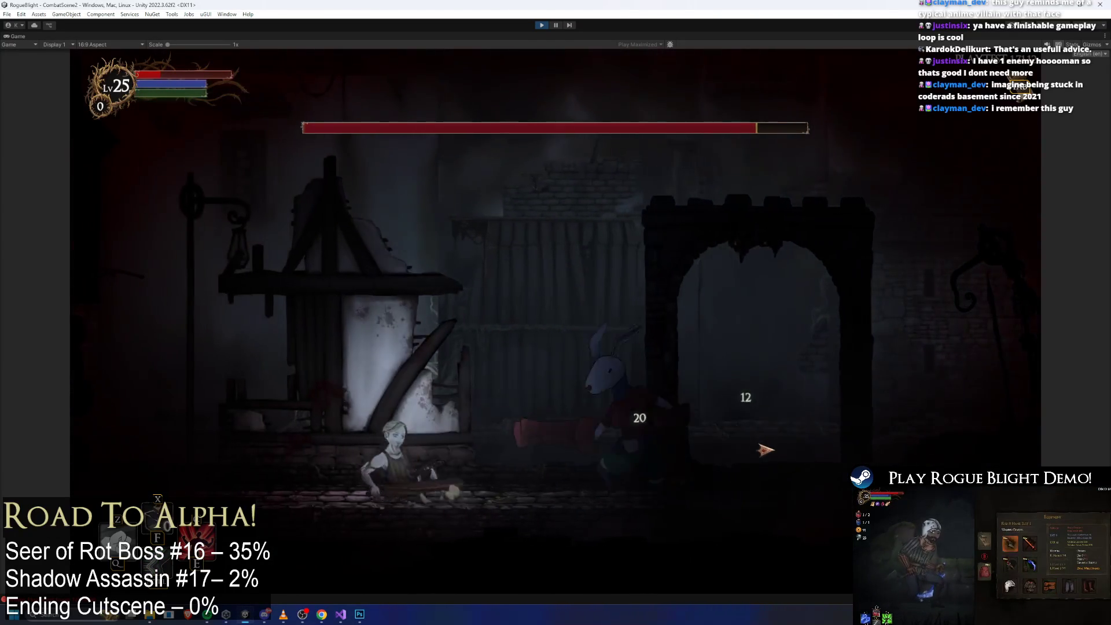
key(F1)
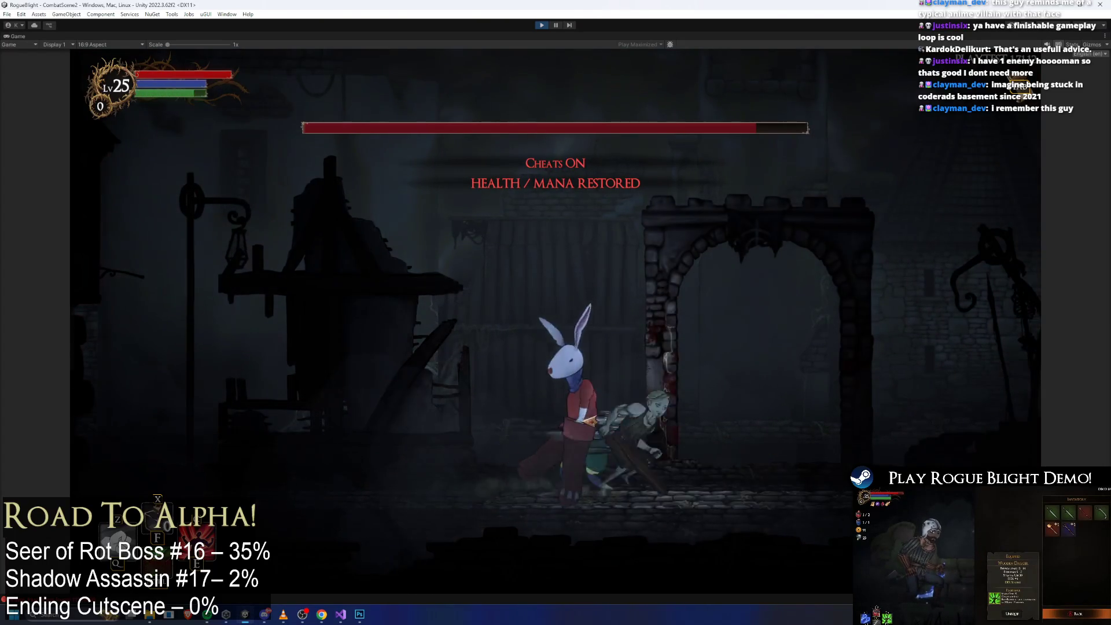
click(539, 411)
key(Right)
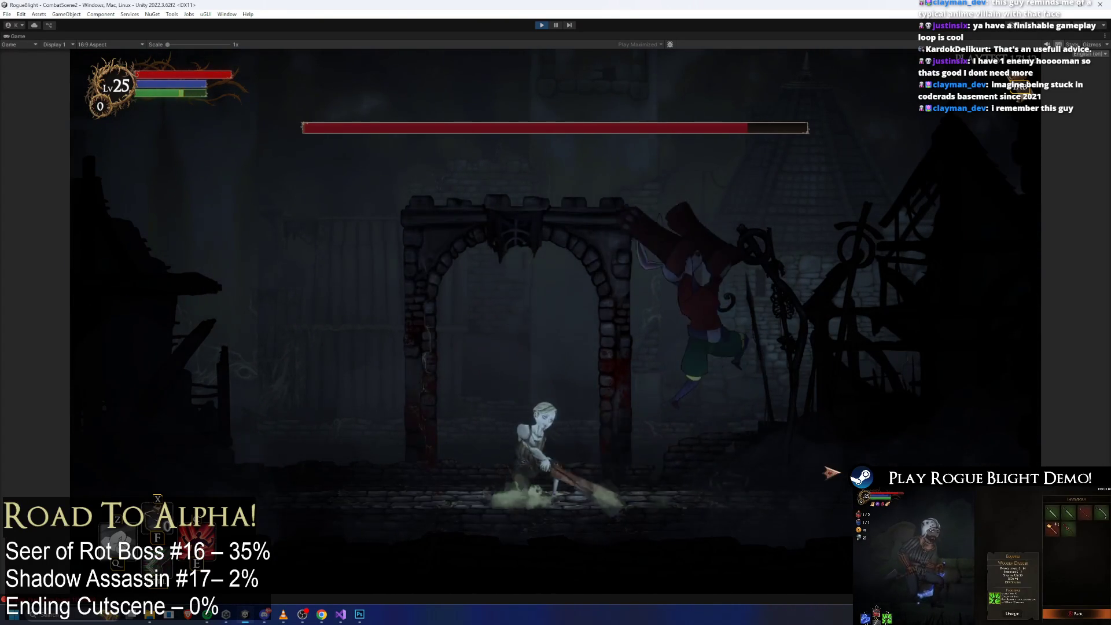
click(495, 454)
key(Left)
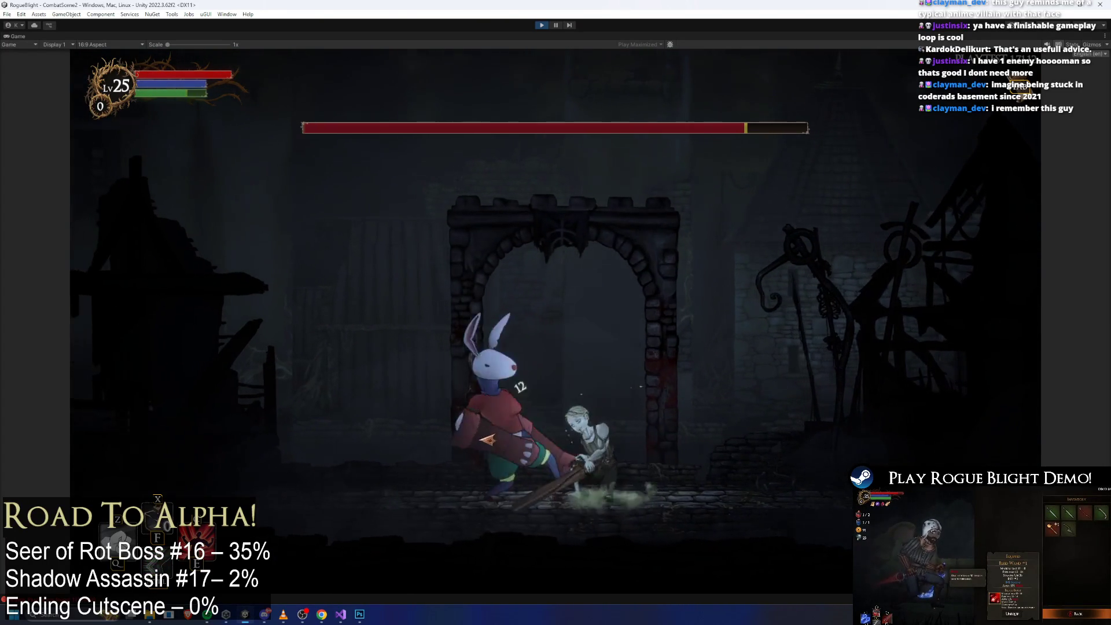
click(612, 454)
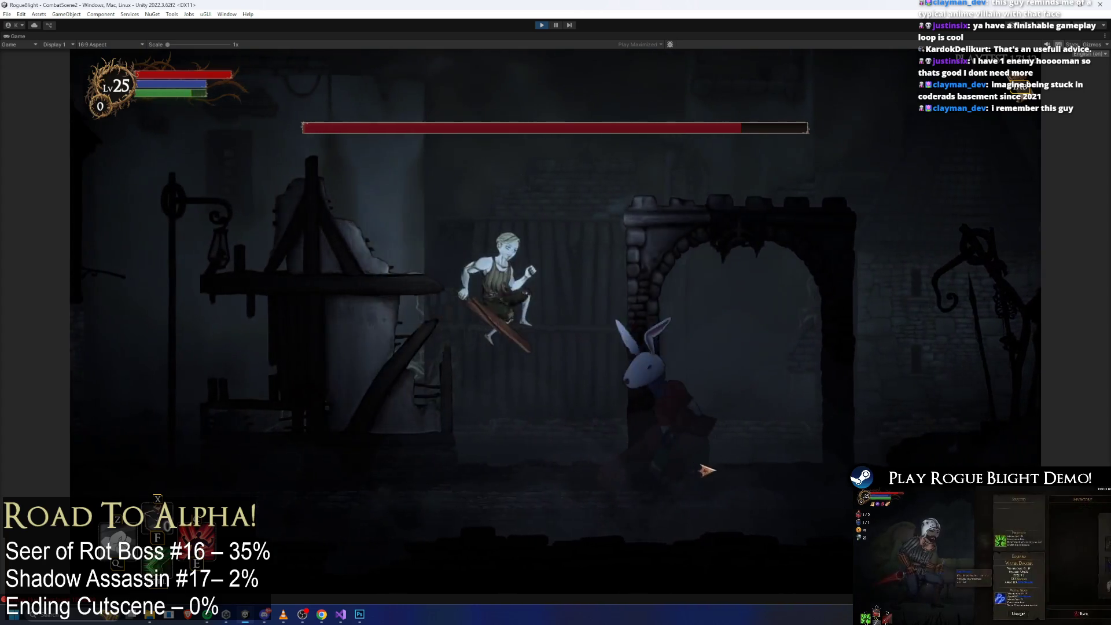
click(707, 470)
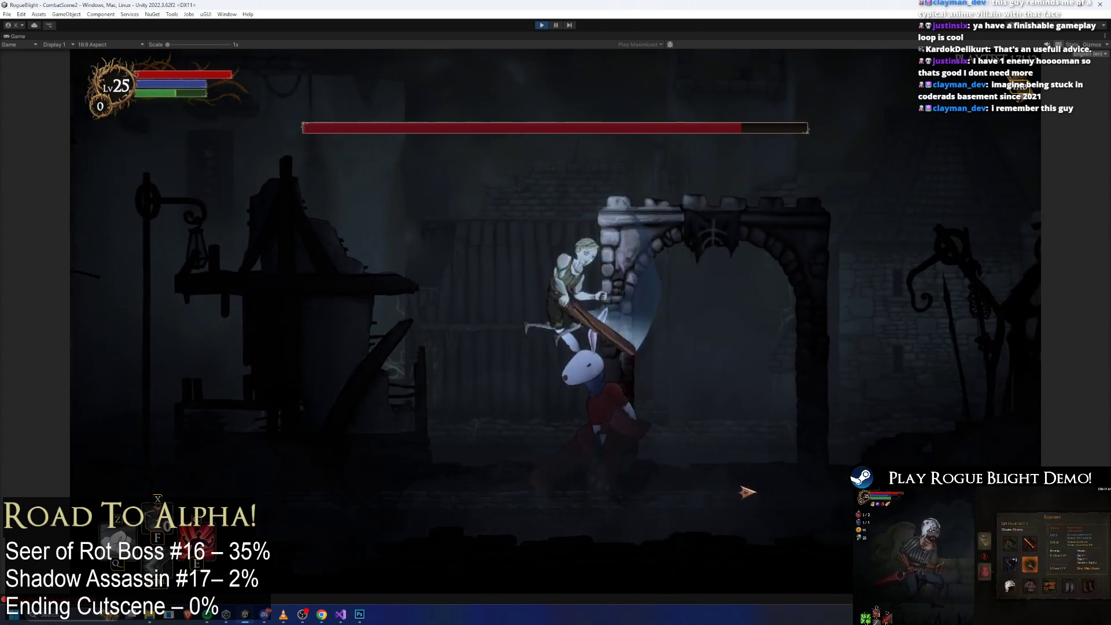
key(Left)
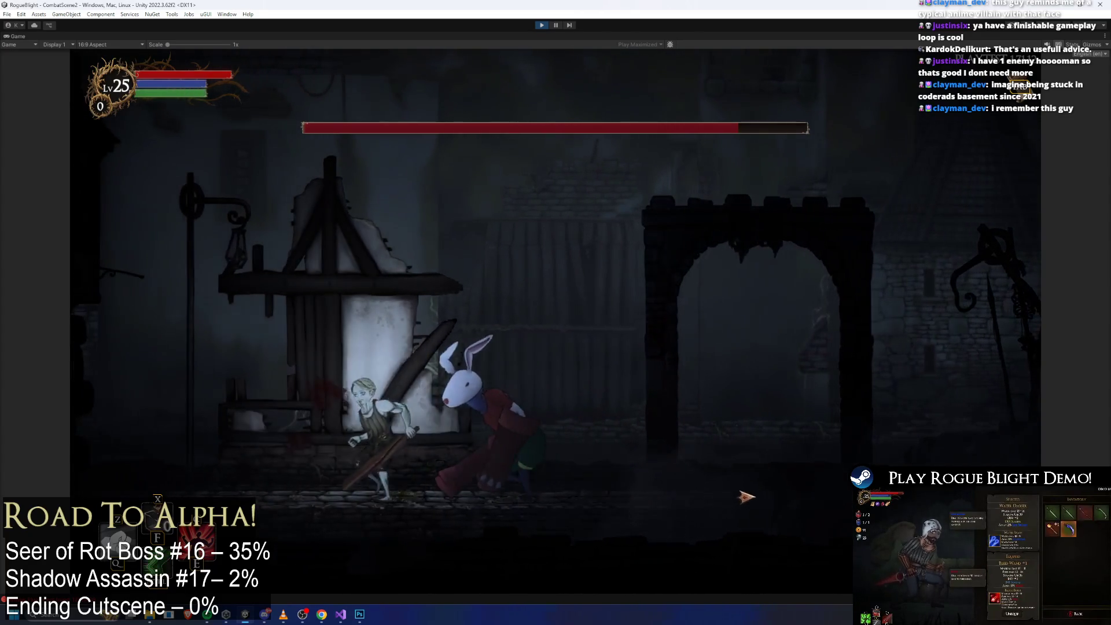
key(Right)
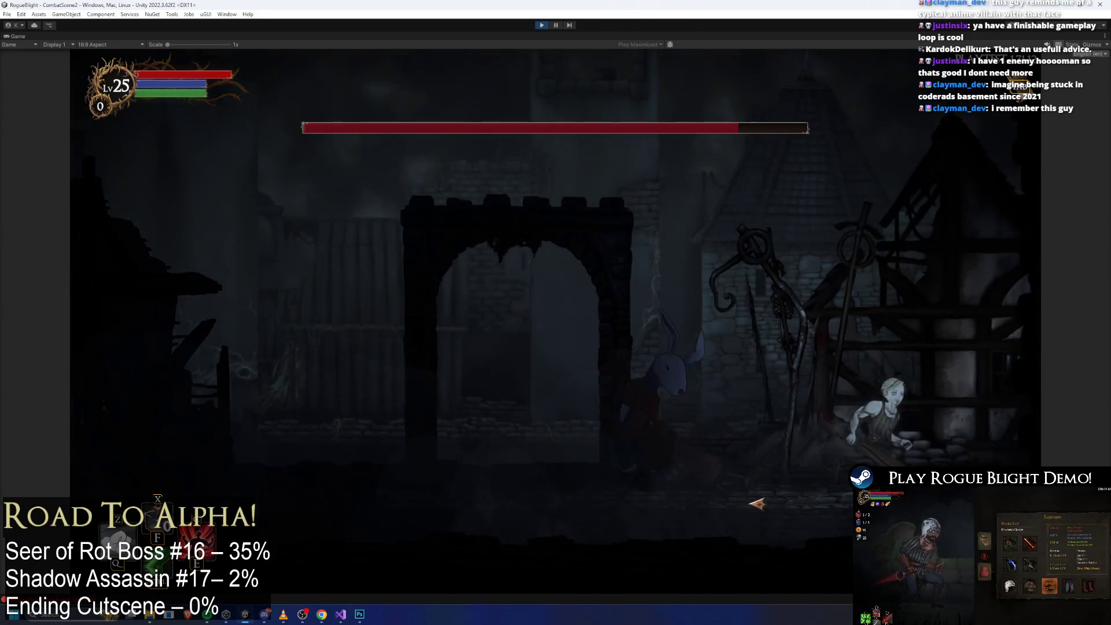
key(Left)
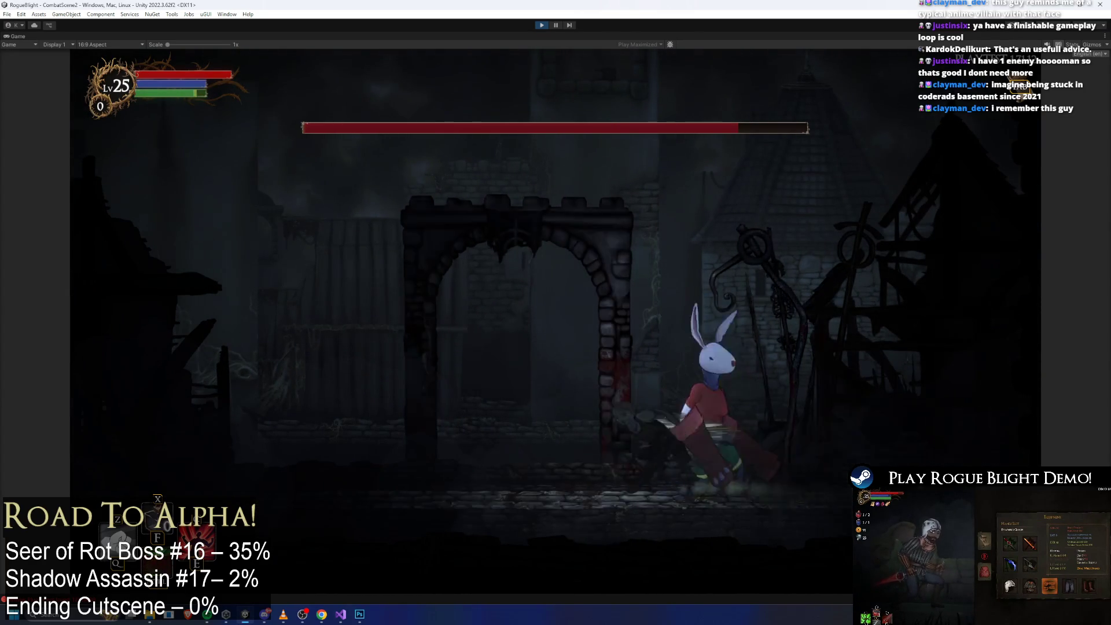
click(757, 504)
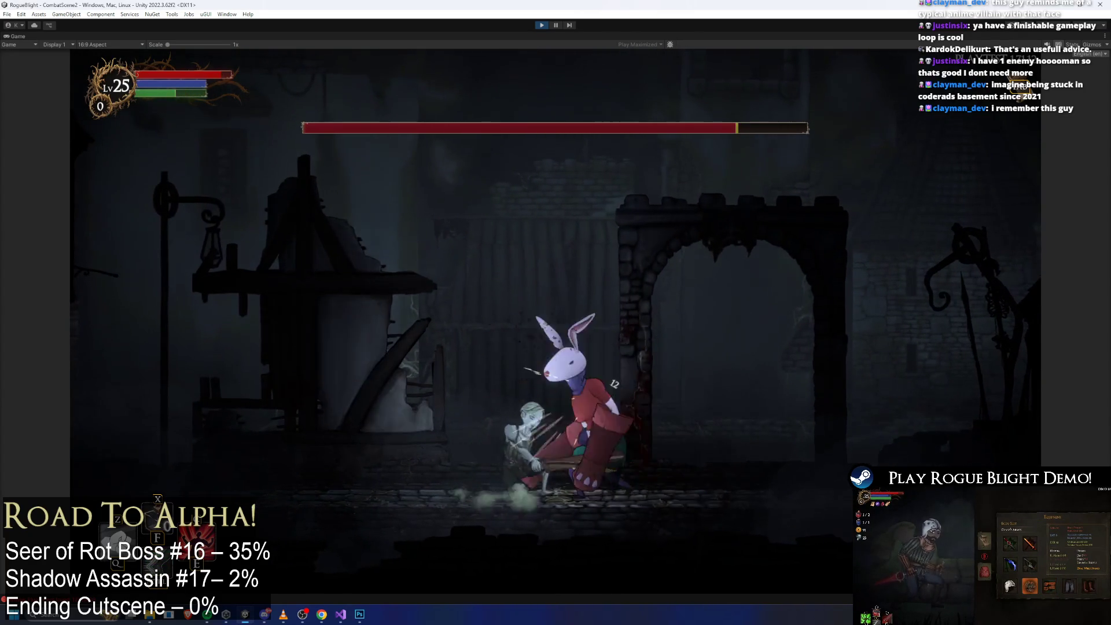
key(Right)
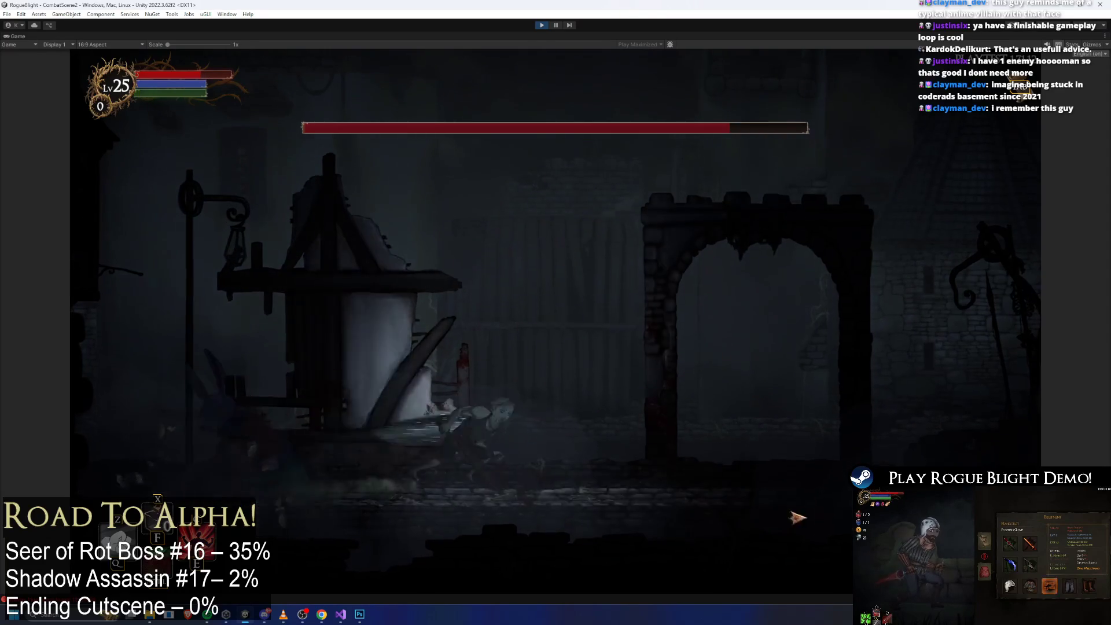
key(Left)
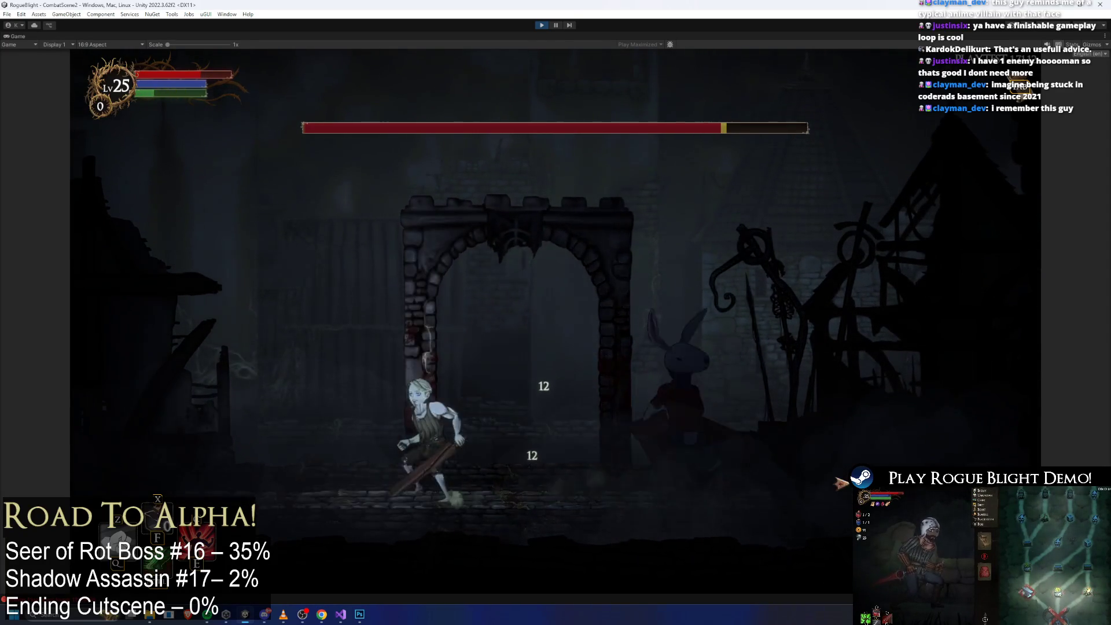
key(Right)
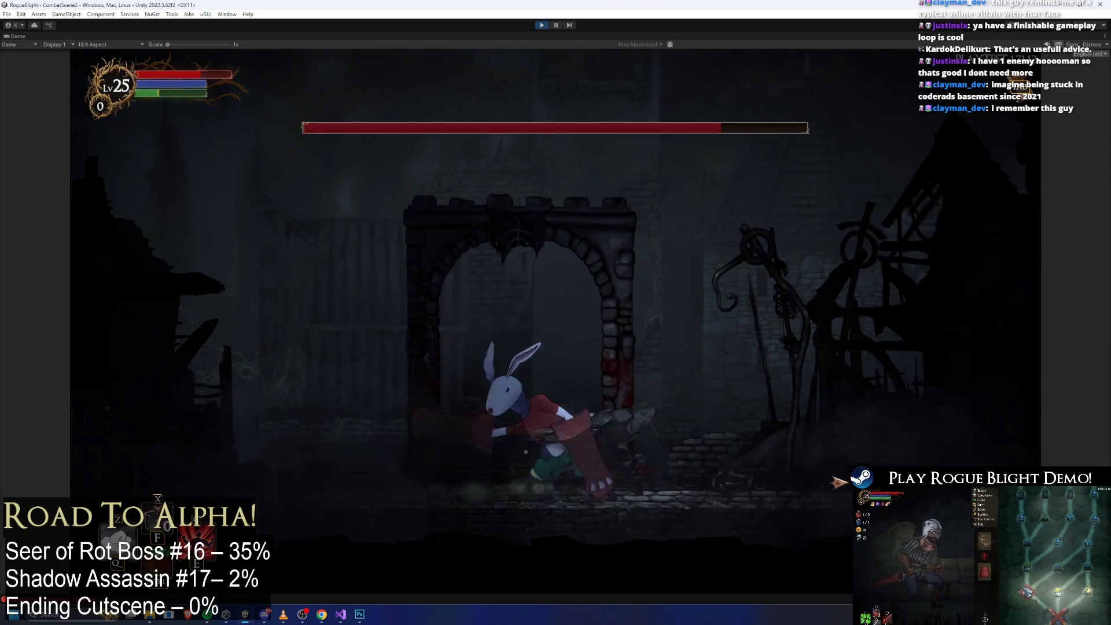
Step: Stop play mode, set Element 0 to shadow_assassin_Prefab via a 'shadow a' search, and save
click(542, 25)
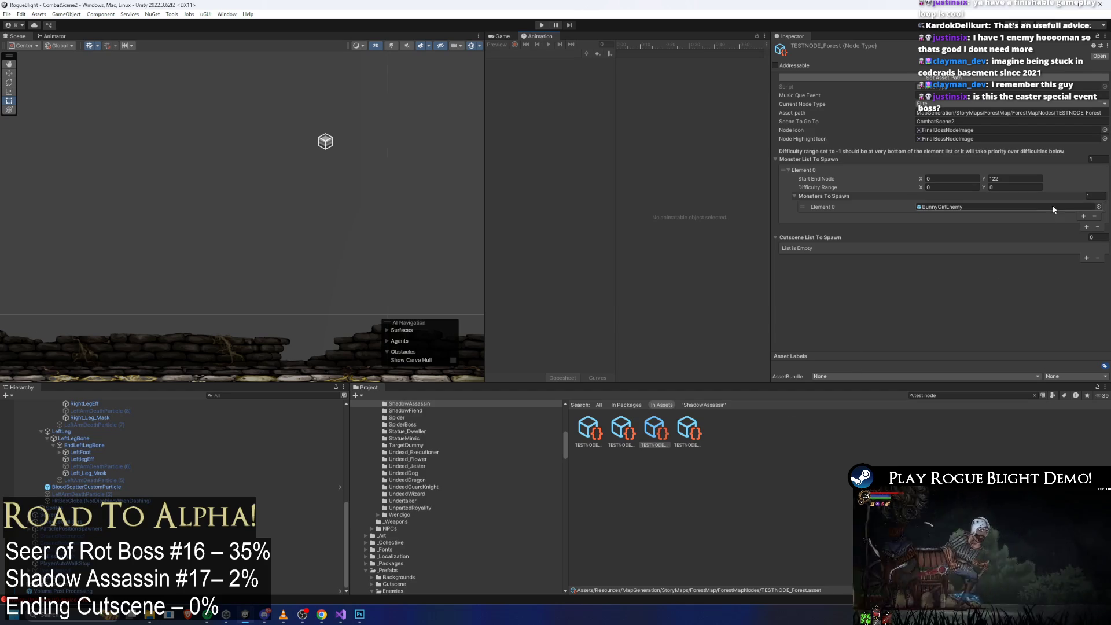
click(1099, 207)
text(sha)
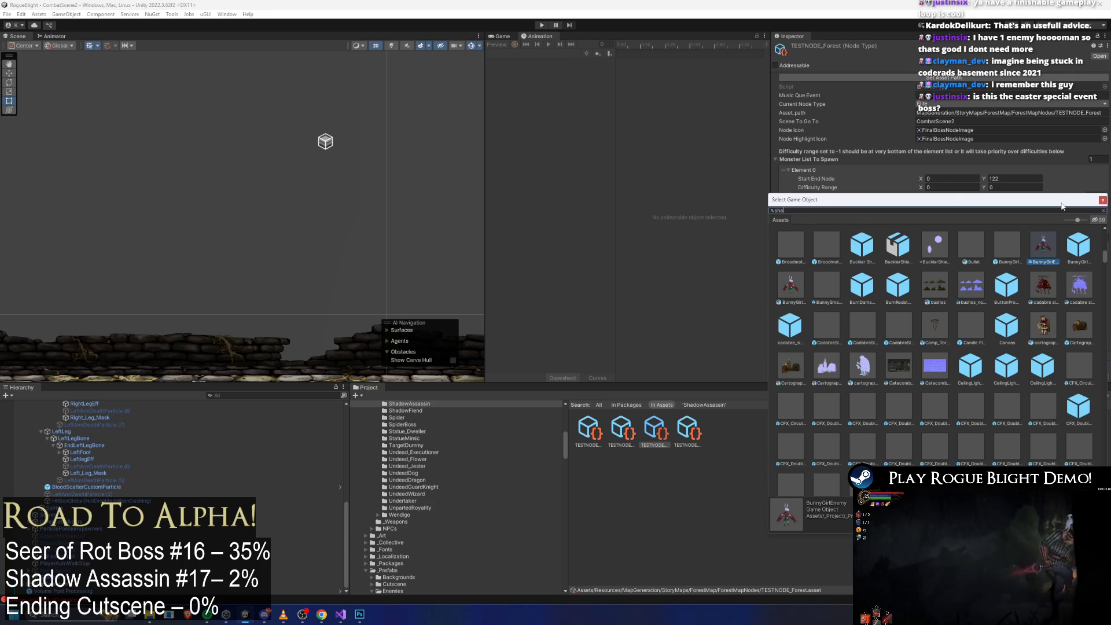
text(dow ass prefa)
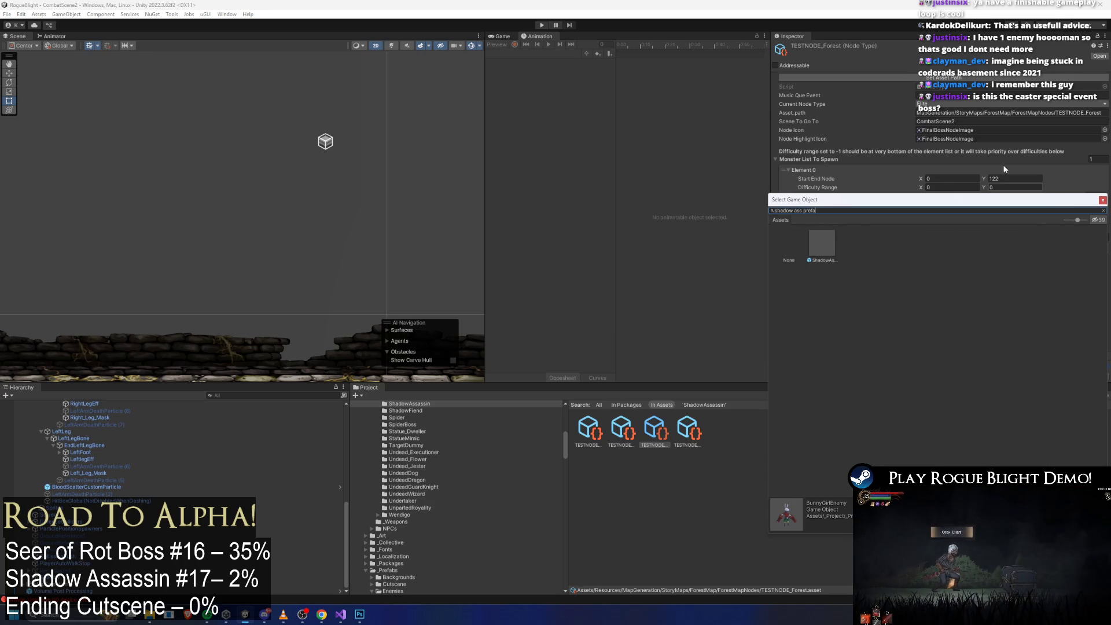
double_click(814, 237)
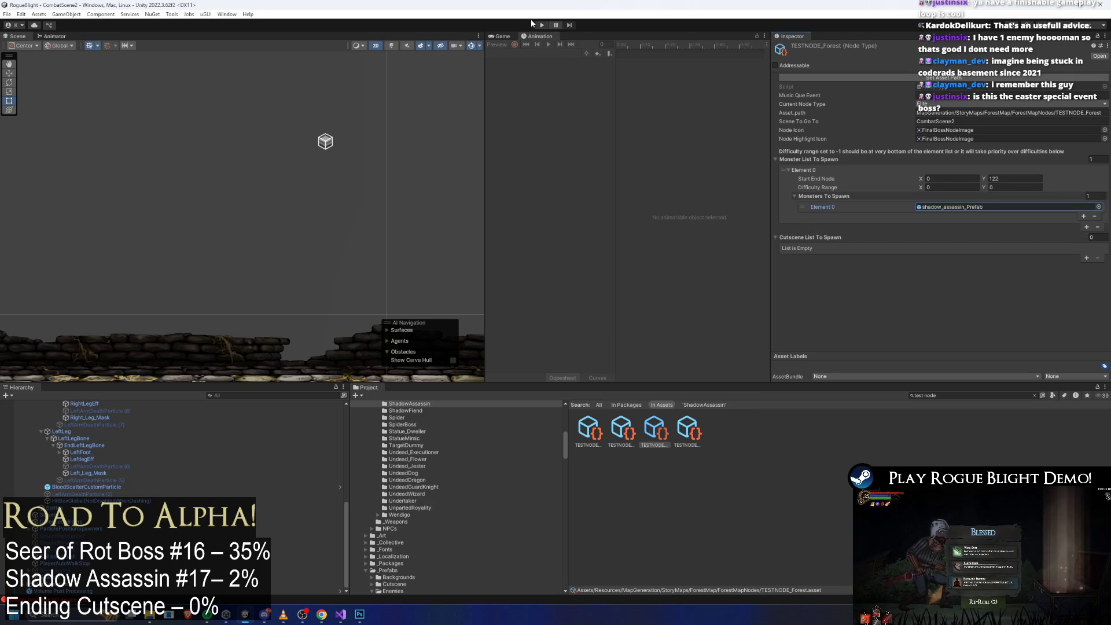
key(ctrl+s)
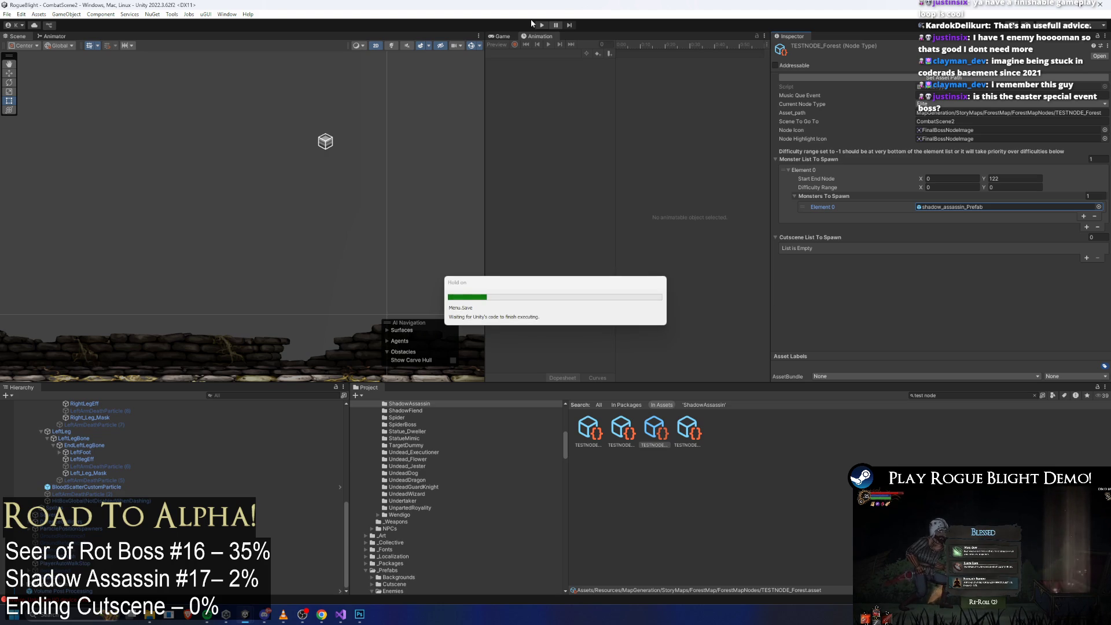
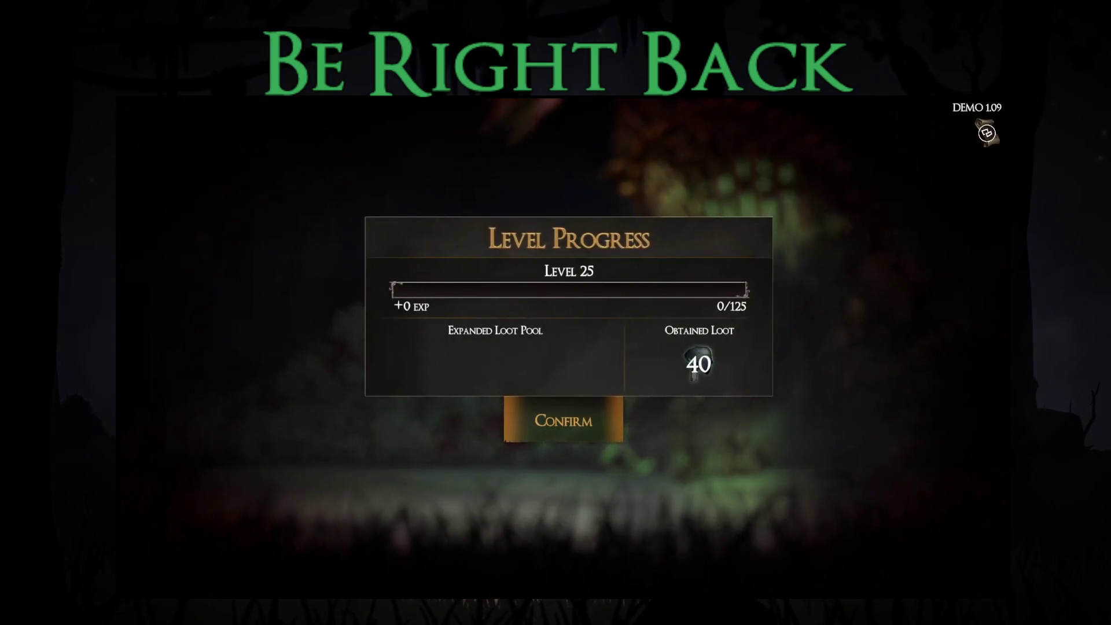
Step: Confirm the level progress summary and bring up the sanctuary merchant's upgrades
key(Return)
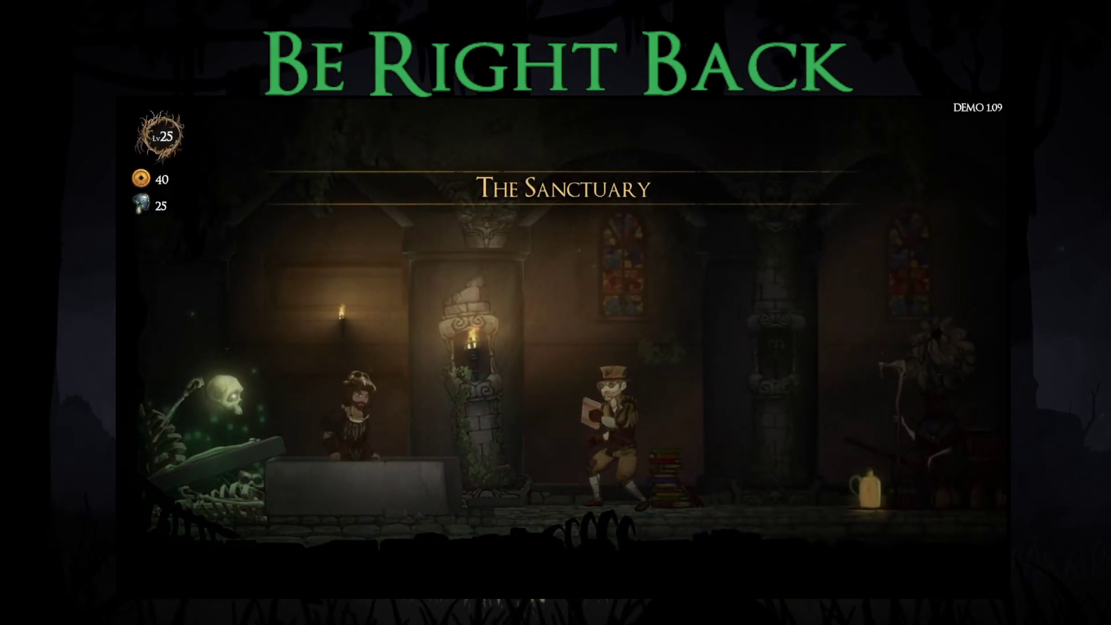
key(d)
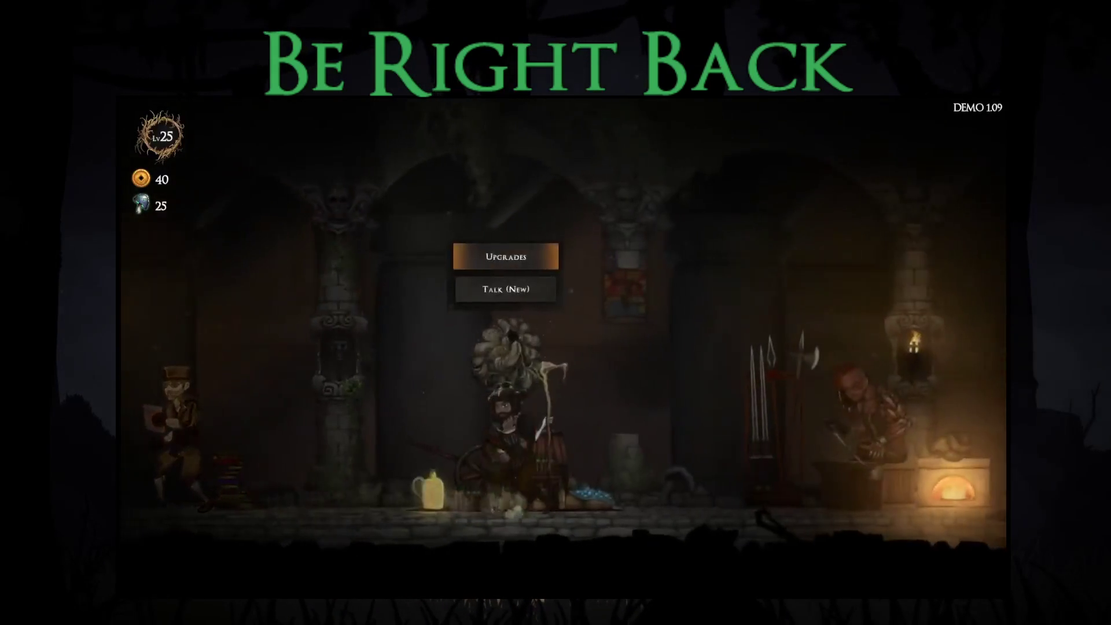
key(Return)
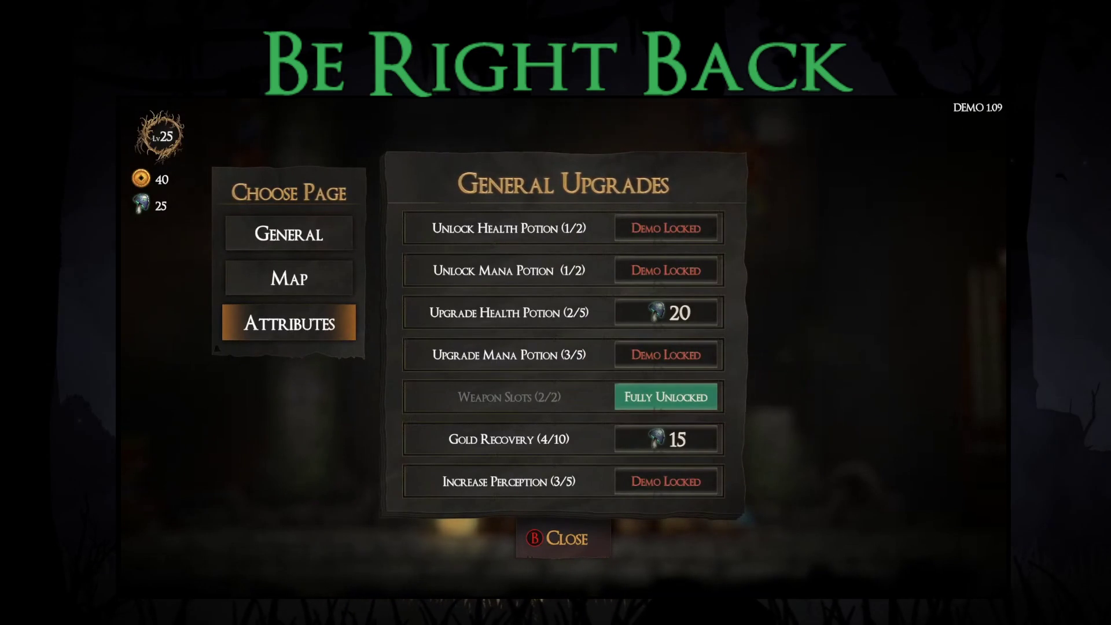
Step: Spend all 25 fungi on the Increase Dexterity attribute upgrade and return to the hub
key(Up)
key(Down)
key(Return)
key(Up)
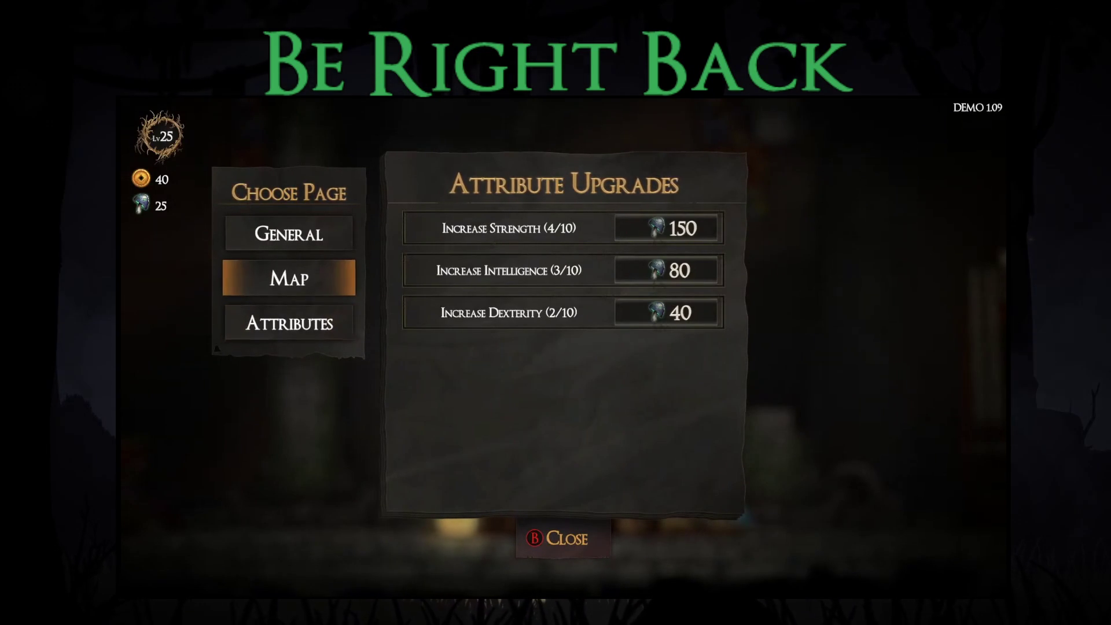
key(Right)
key(Down)
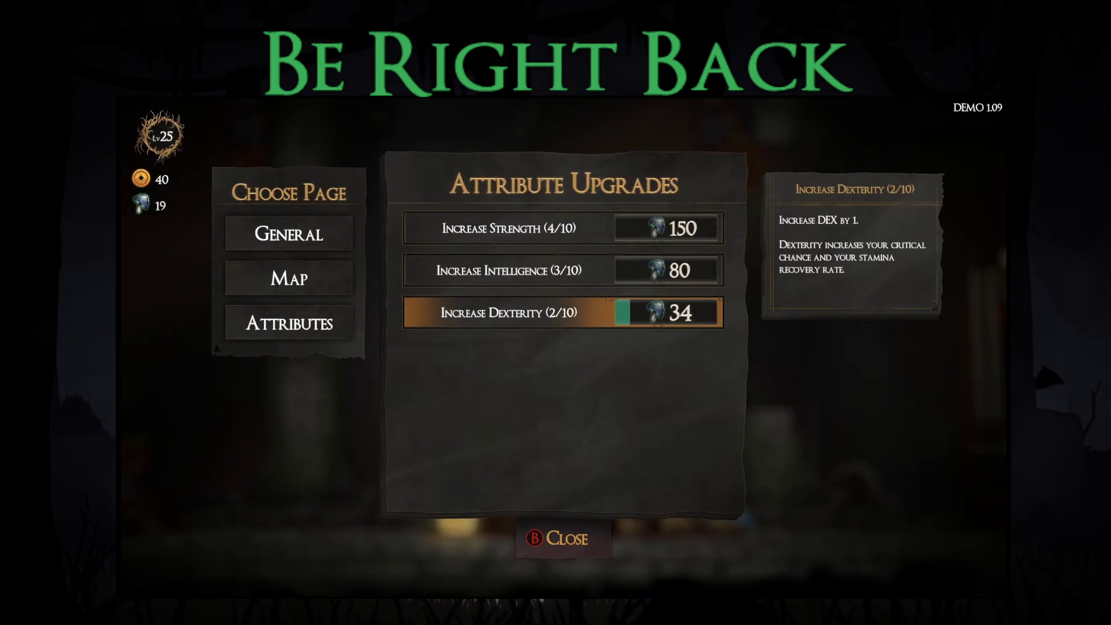
key(Escape)
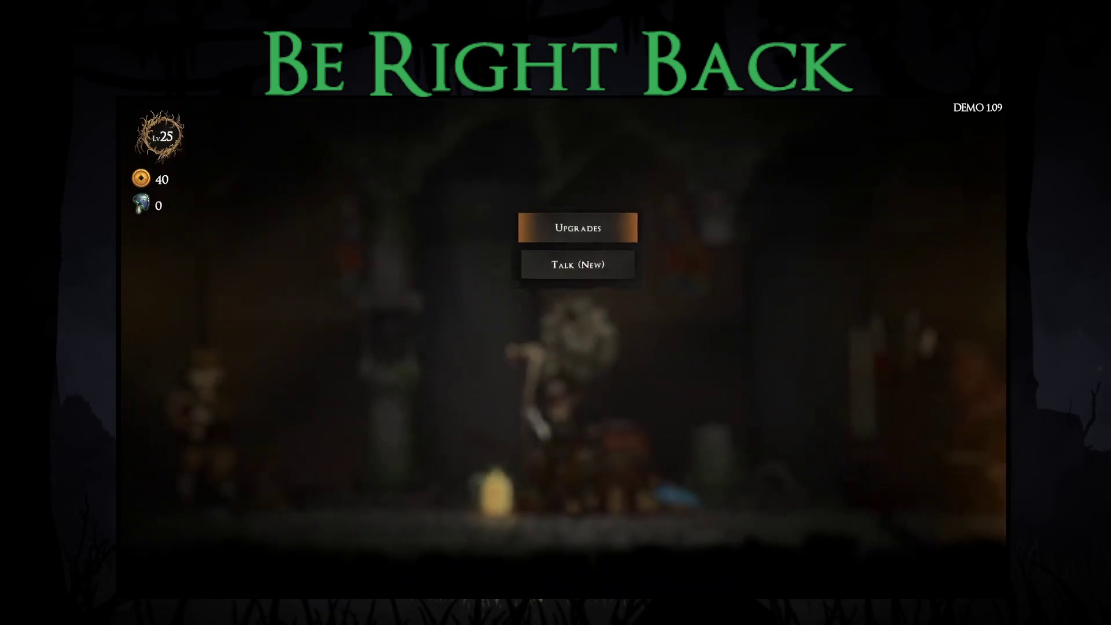
key(Right)
key(Right)
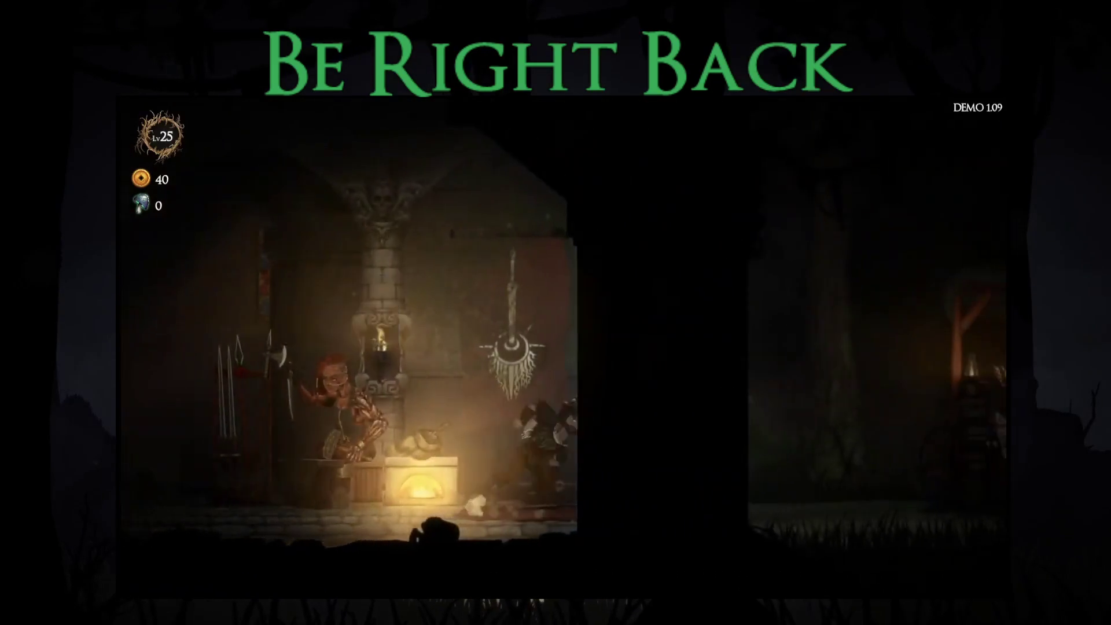
Step: Launch Story Mode (Demo) at difficulty 10 with the Wooden Sword, taking the Fungi Obsession blessing
key(Return)
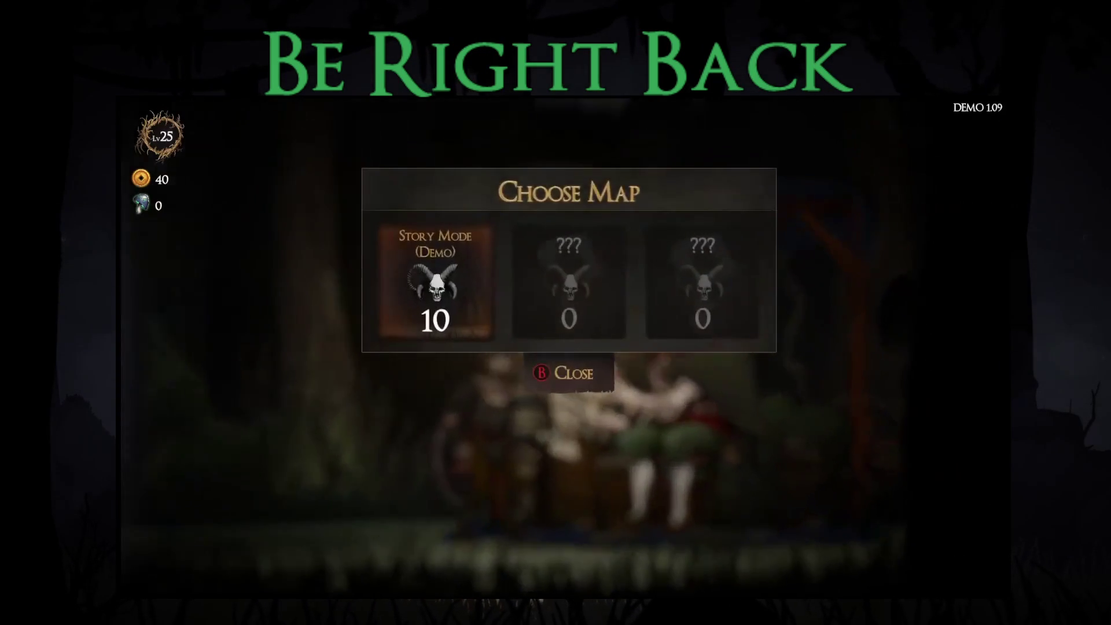
key(Return)
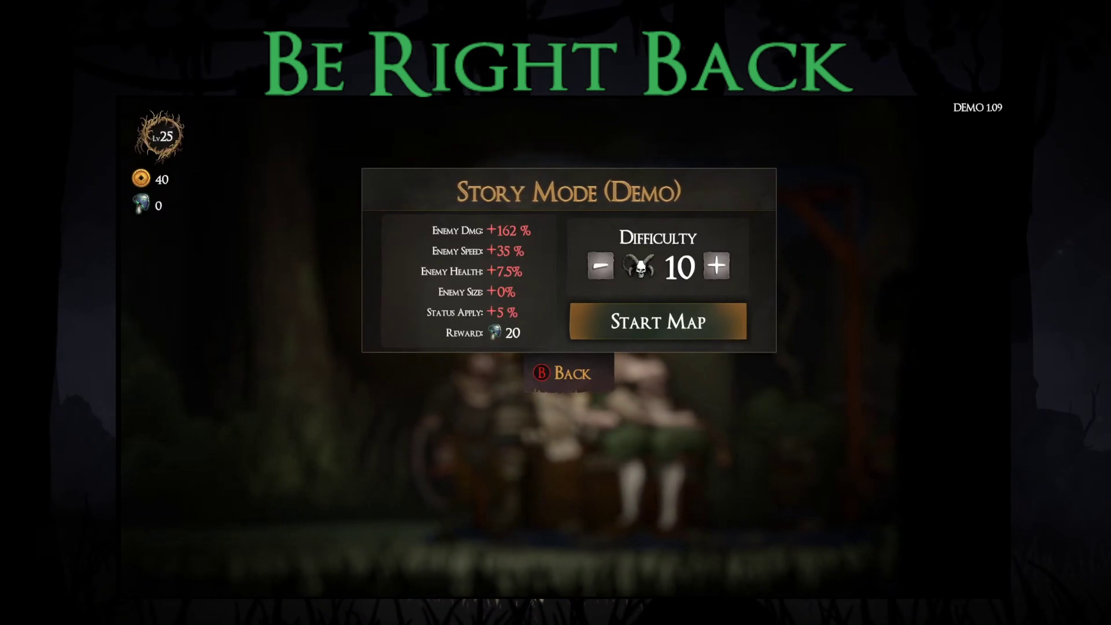
key(Return)
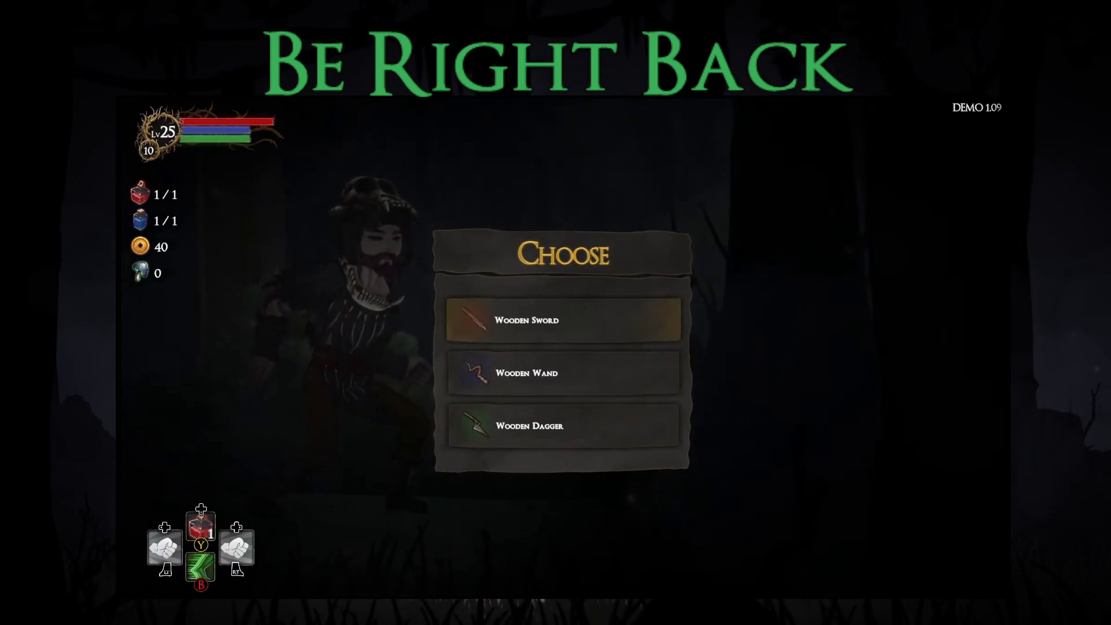
key(Return)
click(564, 427)
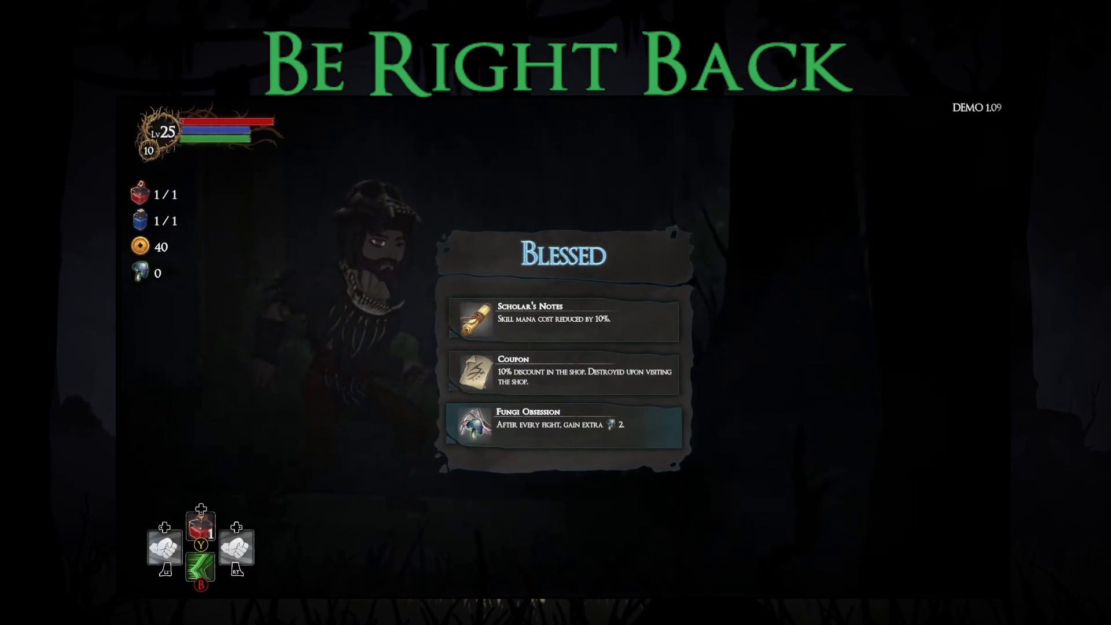
key(Return)
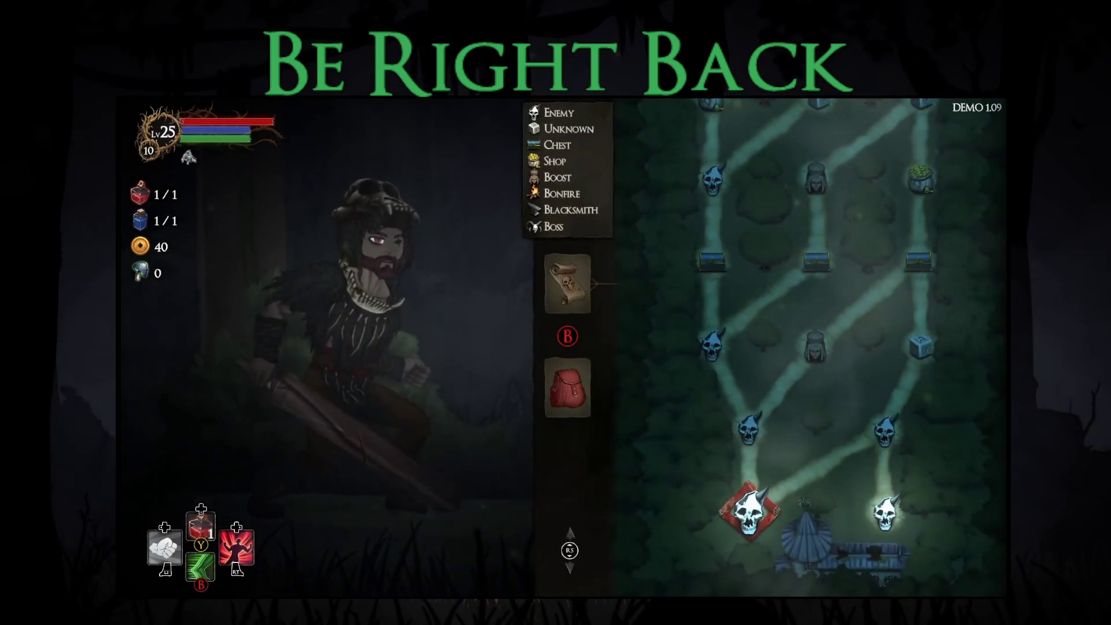
Step: Enter the forest level, then equip the Iron Sword and the Thief's Hood
key(Return)
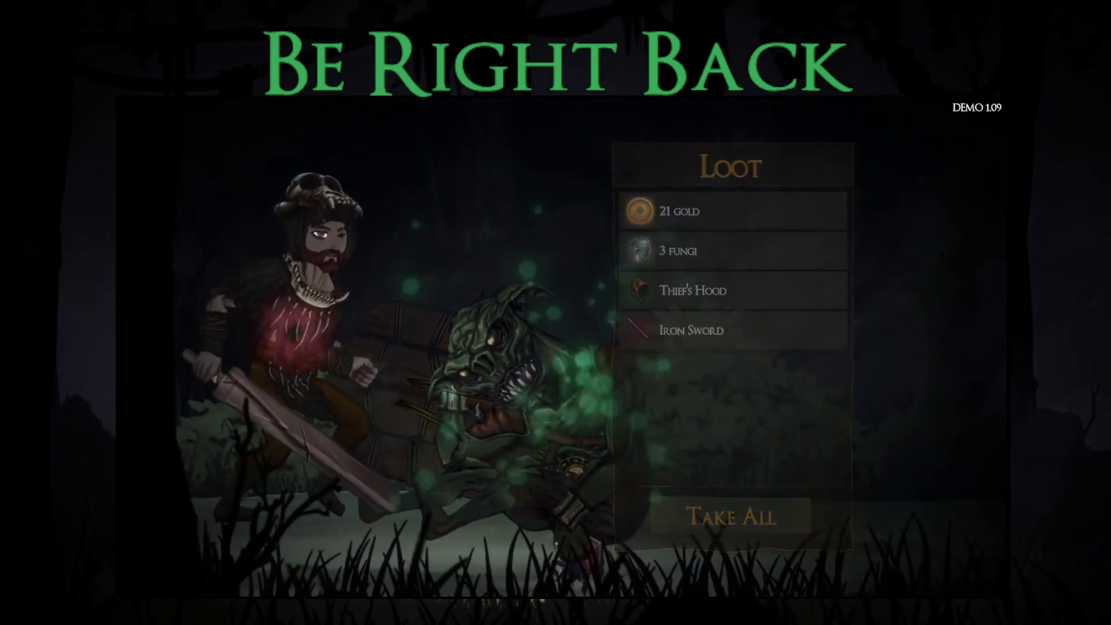
key(Return)
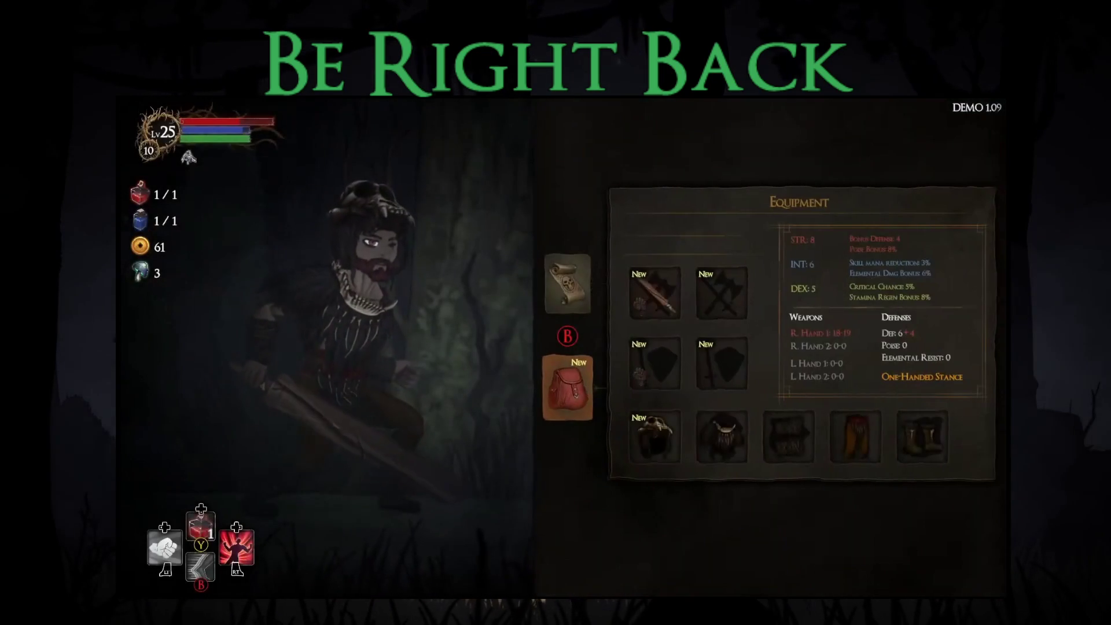
key(Return)
key(Return)
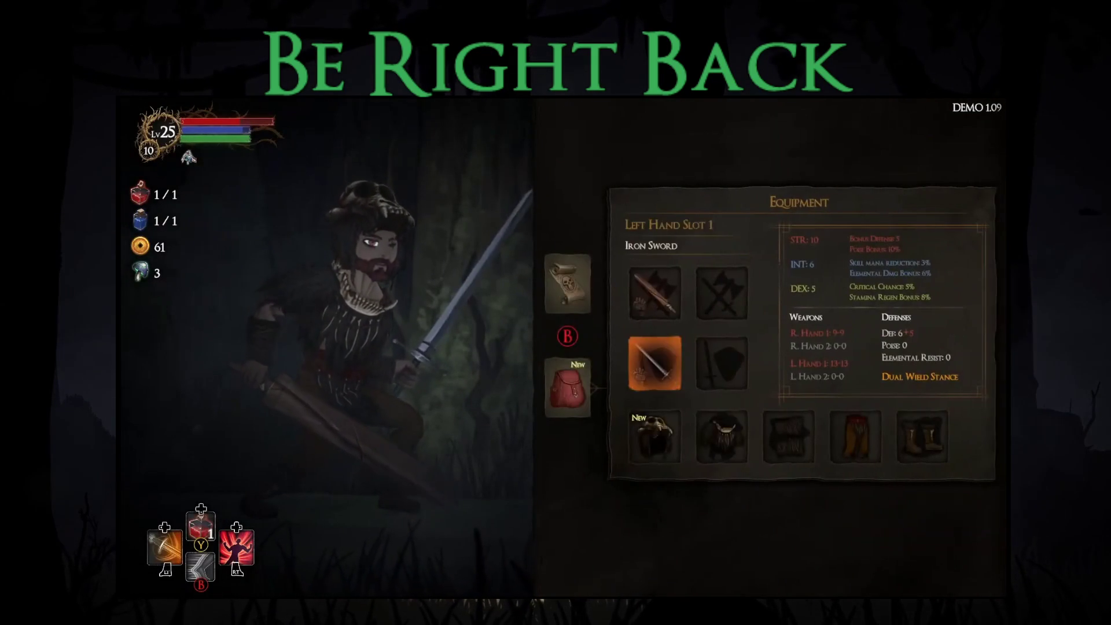
key(Down)
key(Return)
key(Right)
key(Return)
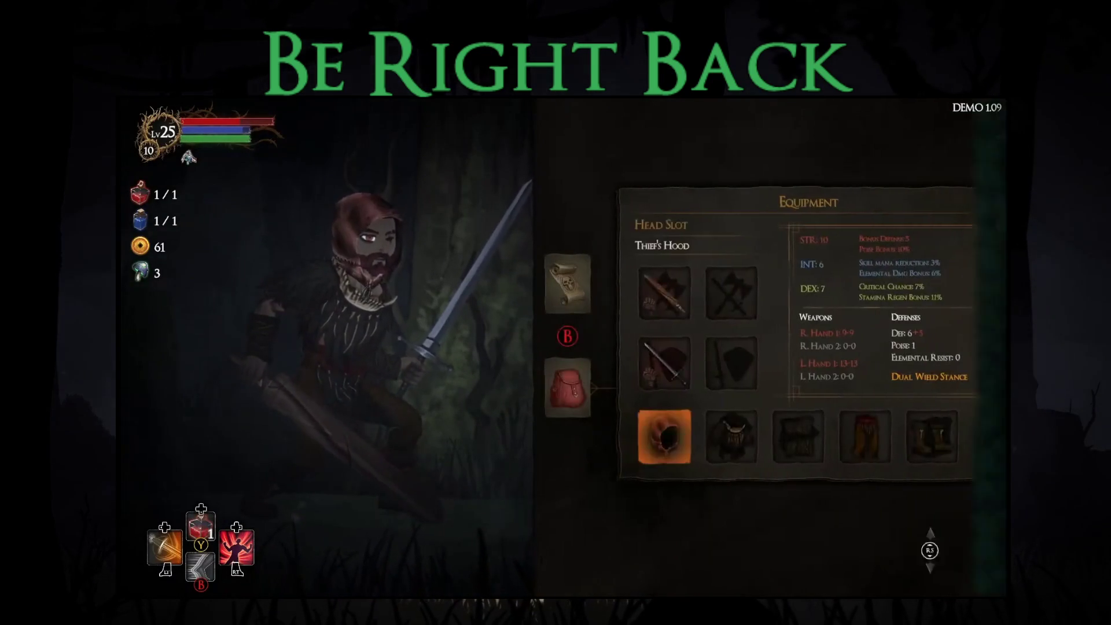
key(Escape)
key(Return)
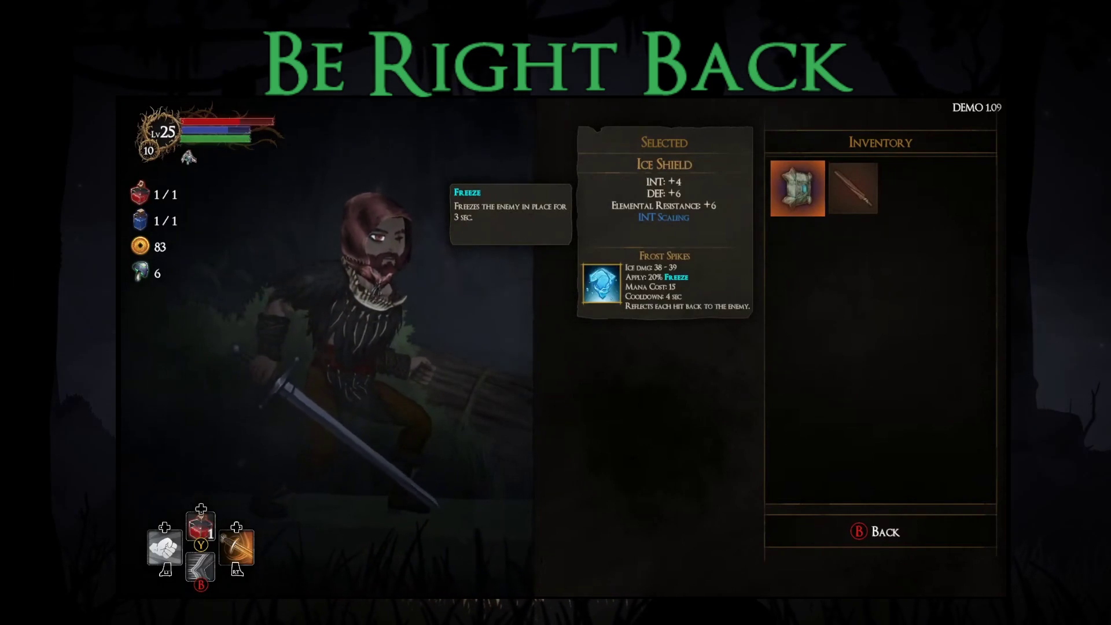
Step: Equip the Ice Shield in Left Hand Slot 1 and the Novice Gloves
key(Return)
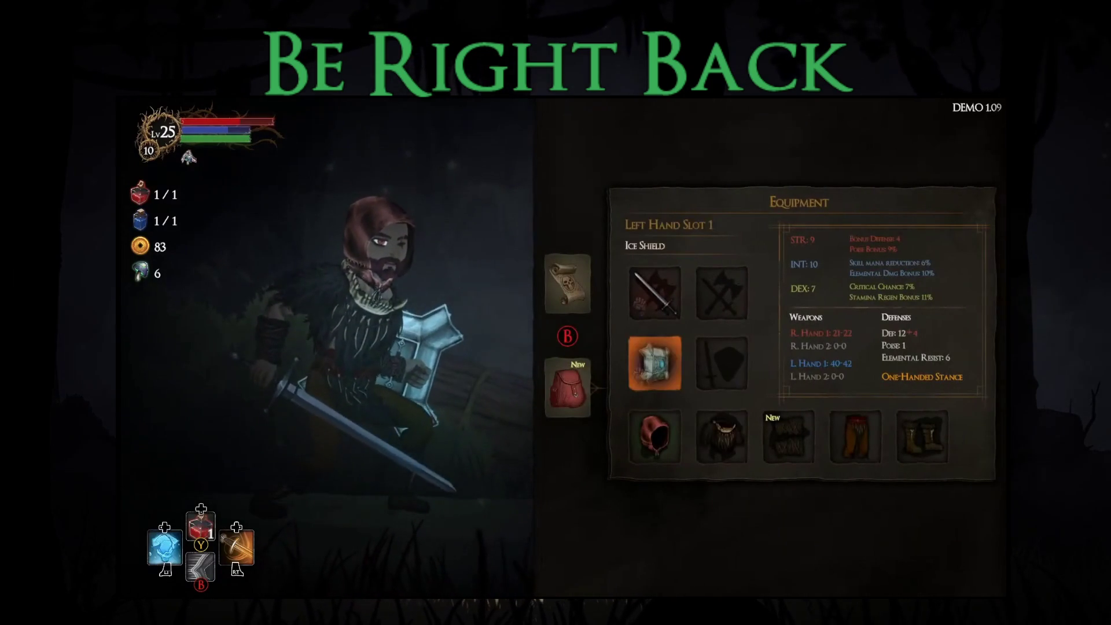
key(Right)
key(Return)
key(Return)
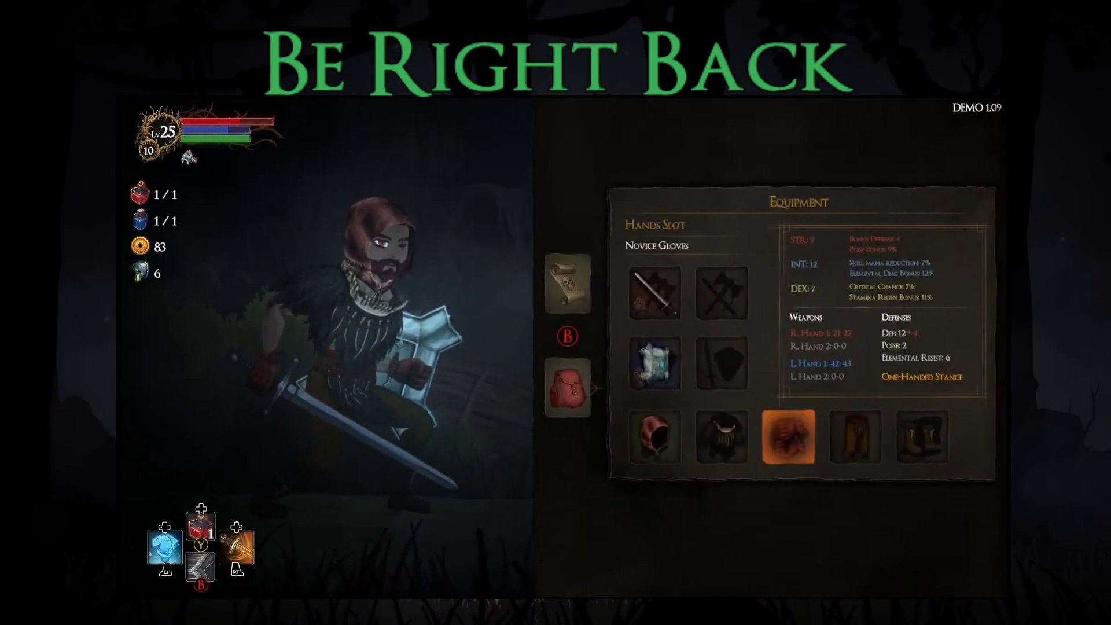
key(Escape)
key(Return)
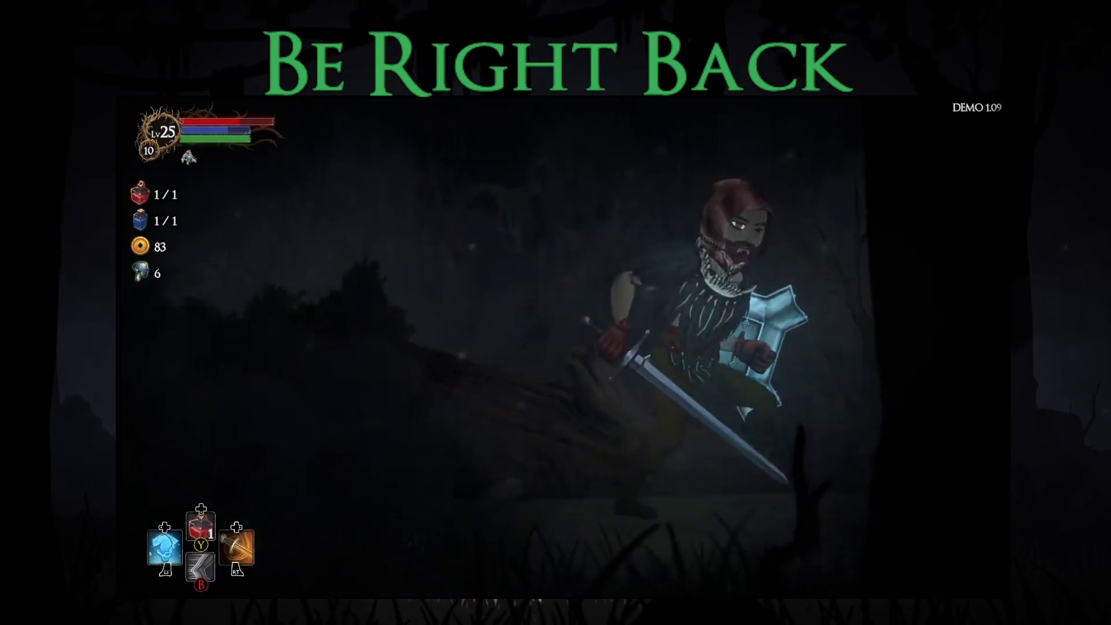
Step: Pray at the hooded statue, then open the chest and take the Iron Heart blessing
key(Right)
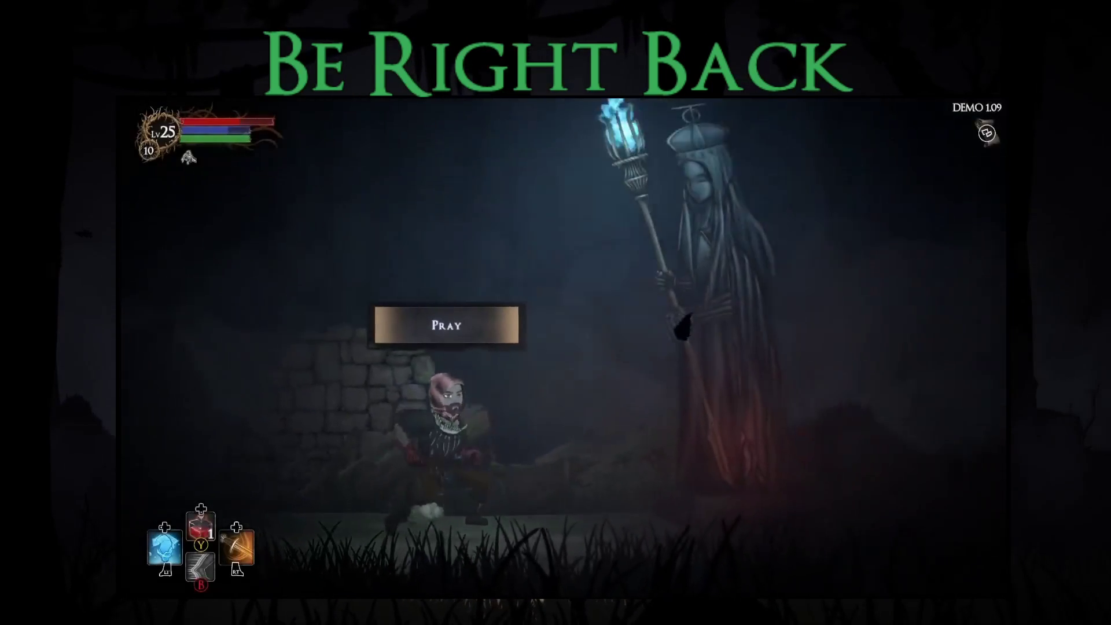
key(Return)
key(Down)
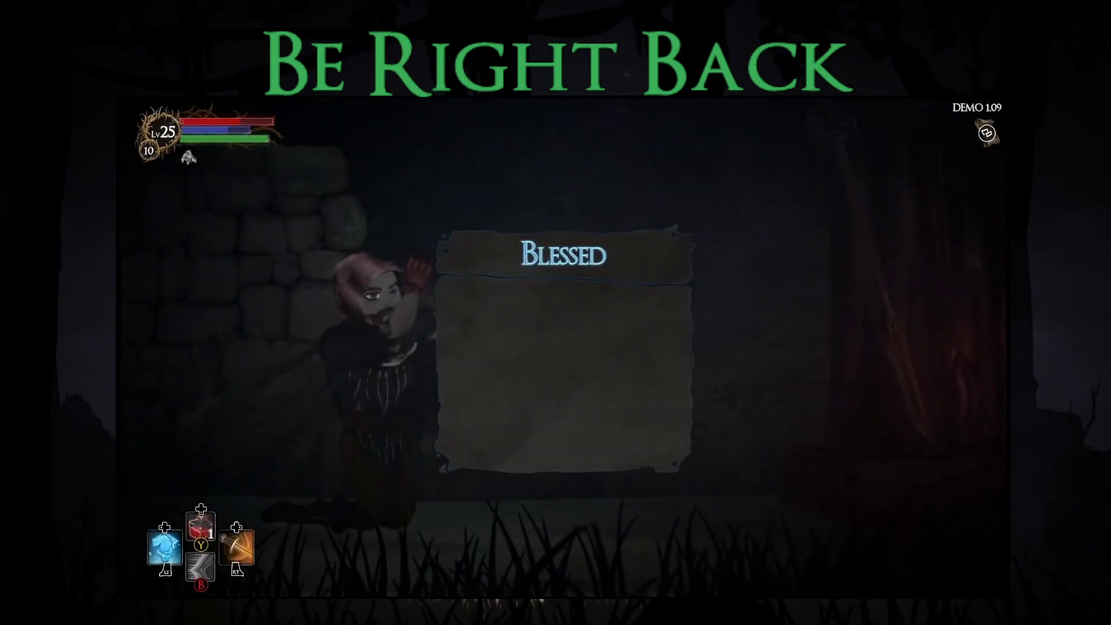
key(Return)
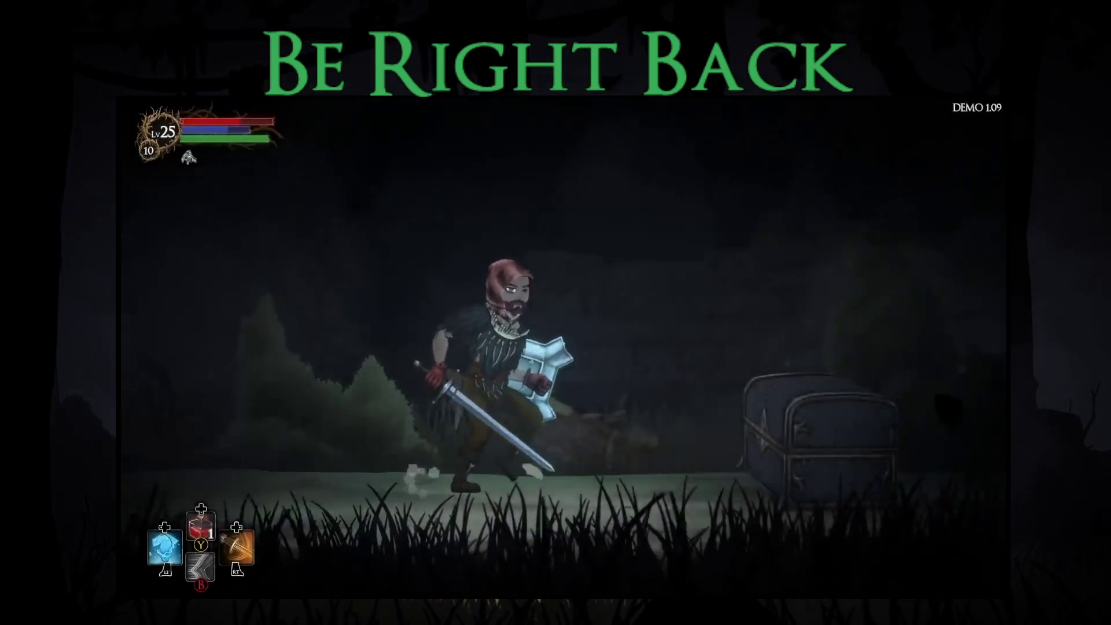
key(e)
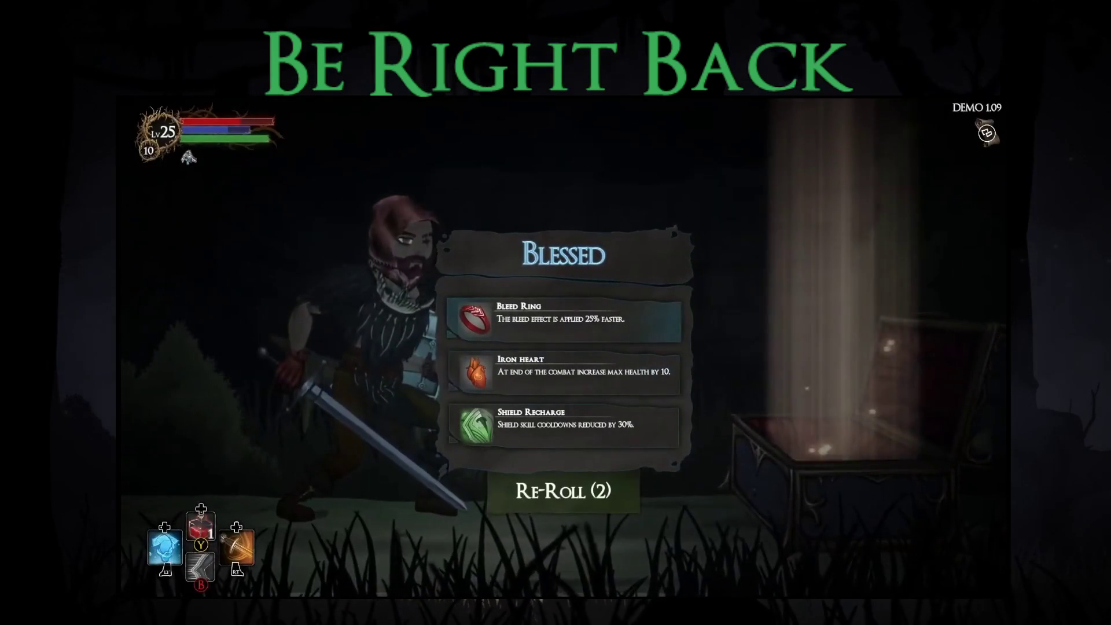
click(564, 373)
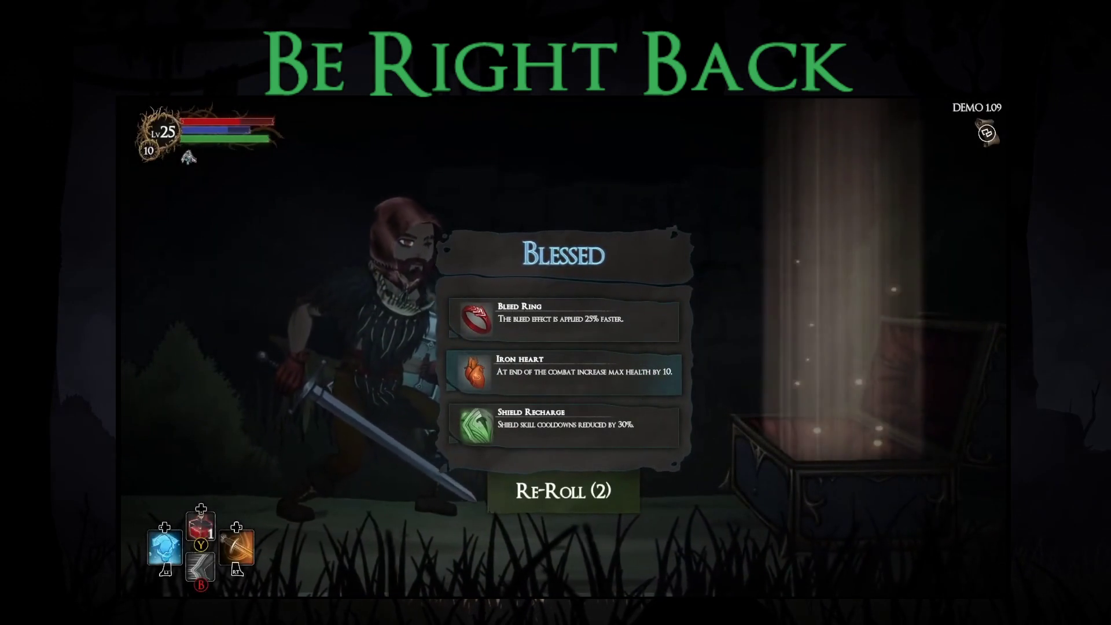
key(Return)
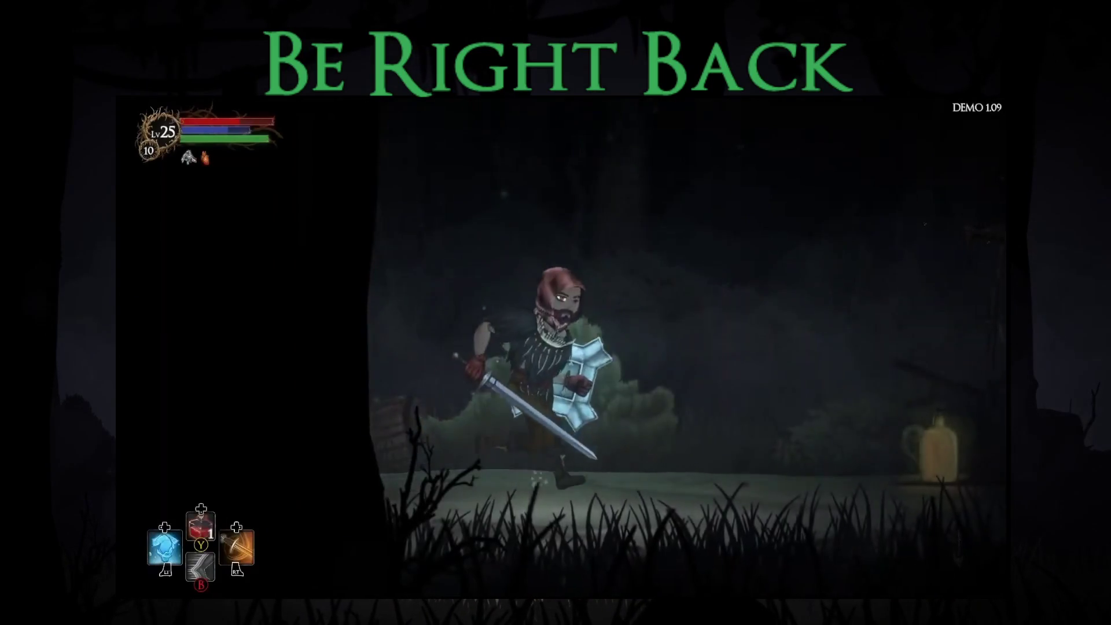
Step: Buy the Guard's Armor for 20 gold at the shop and leave the shopkeeper
key(Return)
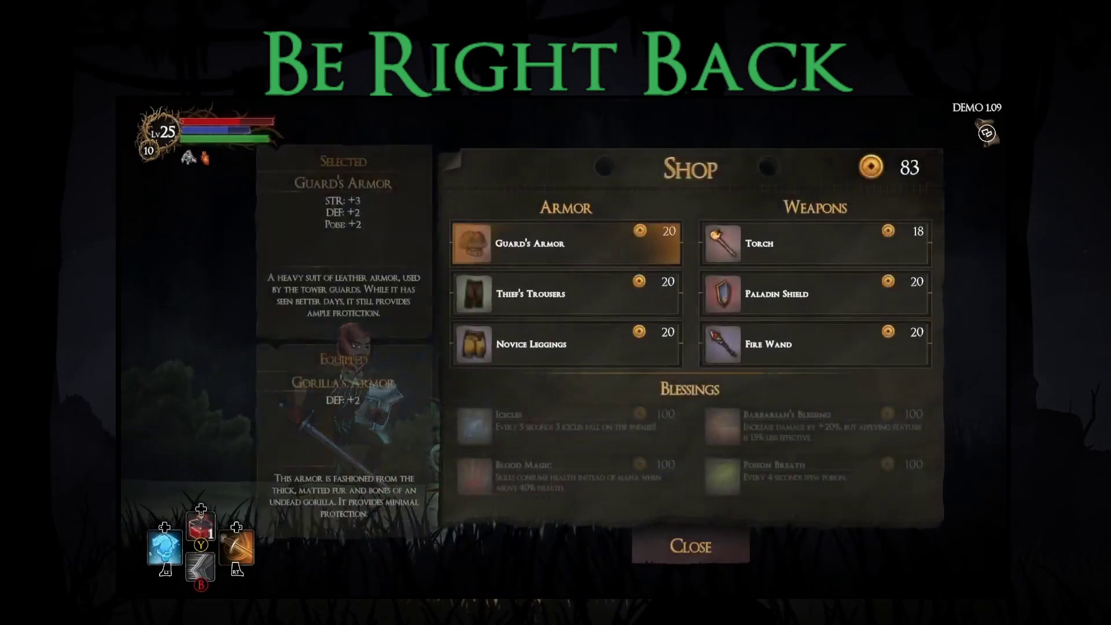
key(Right)
key(Down)
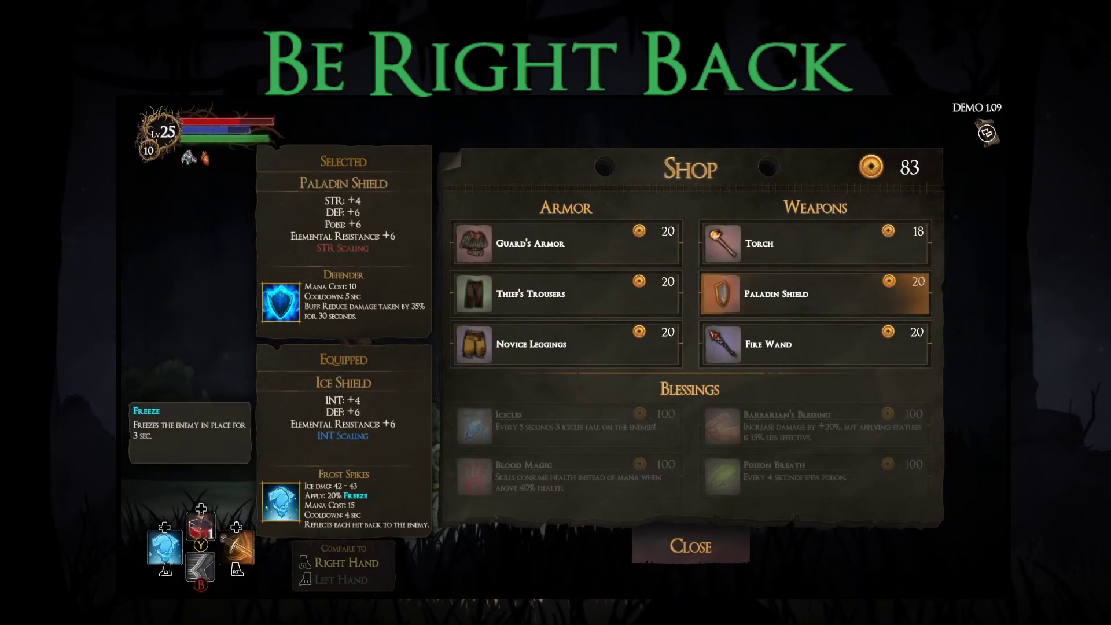
key(Down)
key(Left)
key(Up)
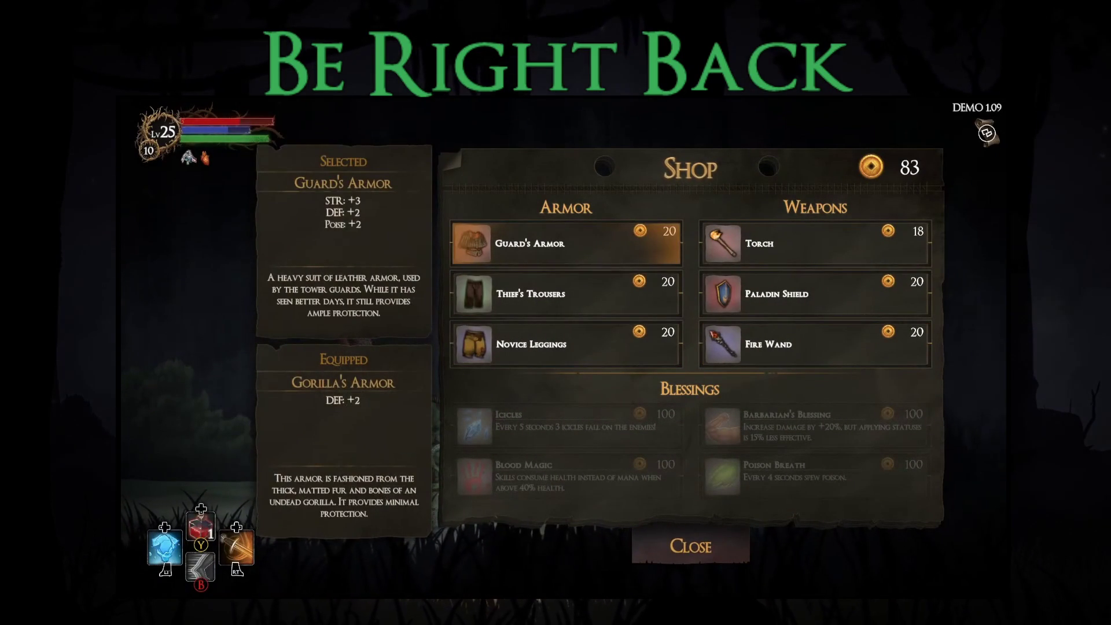
key(Escape)
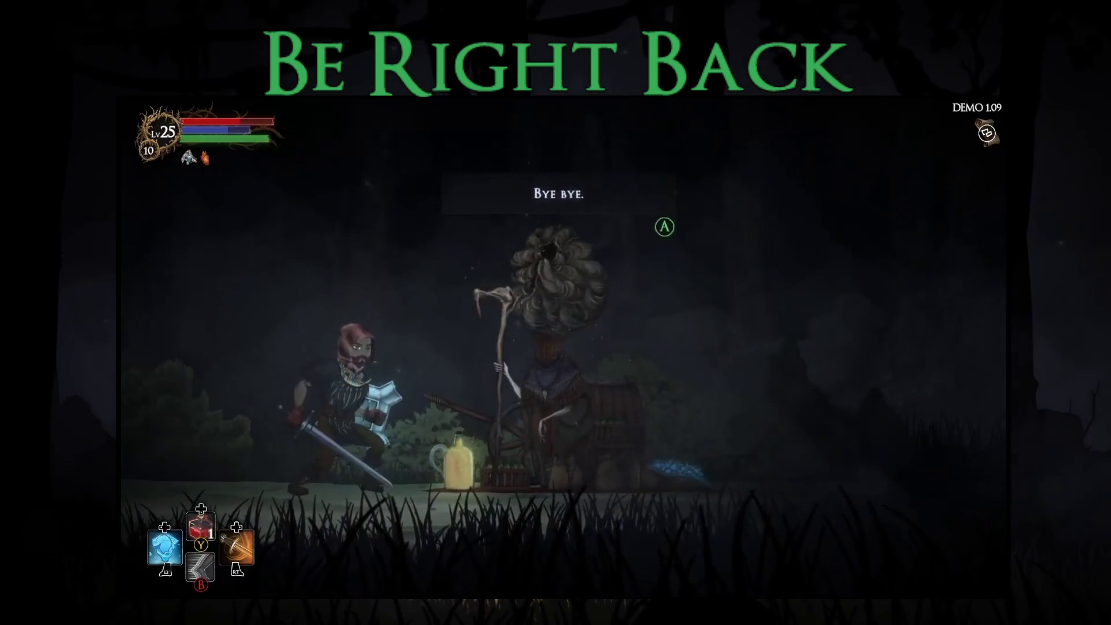
key(Right)
Step: Equip the Guard's Armor in the body slot and resume play
key(m)
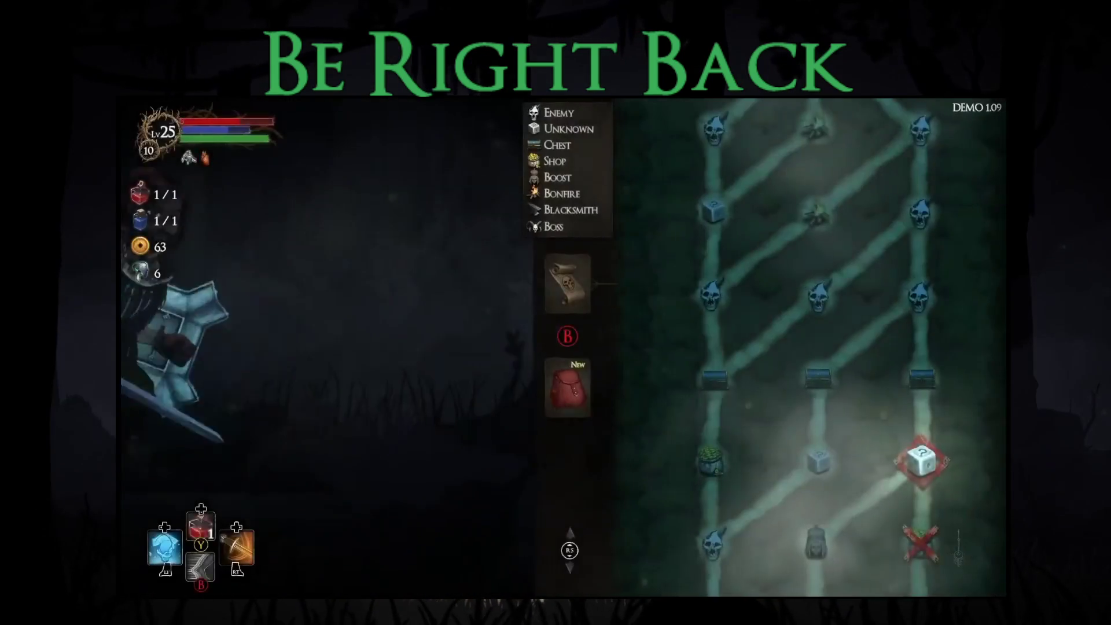
key(Down)
key(Down)
key(Right)
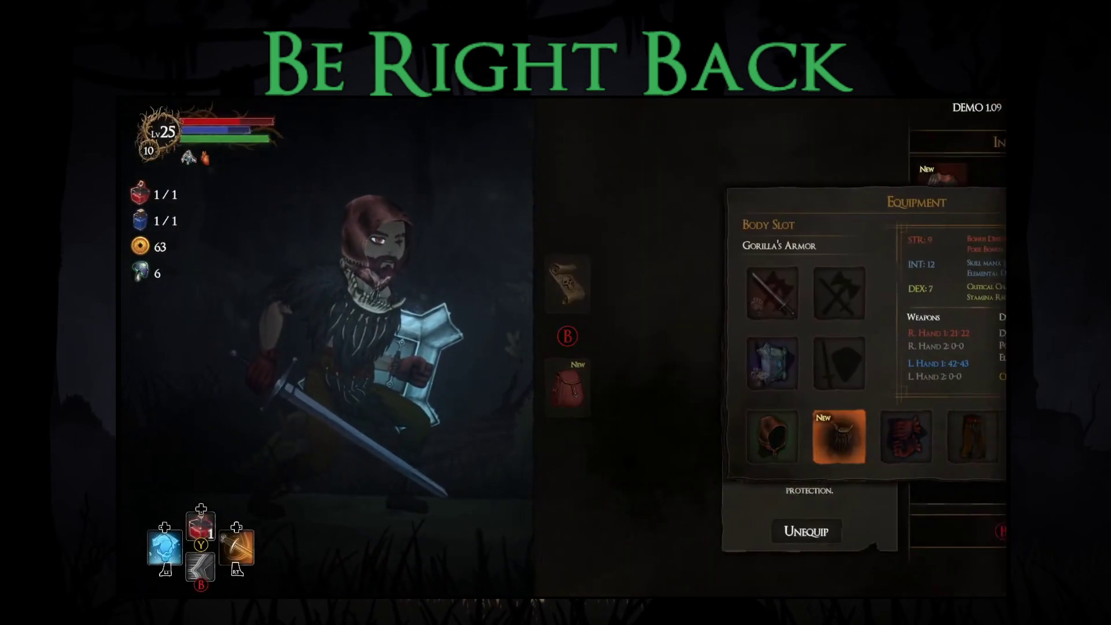
key(Return)
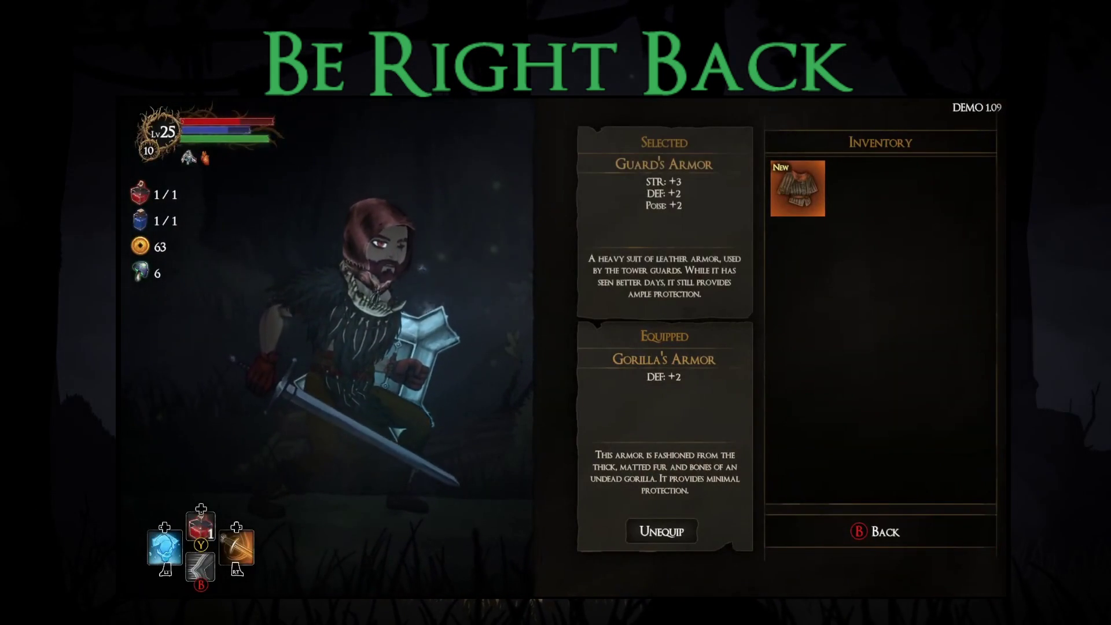
key(Return)
key(Up)
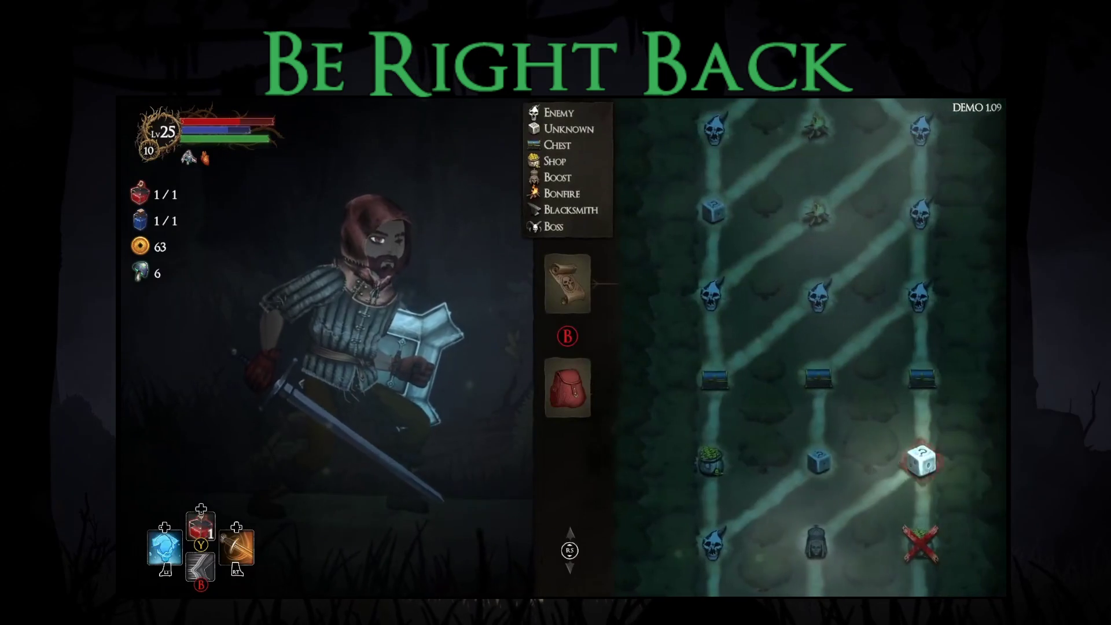
key(Escape)
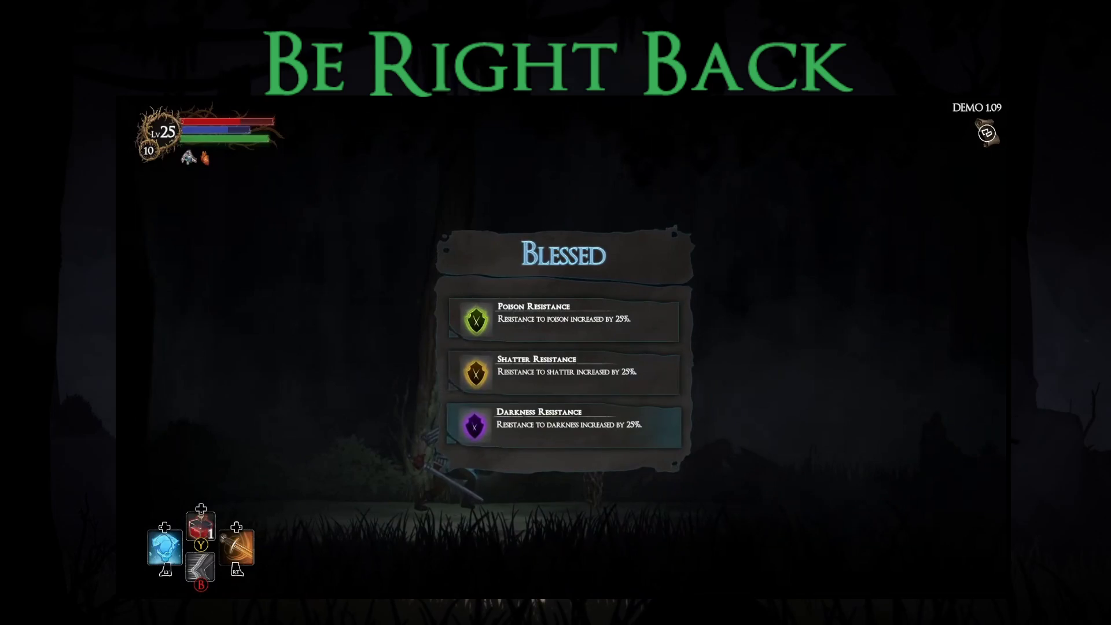
Step: Open the chest and take the Skill Mana Reduction blessing
key(Escape)
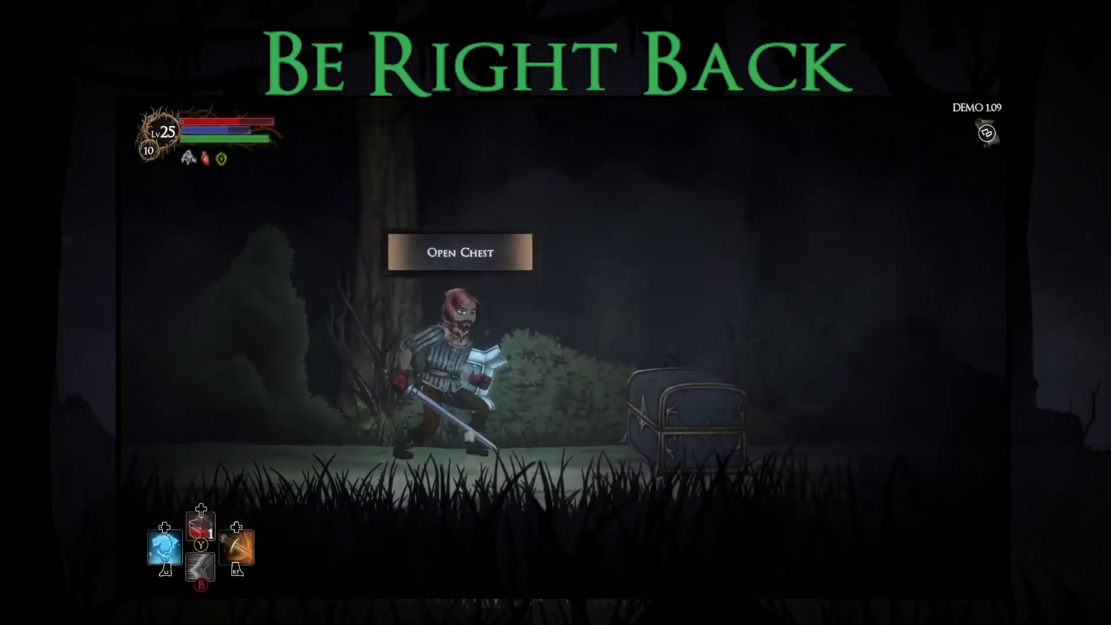
key(e)
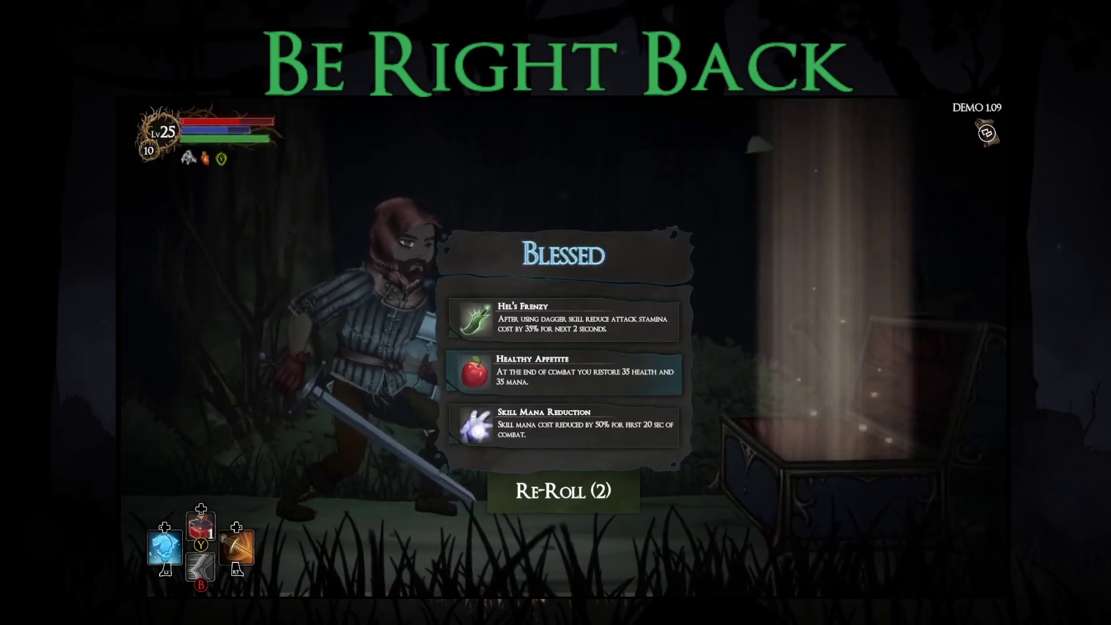
key(Down)
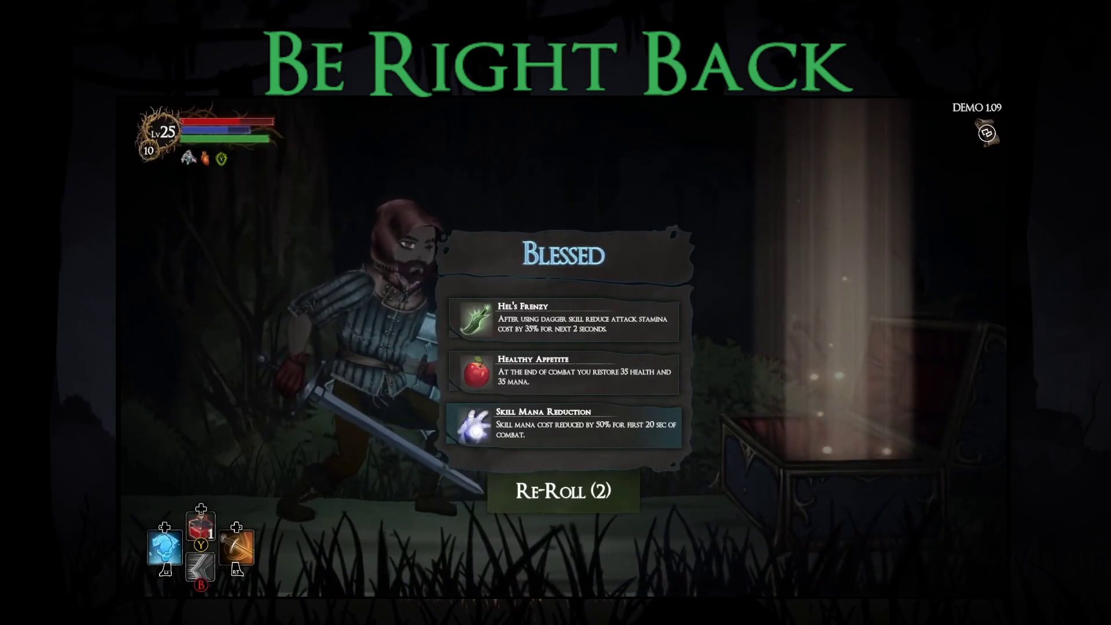
key(Return)
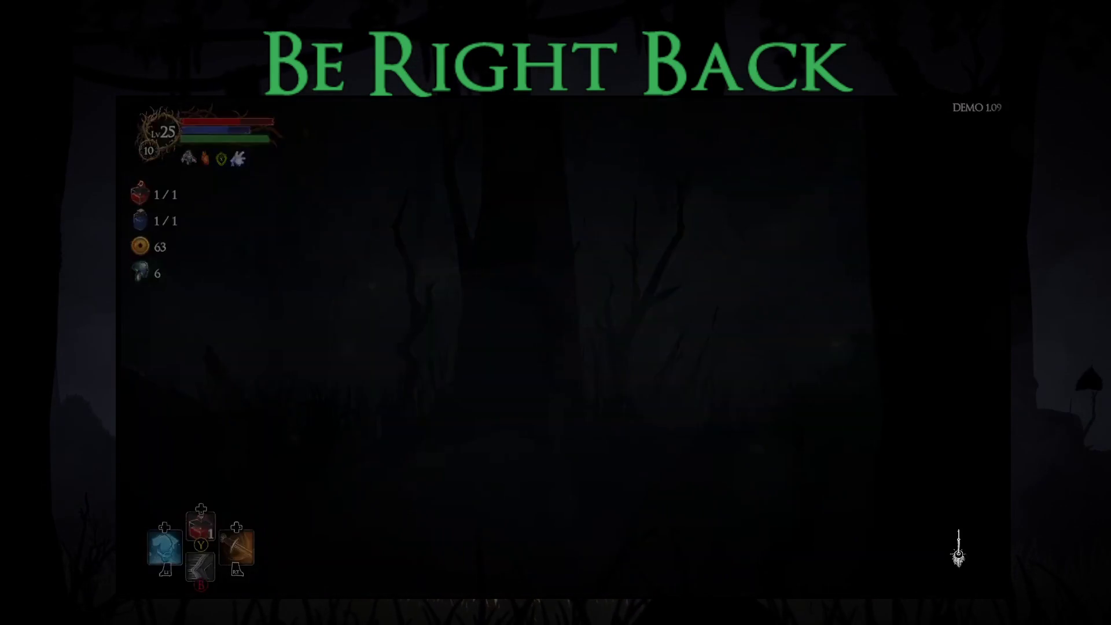
key(Right)
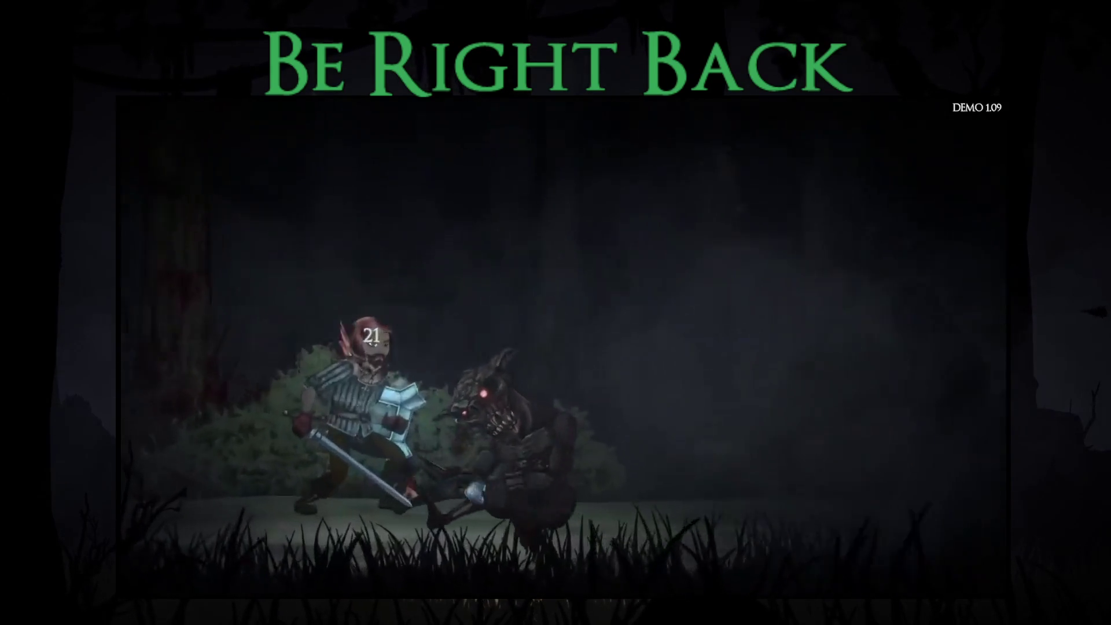
Step: Collect the beast's gold and loot and inspect the new Fire Shield, keeping the Ice Shield equipped
key(Return)
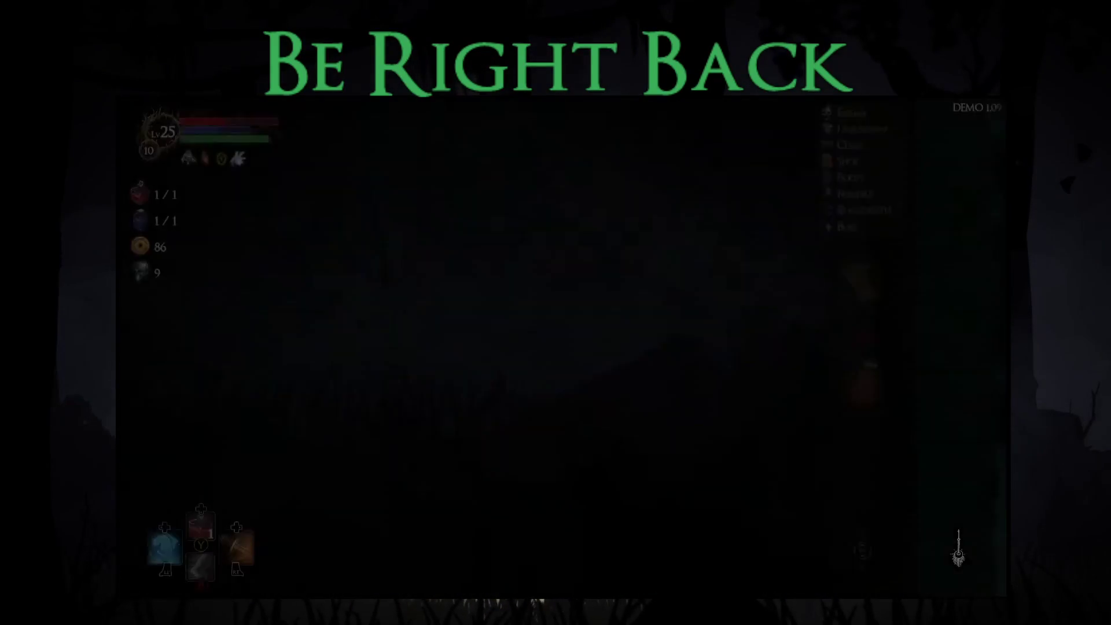
key(Down)
key(Return)
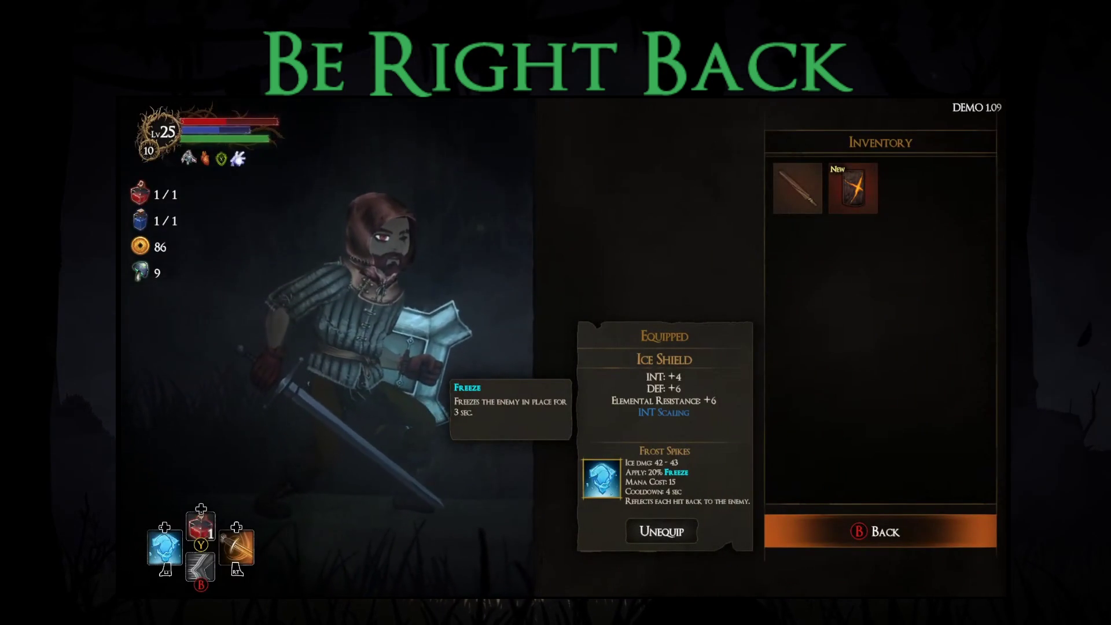
key(Return)
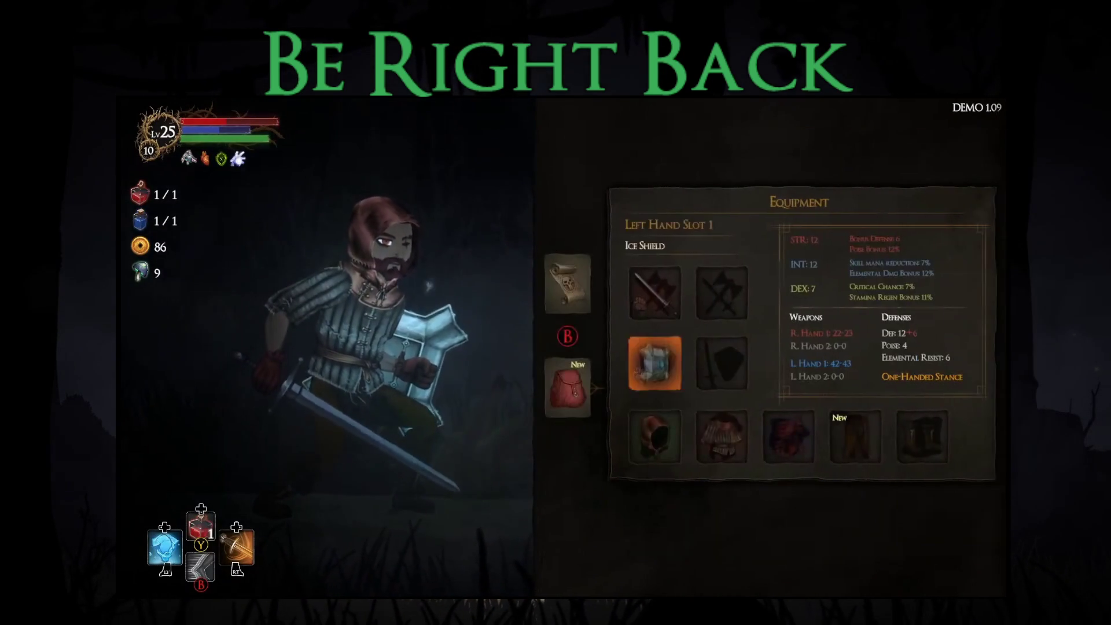
key(Right)
key(Return)
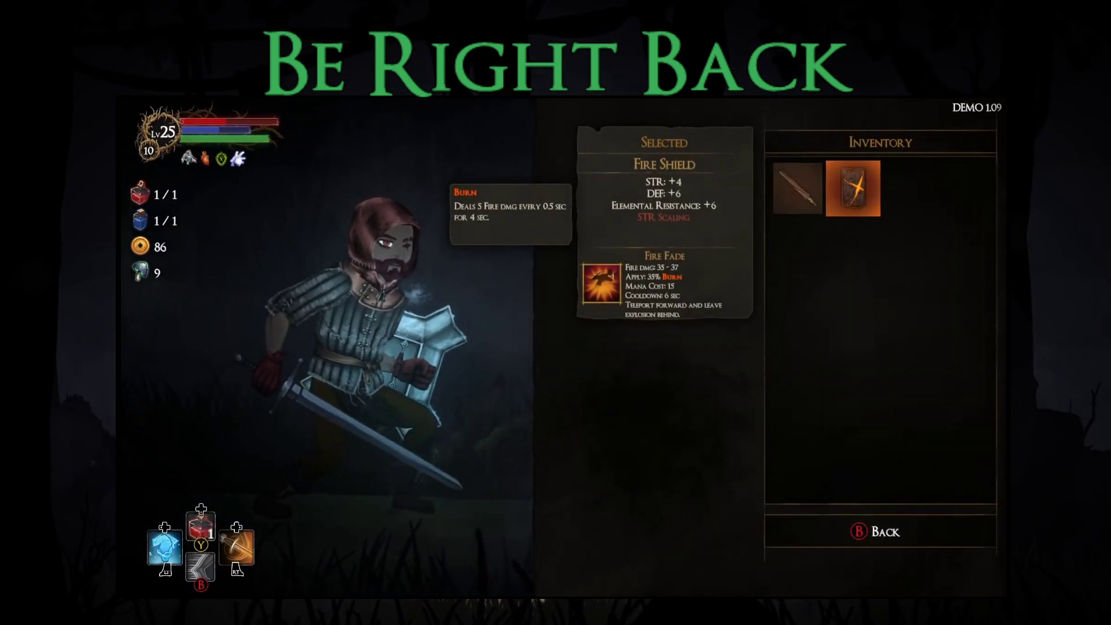
key(Escape)
key(Up)
key(Escape)
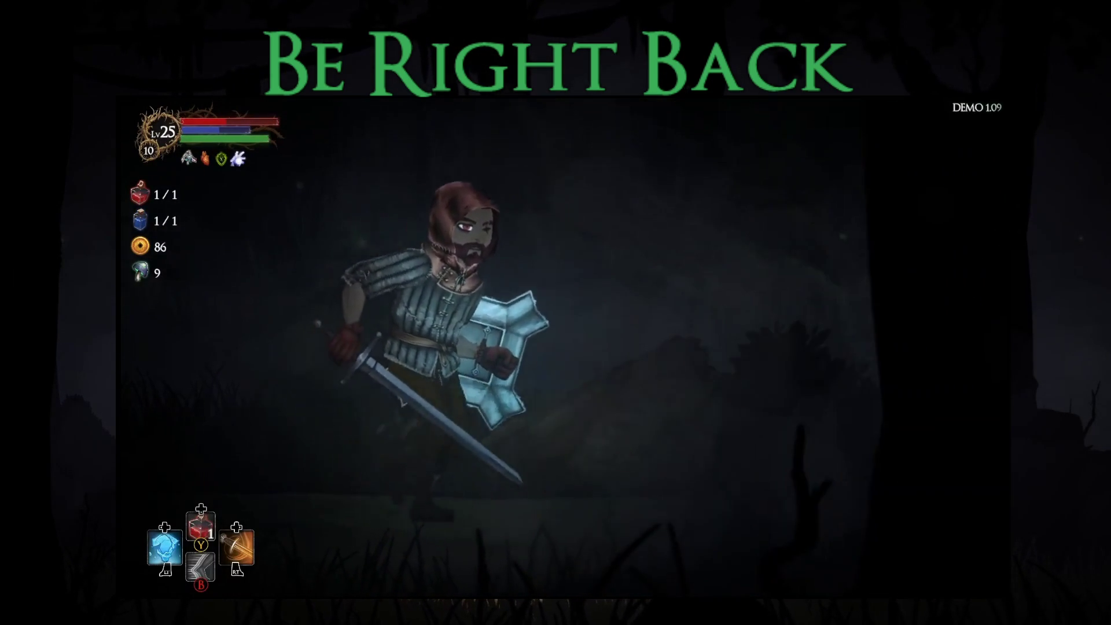
key(Right)
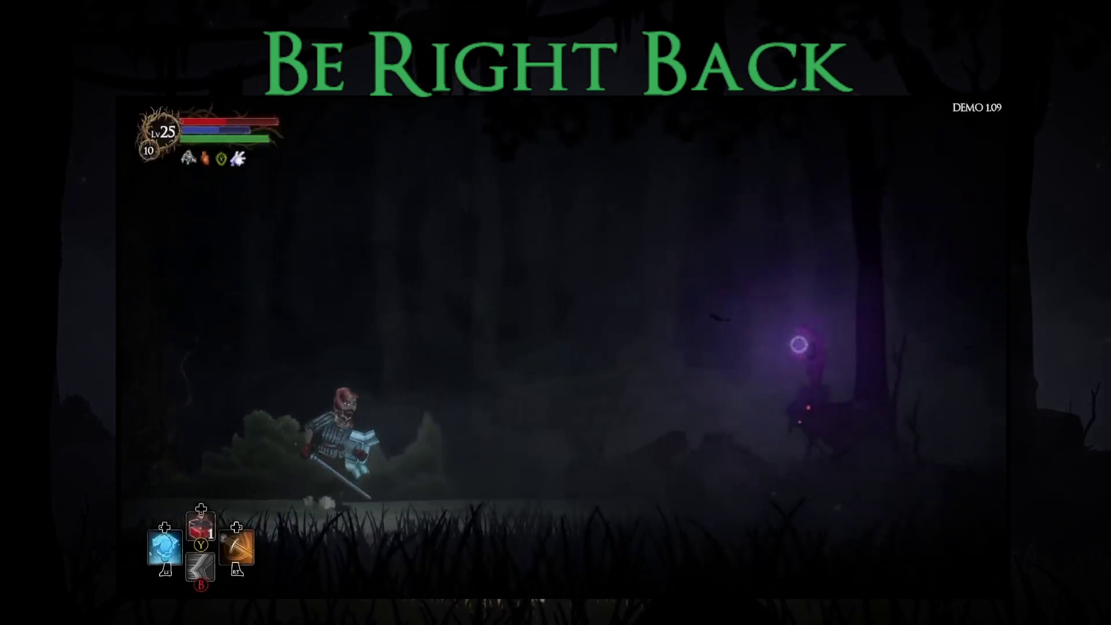
Step: Fight the staff-wielding orb caster using the ice skill, a healing flask and the shield burst
key(Right)
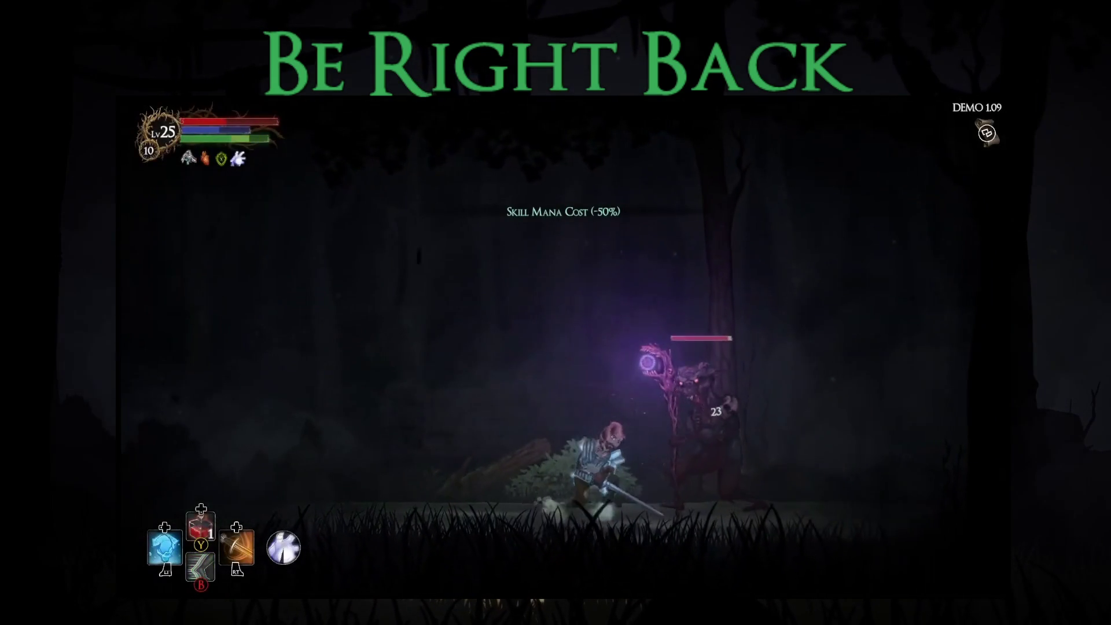
key(Left)
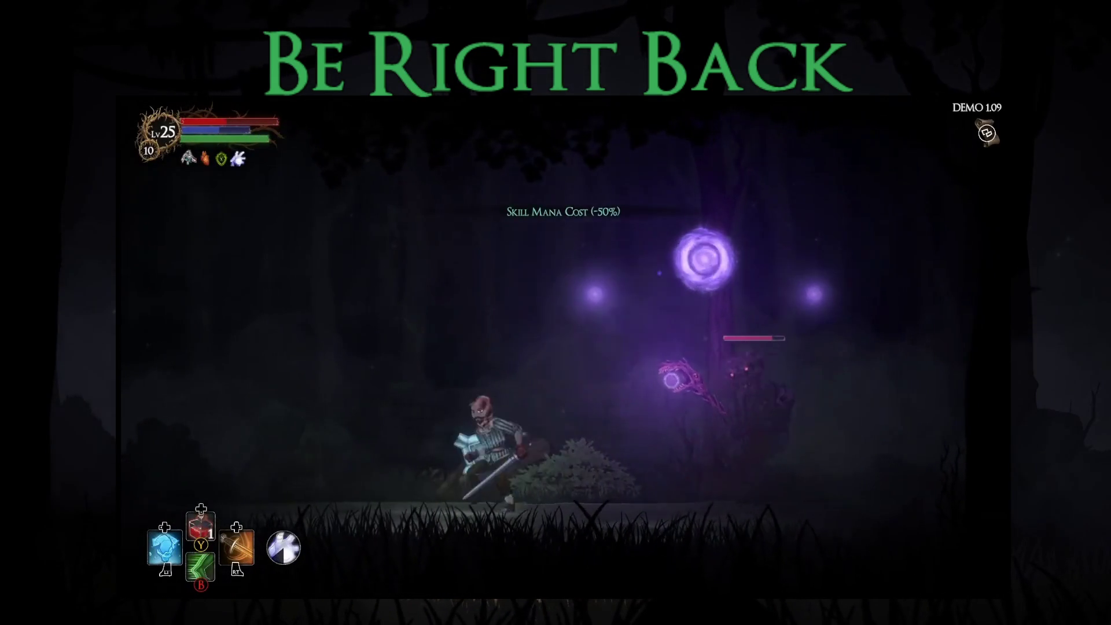
key(Right)
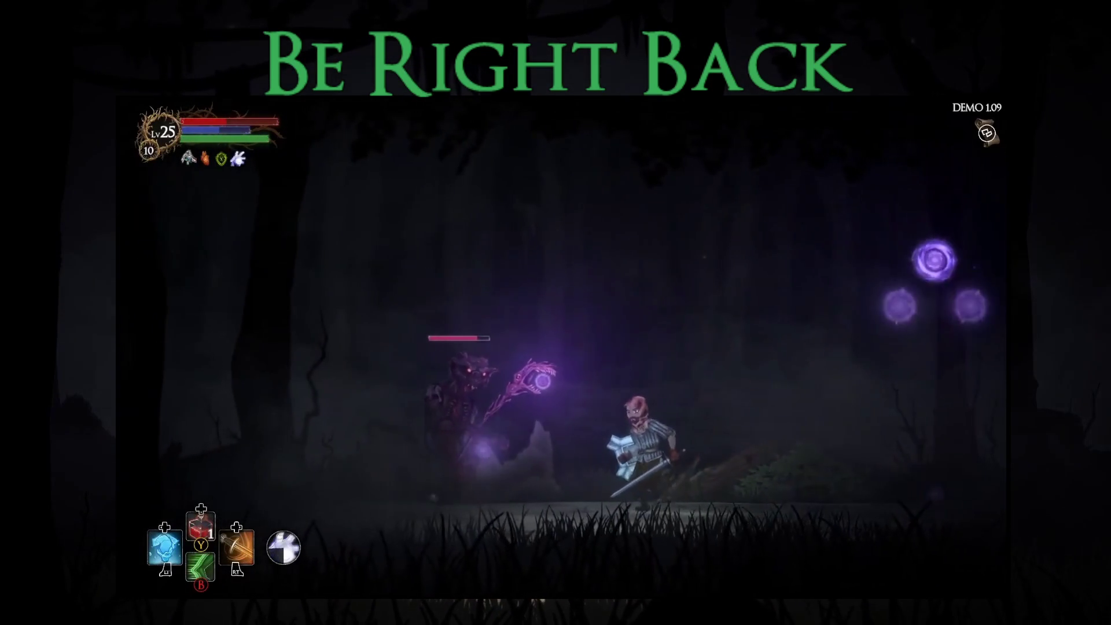
key(Left)
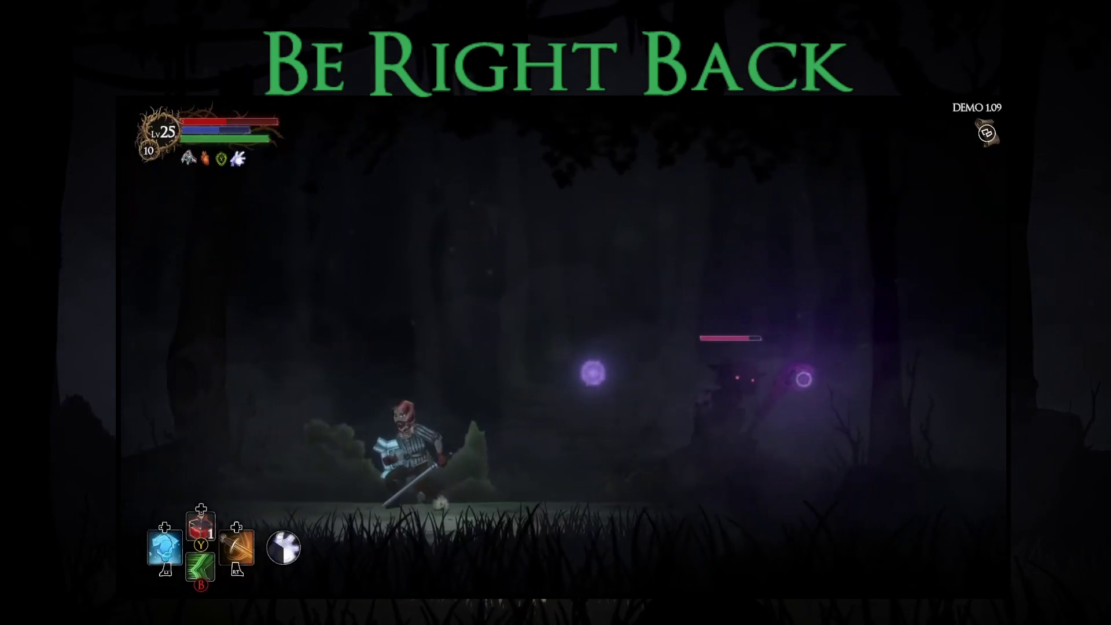
key(q)
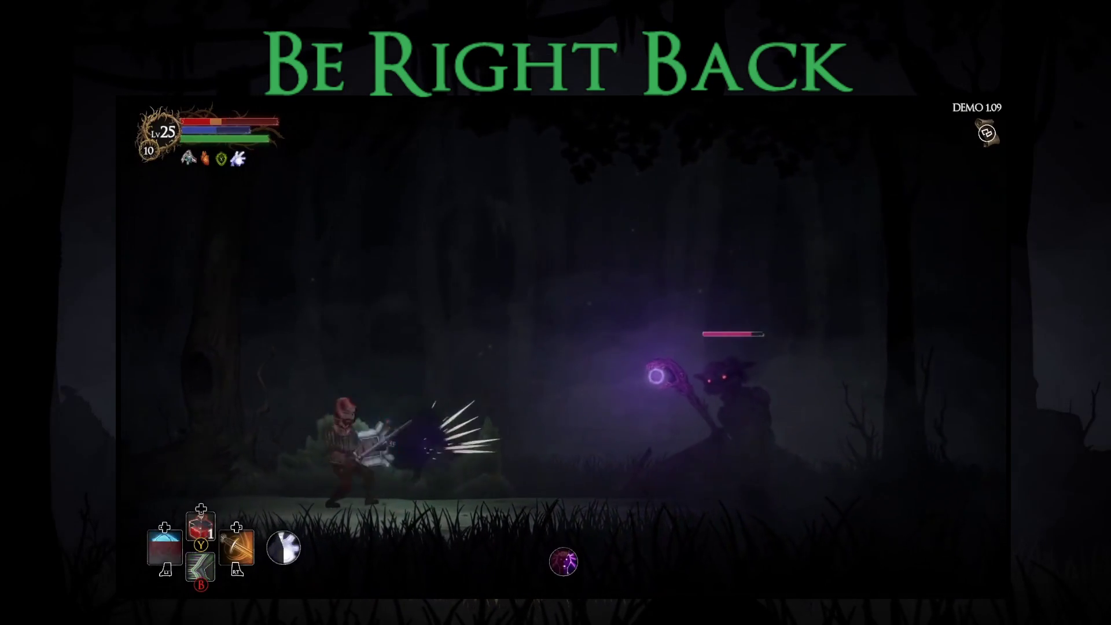
key(Right)
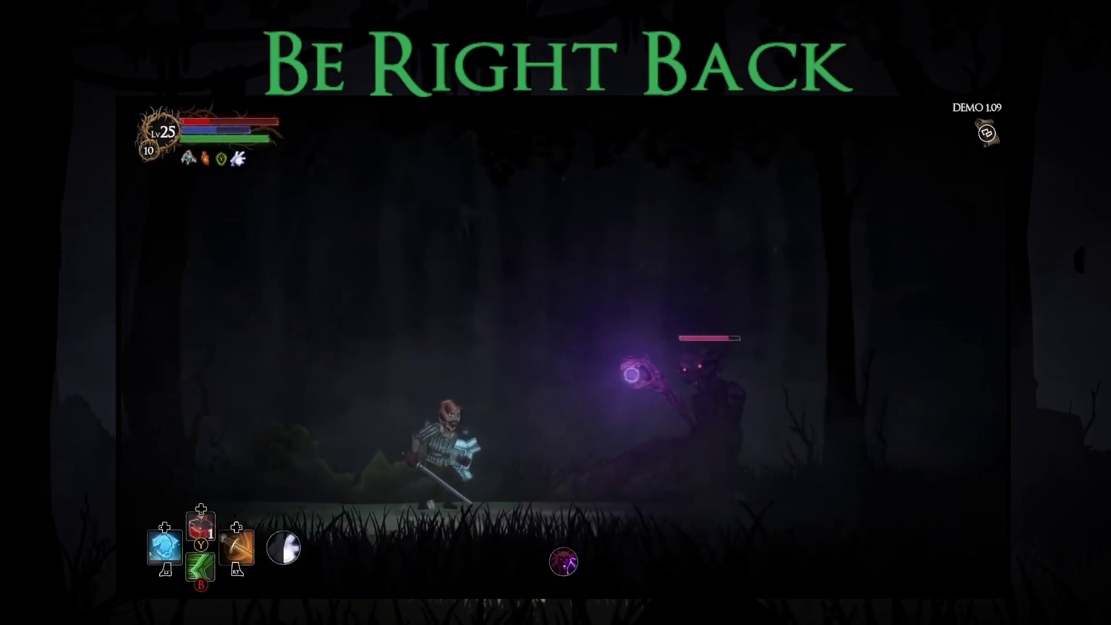
key(Right)
key(Left)
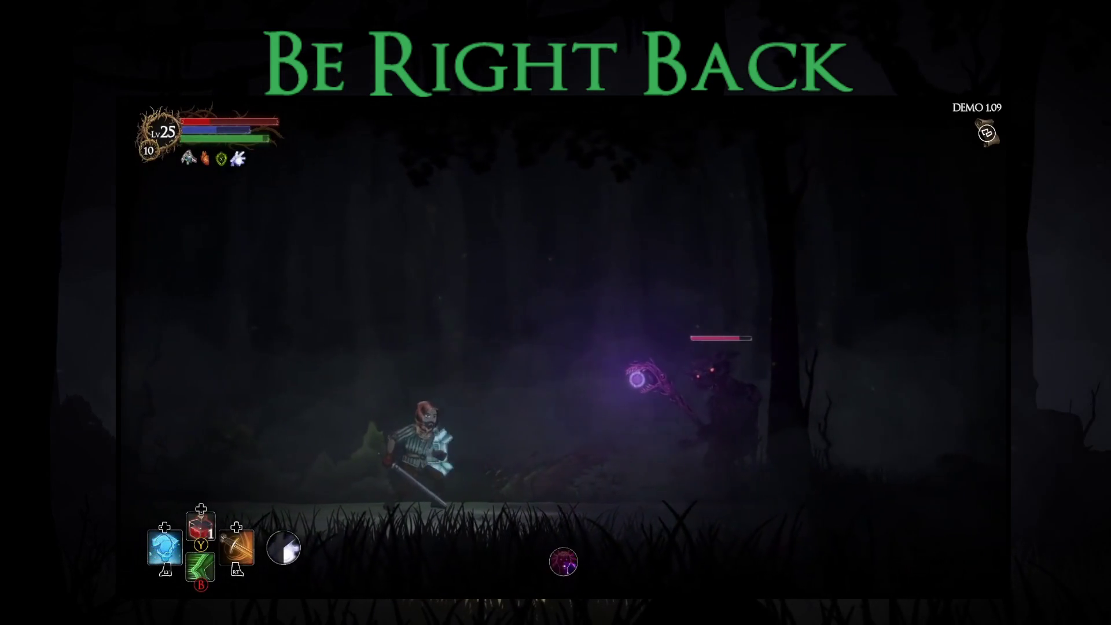
key(r)
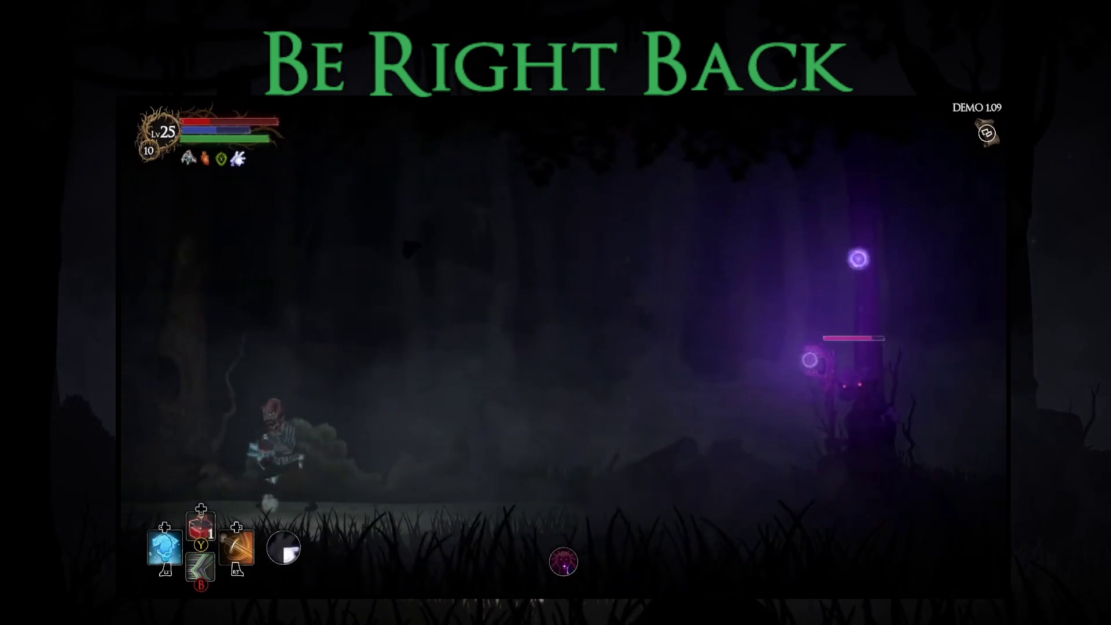
key(Left)
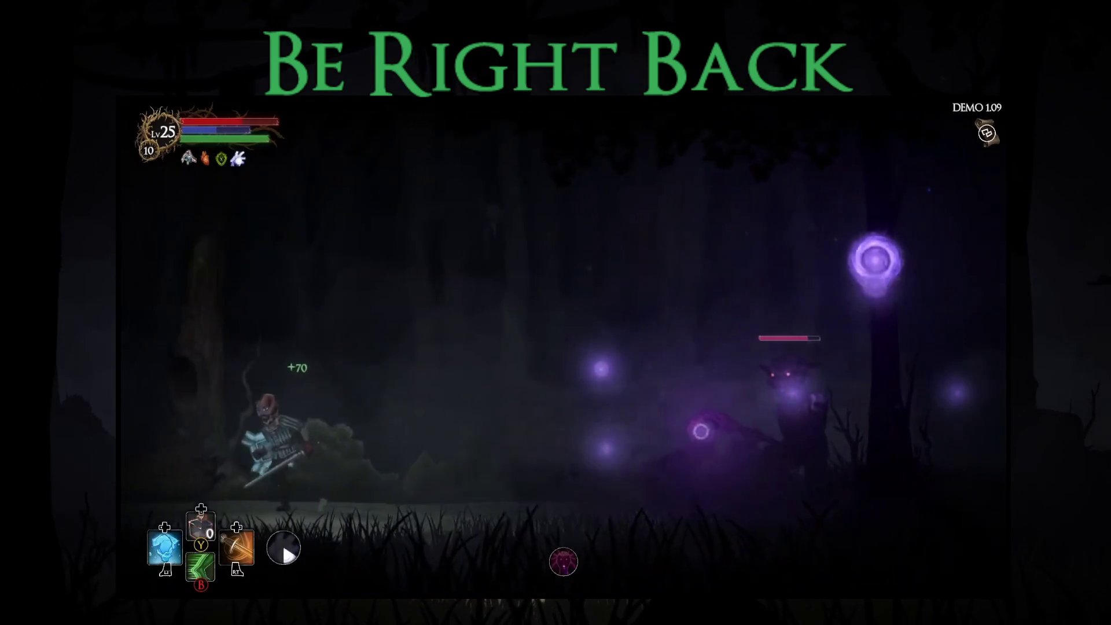
key(Right)
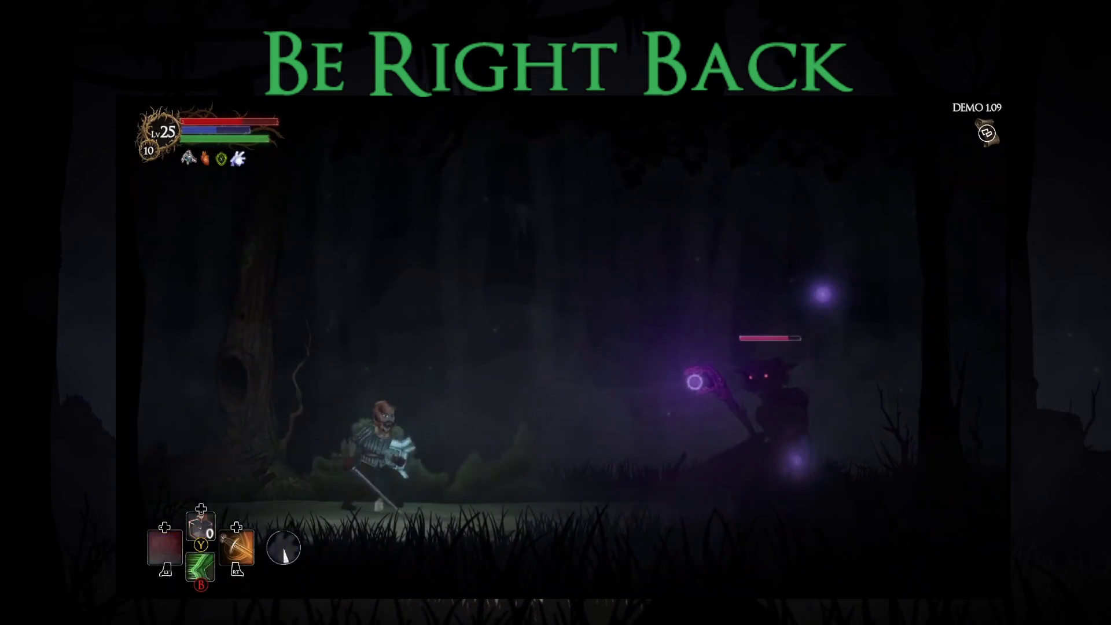
key(Right)
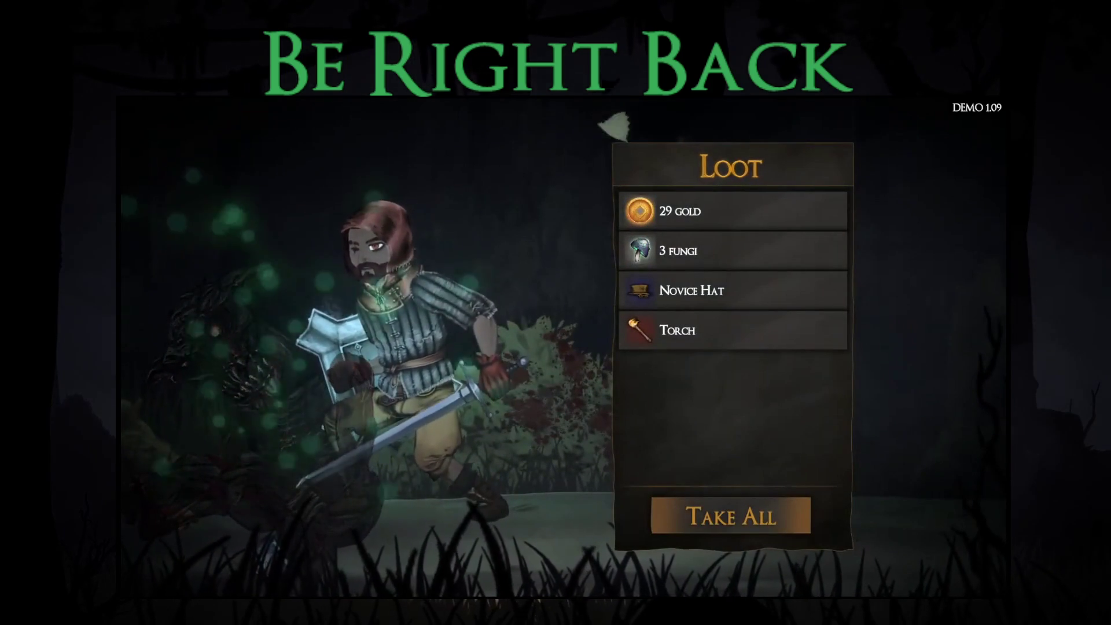
Step: Take all the loot (135 gold, 15 fungi), check the Ice Shield's stats, and resume in the forest
click(730, 514)
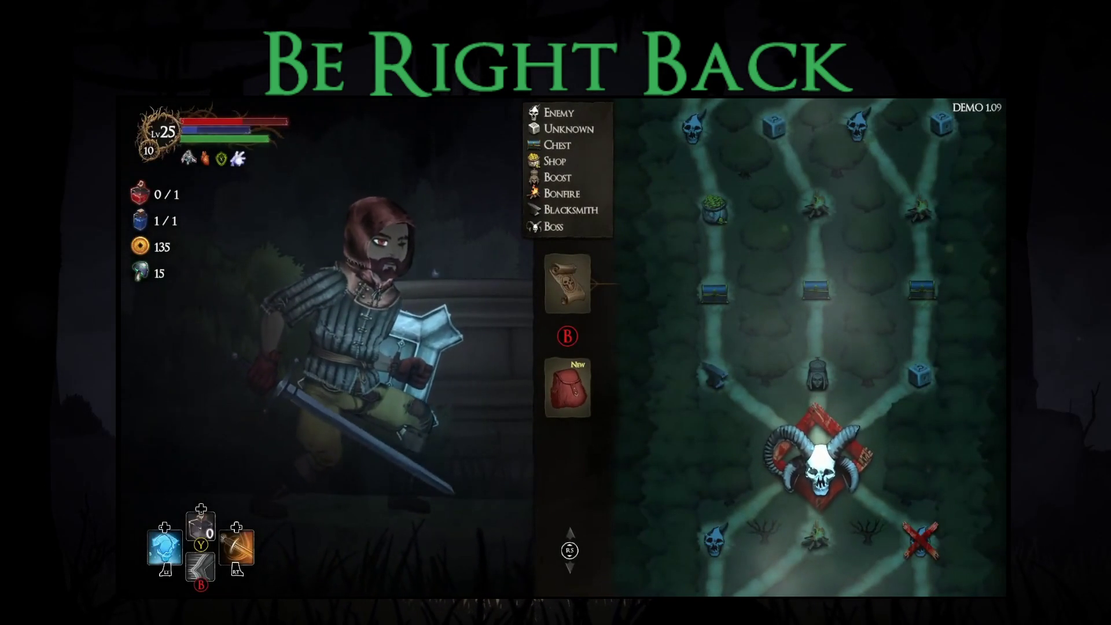
key(Down)
key(Return)
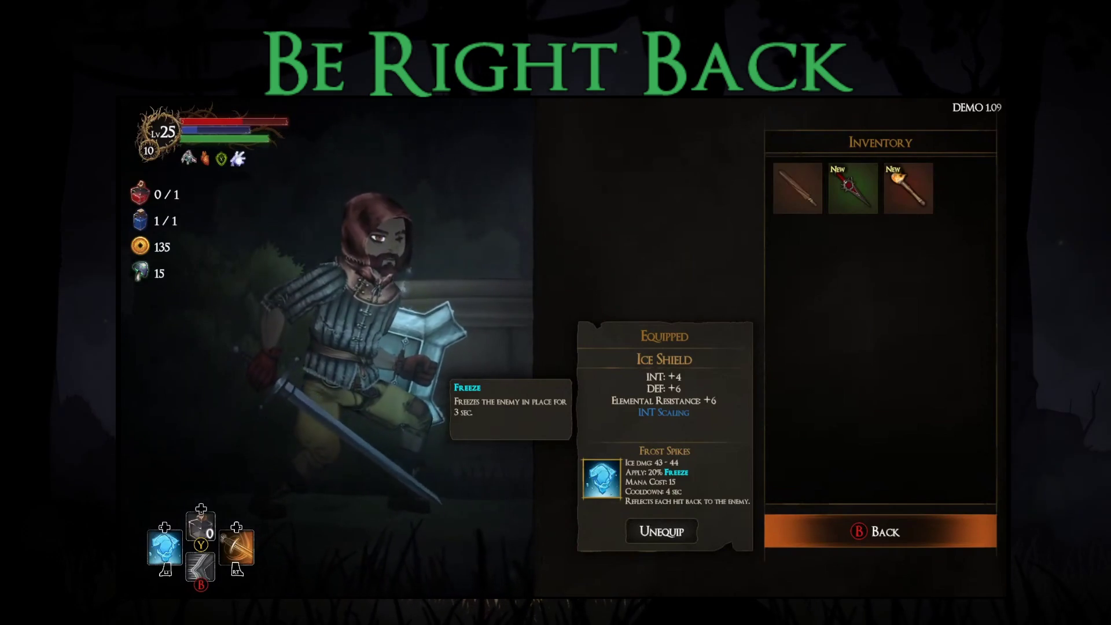
key(Escape)
key(Escape)
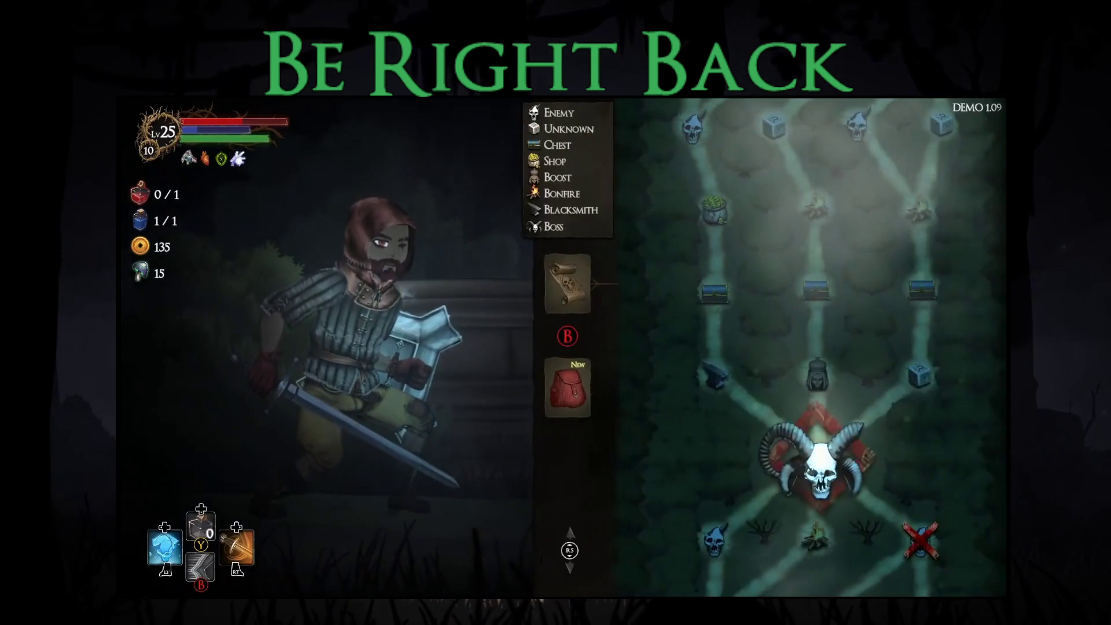
key(Escape)
key(Right)
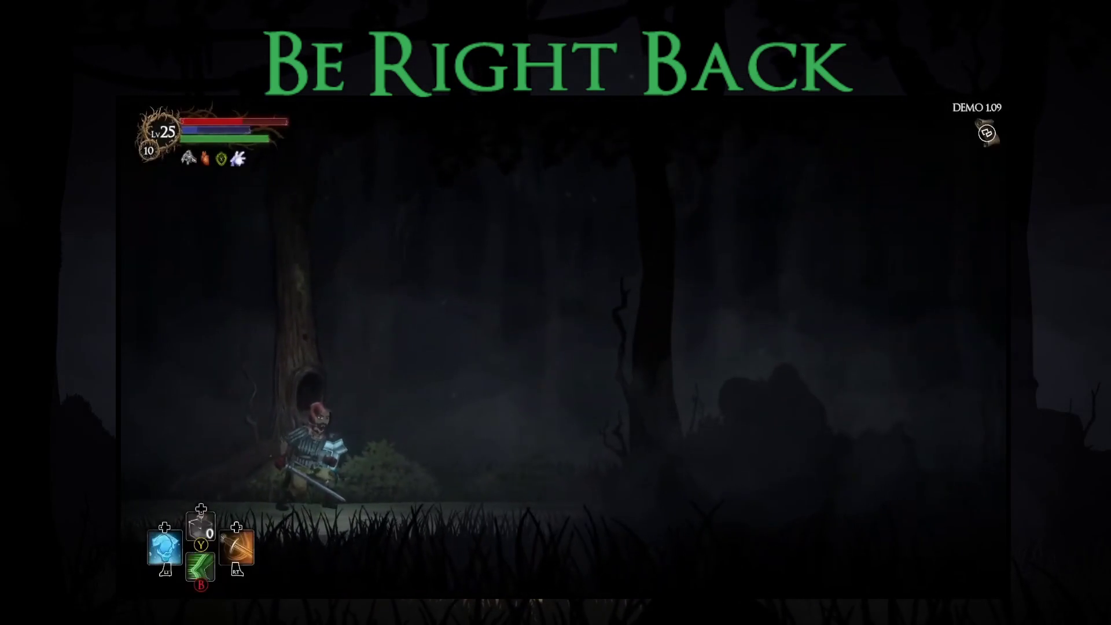
Step: Attack the skull ghoul with sword strikes, the ice crystal skill, a dash and another skill
key(Right)
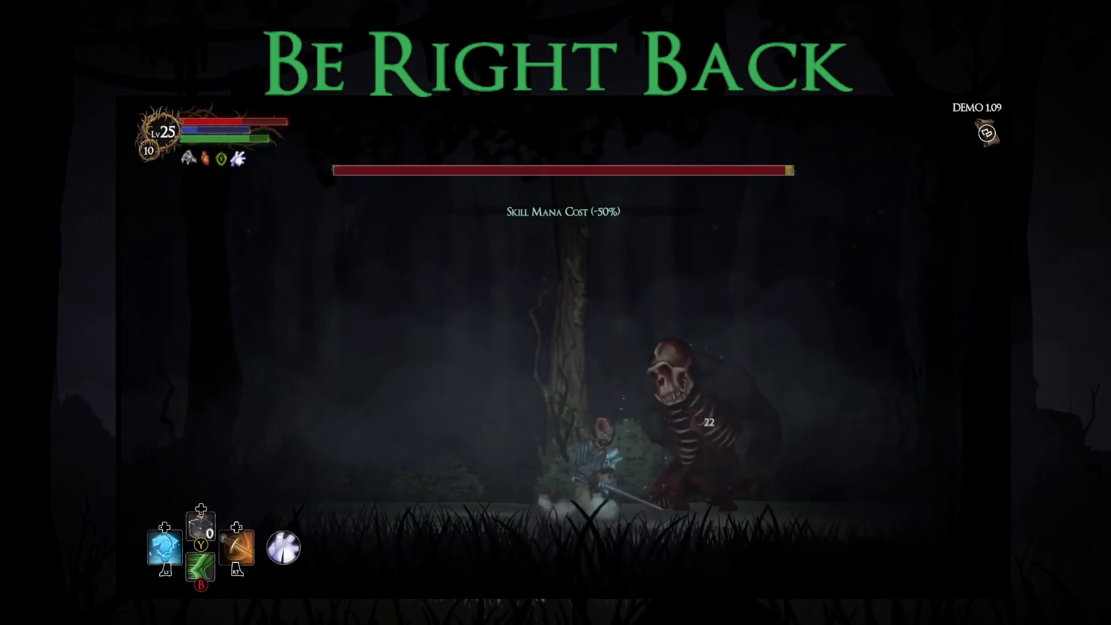
key(Left)
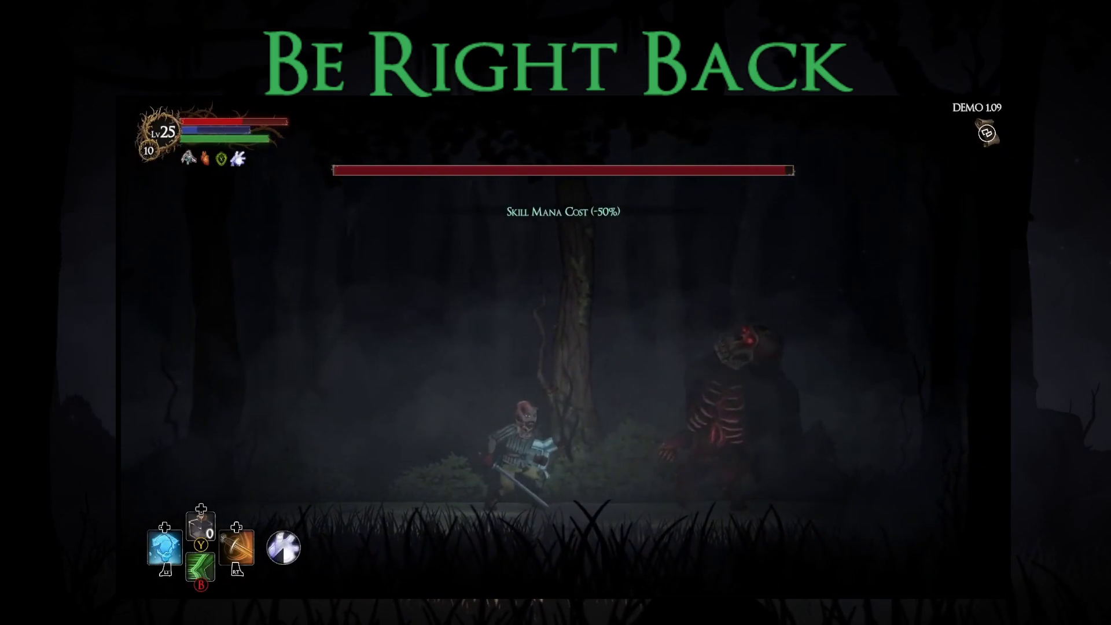
key(q)
key(Right)
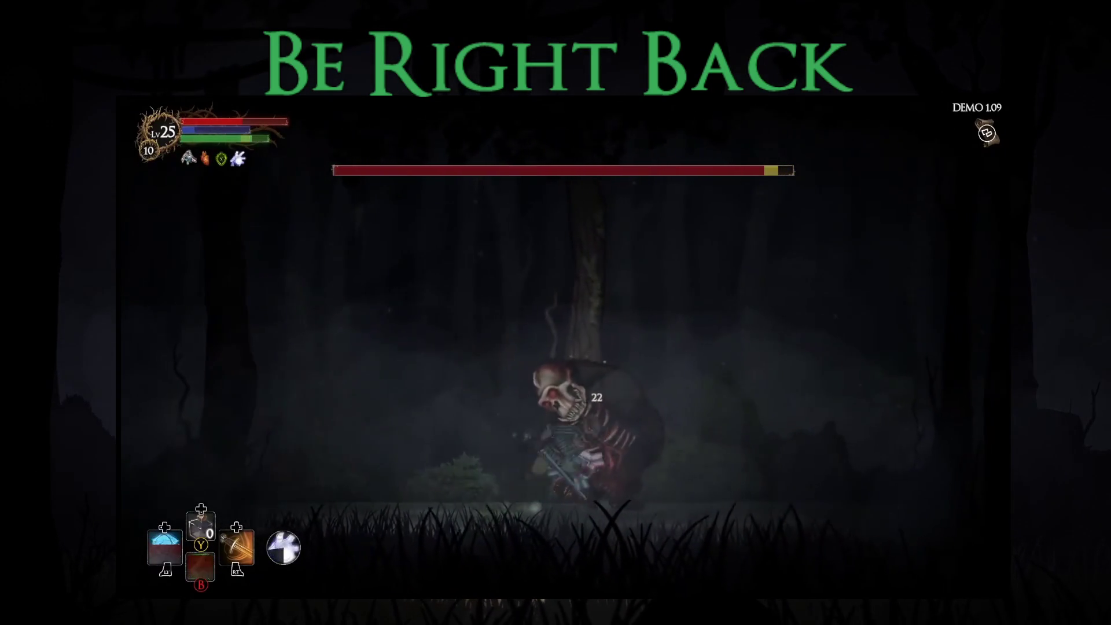
key(e)
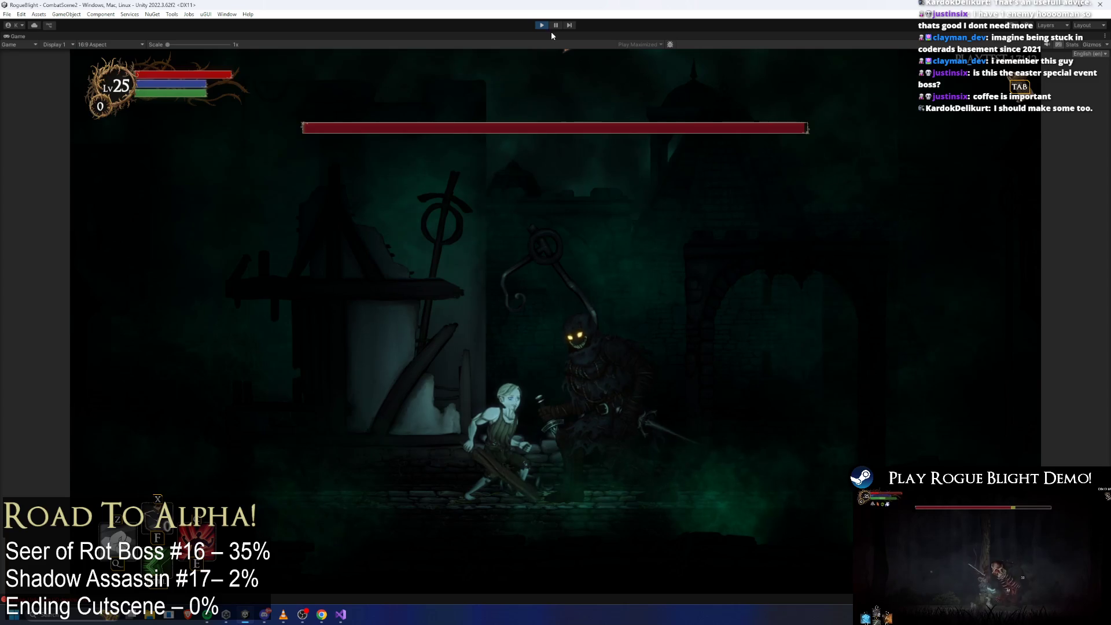
Step: Stop play mode and open shadow_assassin_Prefab from the Project window
click(539, 26)
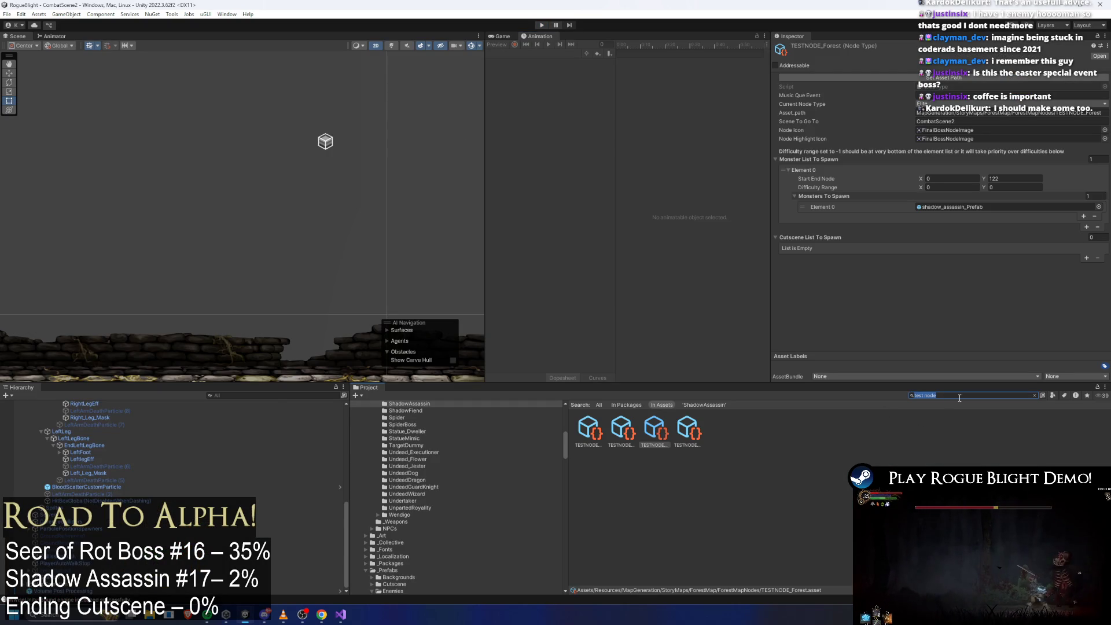
key(BackSpace)
text(shadow ass prefab)
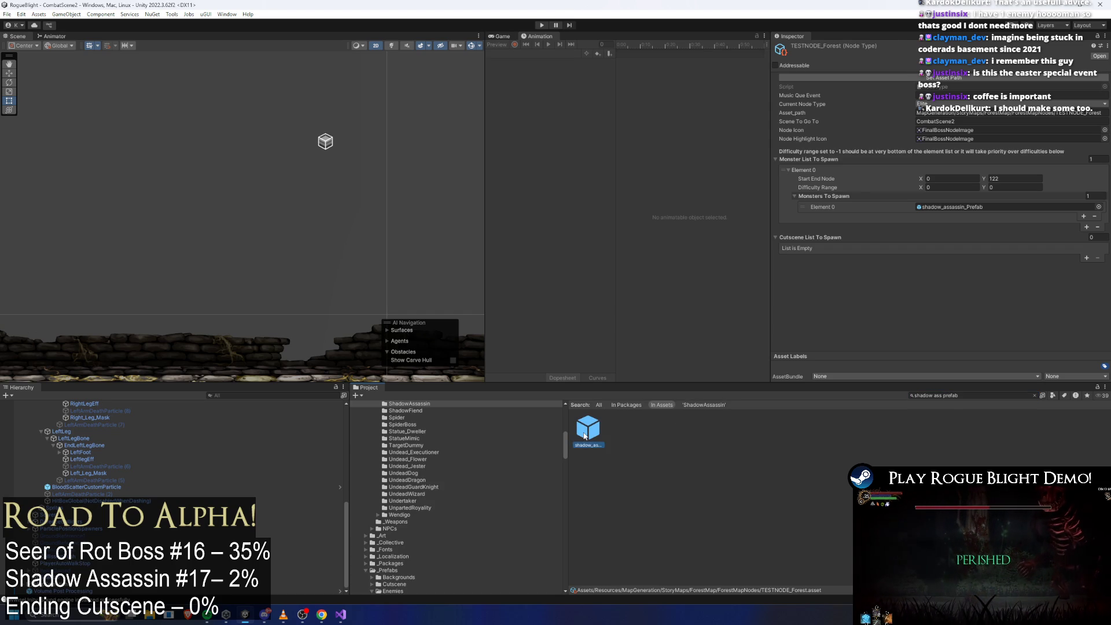
double_click(585, 435)
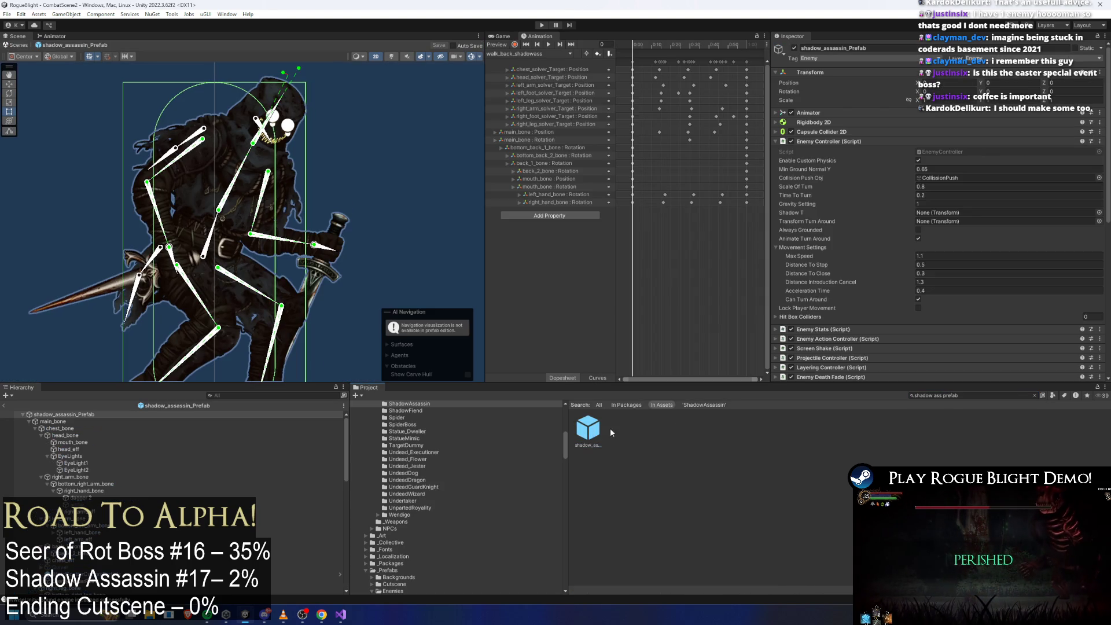
Step: Start a new animation clip with Create New Clip... and go into the _Project folder
click(534, 54)
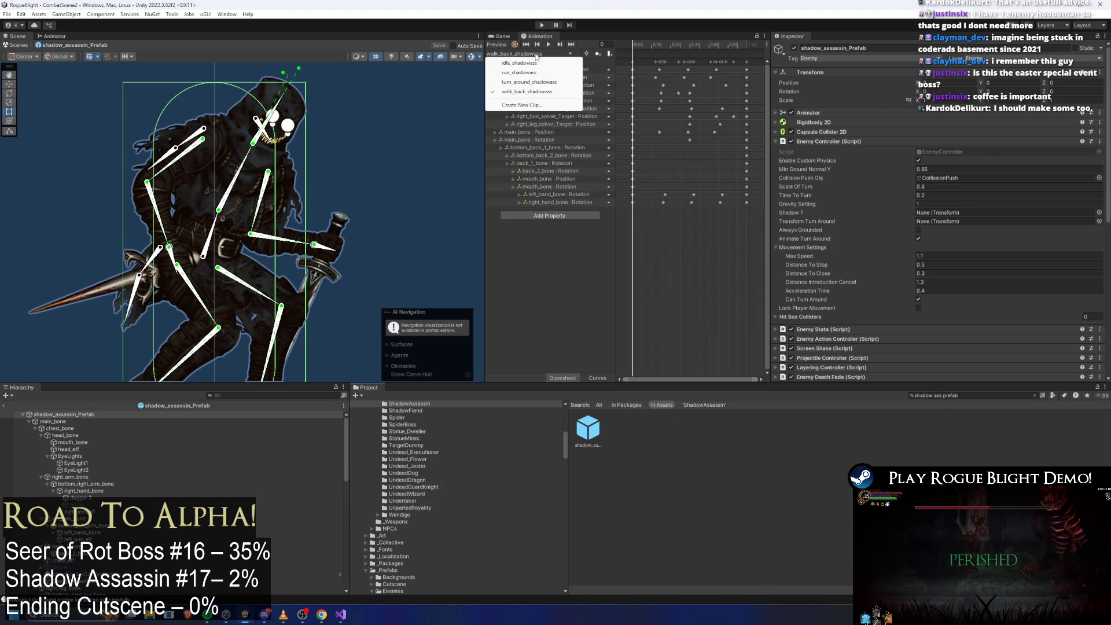
click(551, 105)
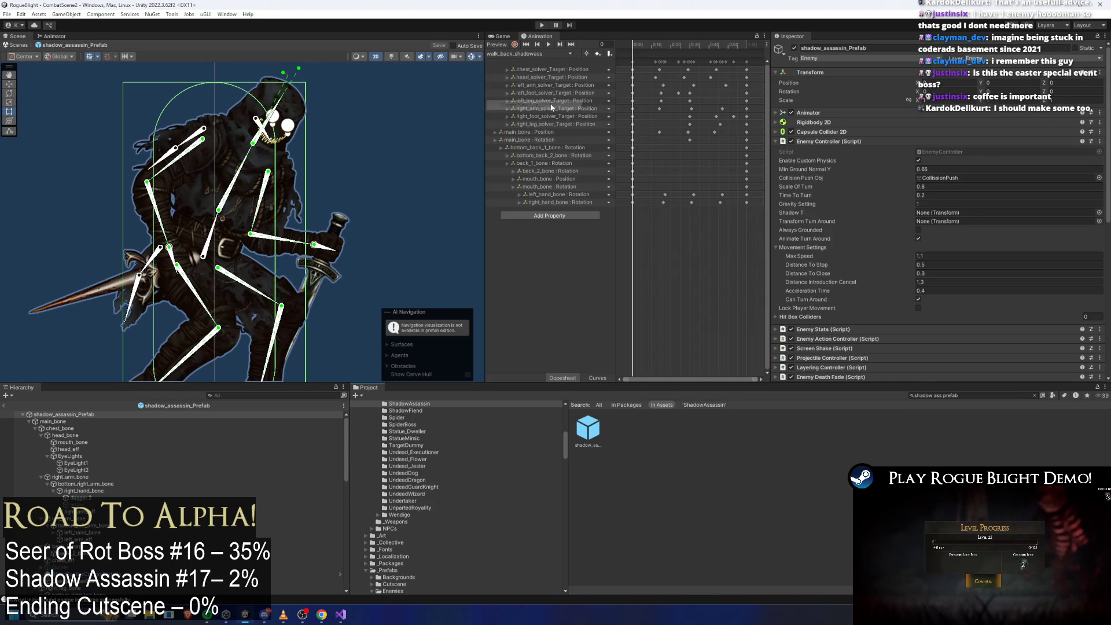
double_click(331, 186)
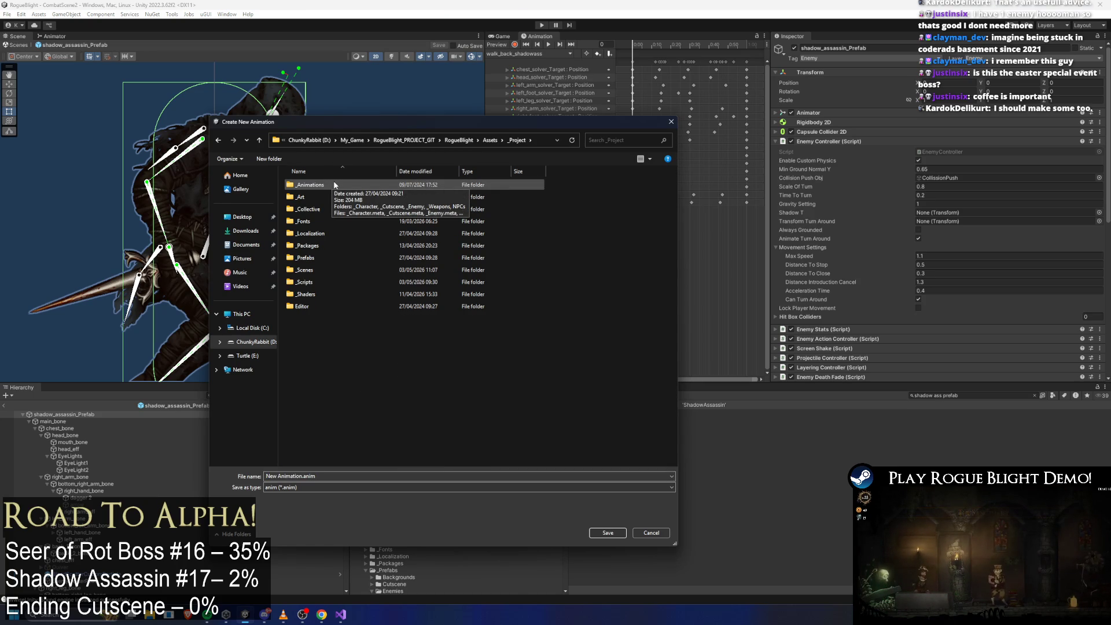
Step: Save a new clip named stun_short_shadowass.anim in _Animations/_Enemy/ShadowAssassin
double_click(335, 185)
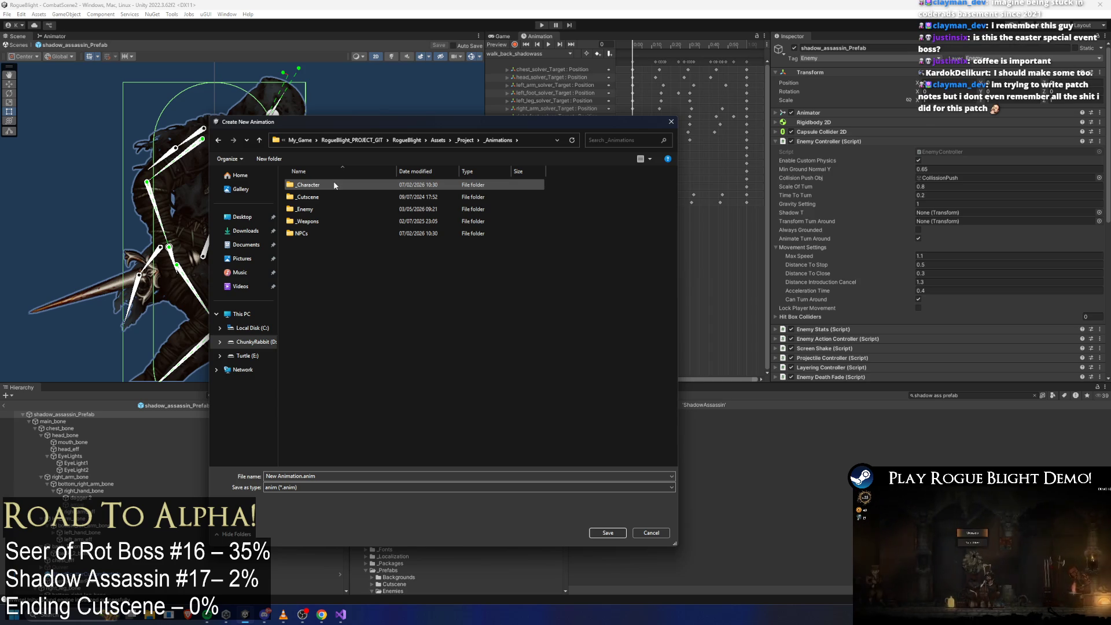
double_click(340, 209)
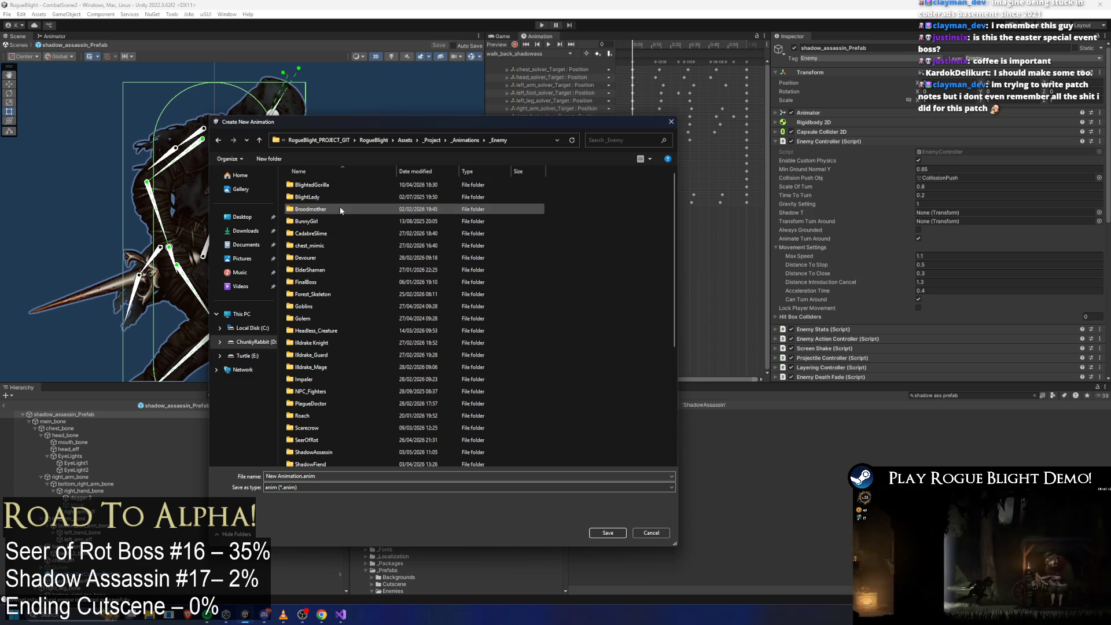
click(336, 453)
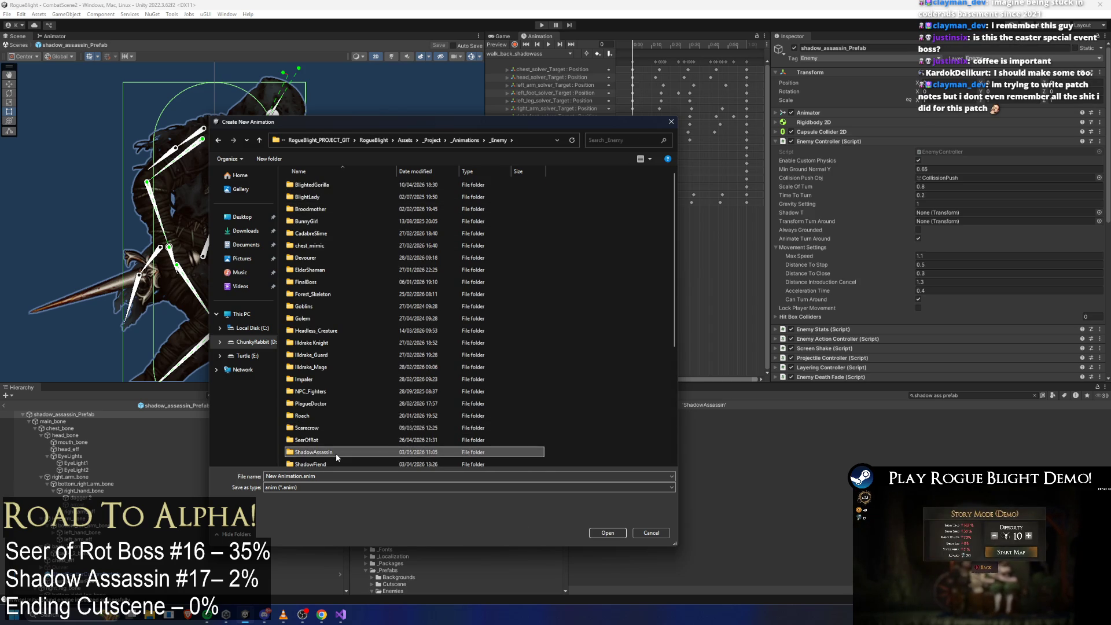
double_click(335, 453)
click(317, 220)
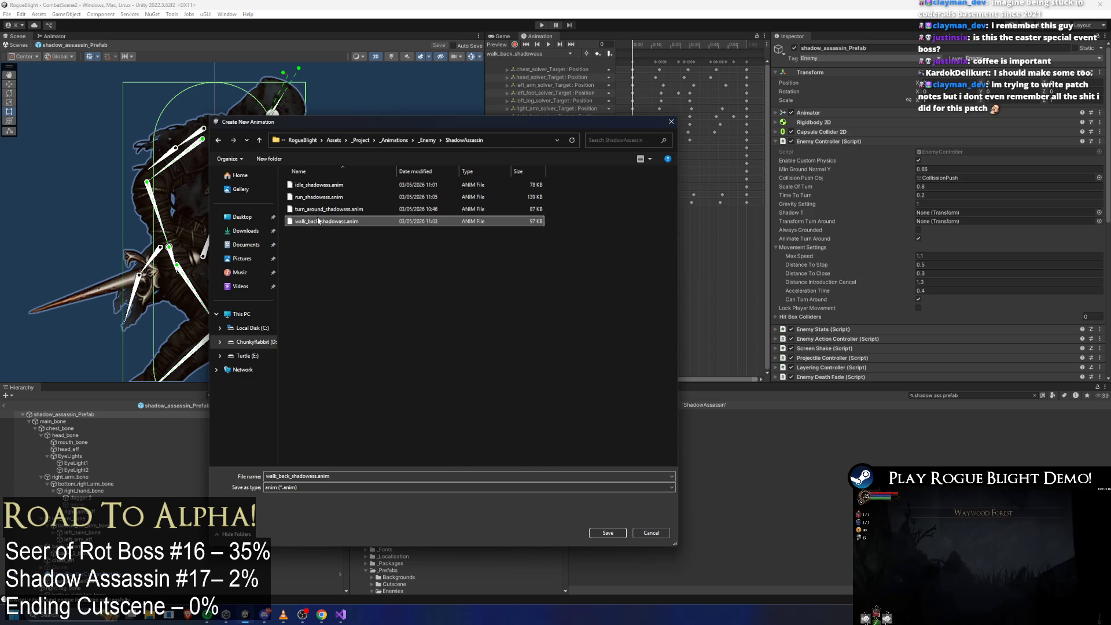
click(303, 476)
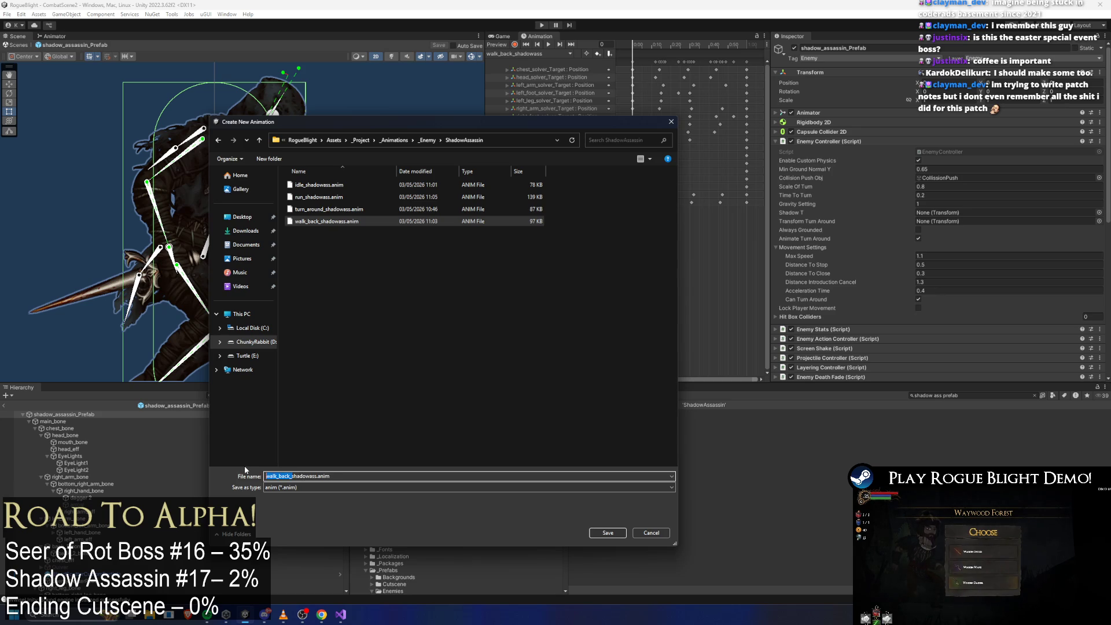
key(BackSpace)
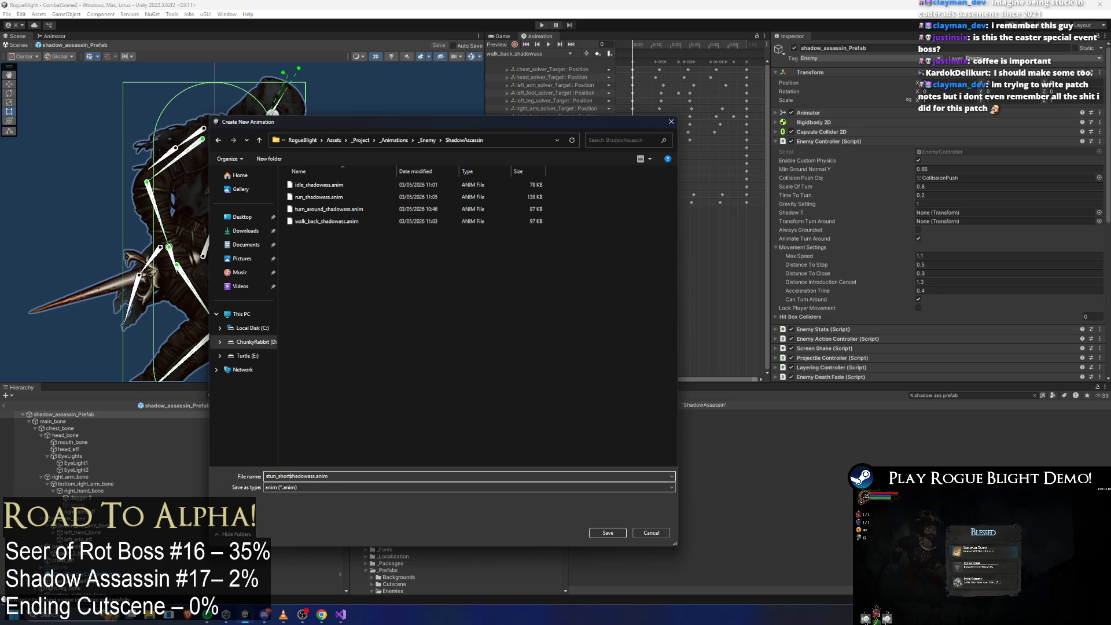
key(Return)
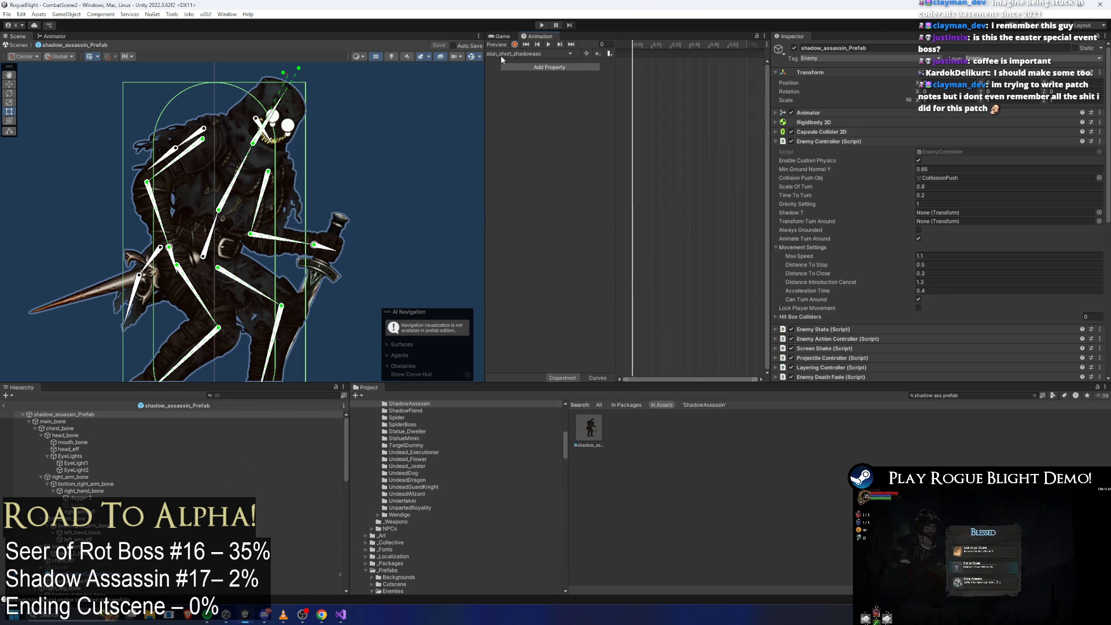
Step: Create a second clip, stun_long_shadowass.anim, in the same ShadowAssassin folder
click(509, 53)
click(532, 113)
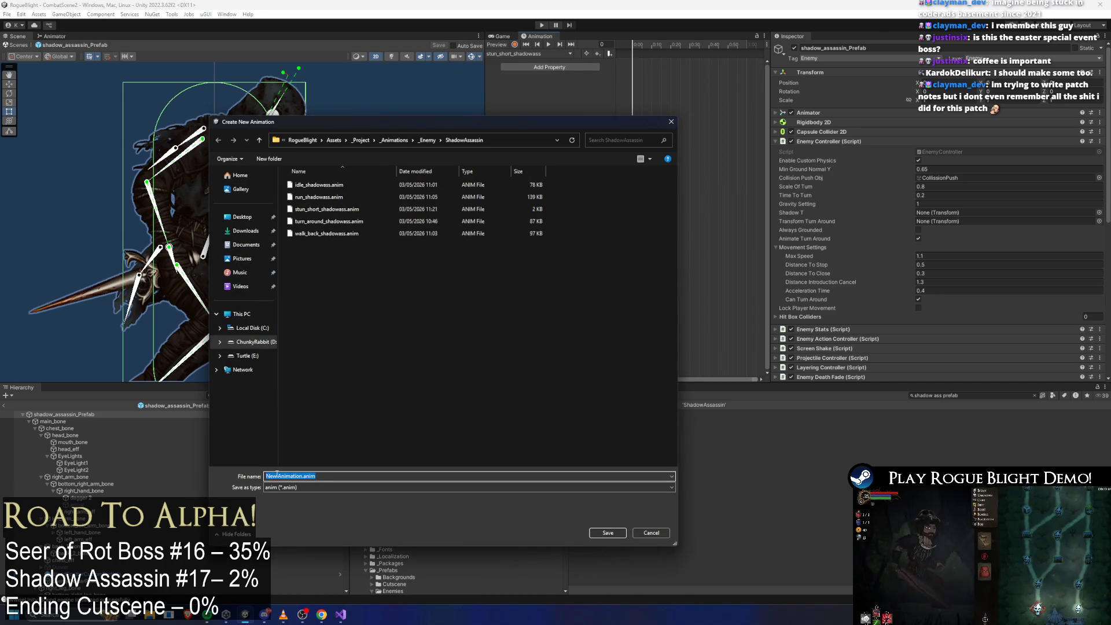
click(323, 209)
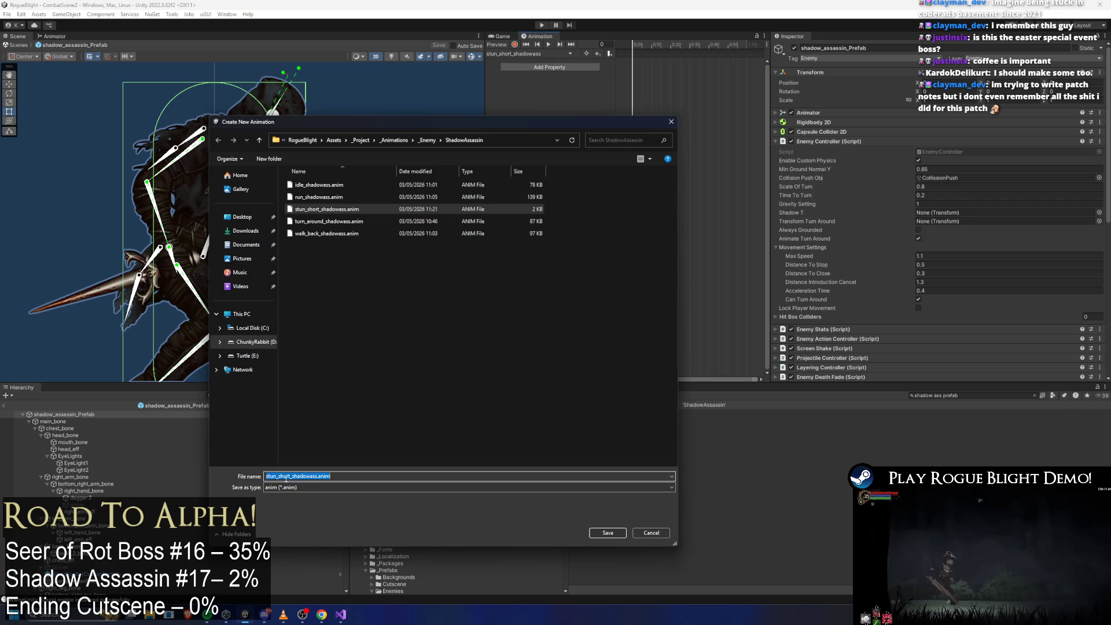
drag(290, 476, 266, 476)
key(Right)
key(BackSpace)
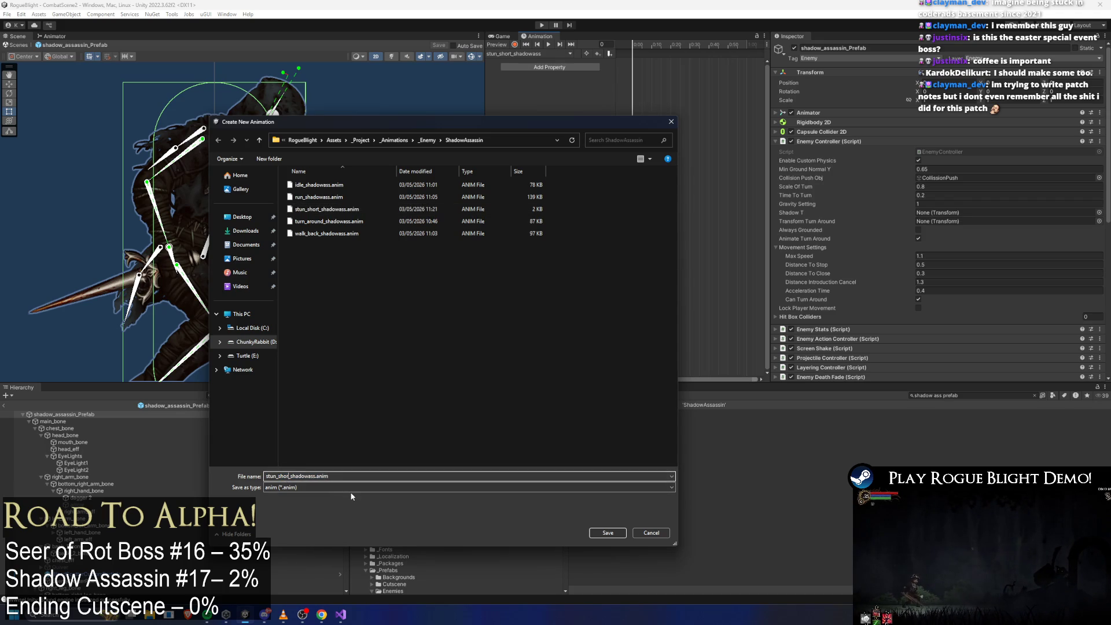
text(ong)
key(Return)
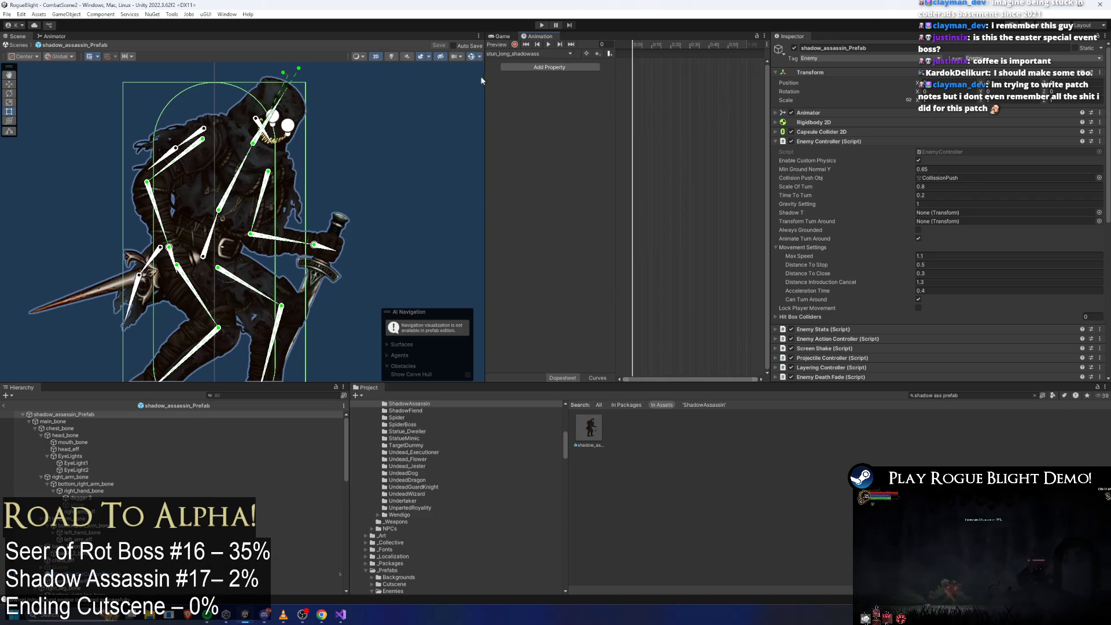
click(526, 53)
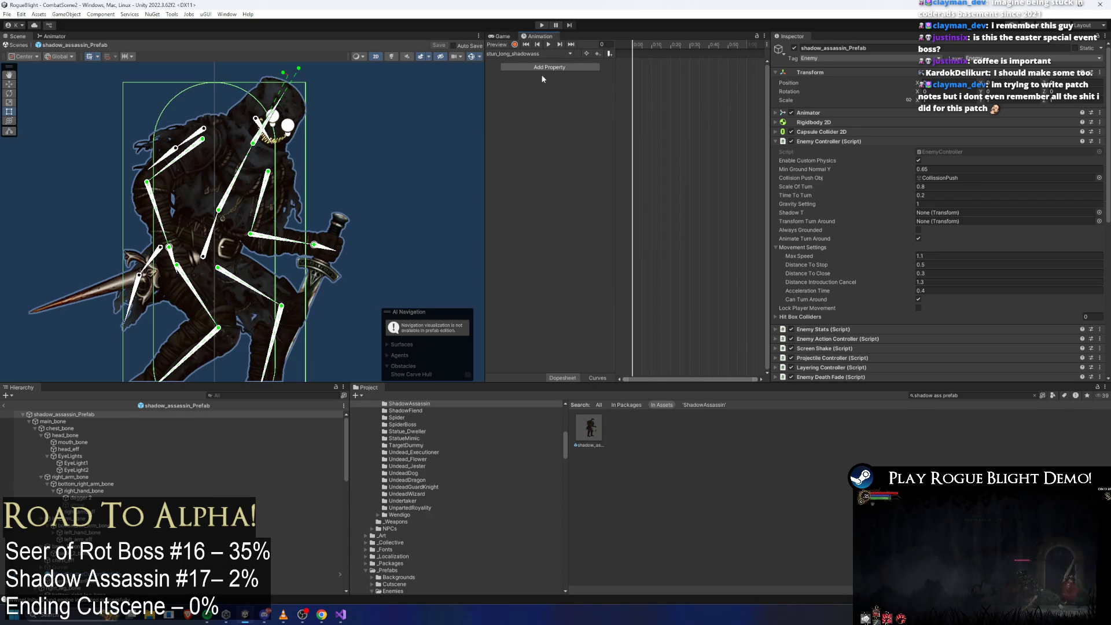